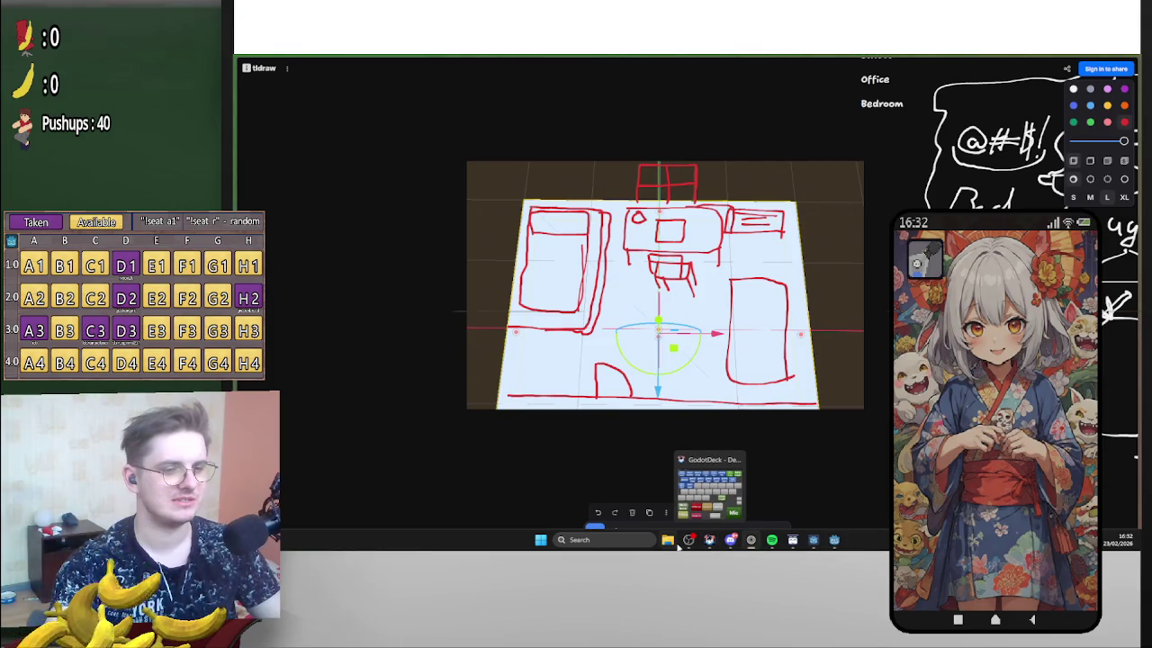
In Godot's top view, shorten the CSG box's depth to 3 m.
{"action": "mouse_move", "coordinate": [750, 540]}
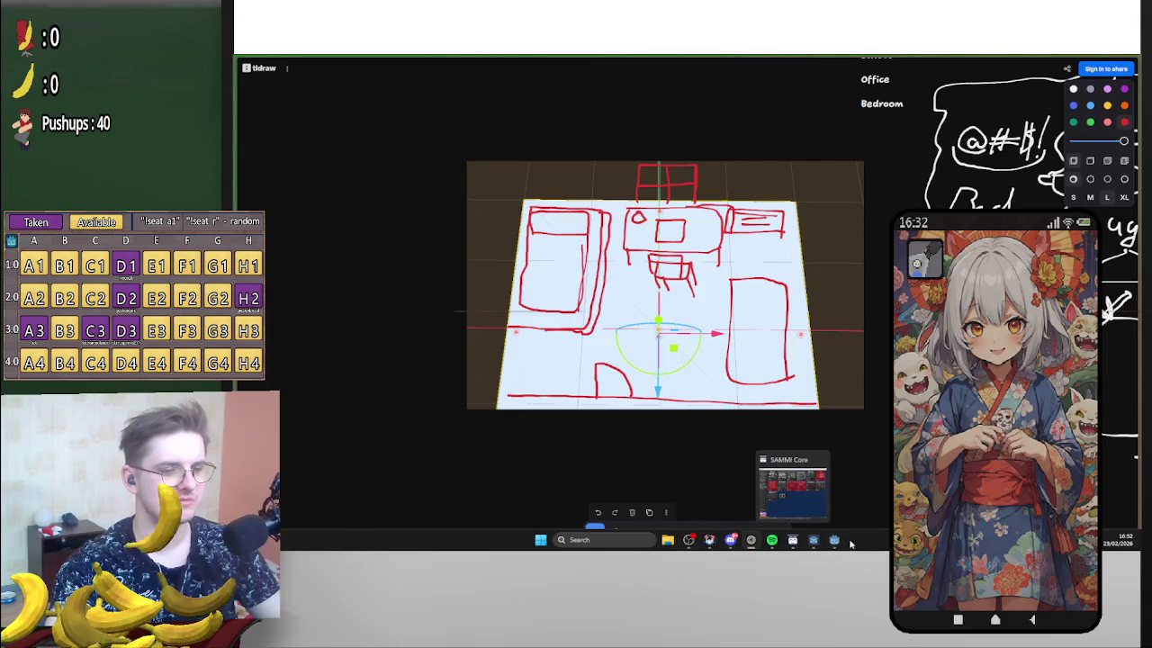
{"action": "mouse_move", "coordinate": [844, 544]}
{"action": "left_click", "coordinate": [824, 483]}
{"action": "scroll", "coordinate": [824, 482], "scroll_direction": "down", "scroll_amount": 3}
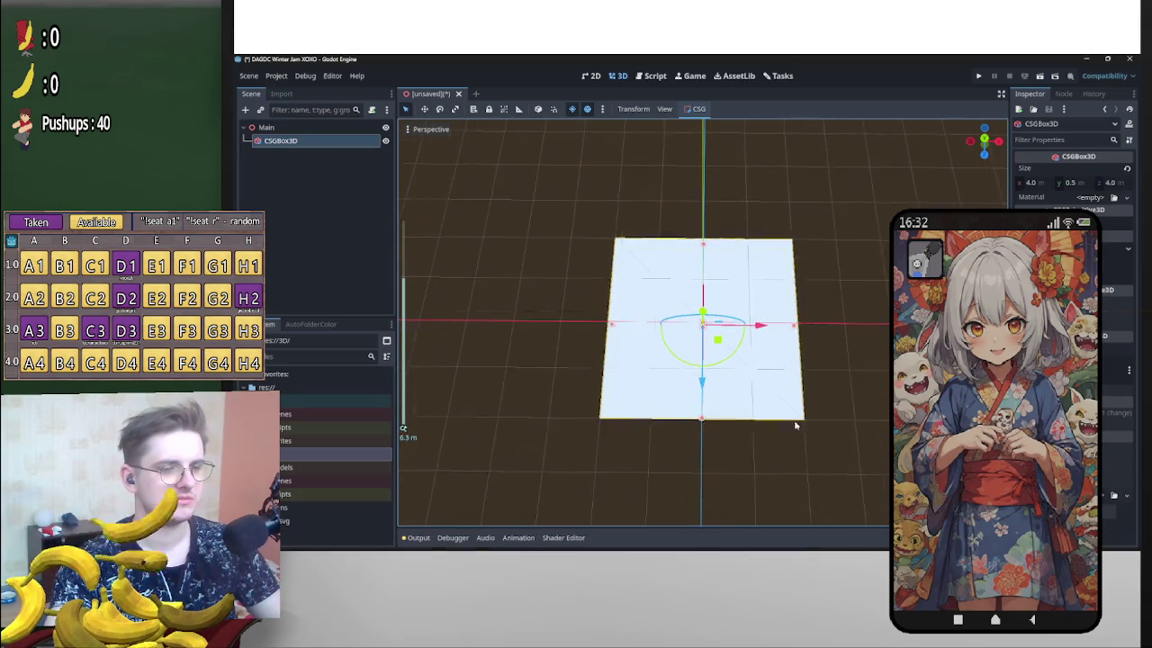
{"action": "left_click_drag", "start_coordinate": [779, 427], "coordinate": [851, 426]}
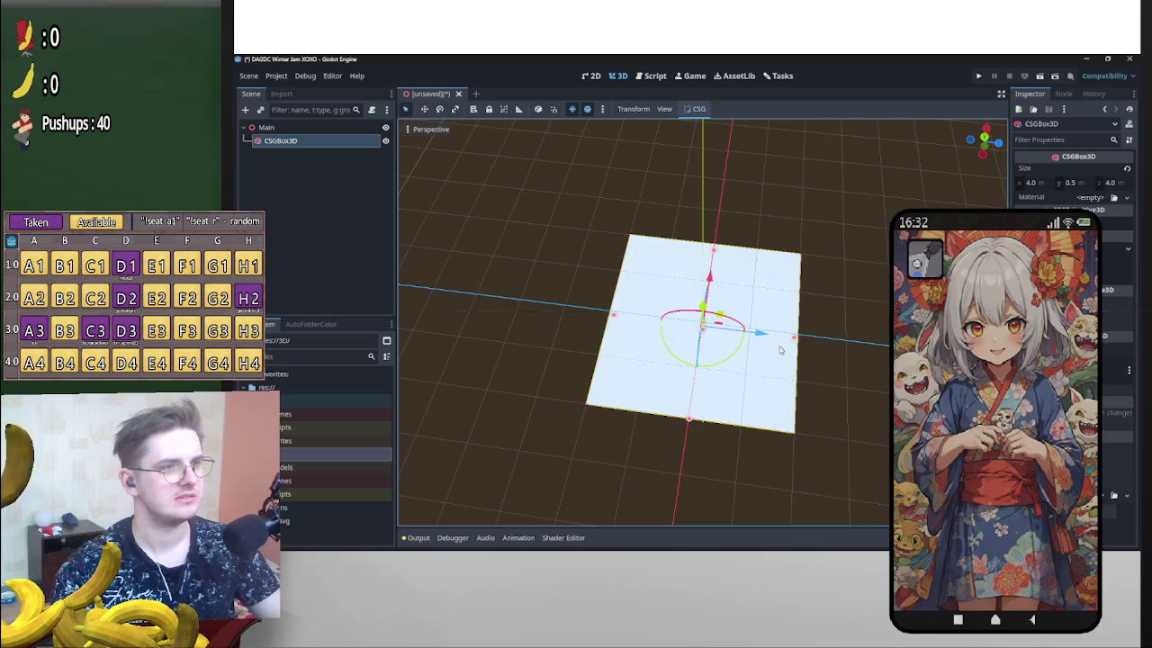
{"action": "left_click", "coordinate": [984, 138]}
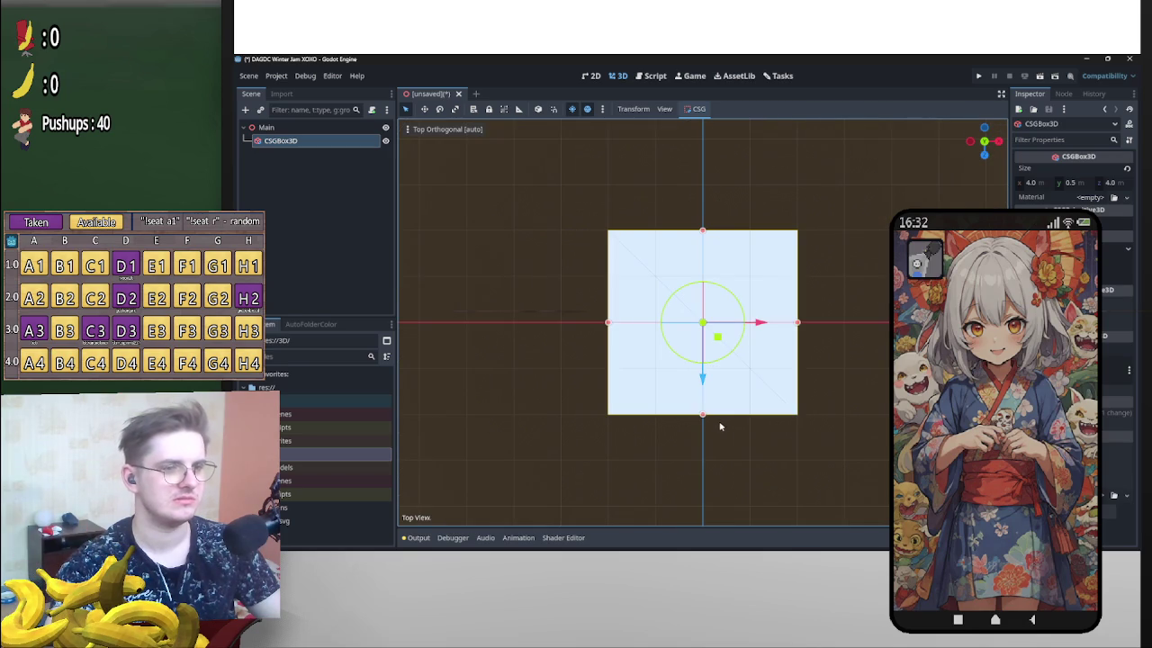
{"action": "left_click_drag", "start_coordinate": [703, 415], "coordinate": [706, 384]}
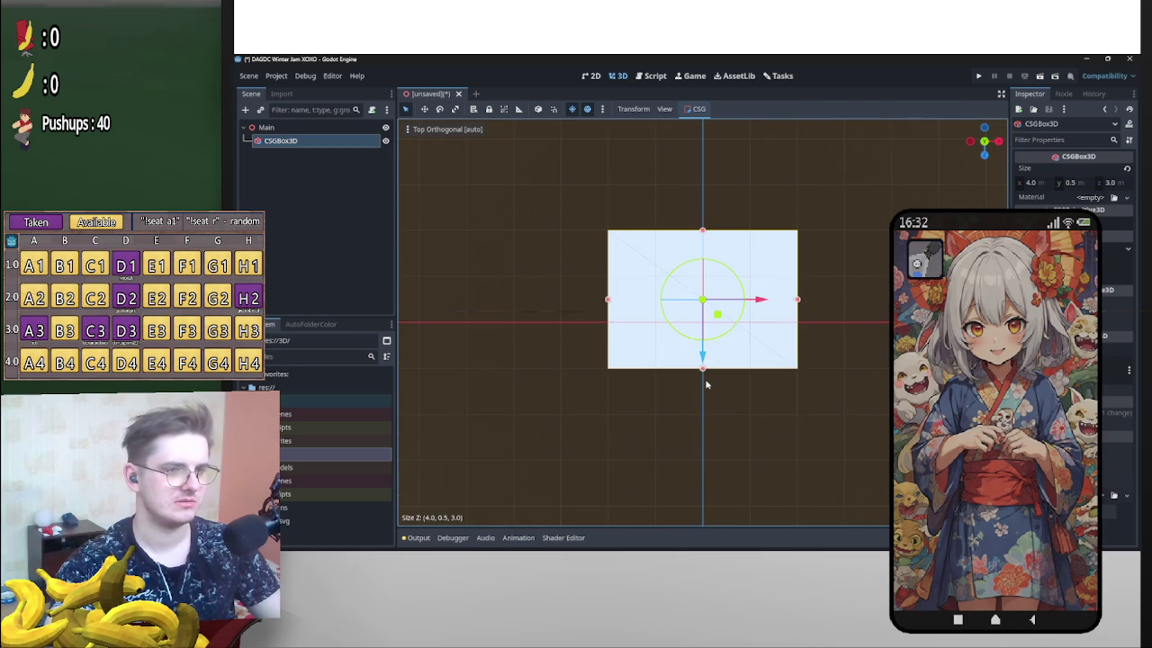
{"action": "scroll", "coordinate": [781, 343], "scroll_direction": "up", "scroll_amount": 5}
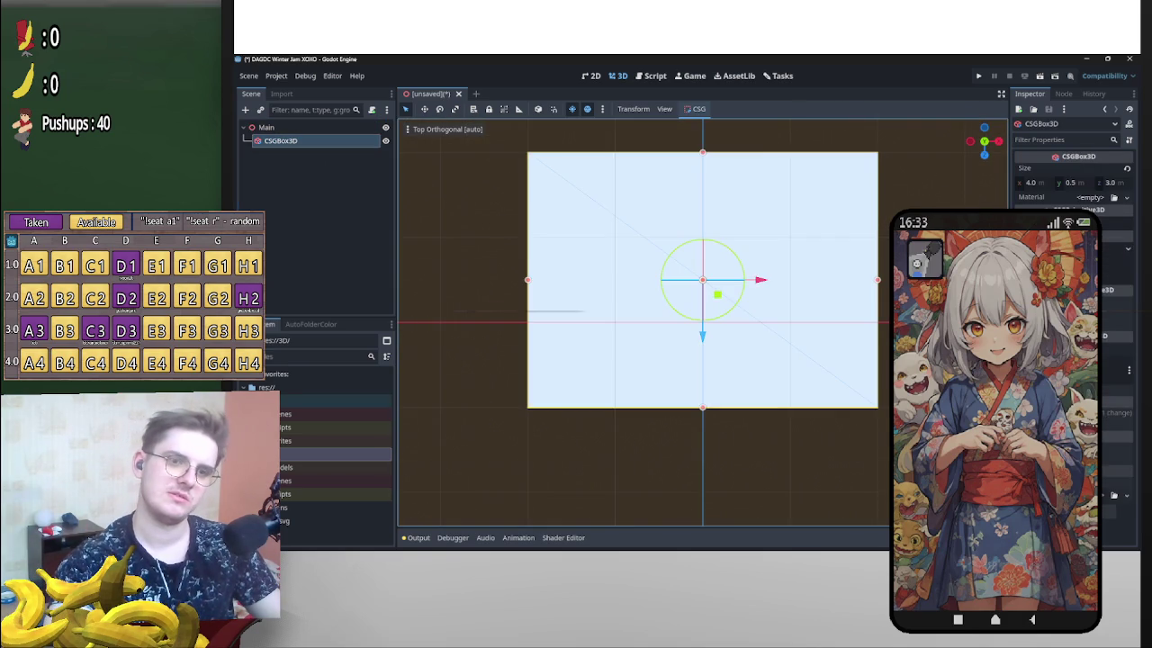
{"action": "scroll", "coordinate": [702, 322], "scroll_direction": "down", "scroll_amount": 3}
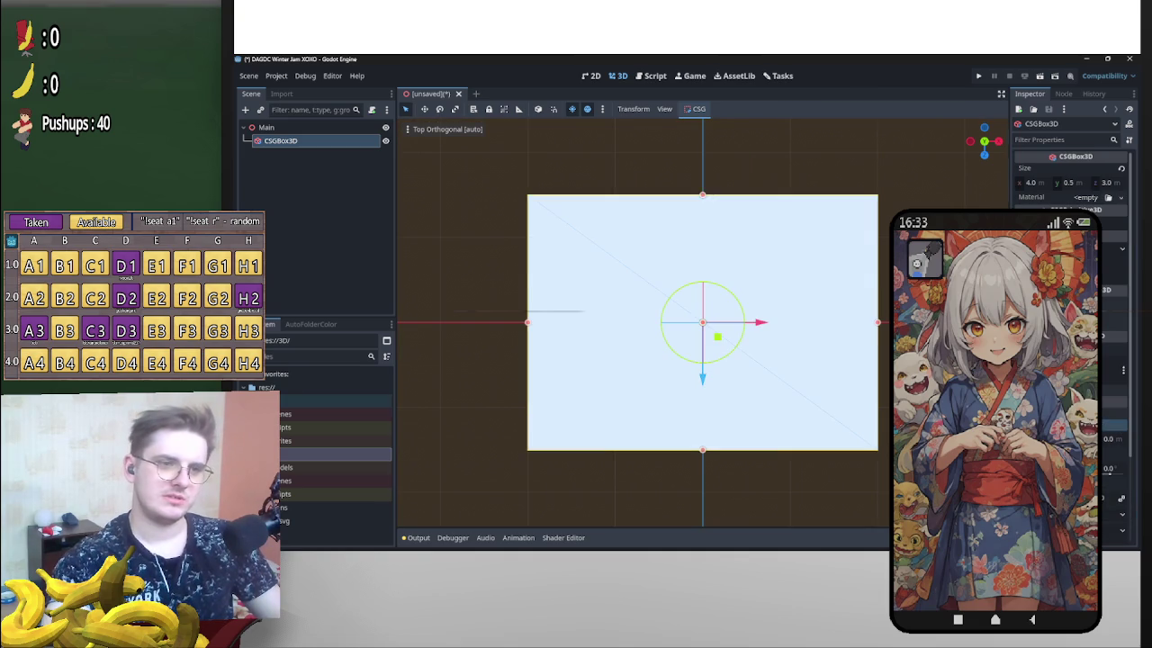
From the side view, lower the box and flatten it to a 0.1 m-thick slab.
{"action": "left_click", "coordinate": [971, 142]}
{"action": "scroll", "coordinate": [700, 264], "scroll_direction": "down", "scroll_amount": 2}
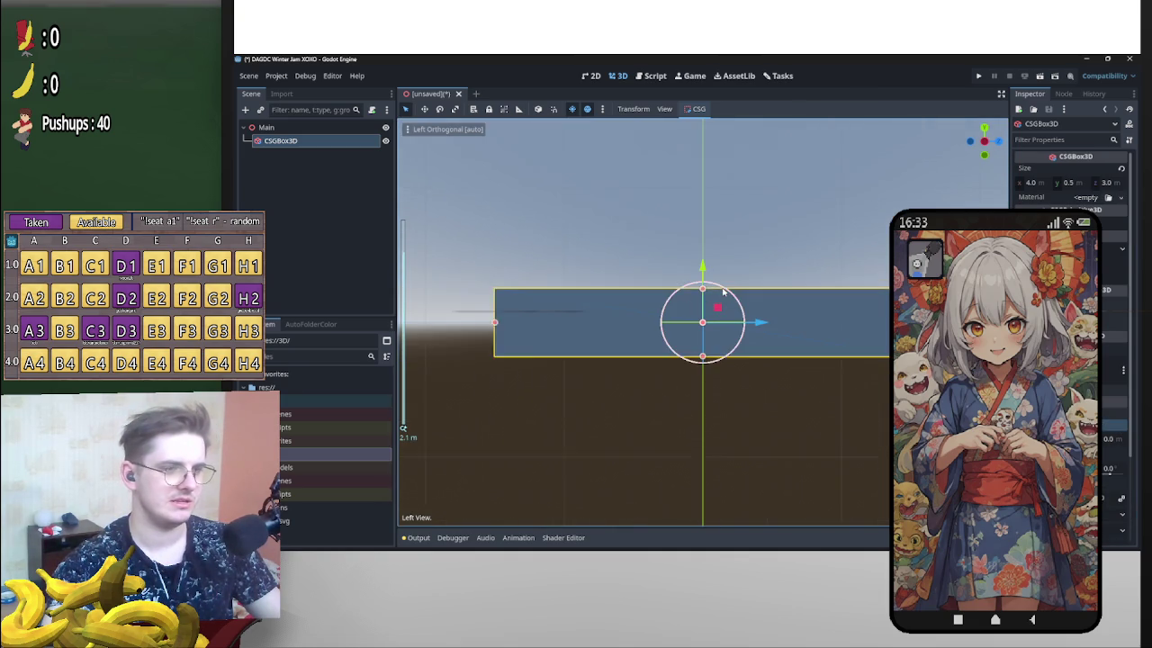
{"action": "mouse_move", "coordinate": [701, 267]}
{"action": "left_mouse_down"}
{"action": "mouse_move", "coordinate": [709, 313]}
{"action": "mouse_move", "coordinate": [703, 303]}
{"action": "left_mouse_up"}
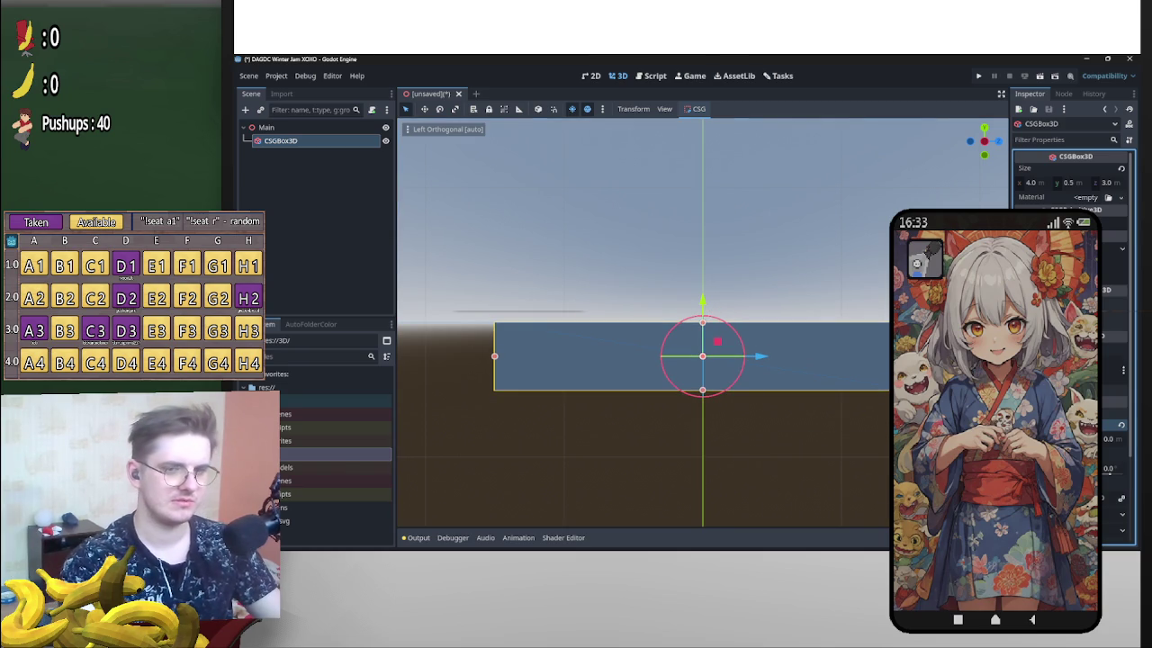
{"action": "key", "text": "Escape"}
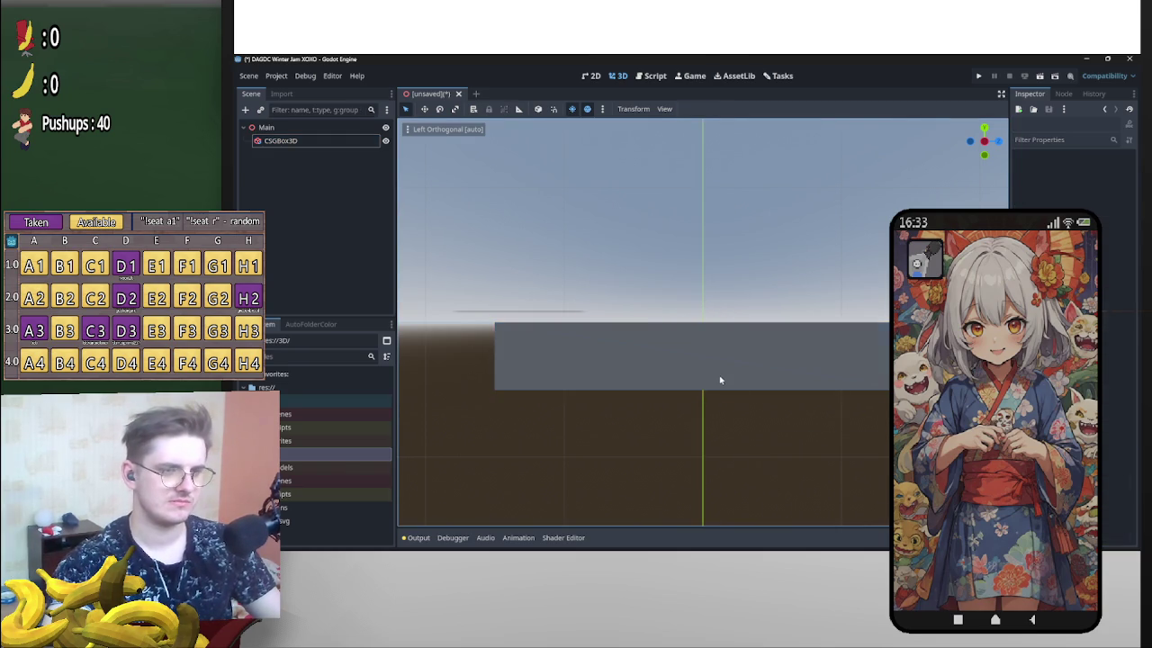
{"action": "left_click", "coordinate": [718, 379]}
{"action": "mouse_move", "coordinate": [702, 389]}
{"action": "left_mouse_down"}
{"action": "mouse_move", "coordinate": [710, 371]}
{"action": "mouse_move", "coordinate": [723, 413]}
{"action": "mouse_move", "coordinate": [715, 328]}
{"action": "mouse_move", "coordinate": [716, 341]}
{"action": "mouse_move", "coordinate": [874, 329]}
{"action": "mouse_move", "coordinate": [697, 326]}
{"action": "mouse_move", "coordinate": [734, 417]}
{"action": "mouse_move", "coordinate": [748, 399]}
{"action": "mouse_move", "coordinate": [847, 392]}
{"action": "left_mouse_up"}
{"action": "left_click", "coordinate": [747, 399]}
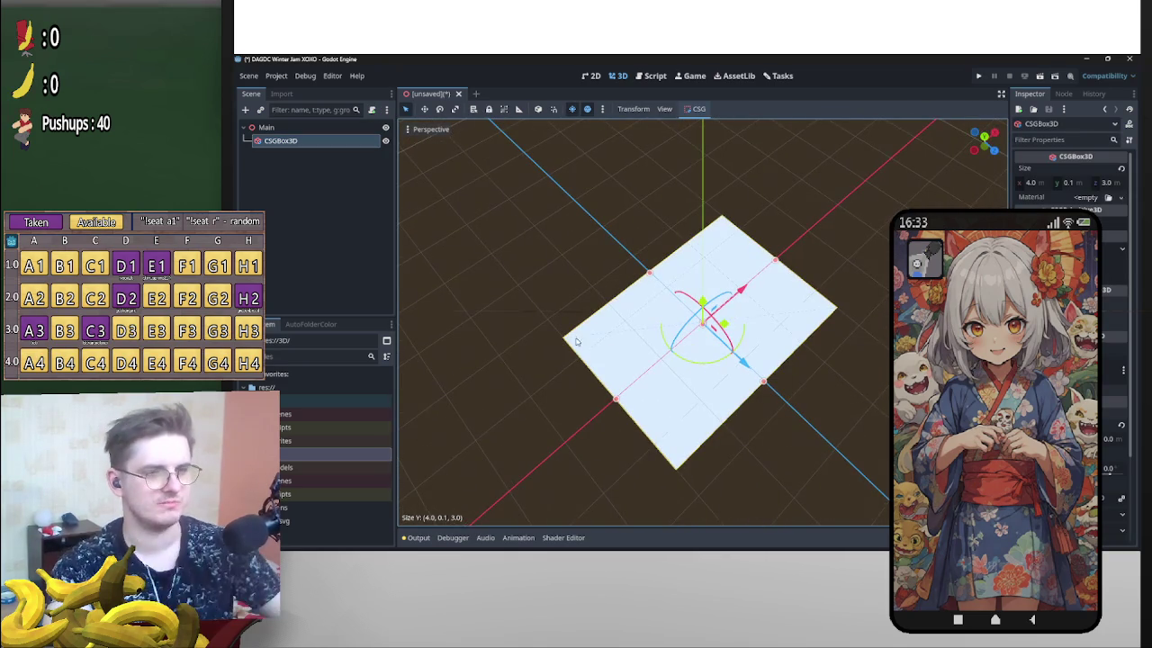
Rename the CSGBox3D node to Floor in the Scene dock.
{"action": "double_click", "coordinate": [333, 142]}
{"action": "type", "text": "Floo"}
{"action": "key", "text": "Return"}
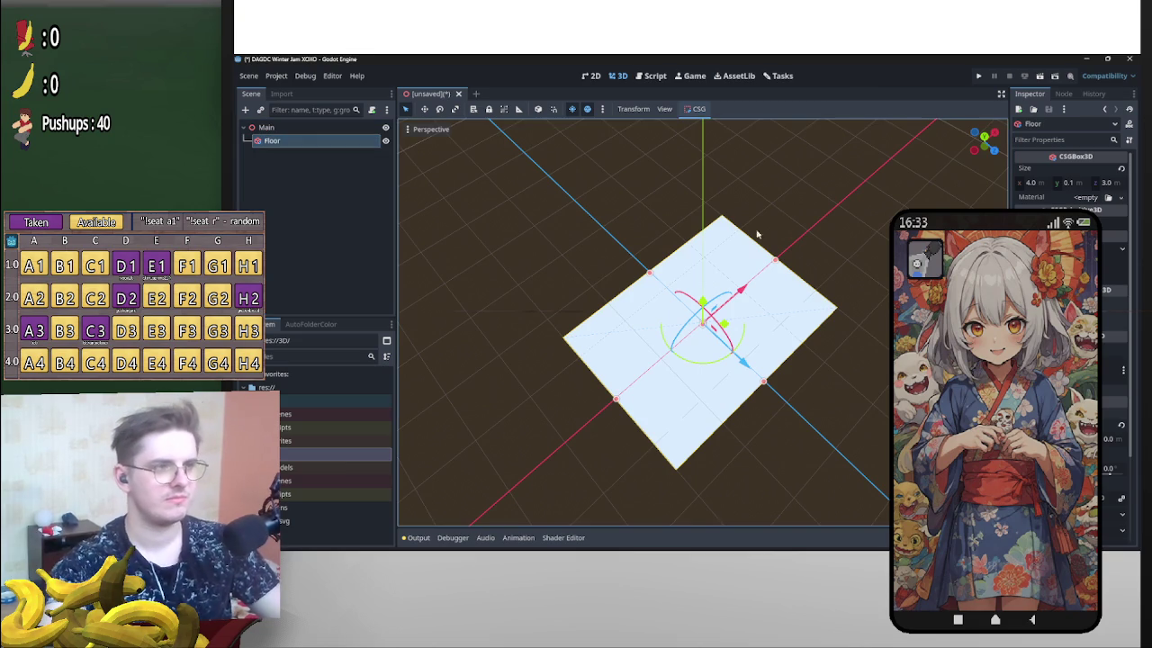
{"action": "left_click", "coordinate": [820, 221]}
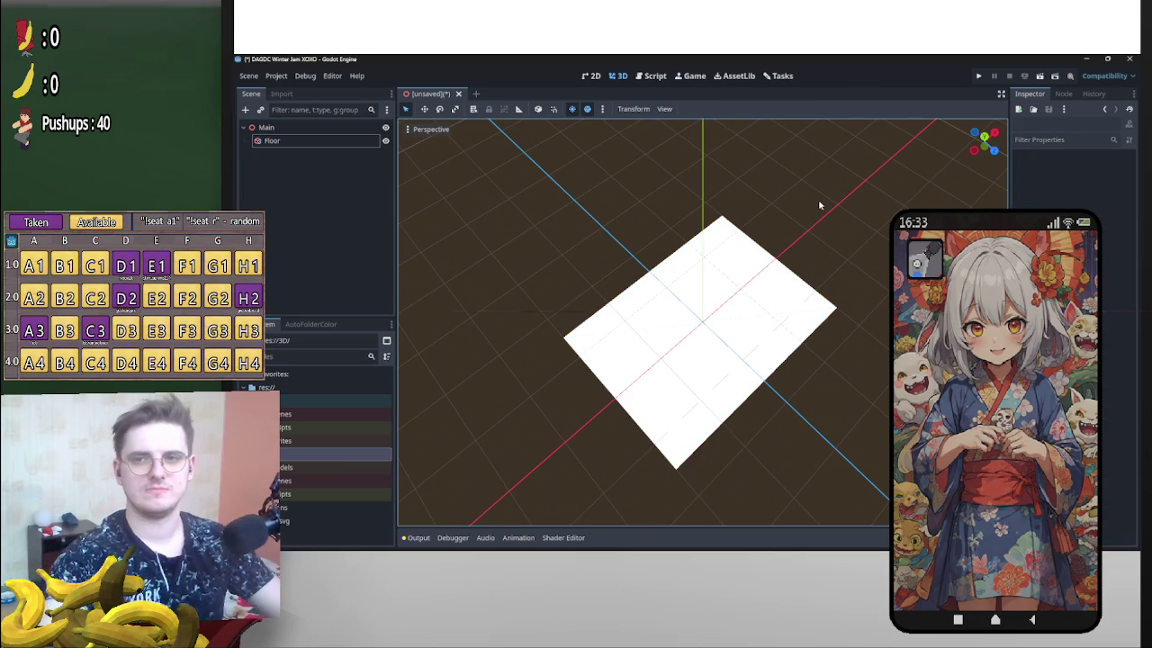
{"action": "key", "text": "alt+Tab"}
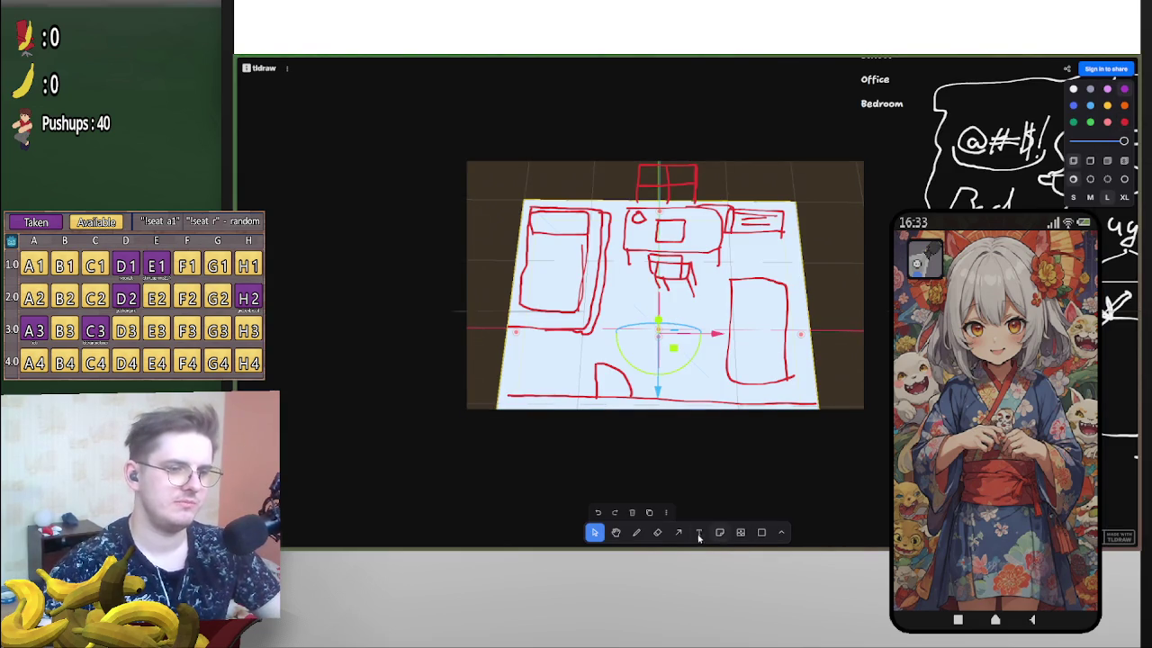
Pick the Draw (pencil) tool in tldraw's bottom toolbar.
{"action": "left_click", "coordinate": [636, 531]}
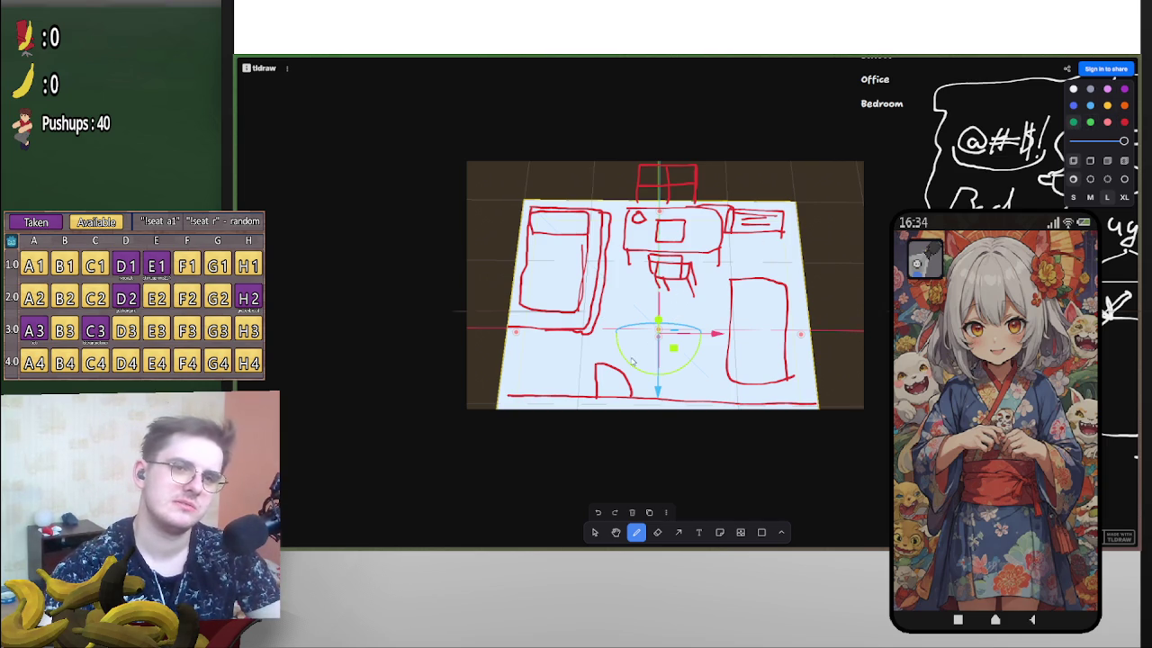
Draw a green freehand circle in the floor plan's lower-left corner.
{"action": "mouse_move", "coordinate": [534, 360]}
{"action": "left_mouse_down"}
{"action": "mouse_move", "coordinate": [559, 360]}
{"action": "mouse_move", "coordinate": [549, 387]}
{"action": "mouse_move", "coordinate": [520, 367]}
{"action": "mouse_move", "coordinate": [542, 357]}
{"action": "left_mouse_up"}
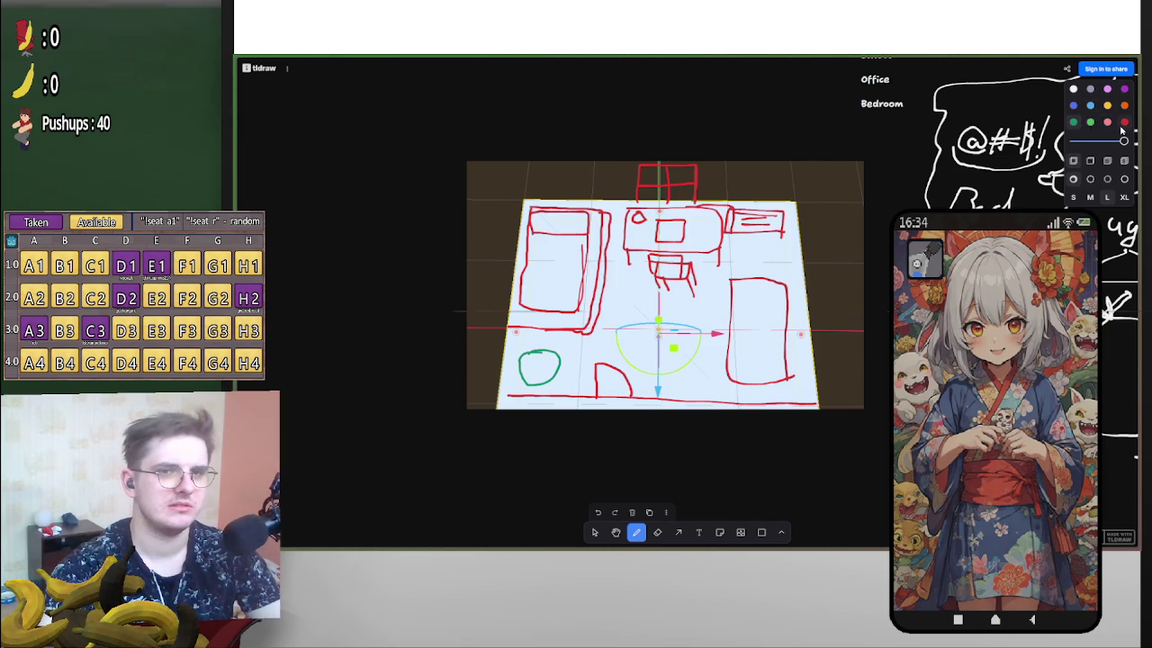
{"action": "left_click", "coordinate": [595, 532]}
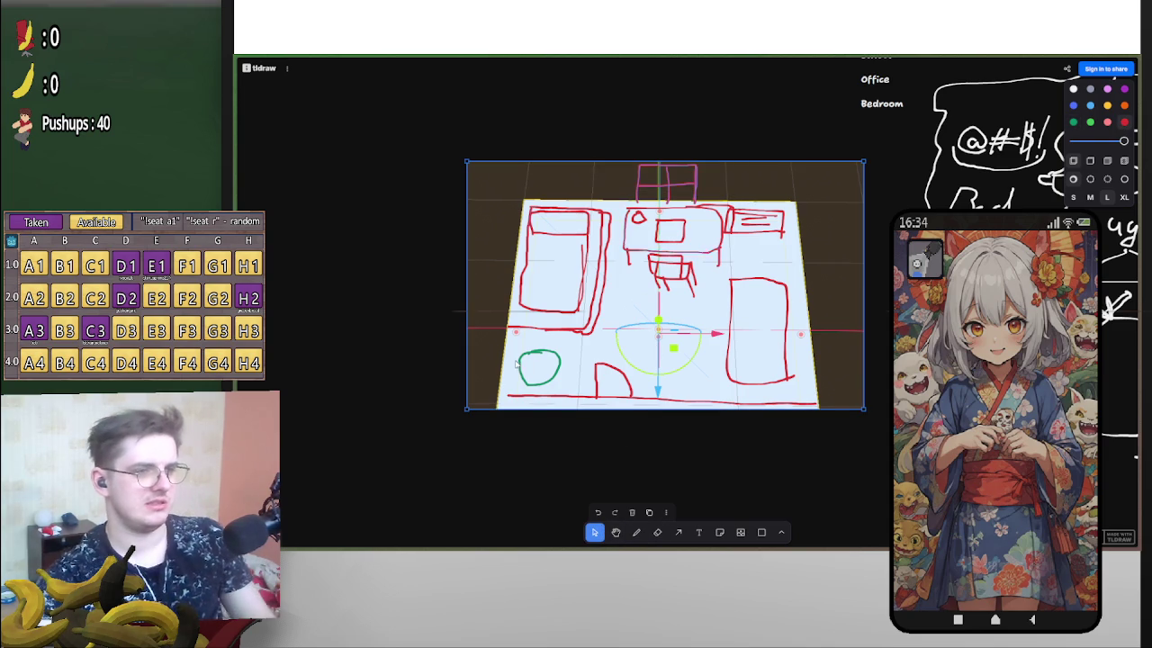
{"action": "left_click", "coordinate": [759, 310]}
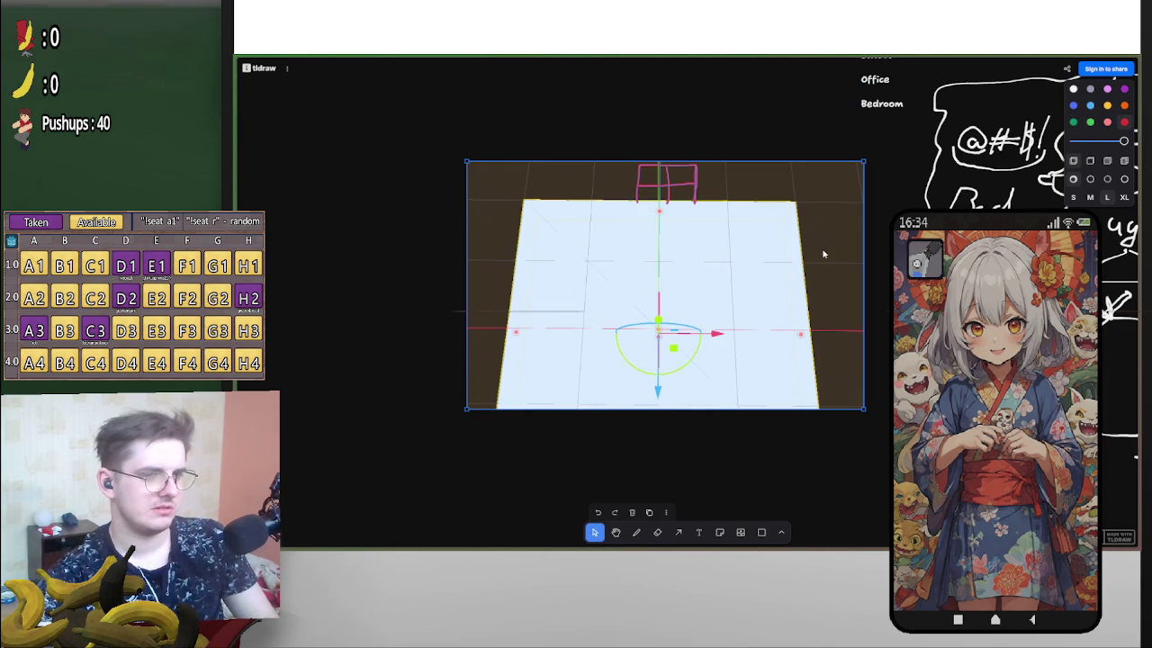
Select the floor screenshot to view its actions, then select the green circle.
{"action": "left_click", "coordinate": [605, 137]}
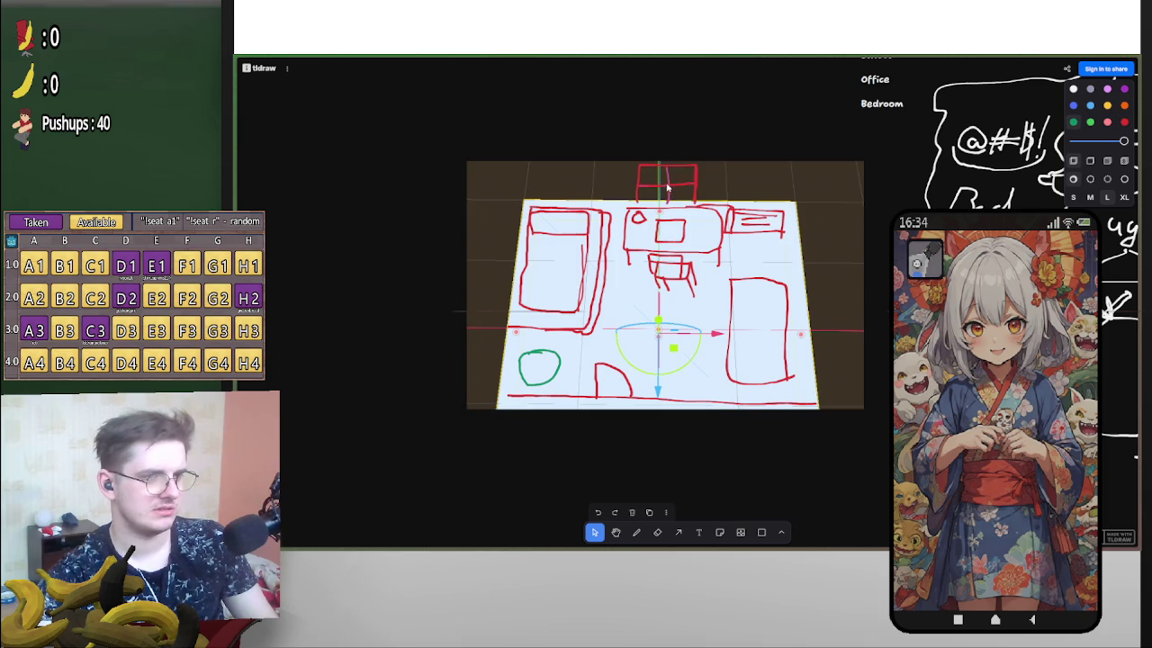
{"action": "left_click", "coordinate": [845, 193]}
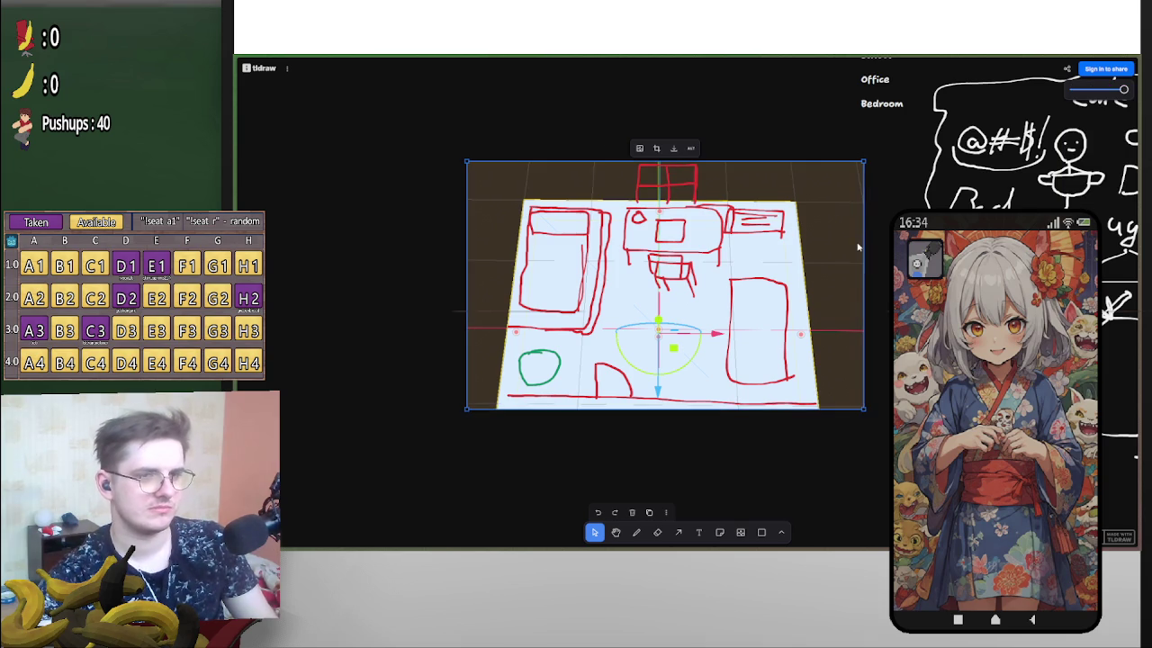
{"action": "right_click", "coordinate": [858, 247]}
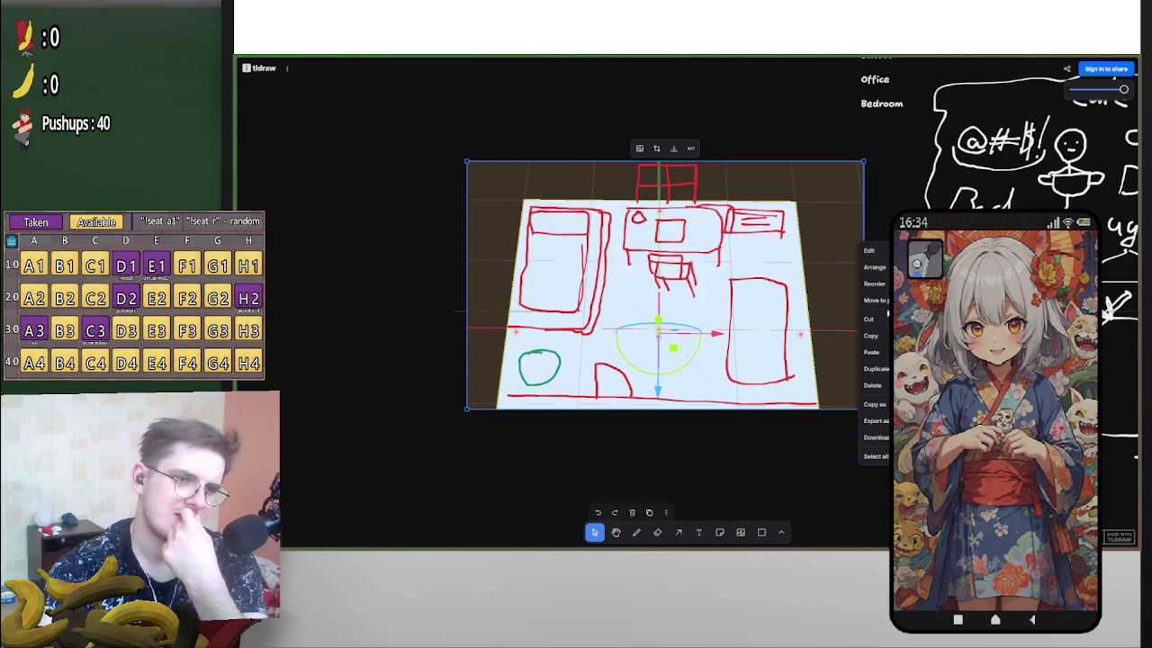
{"action": "left_click", "coordinate": [824, 441]}
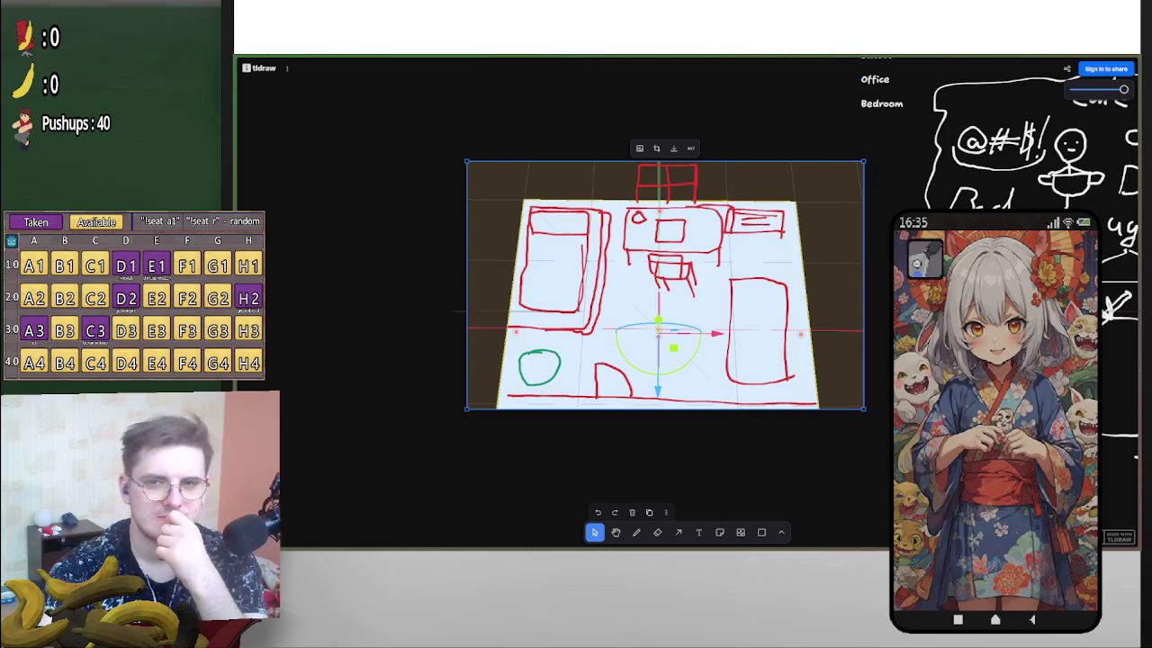
{"action": "scroll", "coordinate": [798, 270], "scroll_direction": "up", "scroll_amount": 2}
{"action": "scroll", "coordinate": [836, 409], "scroll_direction": "left", "scroll_amount": 2}
{"action": "left_click", "coordinate": [616, 410]}
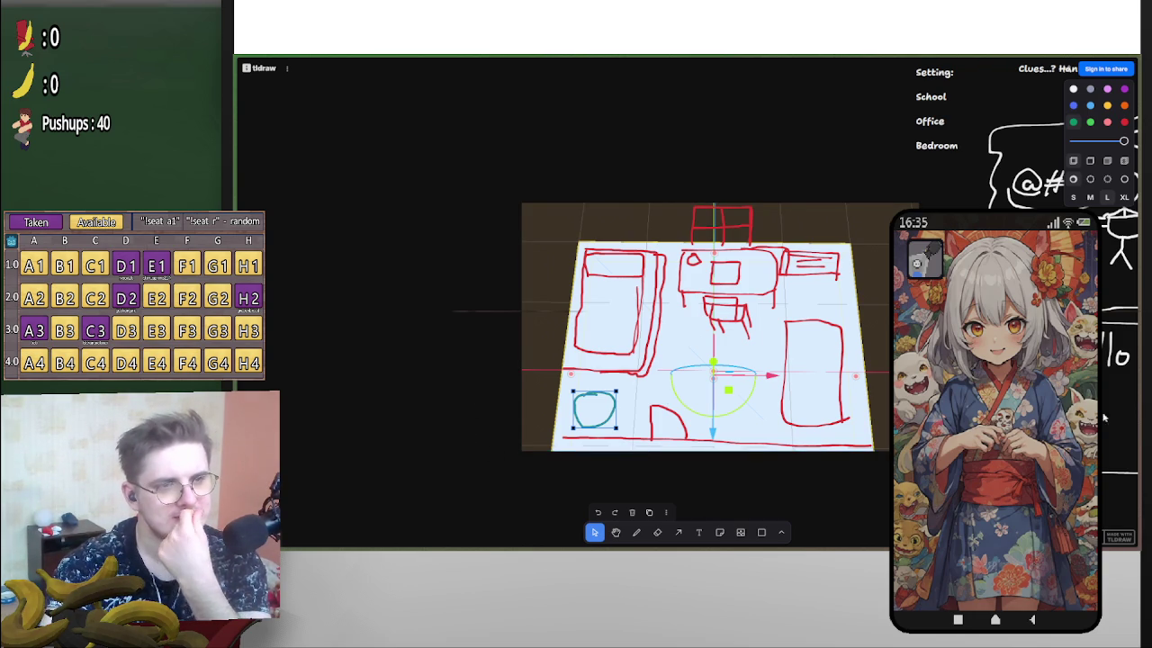
Draw a red loop on the desk and a short red stroke right of the chair.
{"action": "scroll", "coordinate": [720, 323], "scroll_direction": "down", "scroll_amount": 2}
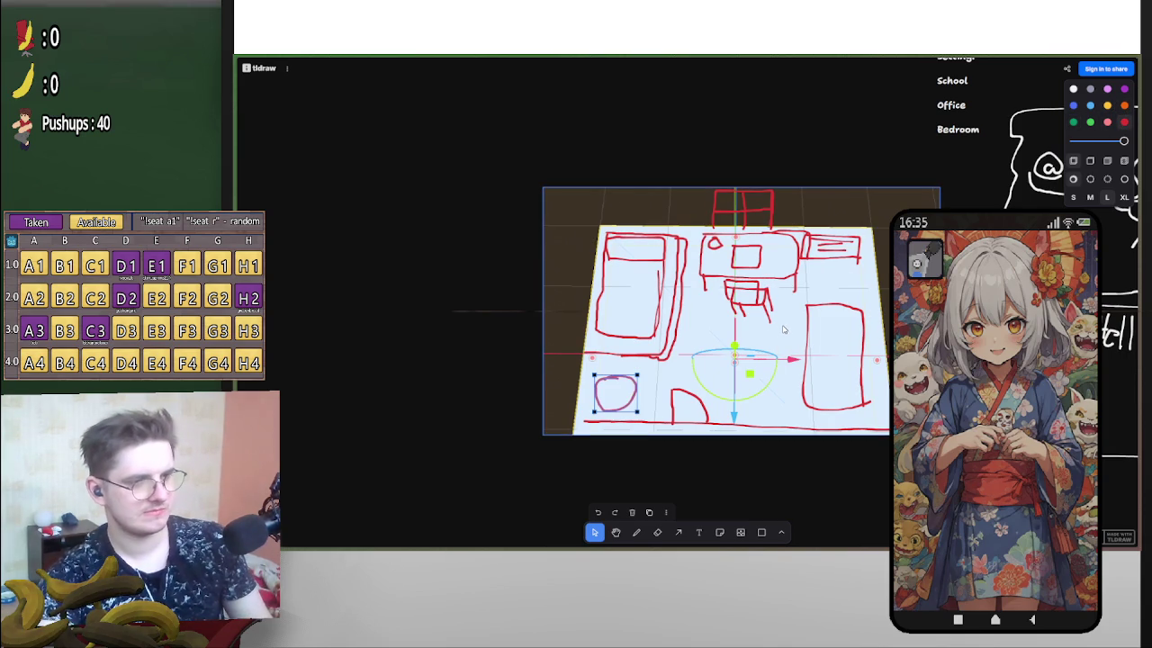
{"action": "left_click", "coordinate": [636, 532]}
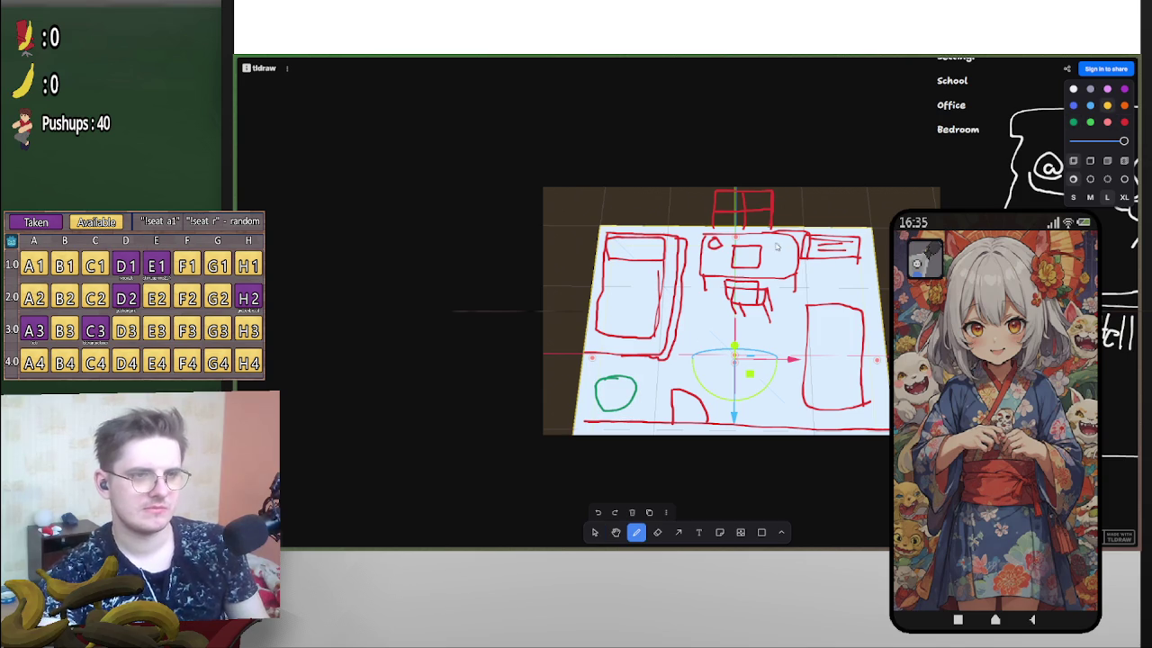
{"action": "left_click_drag", "start_coordinate": [779, 242], "coordinate": [778, 256]}
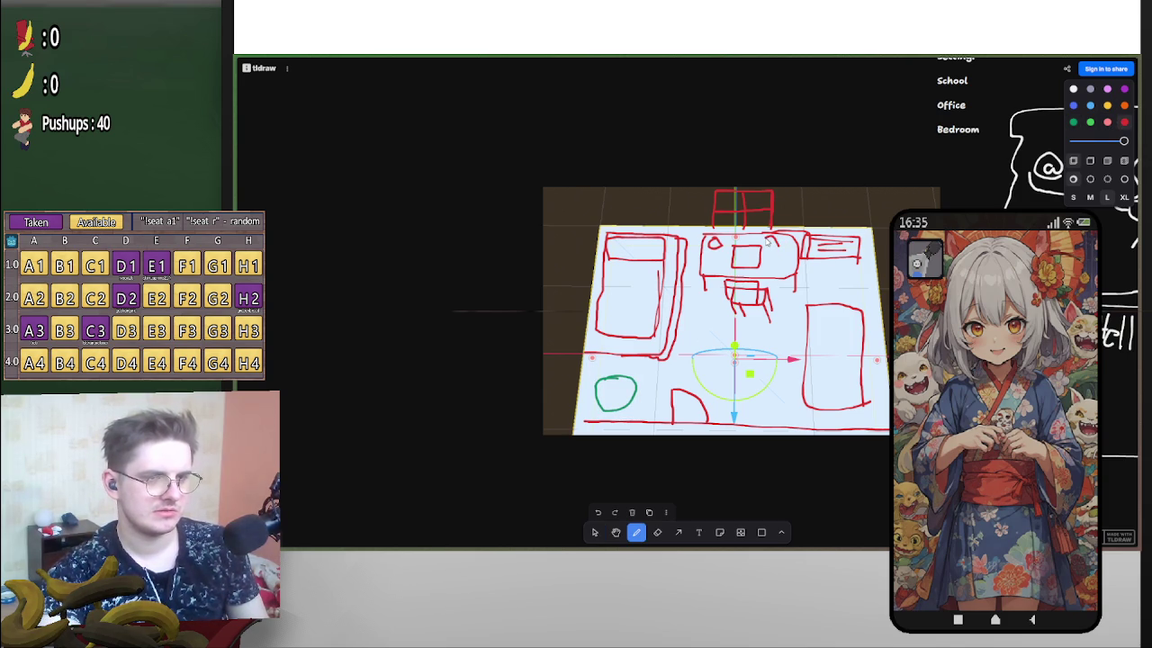
{"action": "mouse_move", "coordinate": [781, 250]}
{"action": "left_mouse_down"}
{"action": "mouse_move", "coordinate": [769, 243]}
{"action": "mouse_move", "coordinate": [767, 254]}
{"action": "mouse_move", "coordinate": [763, 239]}
{"action": "mouse_move", "coordinate": [767, 250]}
{"action": "left_mouse_up"}
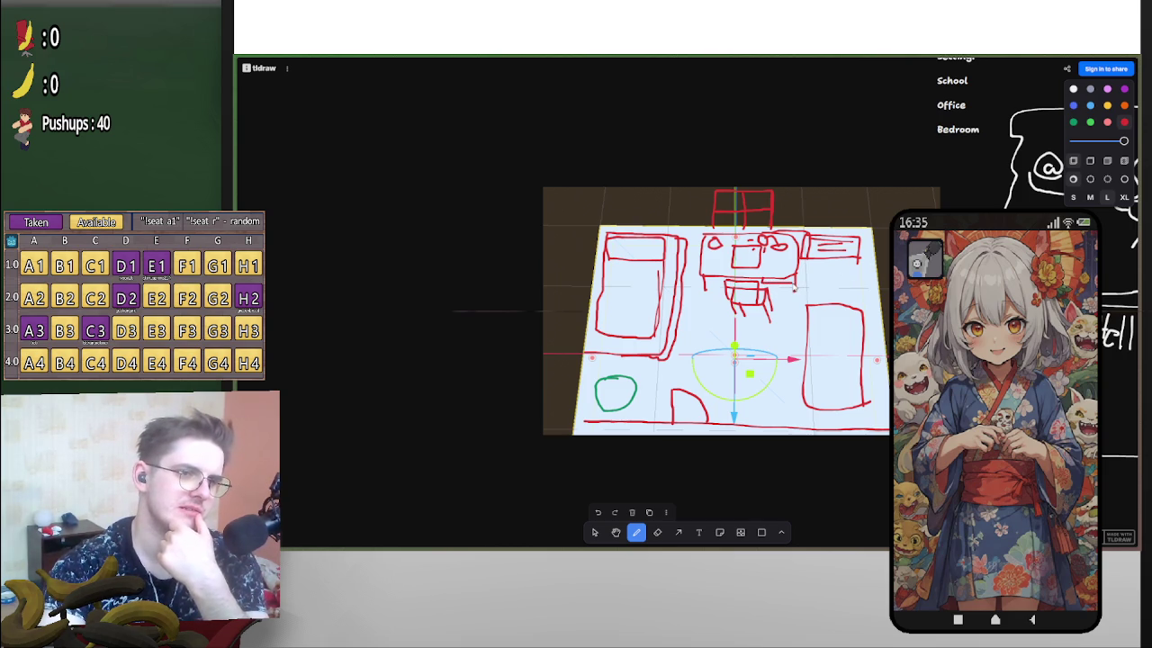
{"action": "left_click_drag", "start_coordinate": [761, 287], "coordinate": [793, 288]}
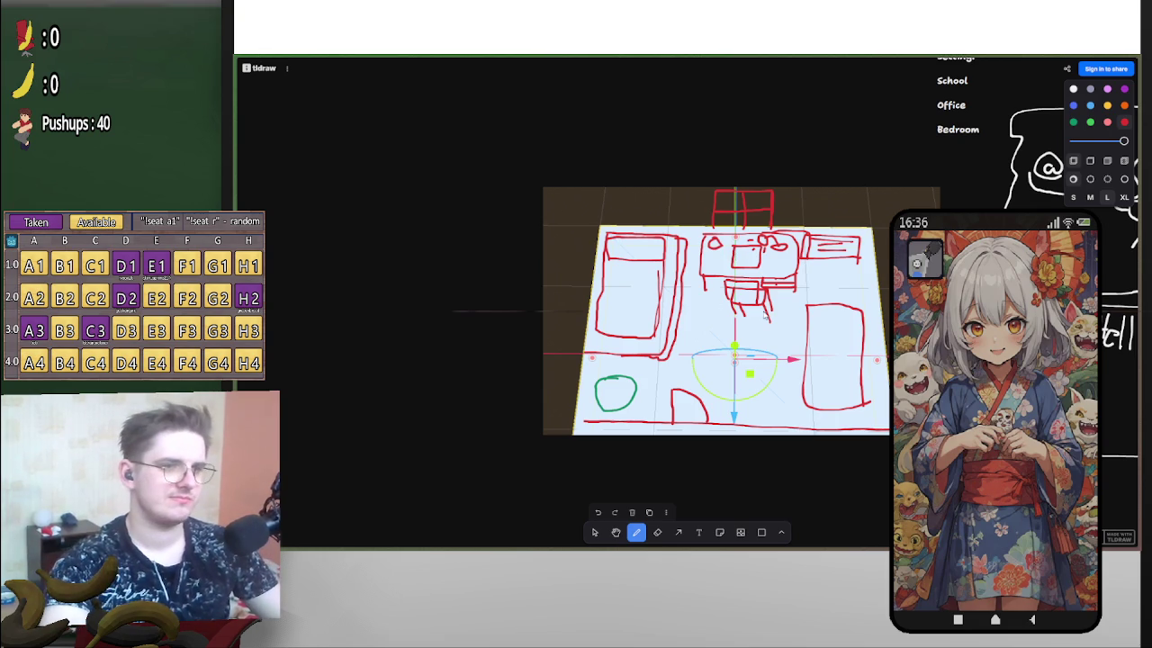
Orbit around the Floor slab from above and at an angle, glancing back at the sketch.
{"action": "key", "text": "alt+Tab"}
{"action": "mouse_move", "coordinate": [624, 295]}
{"action": "left_mouse_down"}
{"action": "mouse_move", "coordinate": [699, 290]}
{"action": "mouse_move", "coordinate": [696, 354]}
{"action": "mouse_move", "coordinate": [725, 306]}
{"action": "mouse_move", "coordinate": [699, 329]}
{"action": "mouse_move", "coordinate": [710, 391]}
{"action": "left_mouse_up"}
{"action": "scroll", "coordinate": [725, 347], "scroll_direction": "up", "scroll_amount": 3}
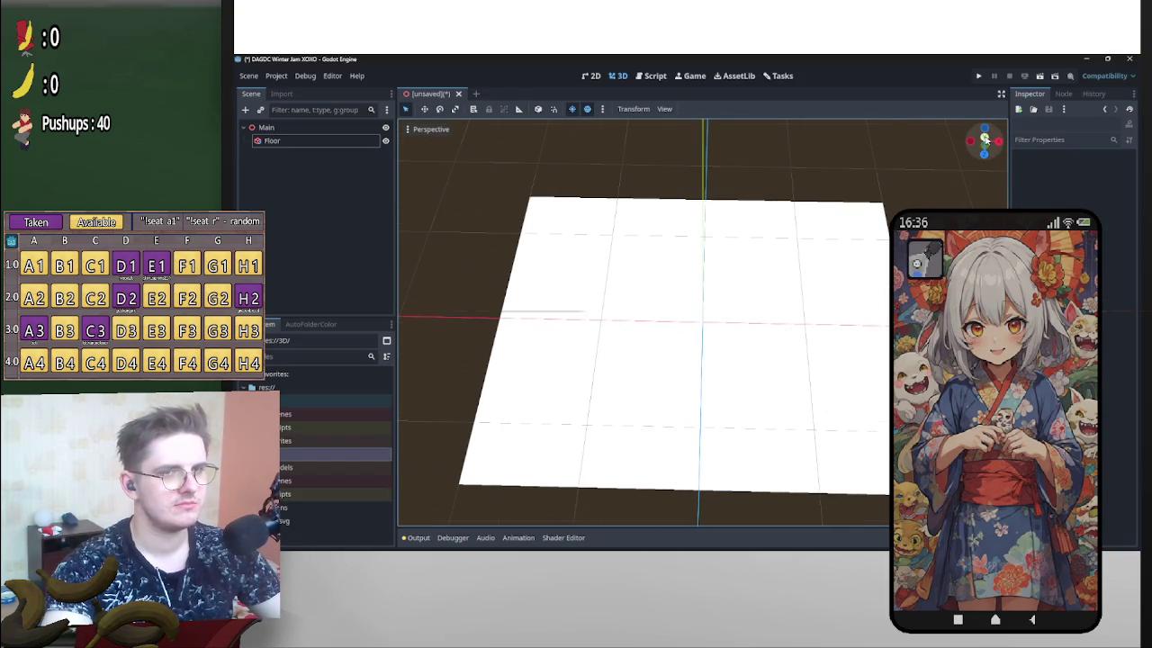
{"action": "left_click", "coordinate": [985, 136]}
{"action": "scroll", "coordinate": [829, 279], "scroll_direction": "up", "scroll_amount": 1}
{"action": "scroll", "coordinate": [856, 268], "scroll_direction": "down", "scroll_amount": 1}
{"action": "mouse_move", "coordinate": [864, 270]}
{"action": "left_mouse_down"}
{"action": "mouse_move", "coordinate": [887, 180]}
{"action": "mouse_move", "coordinate": [630, 230]}
{"action": "mouse_move", "coordinate": [340, 261]}
{"action": "left_mouse_up"}
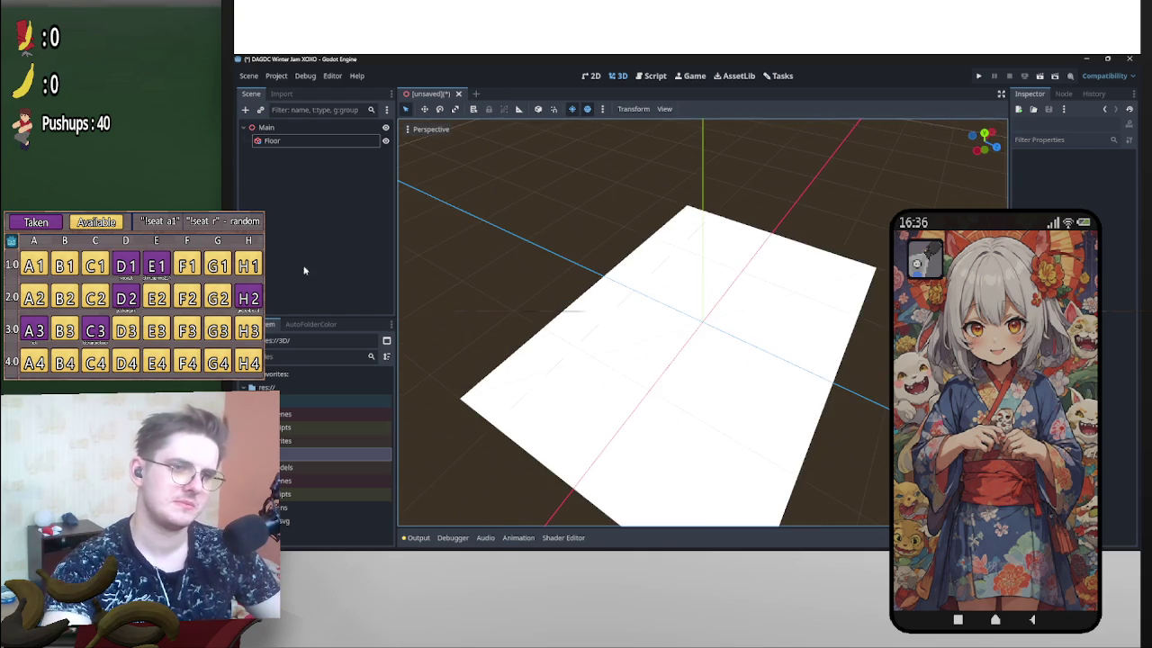
{"action": "key", "text": "alt+Tab"}
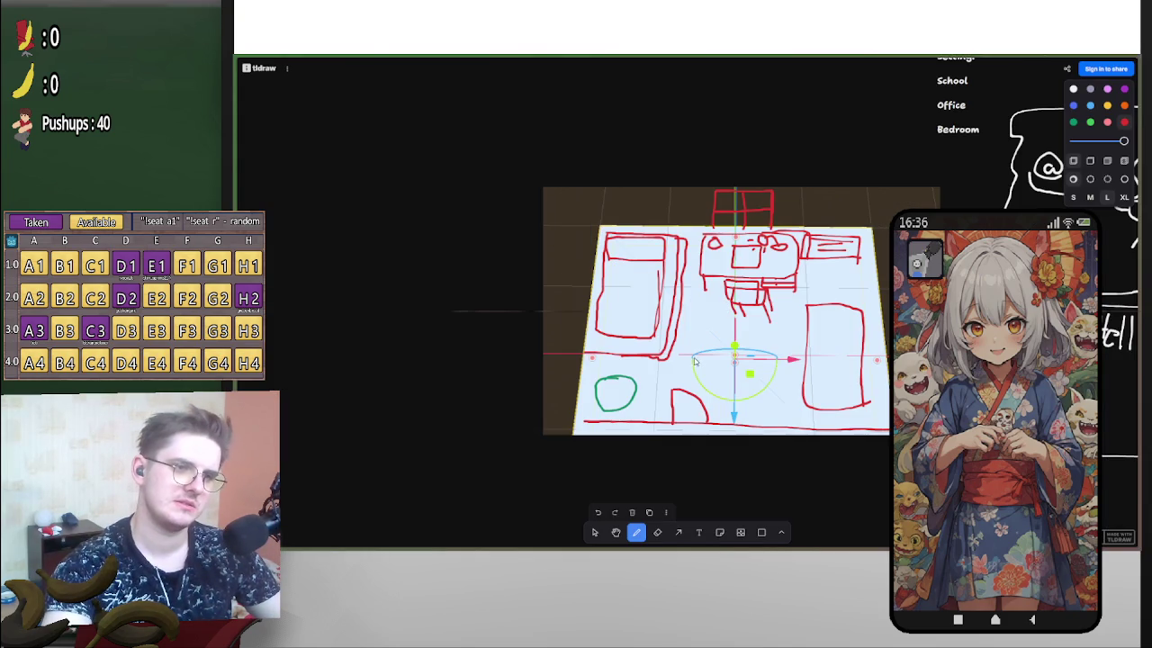
{"action": "key", "text": "alt+Tab"}
Select the Floor box, face it squarely, then select the Main root node.
{"action": "mouse_move", "coordinate": [783, 303]}
{"action": "left_mouse_down"}
{"action": "mouse_move", "coordinate": [840, 368]}
{"action": "mouse_move", "coordinate": [779, 378]}
{"action": "mouse_move", "coordinate": [691, 311]}
{"action": "left_mouse_up"}
{"action": "left_click", "coordinate": [592, 244]}
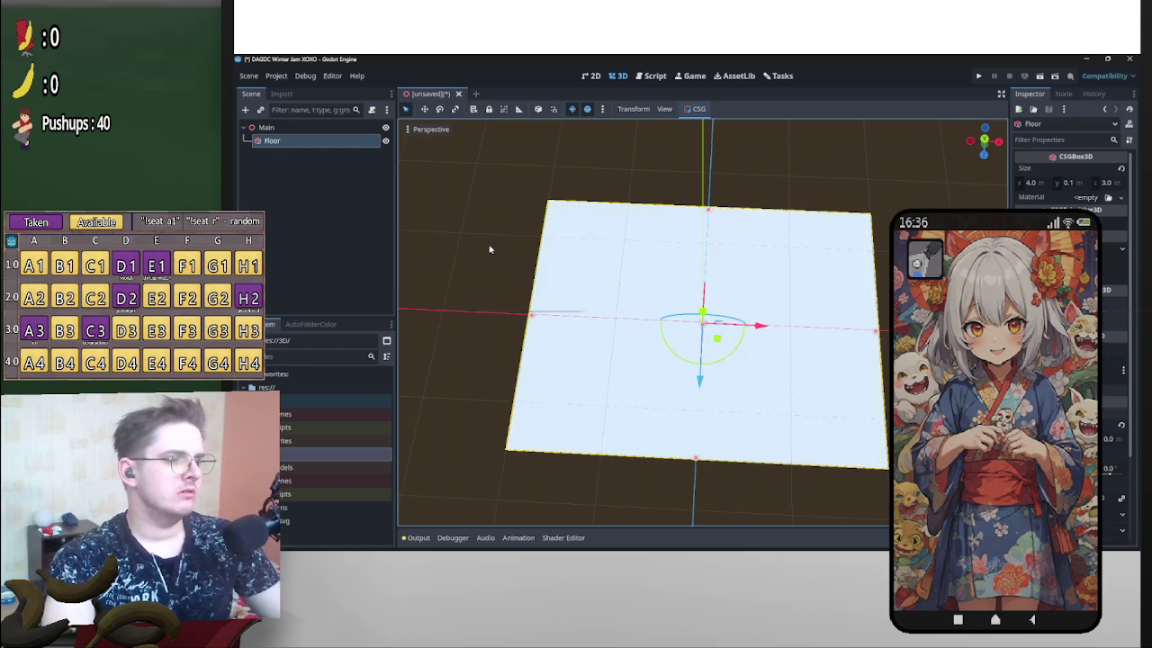
{"action": "left_click_drag", "start_coordinate": [560, 261], "coordinate": [574, 257]}
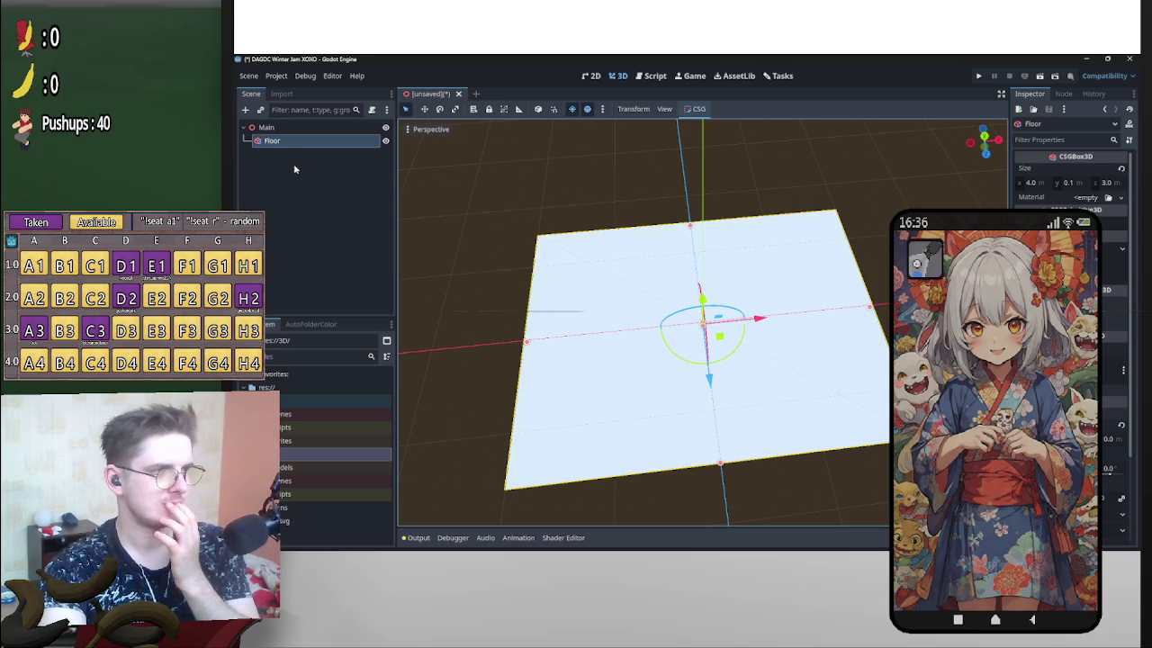
{"action": "left_click_drag", "start_coordinate": [662, 239], "coordinate": [726, 250]}
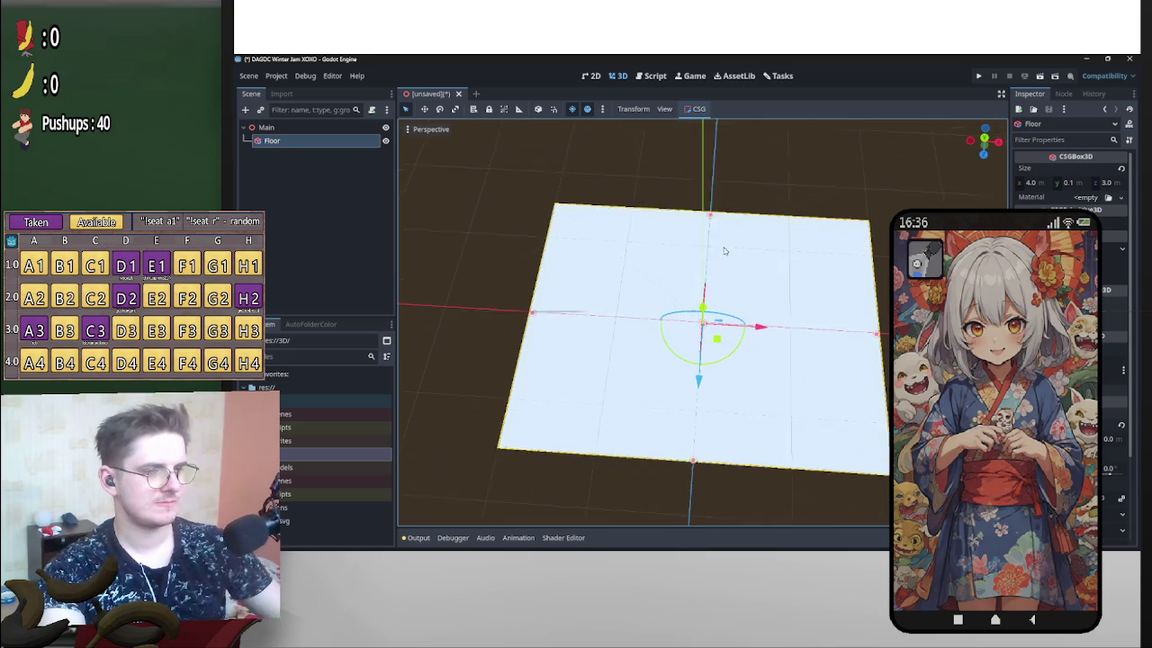
{"action": "left_click", "coordinate": [297, 129]}
Search 'csg' in the Create New Node dialog, then cancel without adding a node.
{"action": "right_click", "coordinate": [261, 127]}
{"action": "left_click", "coordinate": [296, 131]}
{"action": "type", "text": "csg"}
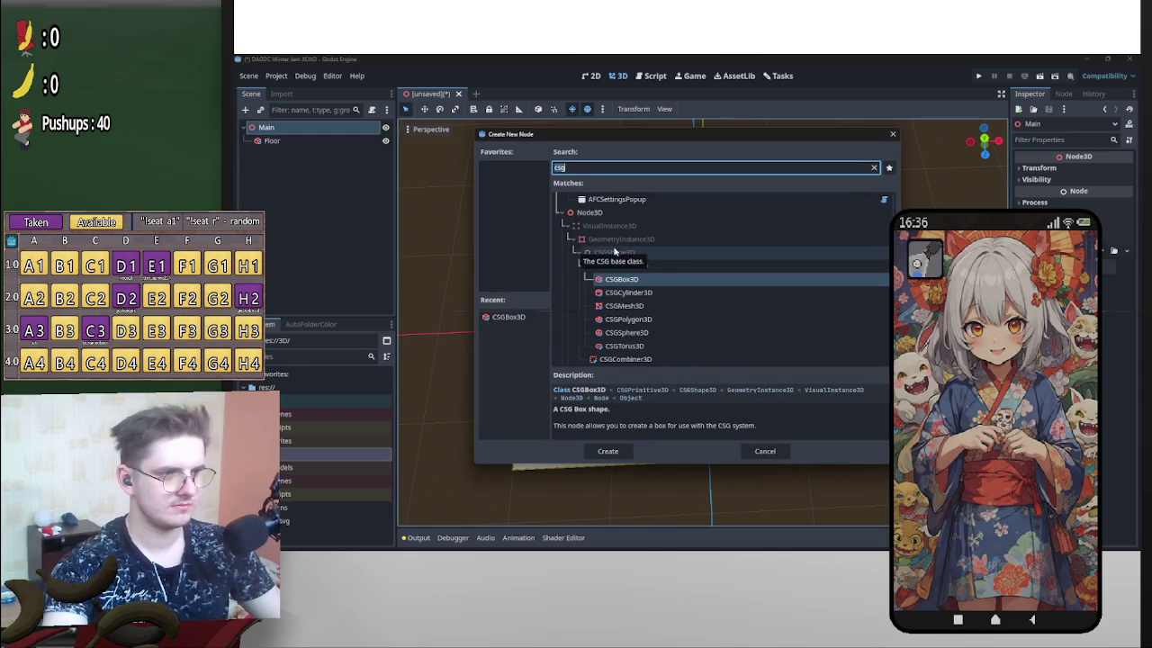
{"action": "left_click", "coordinate": [629, 279]}
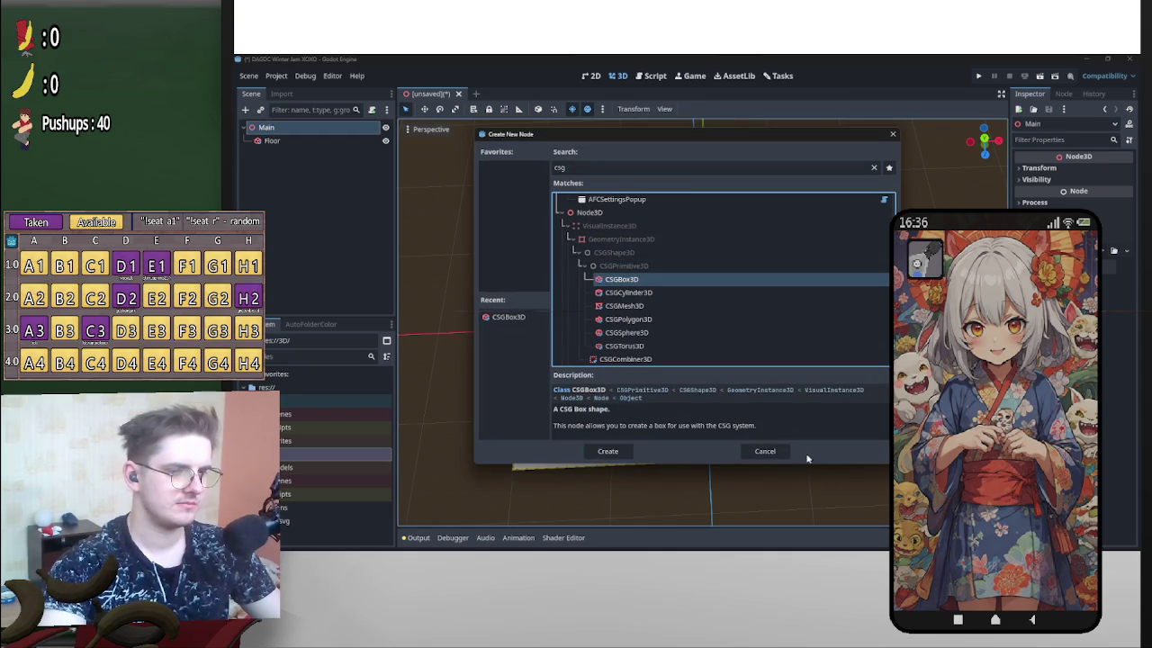
{"action": "left_click", "coordinate": [765, 451]}
Duplicate the Floor box and name the copy Wall_L.
{"action": "left_click", "coordinate": [755, 416]}
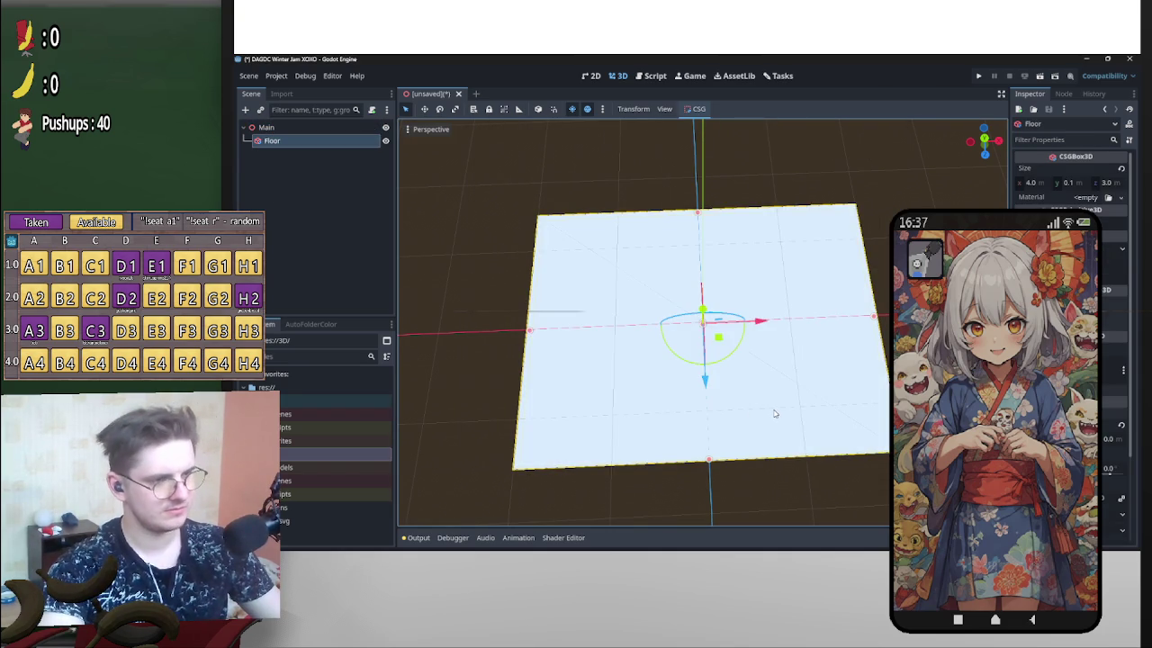
{"action": "key", "text": "ctrl+d"}
{"action": "double_click", "coordinate": [296, 155]}
{"action": "type", "text": "Wall_L"}
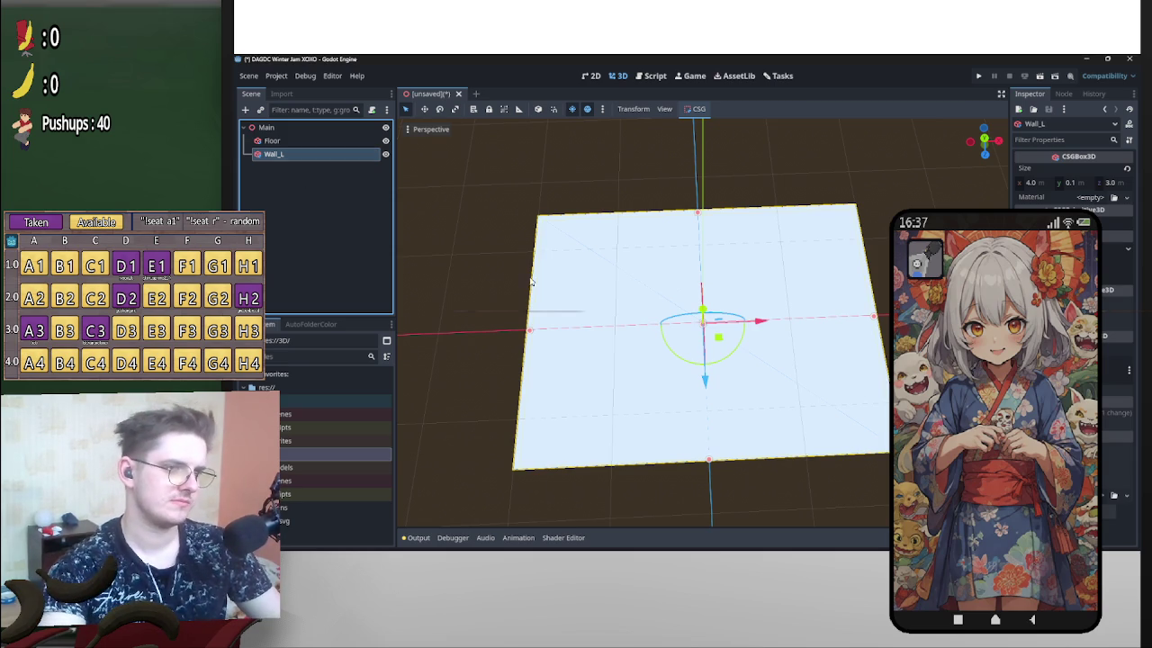
{"action": "key", "text": "Return"}
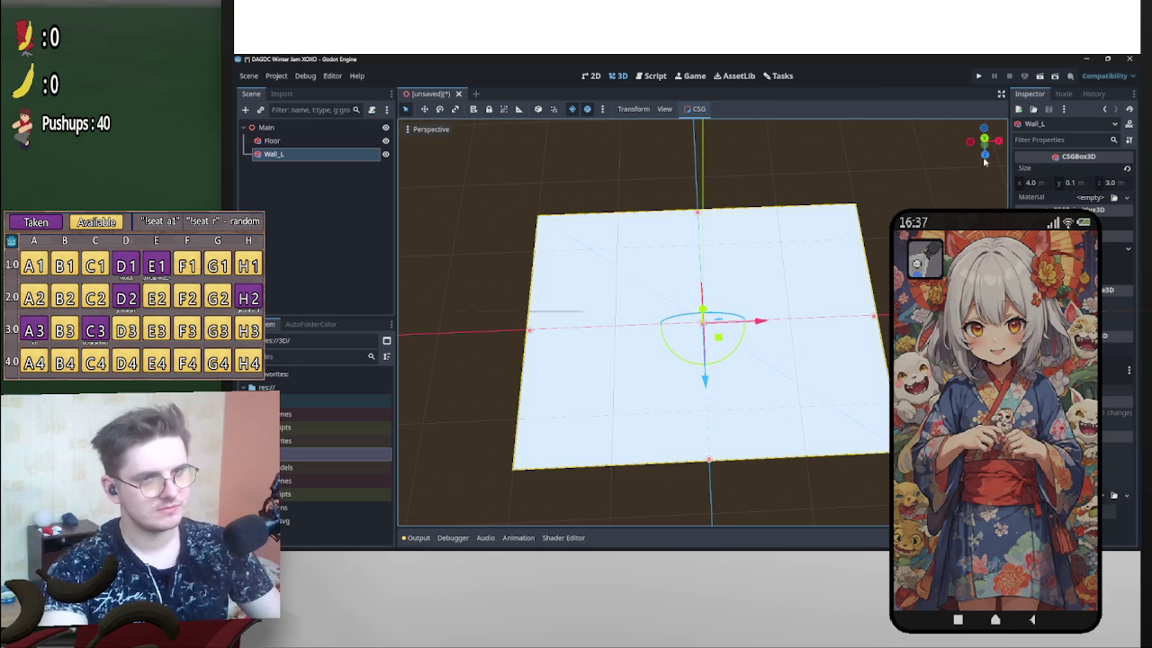
In front view, rotate Wall_L -90° upright and slide it left to the floor's edge.
{"action": "left_click", "coordinate": [985, 154]}
{"action": "mouse_move", "coordinate": [744, 326]}
{"action": "left_mouse_down"}
{"action": "mouse_move", "coordinate": [720, 370]}
{"action": "mouse_move", "coordinate": [730, 360]}
{"action": "mouse_move", "coordinate": [593, 340]}
{"action": "left_mouse_up"}
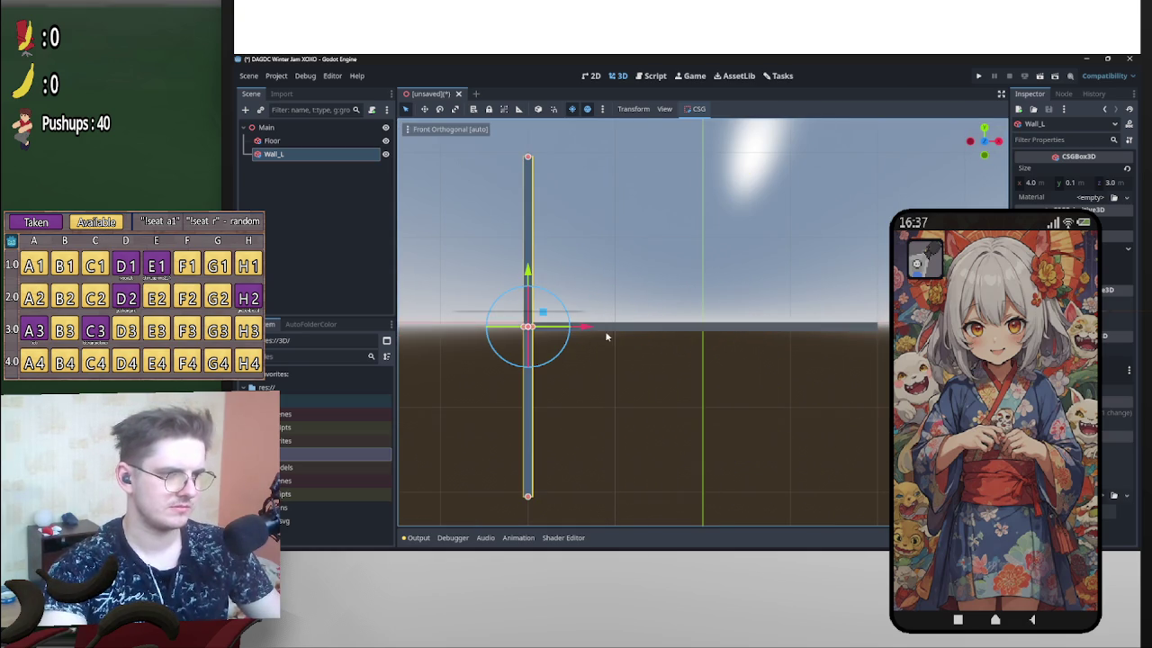
{"action": "scroll", "coordinate": [817, 352], "scroll_direction": "up", "scroll_amount": 5}
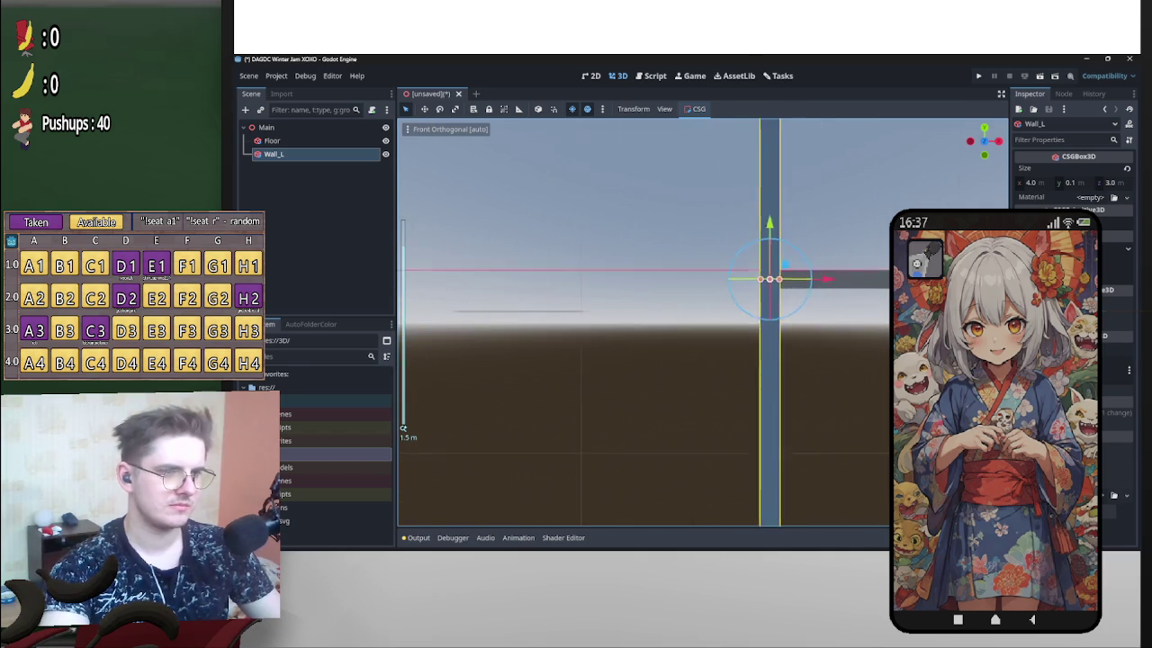
{"action": "mouse_move", "coordinate": [805, 333]}
{"action": "left_mouse_down"}
{"action": "mouse_move", "coordinate": [739, 349]}
{"action": "mouse_move", "coordinate": [814, 347]}
{"action": "mouse_move", "coordinate": [785, 349]}
{"action": "left_mouse_up"}
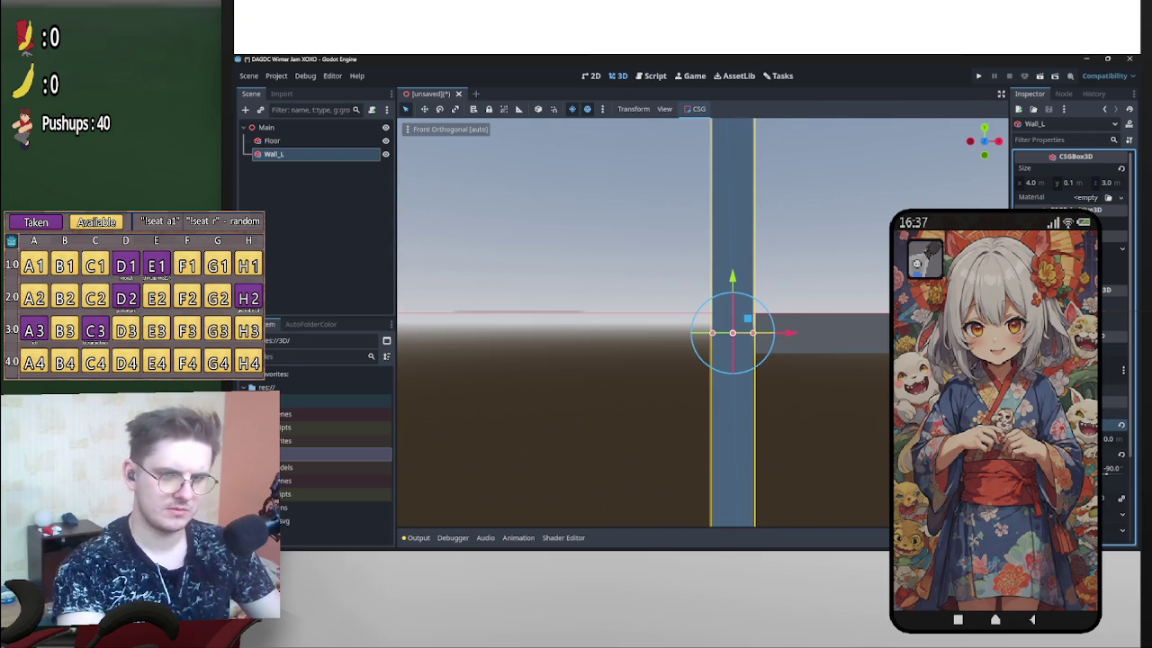
{"action": "left_click", "coordinate": [1121, 425]}
{"action": "left_click_drag", "start_coordinate": [799, 335], "coordinate": [787, 340]}
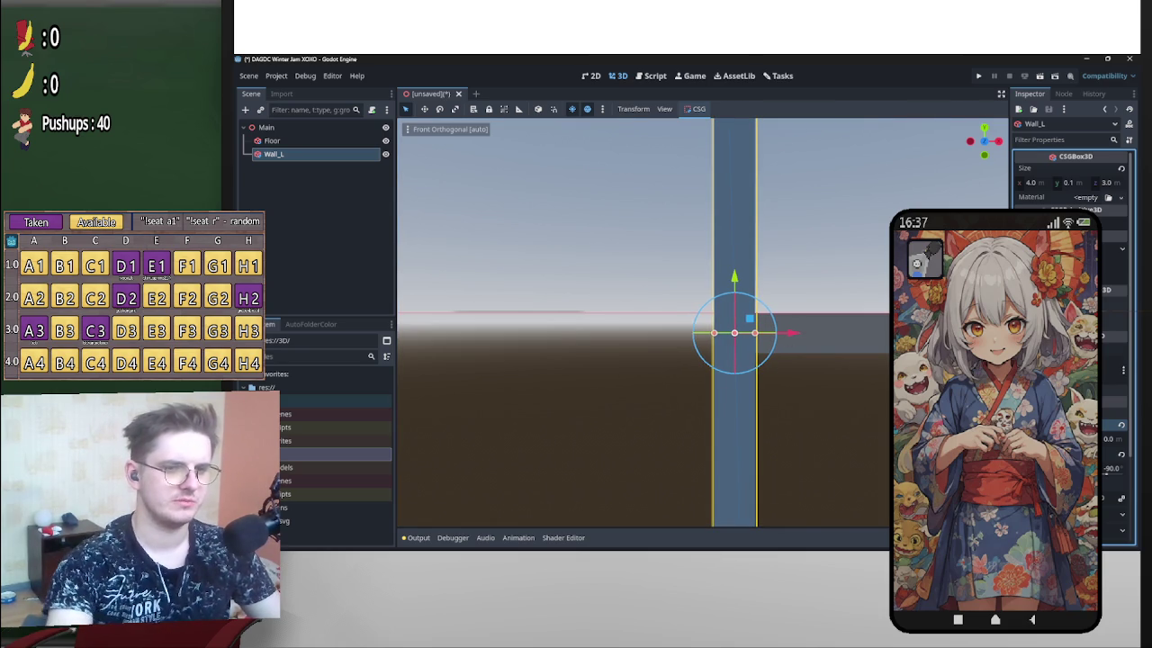
{"action": "scroll", "coordinate": [852, 367], "scroll_direction": "down", "scroll_amount": 12}
{"action": "mouse_move", "coordinate": [780, 274]}
{"action": "left_mouse_down"}
{"action": "mouse_move", "coordinate": [771, 303]}
{"action": "mouse_move", "coordinate": [797, 336]}
{"action": "mouse_move", "coordinate": [683, 382]}
{"action": "mouse_move", "coordinate": [820, 329]}
{"action": "mouse_move", "coordinate": [605, 329]}
{"action": "left_mouse_up"}
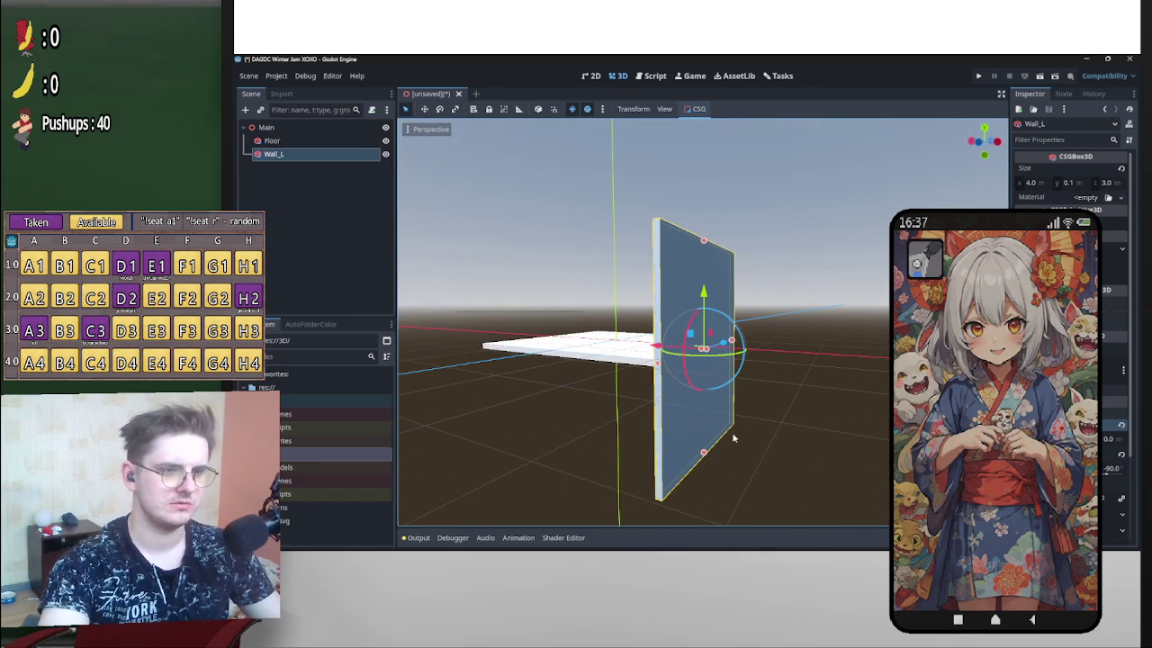
Shorten Wall_L to about 1.9 m, settle it onto the floor, and duplicate it.
{"action": "mouse_move", "coordinate": [704, 454]}
{"action": "left_mouse_down"}
{"action": "mouse_move", "coordinate": [704, 350]}
{"action": "mouse_move", "coordinate": [471, 390]}
{"action": "mouse_move", "coordinate": [753, 404]}
{"action": "mouse_move", "coordinate": [760, 423]}
{"action": "mouse_move", "coordinate": [694, 424]}
{"action": "mouse_move", "coordinate": [804, 380]}
{"action": "mouse_move", "coordinate": [863, 378]}
{"action": "left_mouse_up"}
{"action": "left_click", "coordinate": [984, 144]}
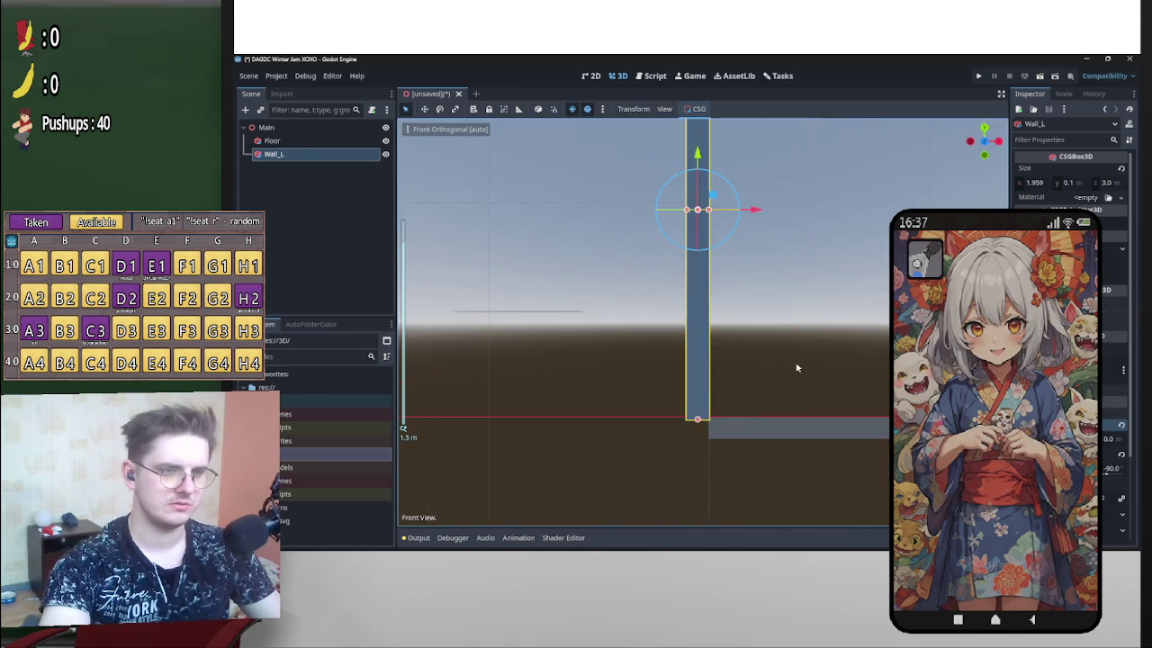
{"action": "left_click_drag", "start_coordinate": [699, 420], "coordinate": [708, 410]}
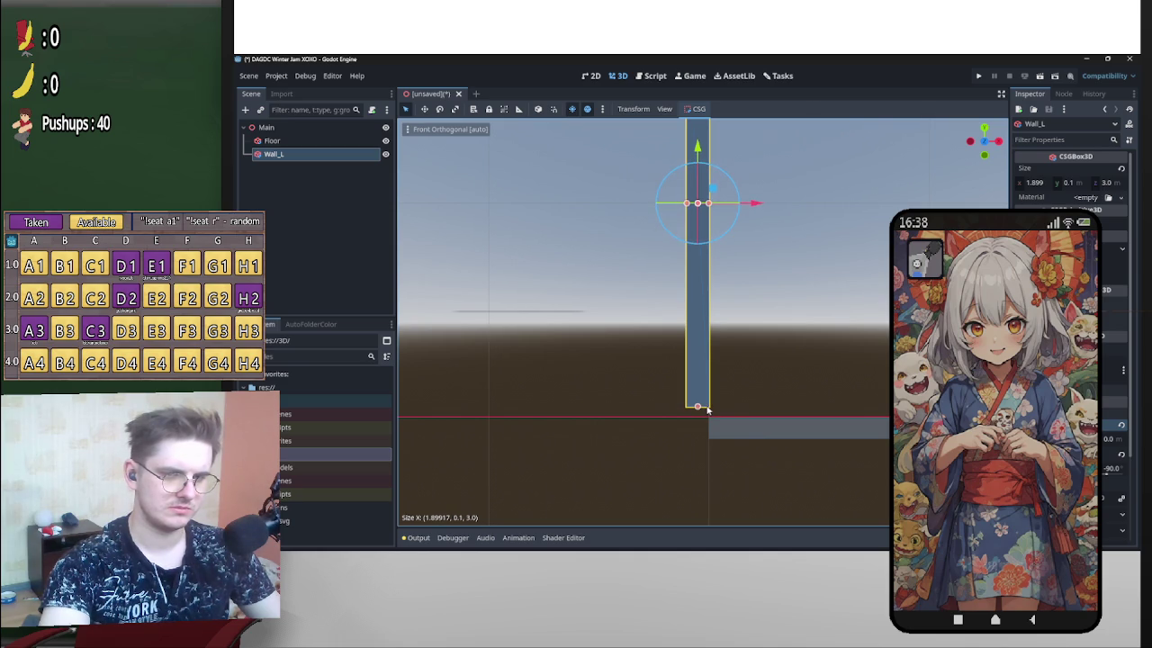
{"action": "mouse_move", "coordinate": [716, 251]}
{"action": "left_mouse_down"}
{"action": "mouse_move", "coordinate": [699, 232]}
{"action": "mouse_move", "coordinate": [699, 192]}
{"action": "mouse_move", "coordinate": [715, 257]}
{"action": "mouse_move", "coordinate": [701, 218]}
{"action": "left_mouse_up"}
{"action": "key", "text": "KP_1"}
{"action": "scroll", "coordinate": [727, 276], "scroll_direction": "up", "scroll_amount": 3}
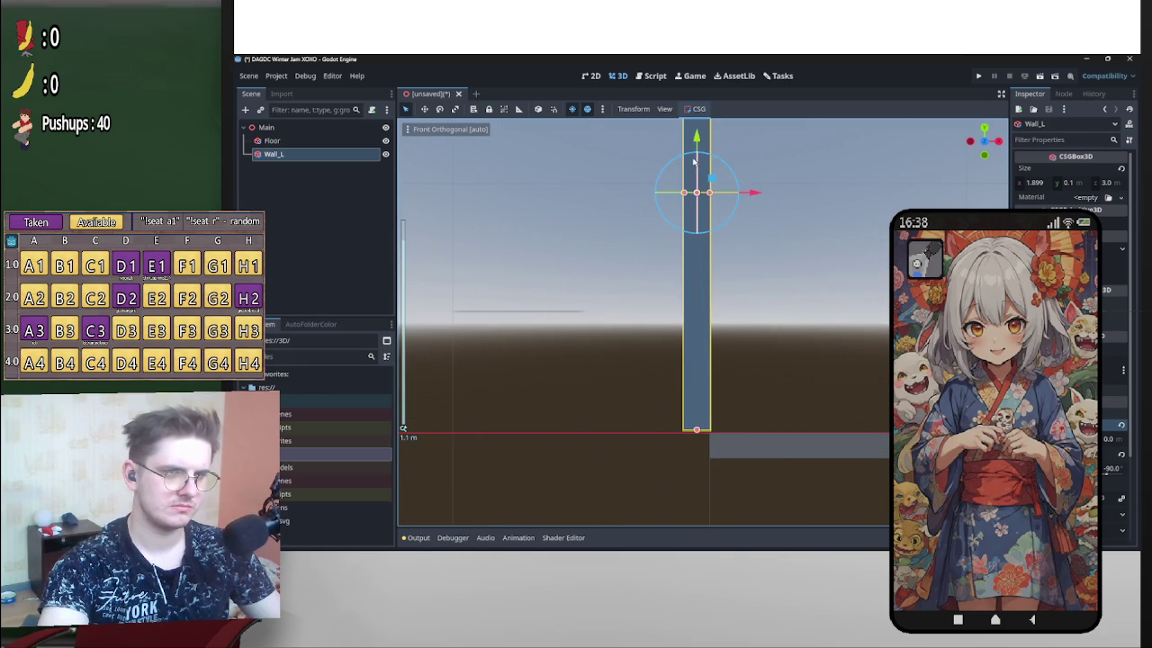
{"action": "left_click_drag", "start_coordinate": [696, 138], "coordinate": [697, 140]}
{"action": "scroll", "coordinate": [756, 324], "scroll_direction": "down", "scroll_amount": 3}
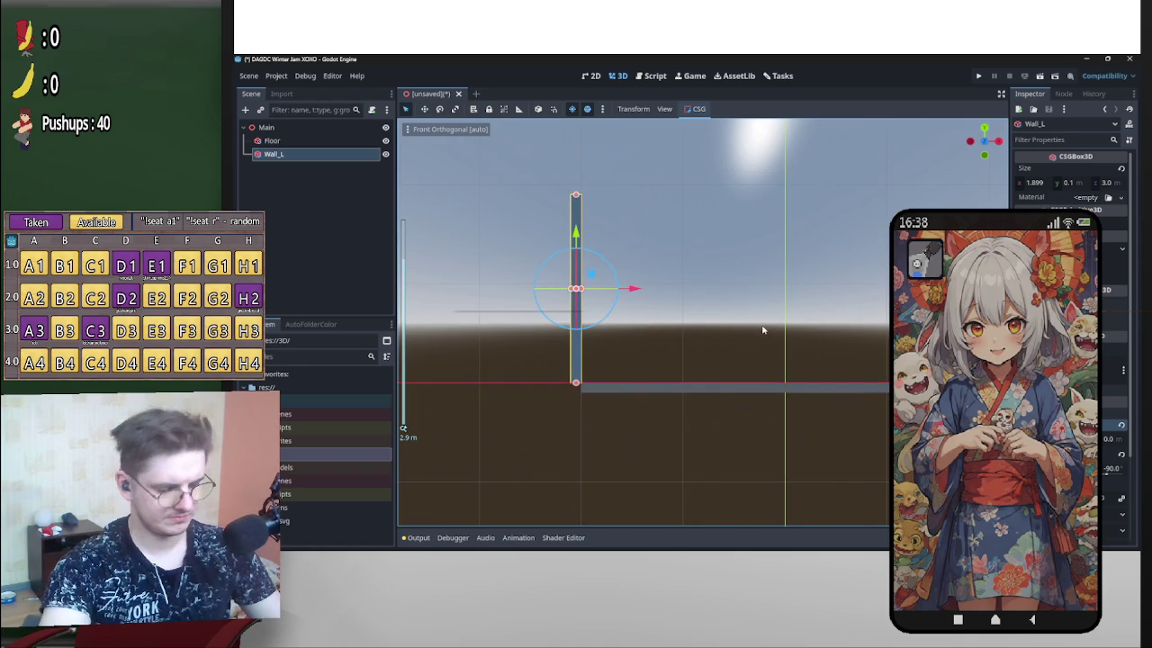
{"action": "key", "text": "ctrl+d"}
{"action": "left_click", "coordinate": [309, 171]}
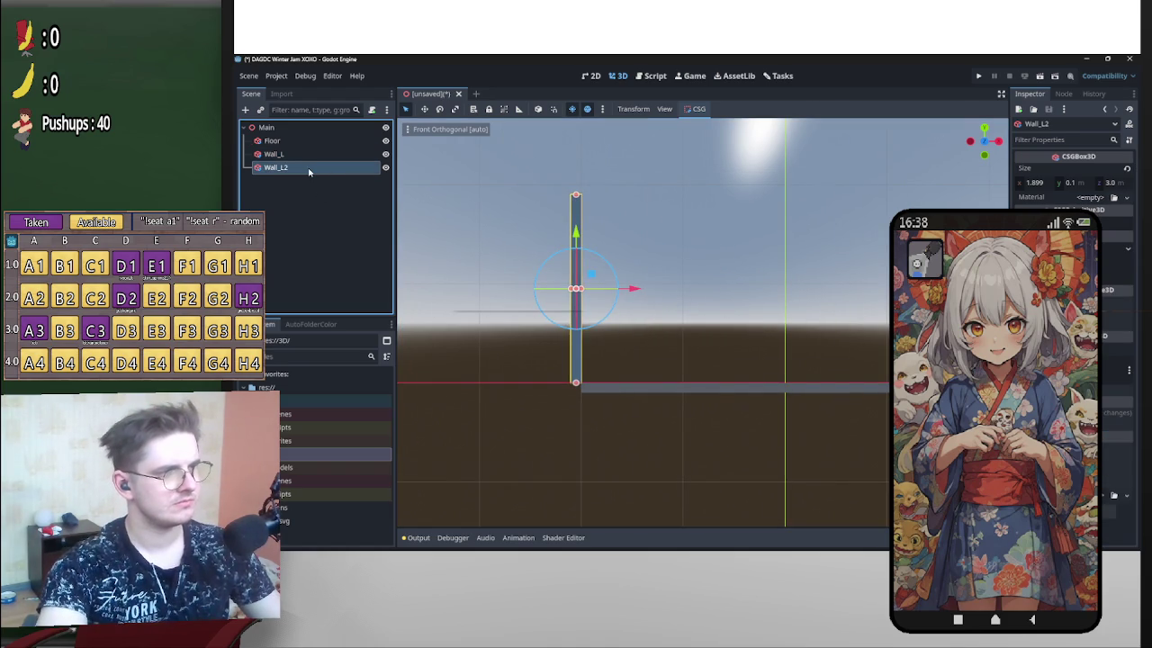
Rename the wall copy Wall_R.
{"action": "type", "text": "R"}
{"action": "key", "text": "Return"}
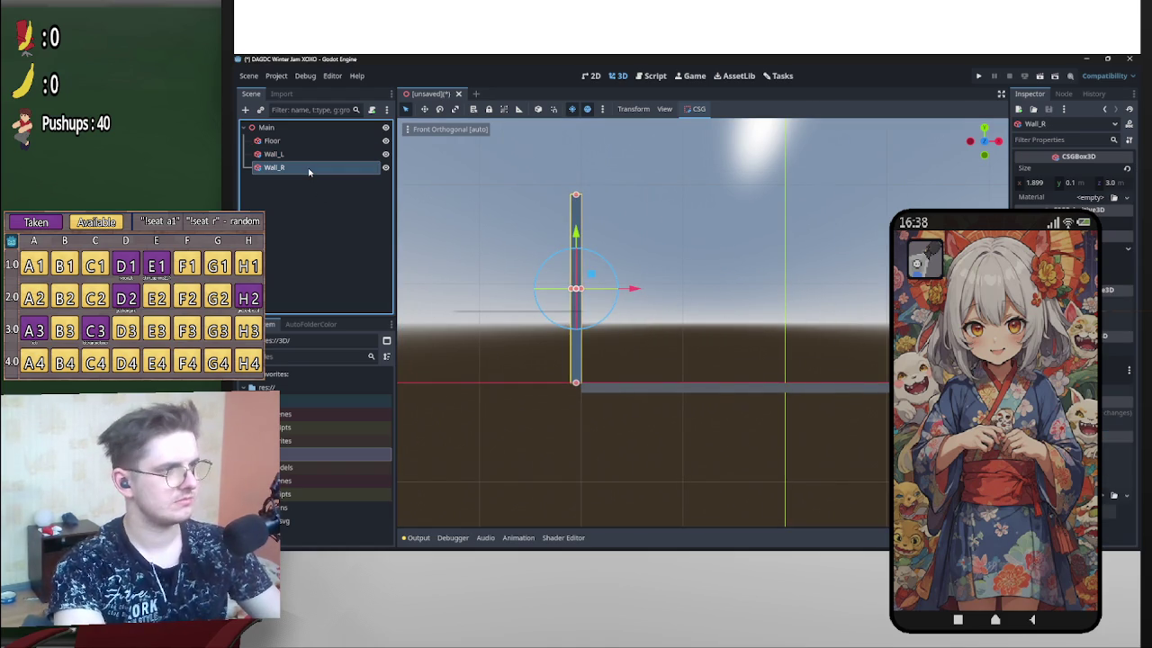
{"action": "left_click", "coordinate": [272, 141]}
{"action": "left_click", "coordinate": [273, 167]}
Move Wall_R to the floor's right end via its Transform position, then duplicate it.
{"action": "left_click", "coordinate": [1116, 418]}
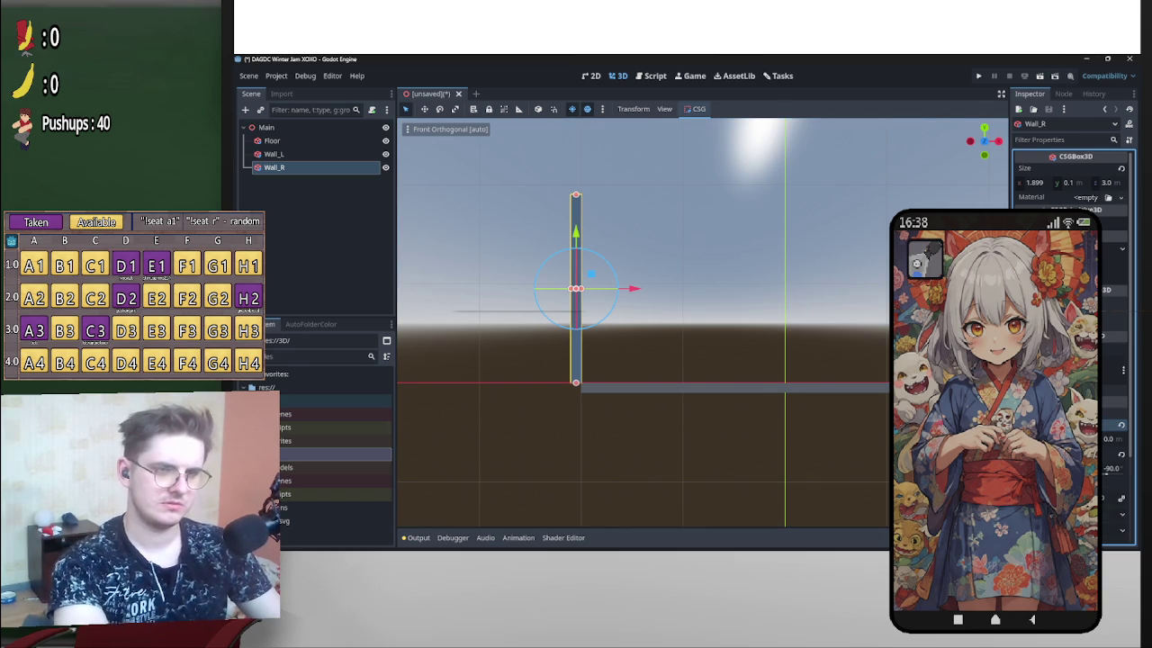
{"action": "key", "text": "Return"}
{"action": "scroll", "coordinate": [844, 423], "scroll_direction": "down", "scroll_amount": 8}
{"action": "mouse_move", "coordinate": [844, 436]}
{"action": "left_mouse_down"}
{"action": "mouse_move", "coordinate": [744, 463]}
{"action": "mouse_move", "coordinate": [752, 447]}
{"action": "mouse_move", "coordinate": [777, 458]}
{"action": "mouse_move", "coordinate": [462, 314]}
{"action": "left_mouse_up"}
{"action": "scroll", "coordinate": [743, 462], "scroll_direction": "up", "scroll_amount": 4}
{"action": "key", "text": "ctrl+d"}
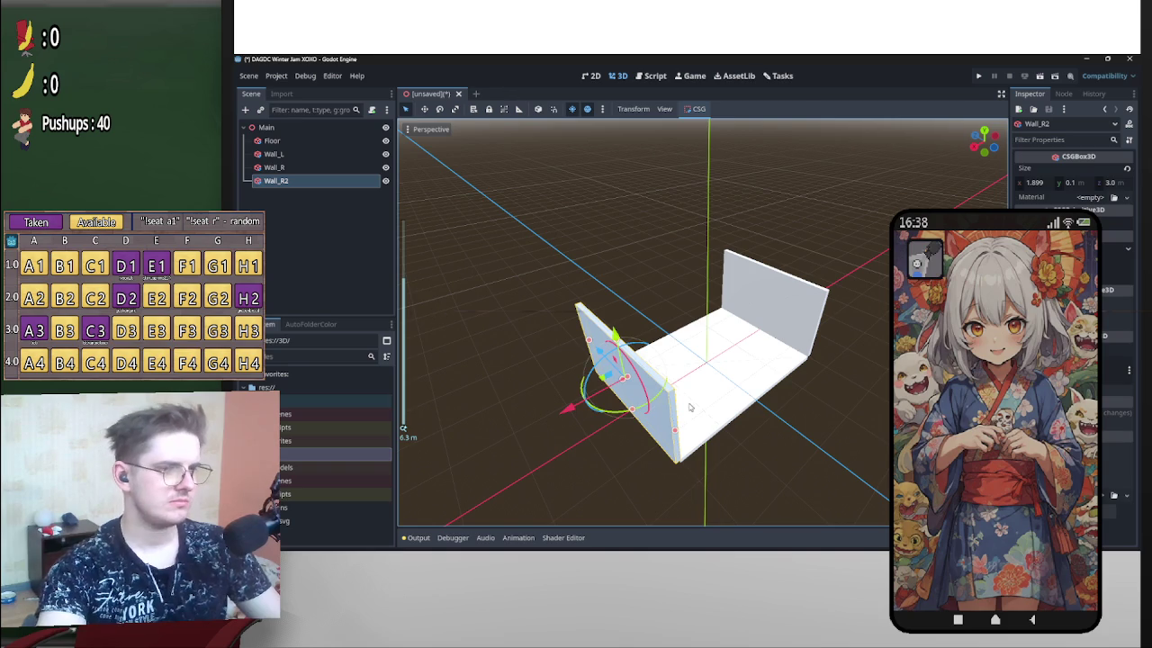
Rotate the Wall_R2 copy and position it along the floor's back edge in top view.
{"action": "mouse_move", "coordinate": [666, 403]}
{"action": "left_mouse_down"}
{"action": "mouse_move", "coordinate": [662, 338]}
{"action": "mouse_move", "coordinate": [646, 332]}
{"action": "mouse_move", "coordinate": [774, 380]}
{"action": "left_mouse_up"}
{"action": "key", "text": "KP_7"}
{"action": "left_click_drag", "start_coordinate": [808, 336], "coordinate": [731, 258]}
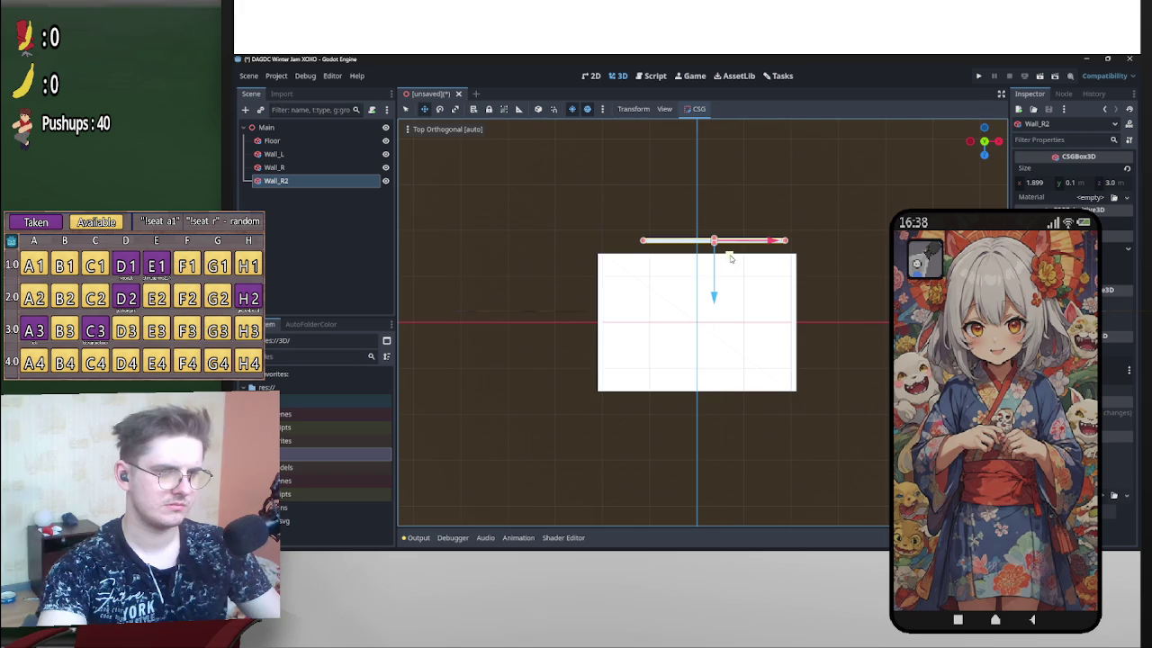
{"action": "scroll", "coordinate": [760, 236], "scroll_direction": "up", "scroll_amount": 3}
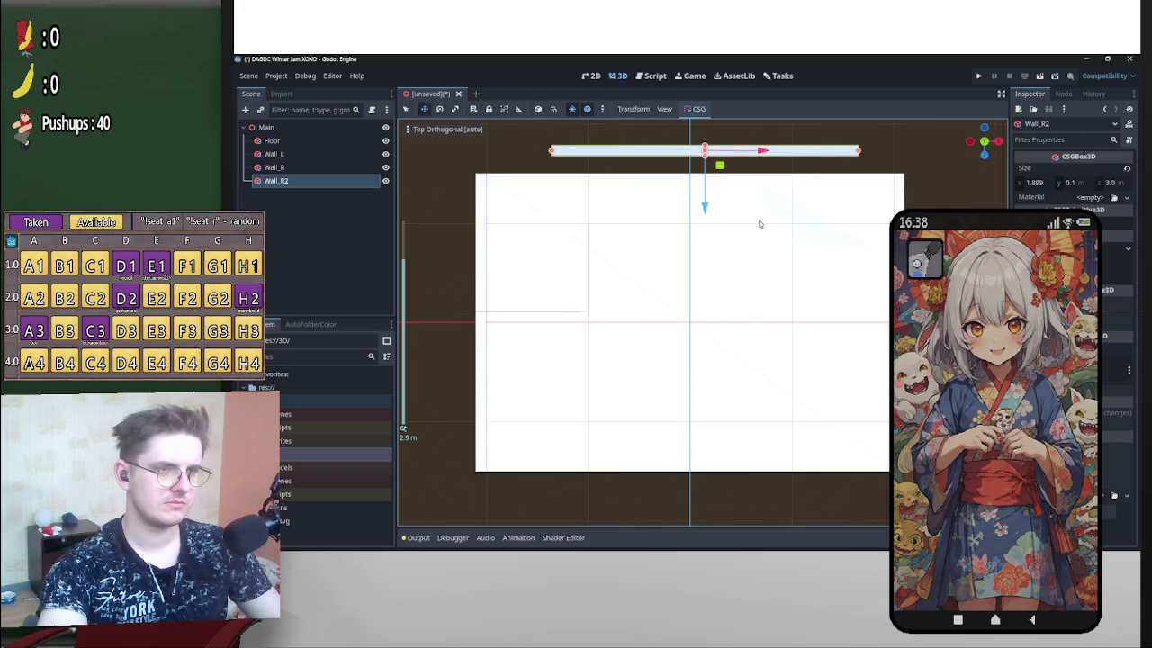
{"action": "left_click_drag", "start_coordinate": [747, 223], "coordinate": [731, 240]}
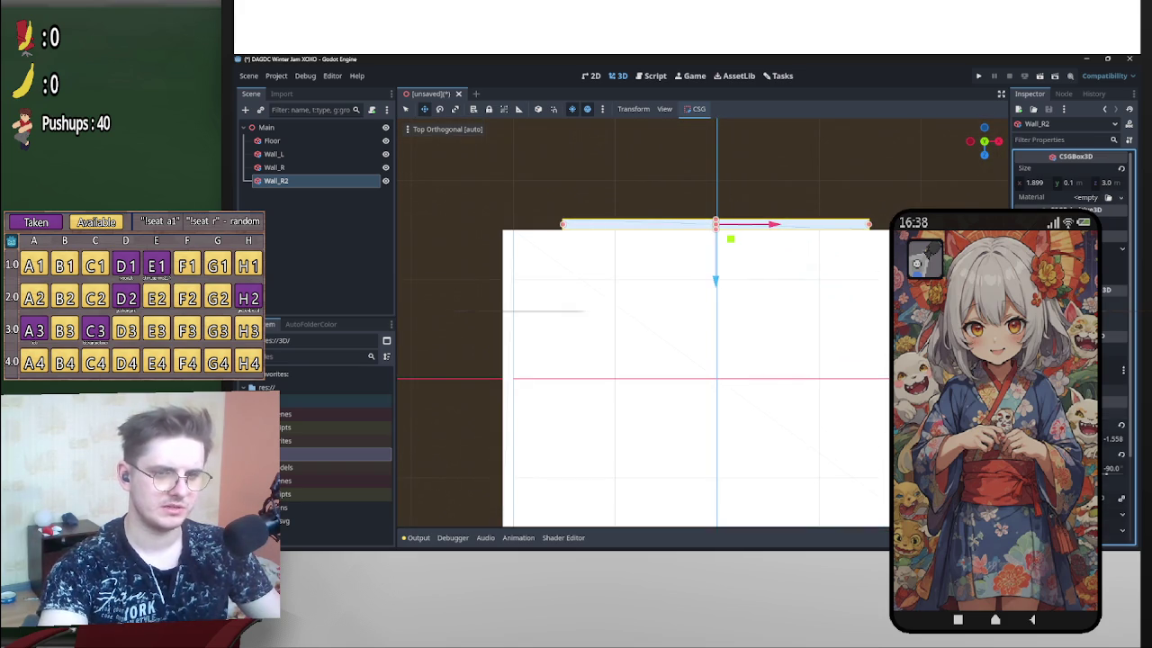
{"action": "left_click_drag", "start_coordinate": [732, 244], "coordinate": [733, 243]}
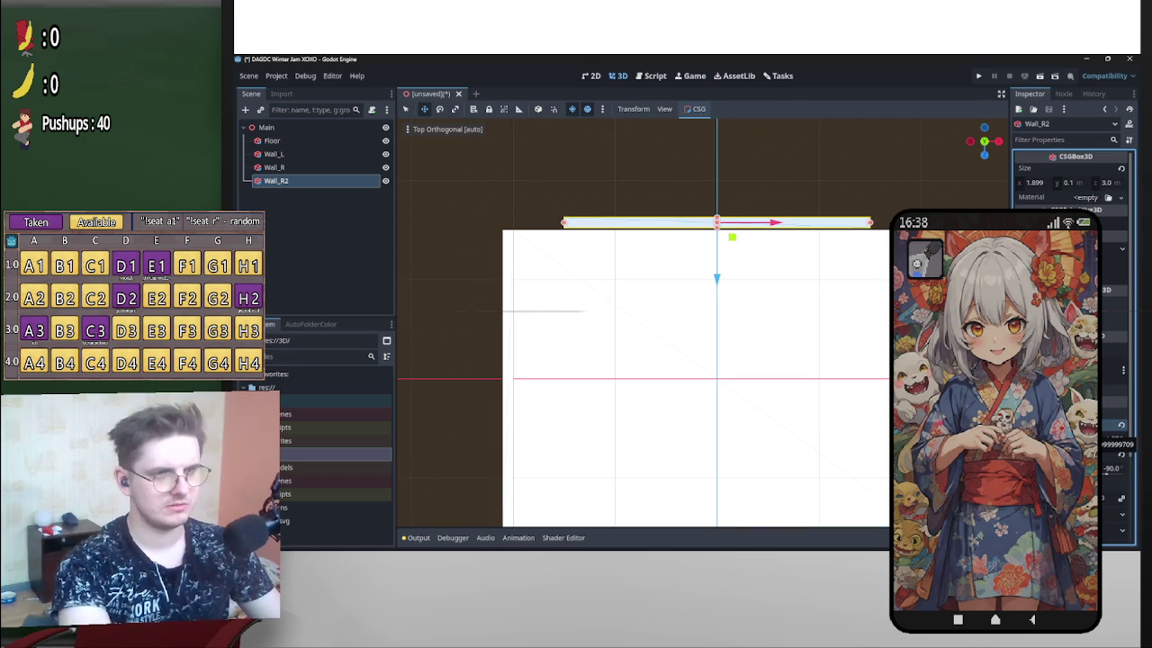
{"action": "left_click_drag", "start_coordinate": [732, 243], "coordinate": [753, 234]}
{"action": "scroll", "coordinate": [753, 234], "scroll_direction": "up", "scroll_amount": 3}
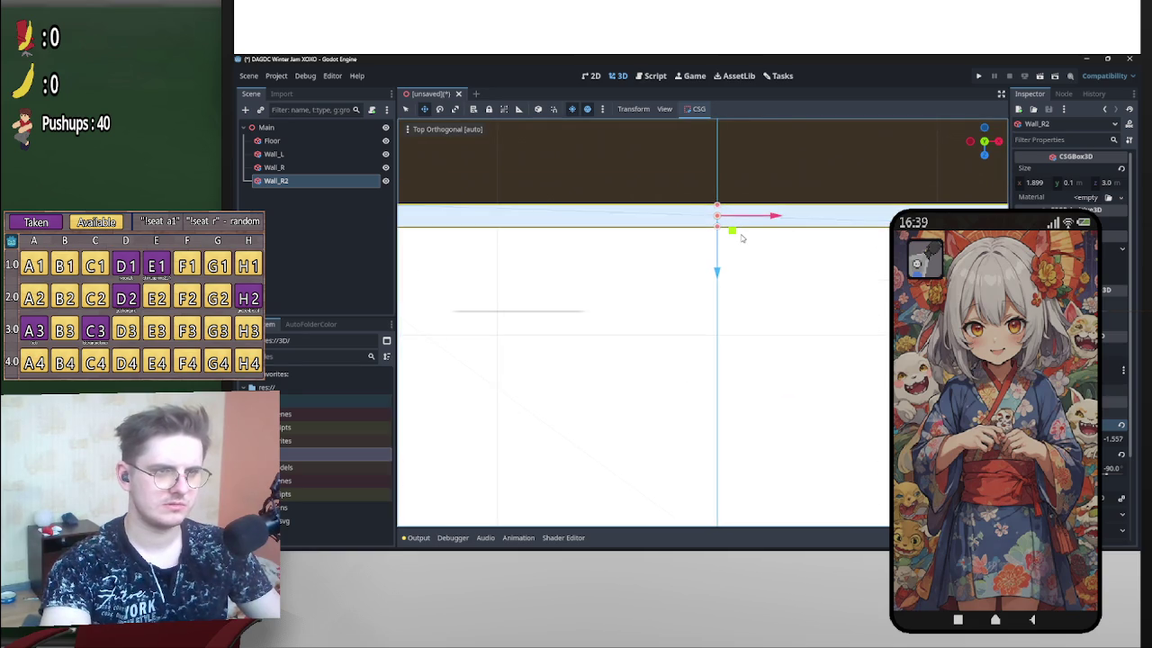
{"action": "left_click_drag", "start_coordinate": [735, 236], "coordinate": [736, 236]}
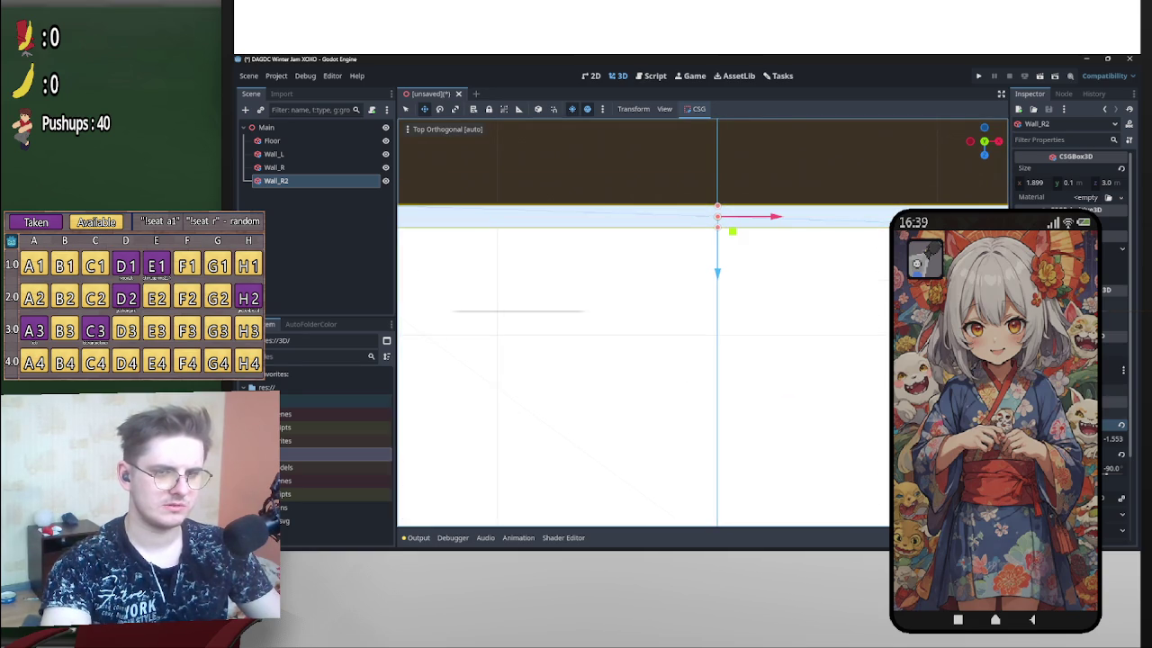
{"action": "left_click", "coordinate": [1113, 440]}
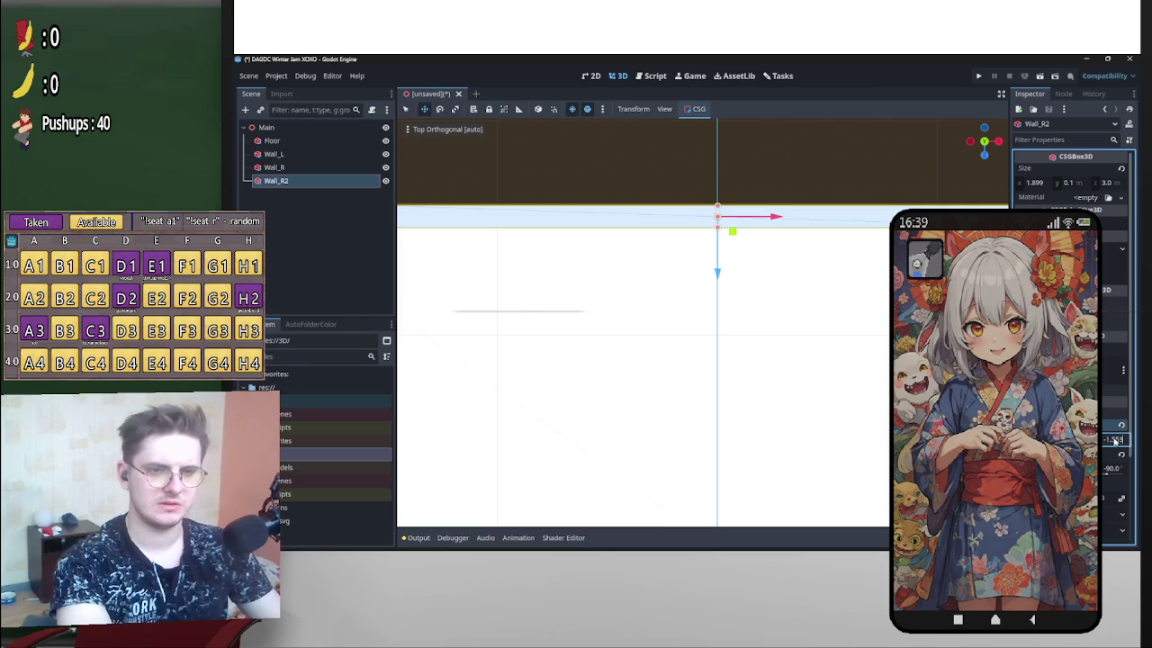
{"action": "key", "text": "Return"}
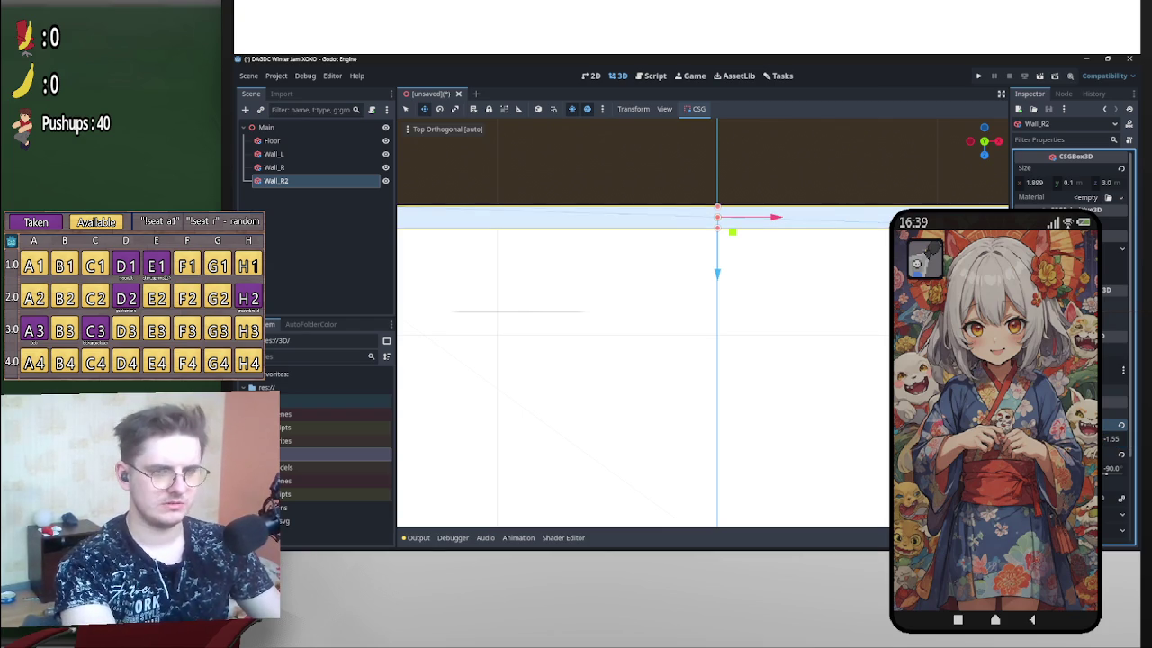
Set Wall_R2's Z size to 4 m, check it from the left view, and duplicate it.
{"action": "scroll", "coordinate": [728, 244], "scroll_direction": "down", "scroll_amount": 5}
{"action": "left_click_drag", "start_coordinate": [710, 265], "coordinate": [745, 264]}
{"action": "left_click", "coordinate": [1111, 182]}
{"action": "key", "text": "BackSpace"}
{"action": "left_click", "coordinate": [894, 213]}
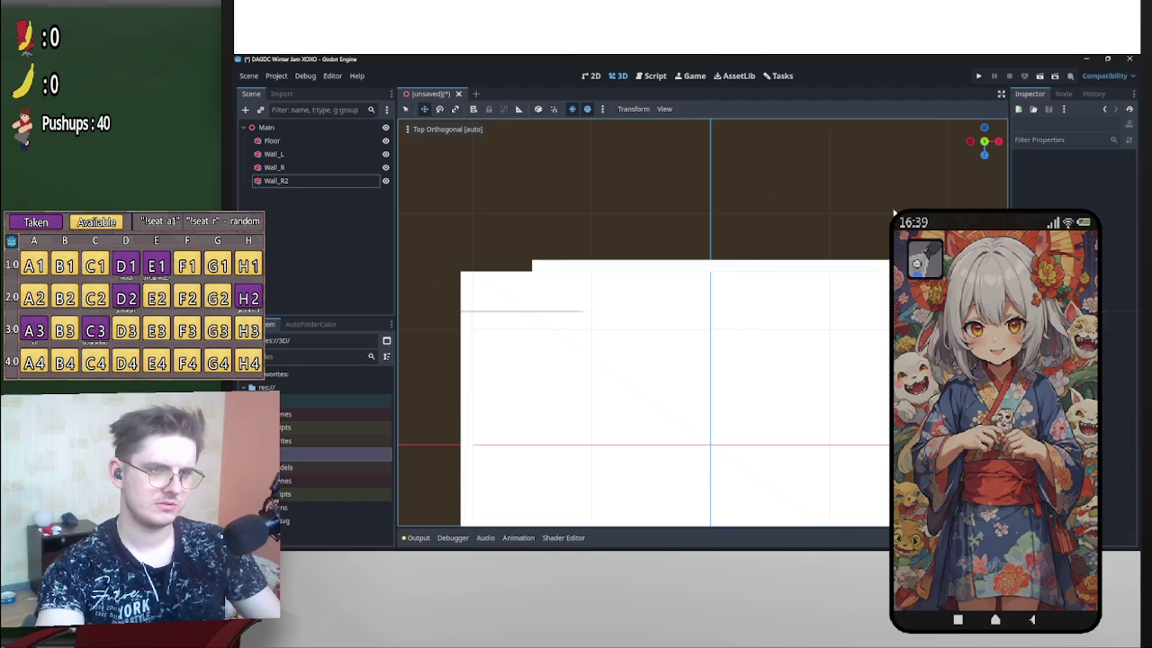
{"action": "left_click", "coordinate": [855, 265]}
{"action": "left_click", "coordinate": [1106, 183]}
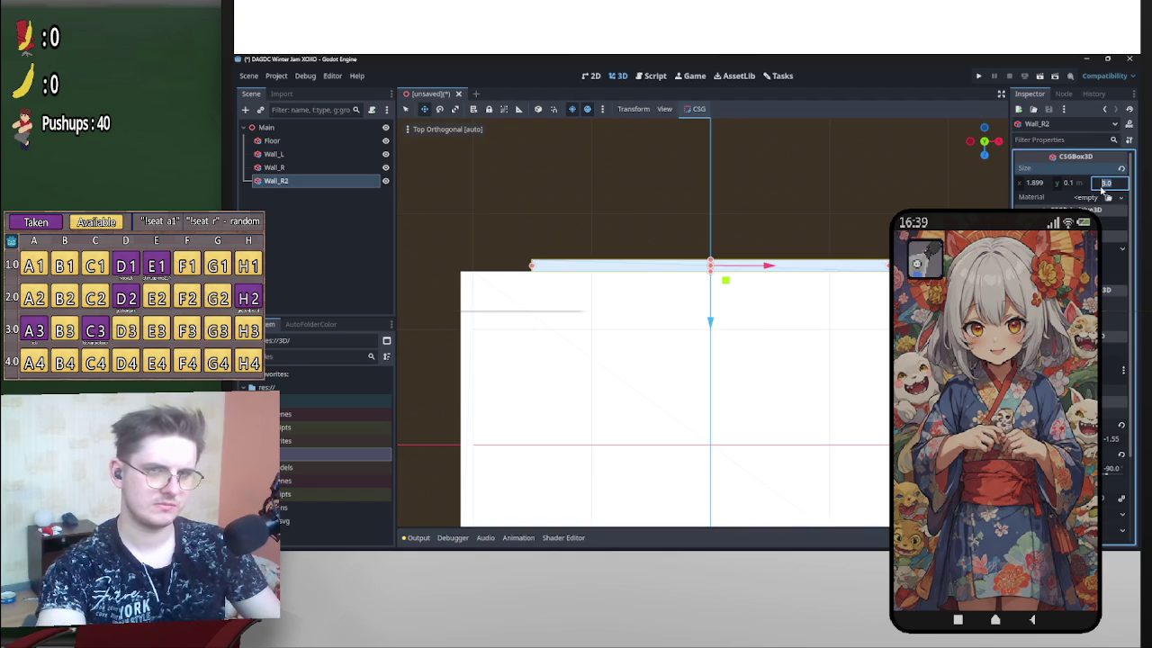
{"action": "type", "text": "4"}
{"action": "key", "text": "Return"}
{"action": "mouse_move", "coordinate": [900, 261]}
{"action": "left_mouse_down"}
{"action": "mouse_move", "coordinate": [836, 238]}
{"action": "mouse_move", "coordinate": [850, 229]}
{"action": "mouse_move", "coordinate": [882, 250]}
{"action": "mouse_move", "coordinate": [926, 207]}
{"action": "left_mouse_up"}
{"action": "scroll", "coordinate": [926, 207], "scroll_direction": "down", "scroll_amount": 4}
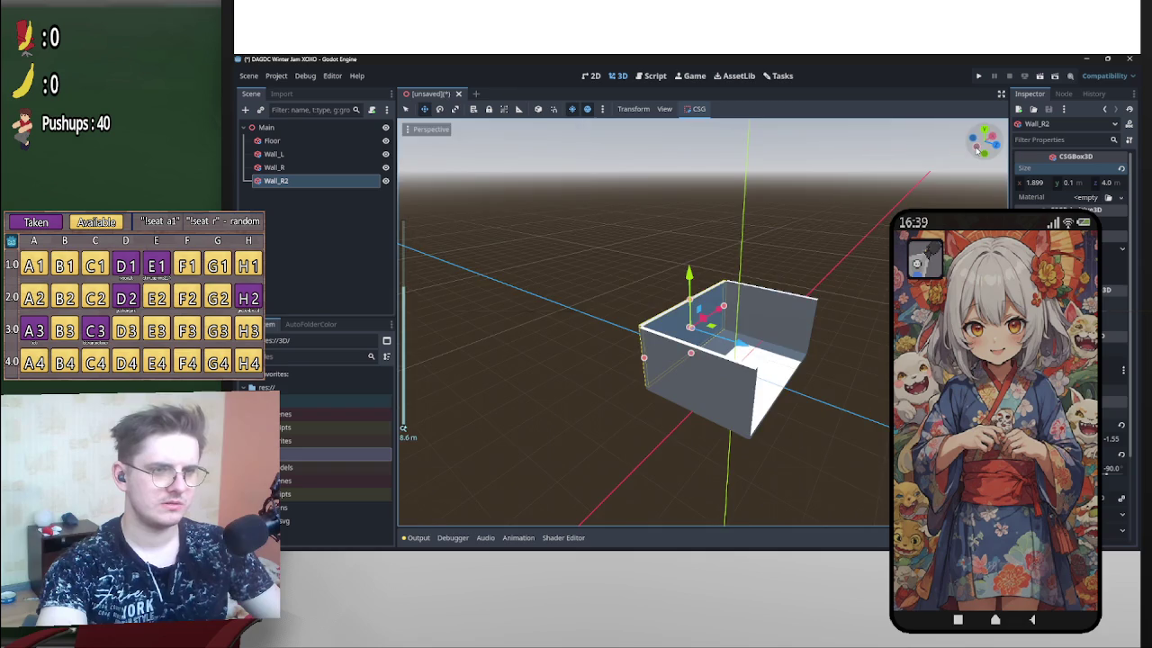
{"action": "left_click", "coordinate": [978, 150]}
{"action": "key", "text": "ctrl+d"}
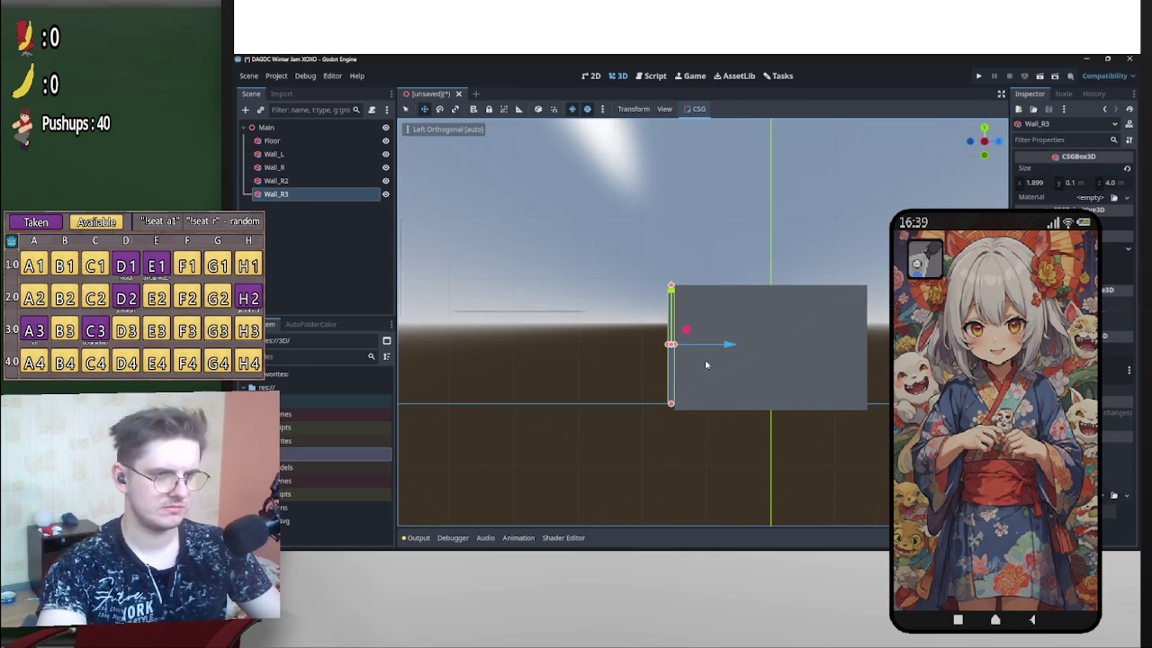
Slide the Wall_R3 copy 2 m along Z to the floor's front edge and select it.
{"action": "left_click_drag", "start_coordinate": [727, 344], "coordinate": [927, 345]}
{"action": "scroll", "coordinate": [918, 333], "scroll_direction": "up", "scroll_amount": 6}
{"action": "scroll", "coordinate": [823, 385], "scroll_direction": "up", "scroll_amount": 8}
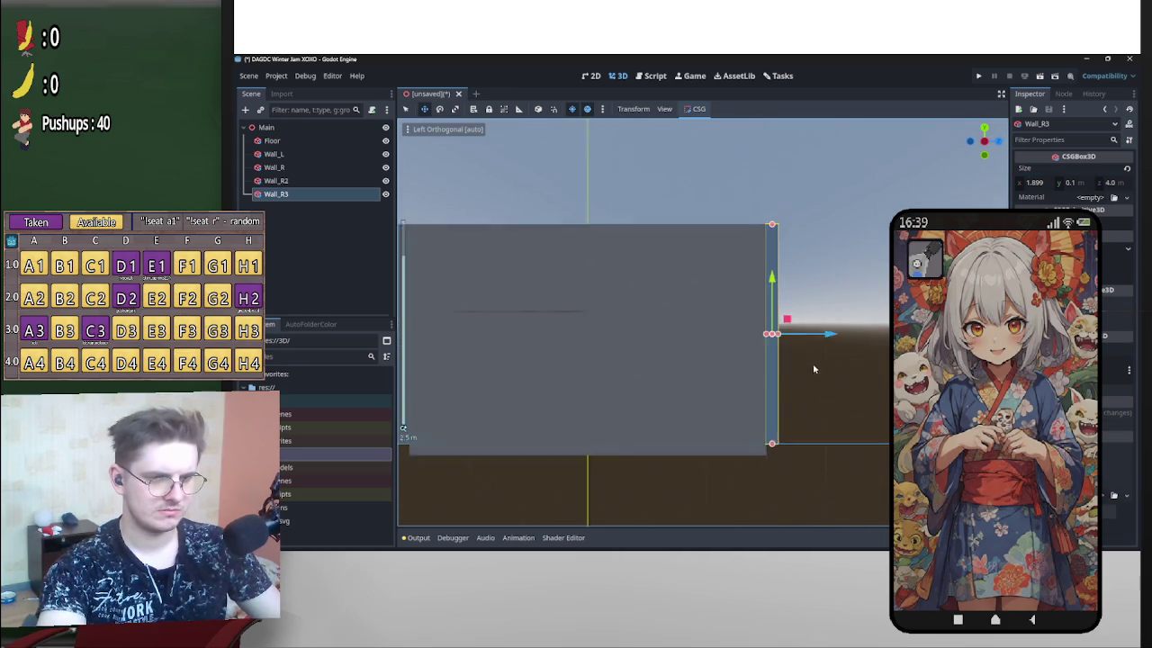
{"action": "scroll", "coordinate": [750, 367], "scroll_direction": "up", "scroll_amount": 8}
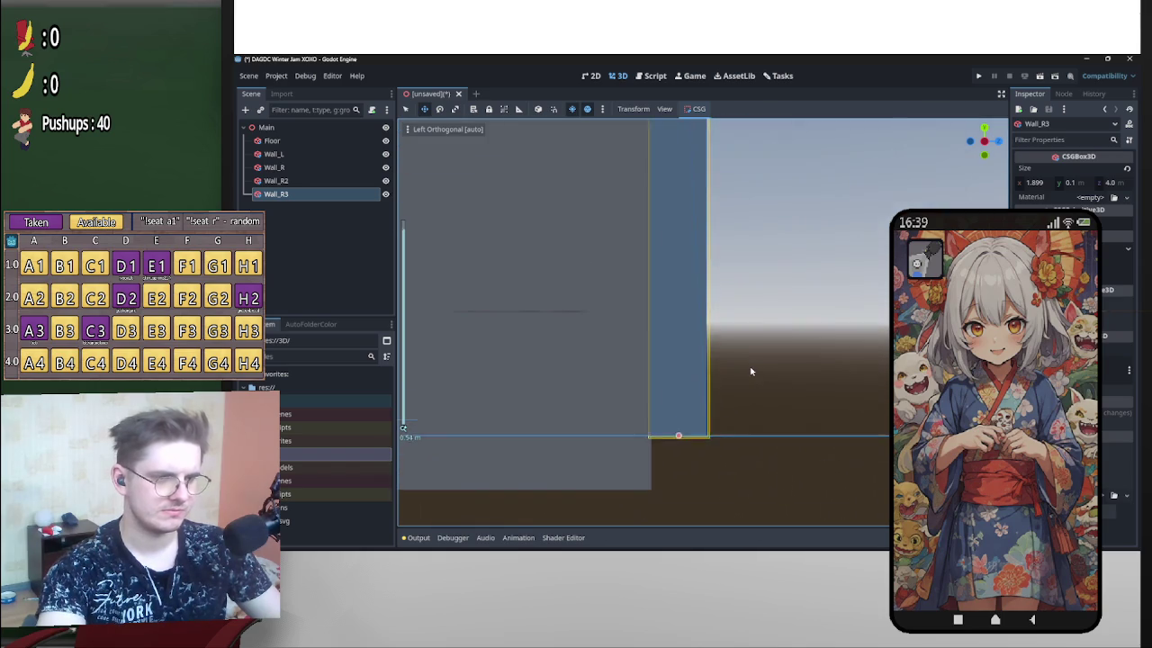
{"action": "left_click", "coordinate": [781, 313]}
{"action": "mouse_move", "coordinate": [782, 313]}
{"action": "left_mouse_down"}
{"action": "mouse_move", "coordinate": [653, 463]}
{"action": "mouse_move", "coordinate": [719, 360]}
{"action": "mouse_move", "coordinate": [687, 296]}
{"action": "mouse_move", "coordinate": [823, 262]}
{"action": "mouse_move", "coordinate": [773, 301]}
{"action": "left_mouse_up"}
{"action": "scroll", "coordinate": [720, 360], "scroll_direction": "down", "scroll_amount": 5}
{"action": "left_click", "coordinate": [729, 291]}
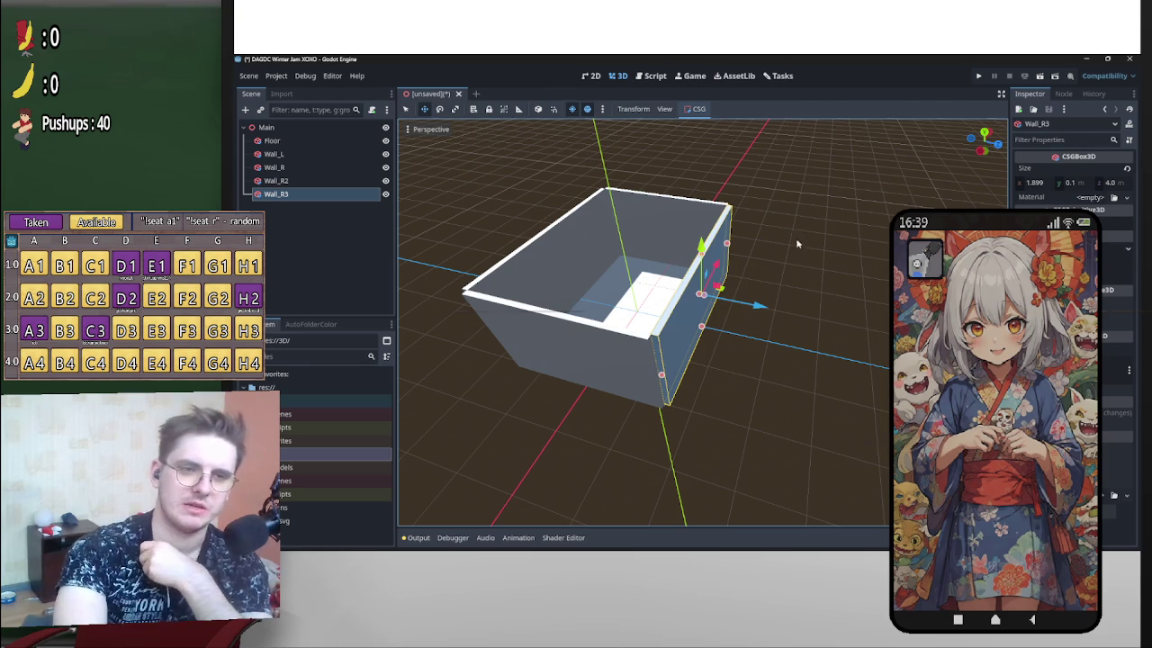
{"action": "left_click", "coordinate": [984, 139]}
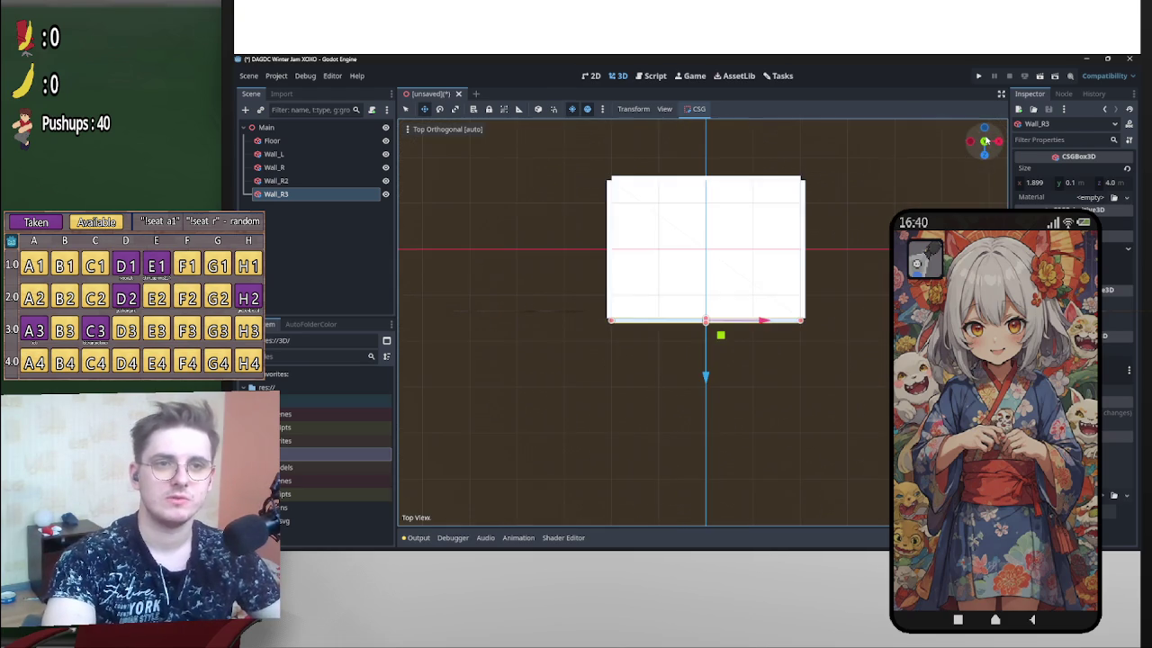
Reframe the room in top view and begin renaming the Wall_R2 back wall.
{"action": "scroll", "coordinate": [801, 312], "scroll_direction": "up", "scroll_amount": 5}
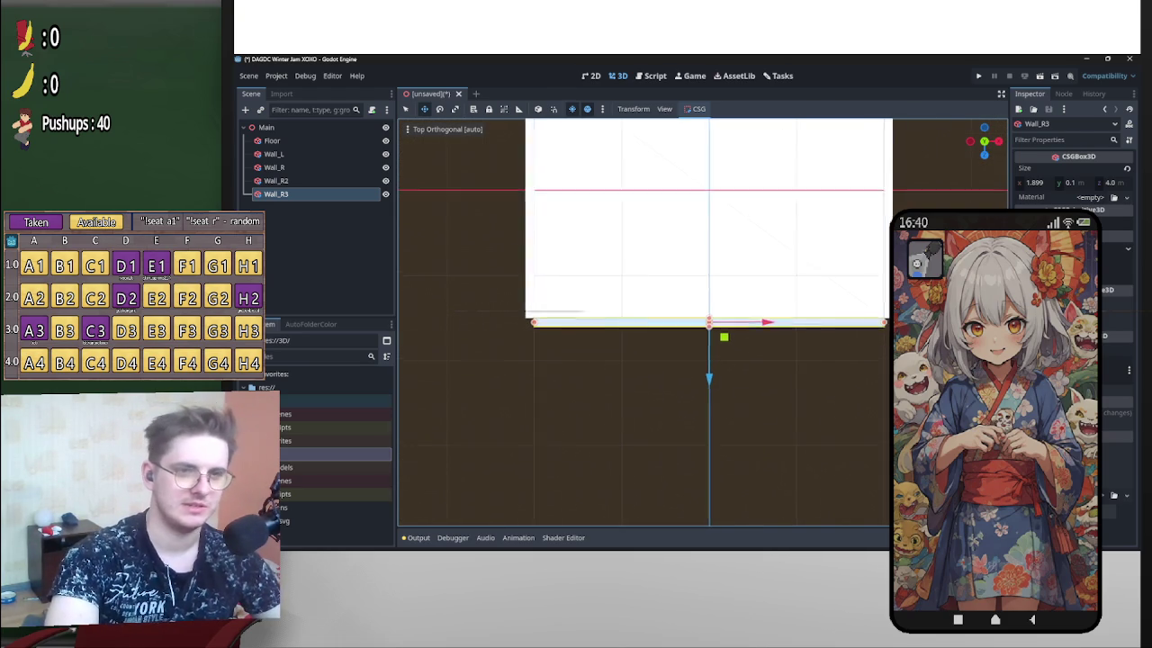
{"action": "scroll", "coordinate": [707, 314], "scroll_direction": "up", "scroll_amount": 1}
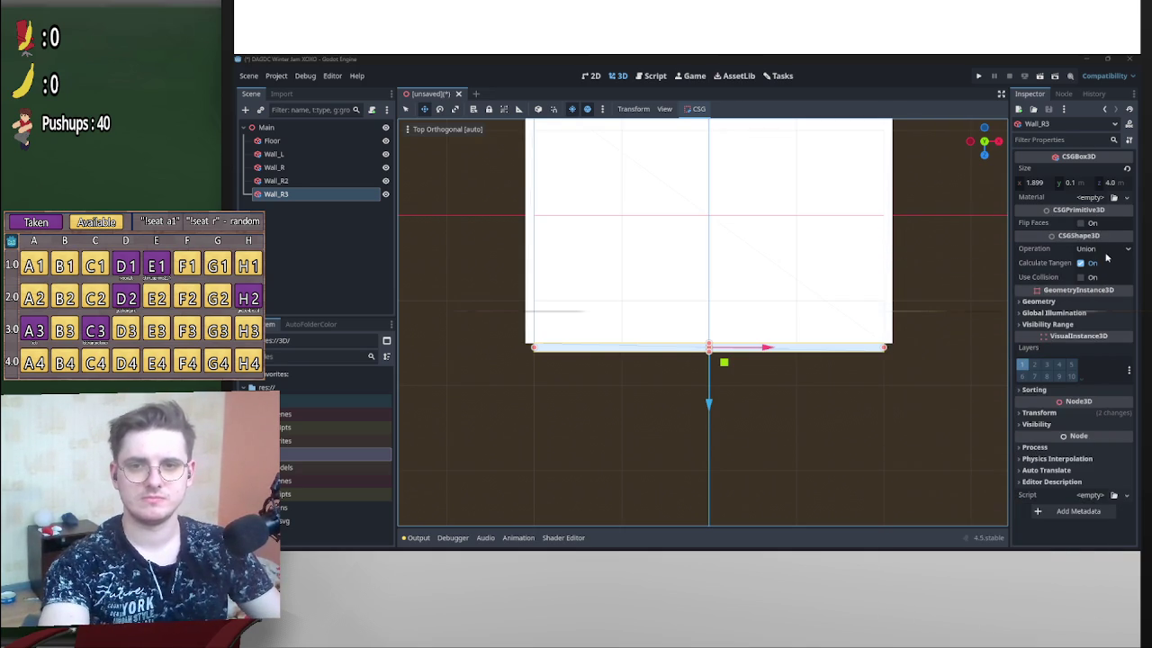
{"action": "mouse_move", "coordinate": [916, 222]}
{"action": "left_mouse_down"}
{"action": "mouse_move", "coordinate": [900, 273]}
{"action": "mouse_move", "coordinate": [959, 211]}
{"action": "mouse_move", "coordinate": [933, 177]}
{"action": "mouse_move", "coordinate": [989, 142]}
{"action": "left_mouse_up"}
{"action": "left_click", "coordinate": [985, 149]}
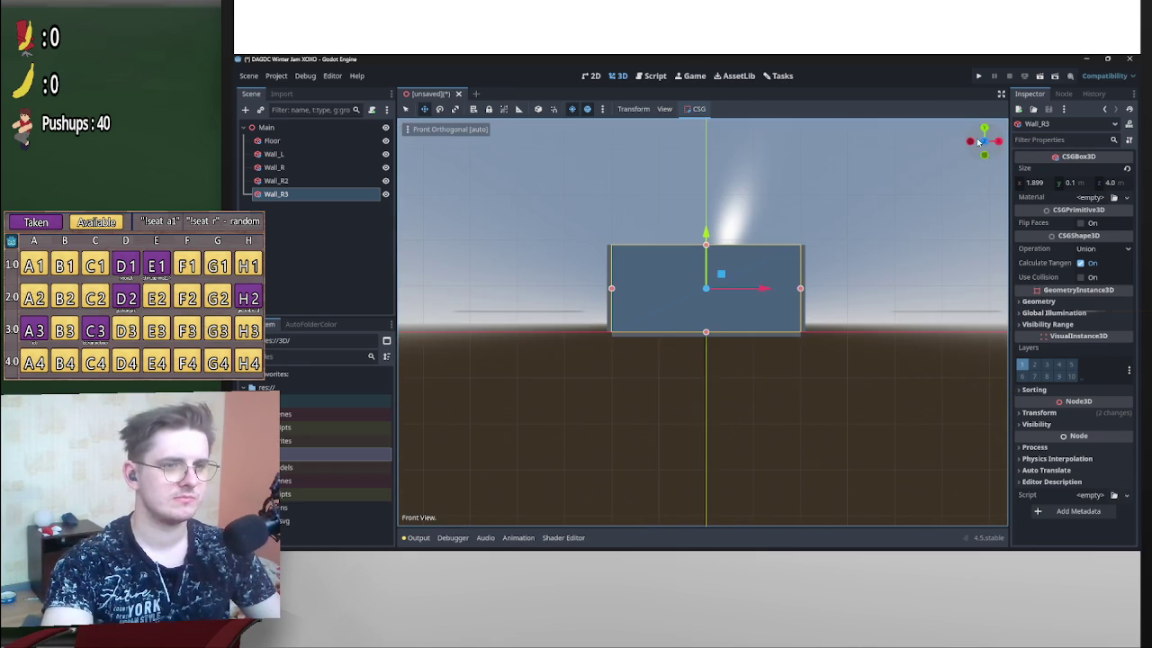
{"action": "left_click", "coordinate": [985, 130]}
{"action": "scroll", "coordinate": [854, 247], "scroll_direction": "up", "scroll_amount": 1}
{"action": "left_click_drag", "start_coordinate": [854, 247], "coordinate": [855, 350]}
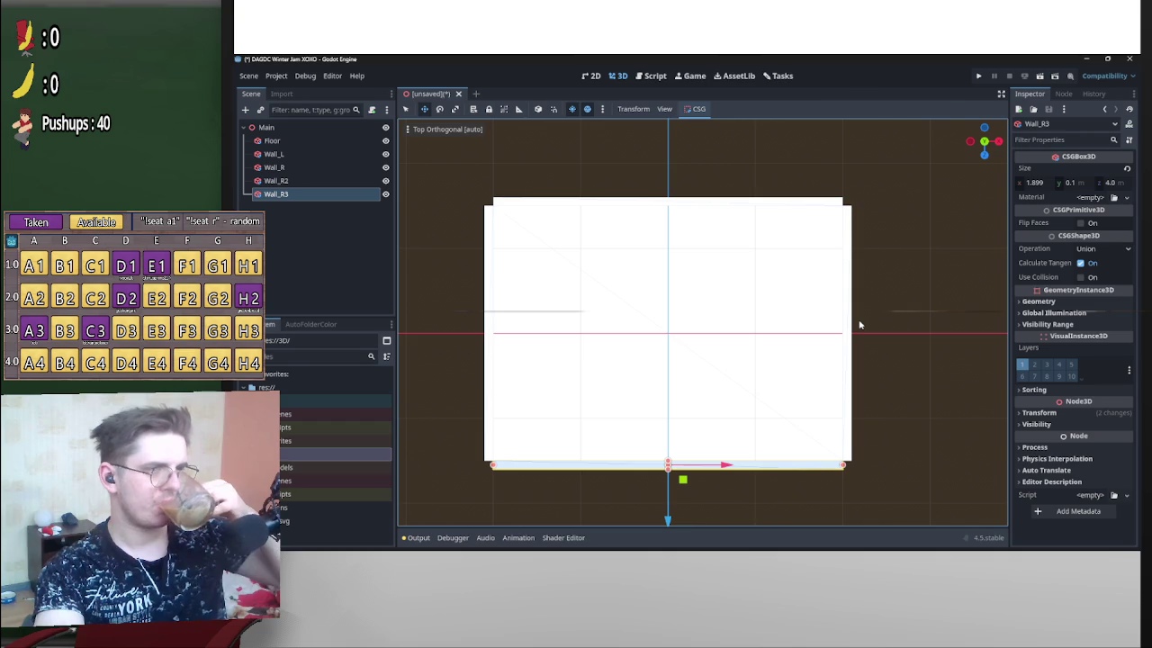
{"action": "left_click", "coordinate": [290, 180]}
{"action": "left_click", "coordinate": [293, 181]}
{"action": "type", "text": "U"}
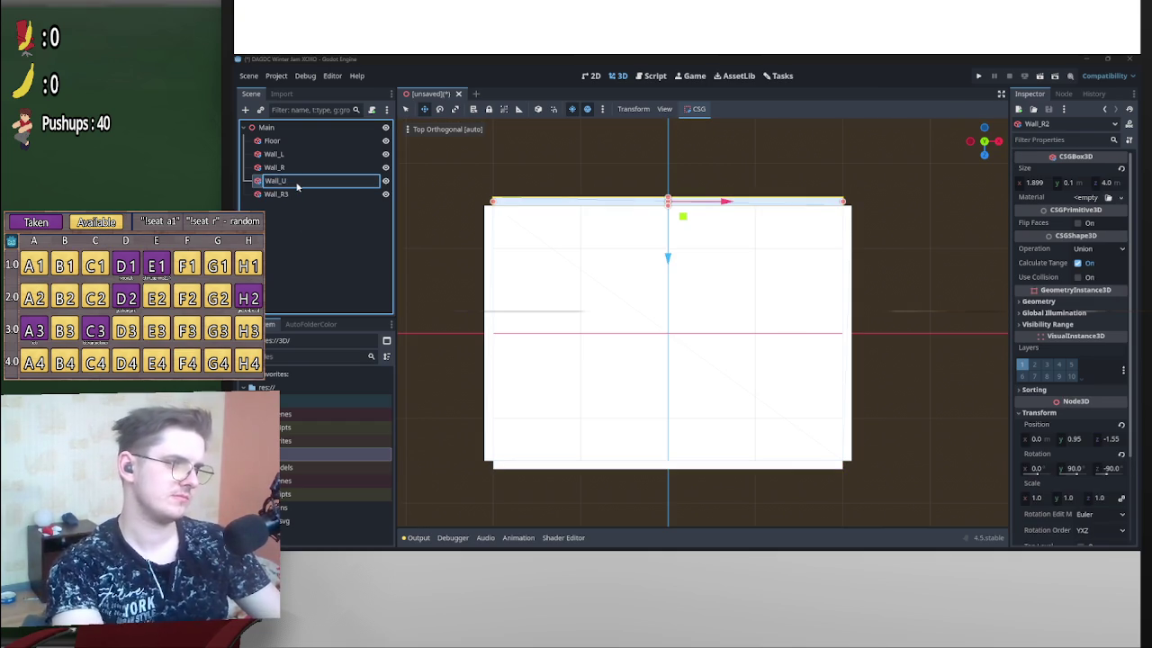
Rename the bottom wall Wall_R3 to Wall_D.
{"action": "left_click", "coordinate": [319, 194]}
{"action": "left_click", "coordinate": [322, 194]}
{"action": "left_click", "coordinate": [323, 196]}
{"action": "type", "text": "D"}
{"action": "key", "text": "Return"}
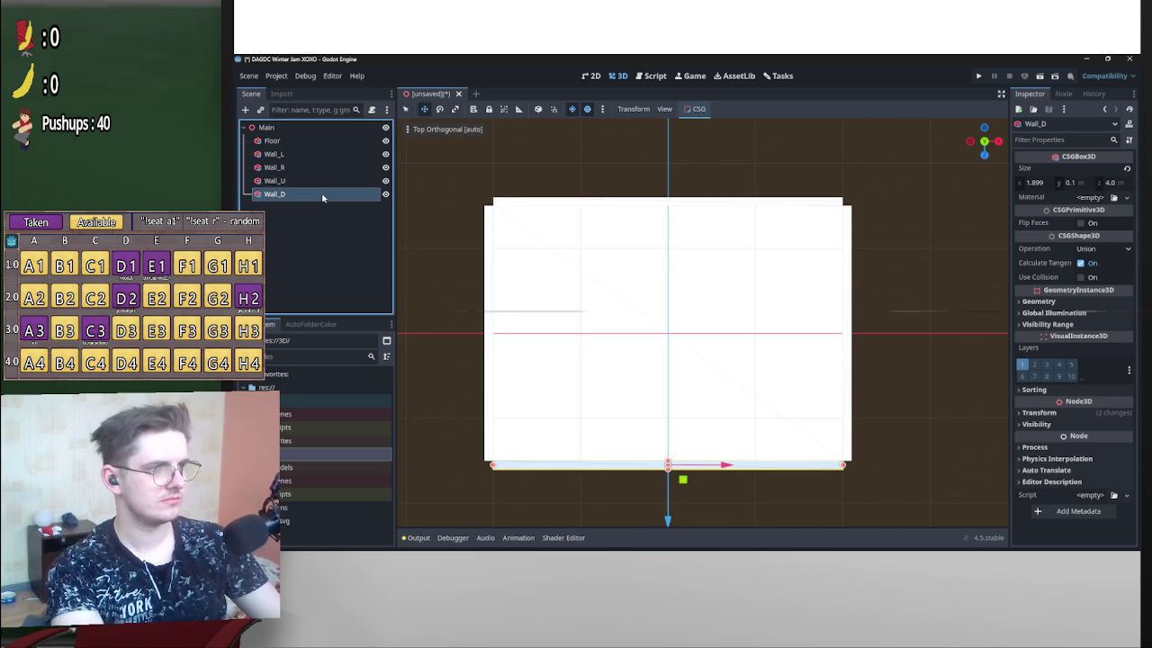
Duplicate the Floor slab and raise the copy to the top of the walls.
{"action": "scroll", "coordinate": [635, 345], "scroll_direction": "down", "scroll_amount": 4}
{"action": "mouse_move", "coordinate": [819, 384]}
{"action": "left_mouse_down"}
{"action": "mouse_move", "coordinate": [822, 326]}
{"action": "mouse_move", "coordinate": [800, 325]}
{"action": "left_mouse_up"}
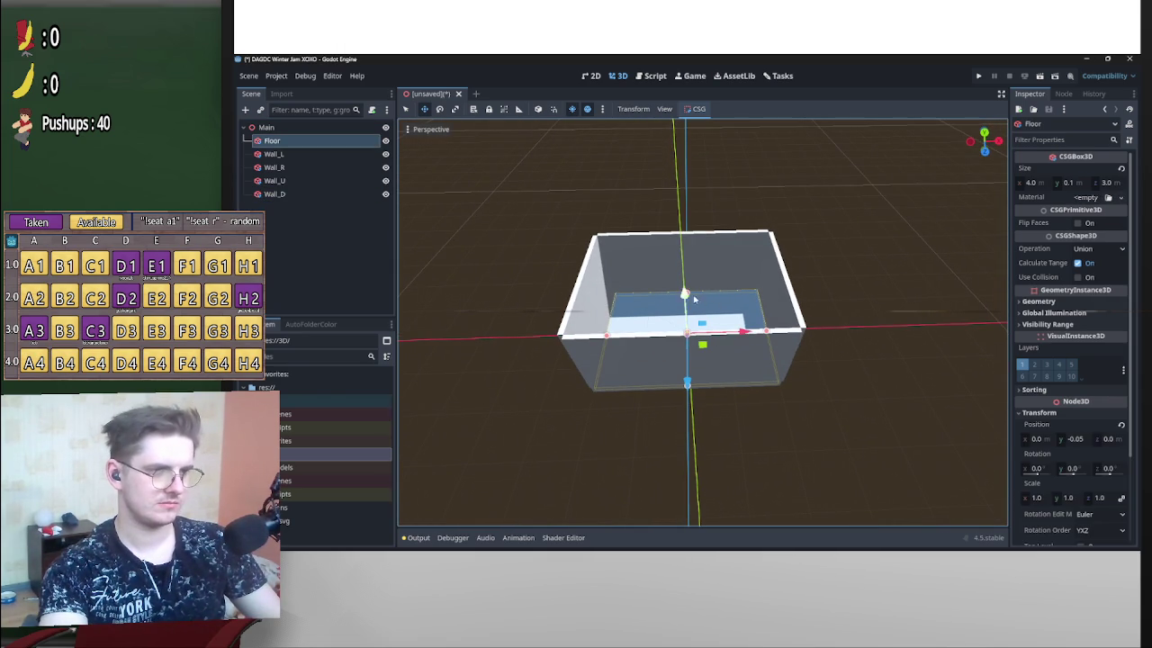
{"action": "key", "text": "ctrl+d"}
{"action": "mouse_move", "coordinate": [696, 300]}
{"action": "left_mouse_down"}
{"action": "mouse_move", "coordinate": [727, 300]}
{"action": "mouse_move", "coordinate": [691, 302]}
{"action": "mouse_move", "coordinate": [688, 236]}
{"action": "mouse_move", "coordinate": [733, 208]}
{"action": "mouse_move", "coordinate": [673, 224]}
{"action": "left_mouse_up"}
Rename the raised floor copy Floor2 to 'Ceiling'.
{"action": "left_click", "coordinate": [291, 155]}
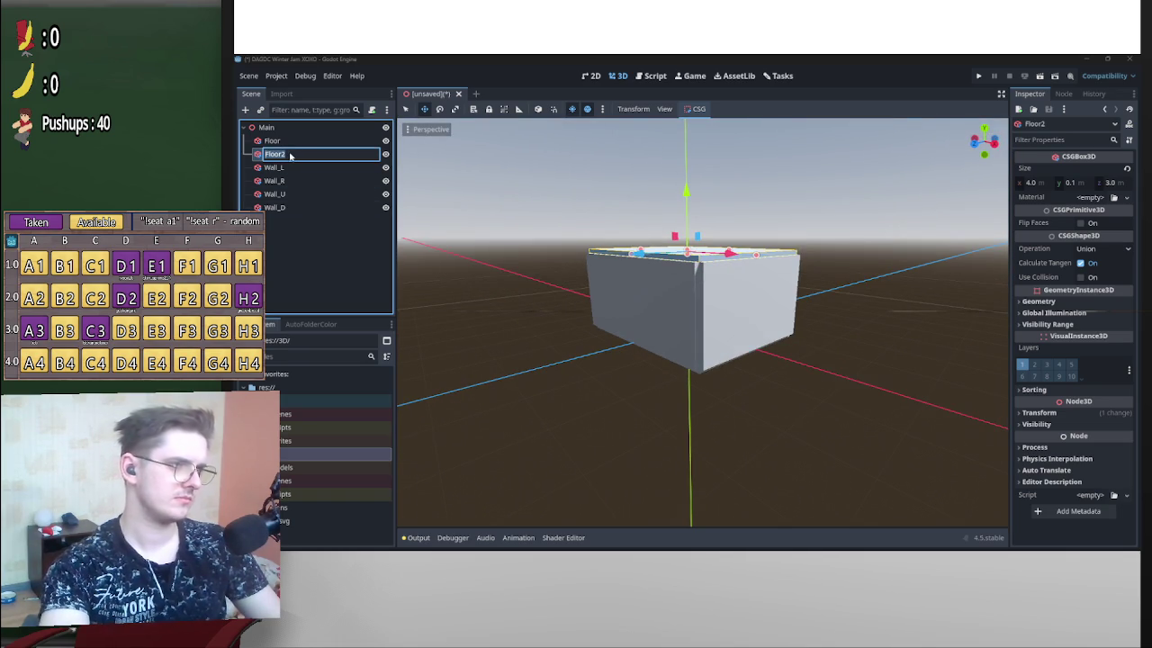
{"action": "type", "text": "Ceiling"}
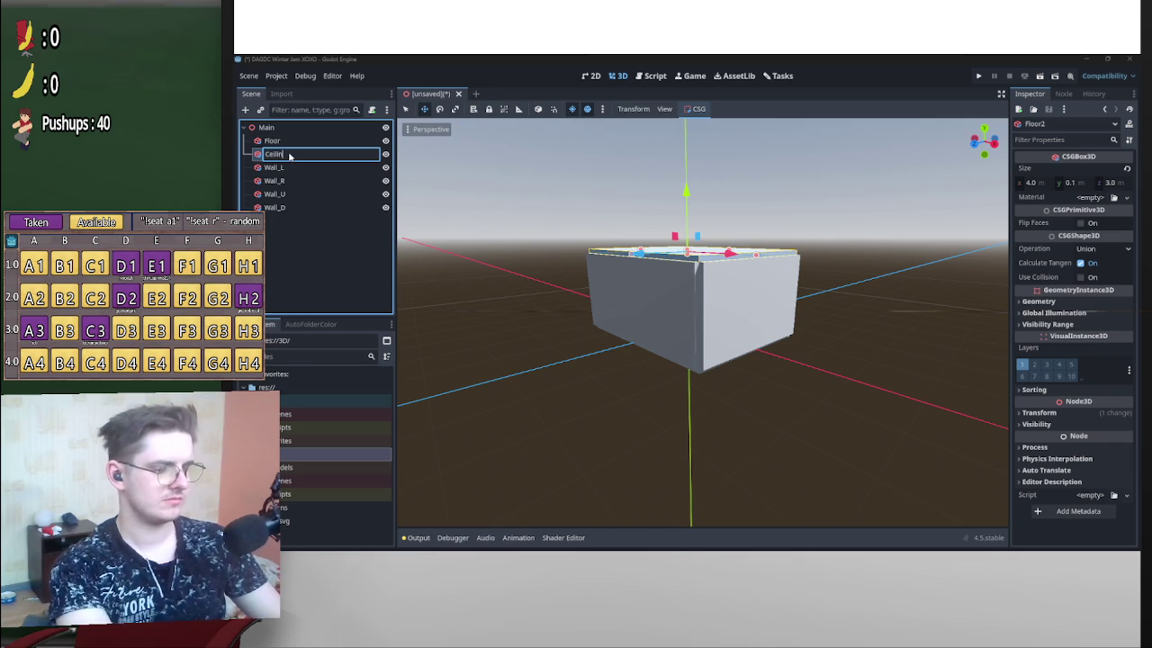
{"action": "key", "text": "Return"}
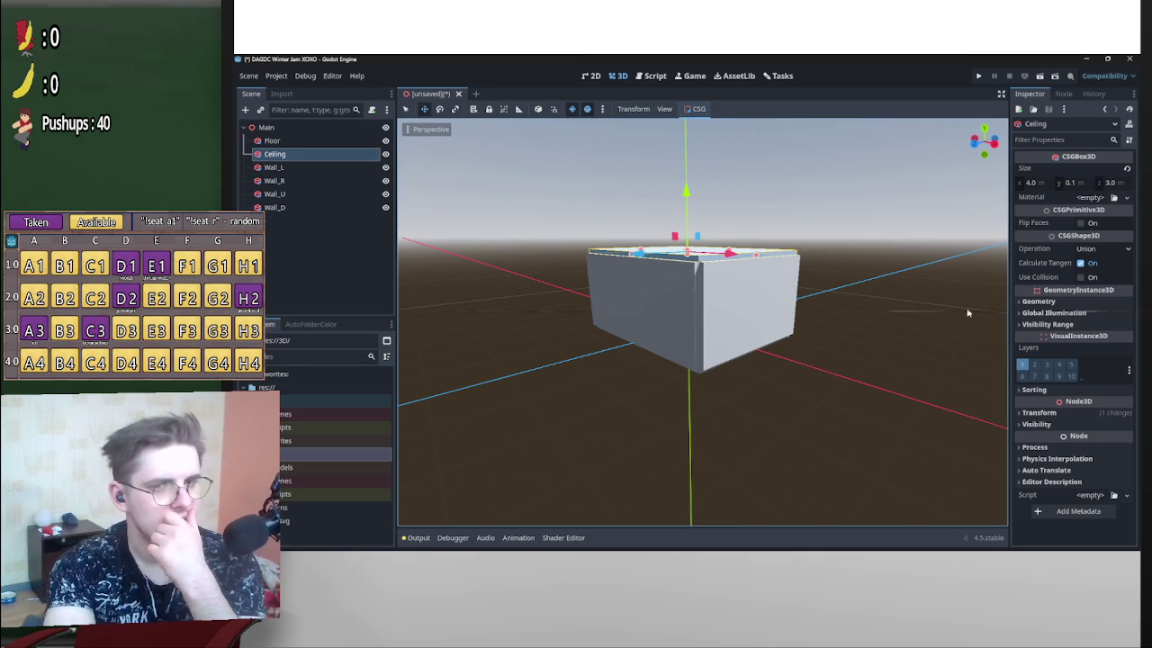
Expand the Ceiling's Geometry settings and orbit around the closed box room.
{"action": "left_click", "coordinate": [1038, 301]}
{"action": "mouse_move", "coordinate": [837, 363]}
{"action": "left_mouse_down"}
{"action": "mouse_move", "coordinate": [777, 378]}
{"action": "mouse_move", "coordinate": [900, 372]}
{"action": "mouse_move", "coordinate": [905, 404]}
{"action": "mouse_move", "coordinate": [964, 364]}
{"action": "mouse_move", "coordinate": [784, 352]}
{"action": "left_mouse_up"}
{"action": "scroll", "coordinate": [784, 352], "scroll_direction": "up", "scroll_amount": 3}
{"action": "scroll", "coordinate": [783, 352], "scroll_direction": "down", "scroll_amount": 3}
{"action": "scroll", "coordinate": [784, 351], "scroll_direction": "up", "scroll_amount": 3}
{"action": "scroll", "coordinate": [784, 350], "scroll_direction": "down", "scroll_amount": 4}
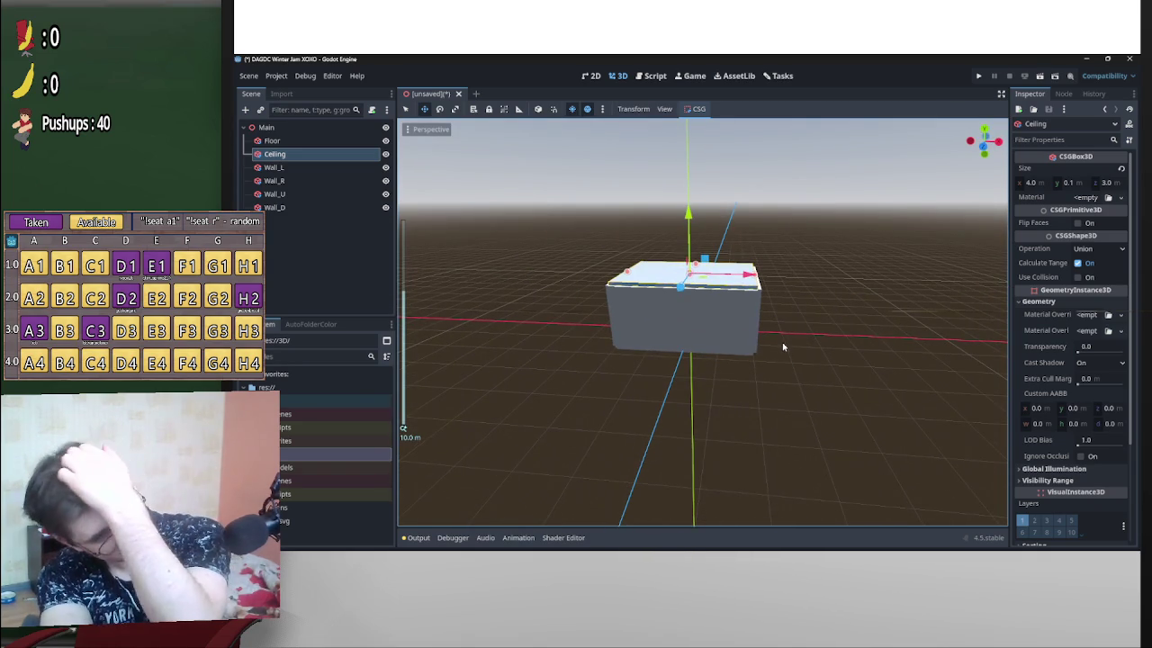
{"action": "left_click_drag", "start_coordinate": [777, 341], "coordinate": [671, 357]}
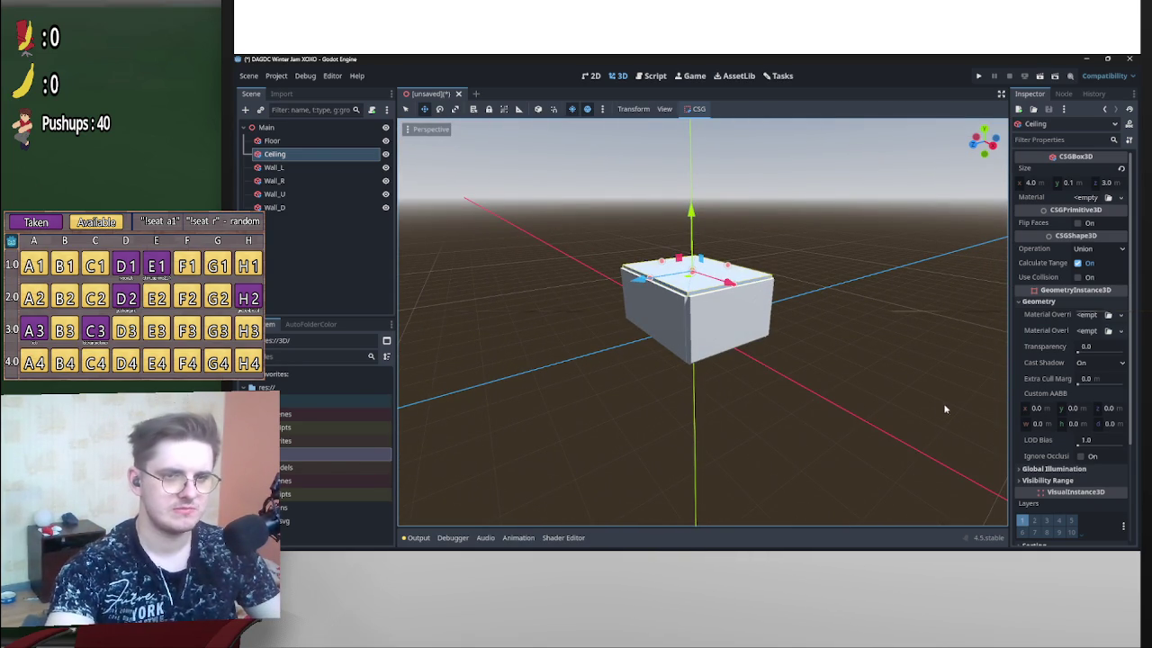
{"action": "mouse_move", "coordinate": [674, 343]}
{"action": "left_mouse_down"}
{"action": "mouse_move", "coordinate": [813, 404]}
{"action": "mouse_move", "coordinate": [784, 360]}
{"action": "mouse_move", "coordinate": [754, 356]}
{"action": "left_mouse_up"}
{"action": "scroll", "coordinate": [823, 398], "scroll_direction": "up", "scroll_amount": 4}
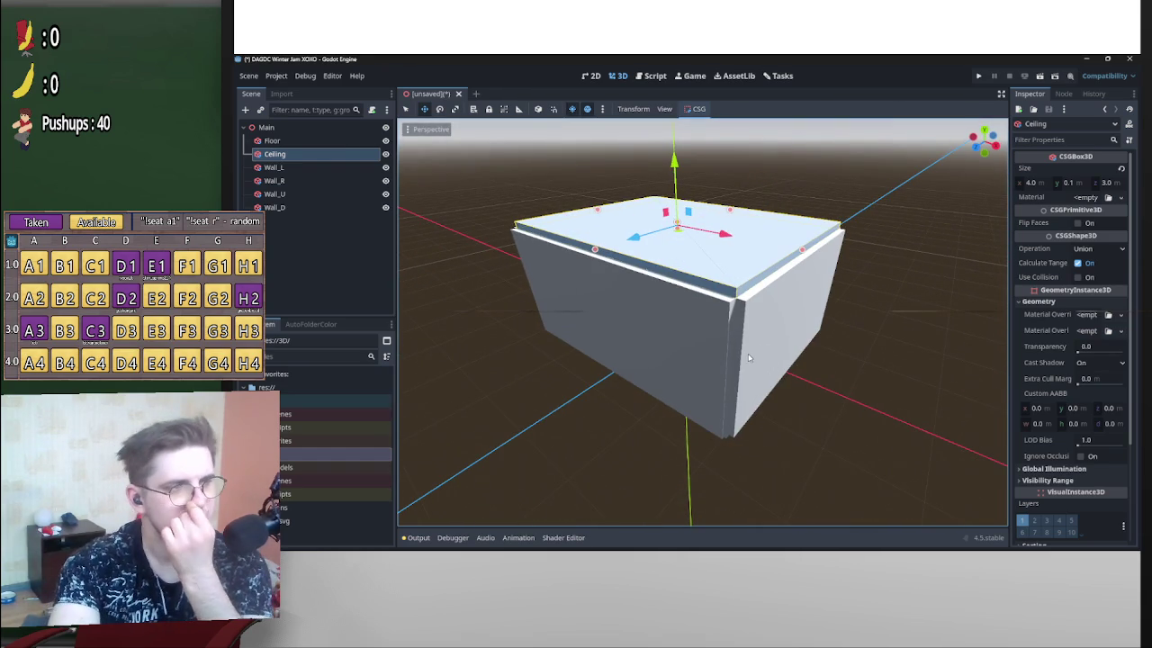
{"action": "scroll", "coordinate": [740, 362], "scroll_direction": "down", "scroll_amount": 10}
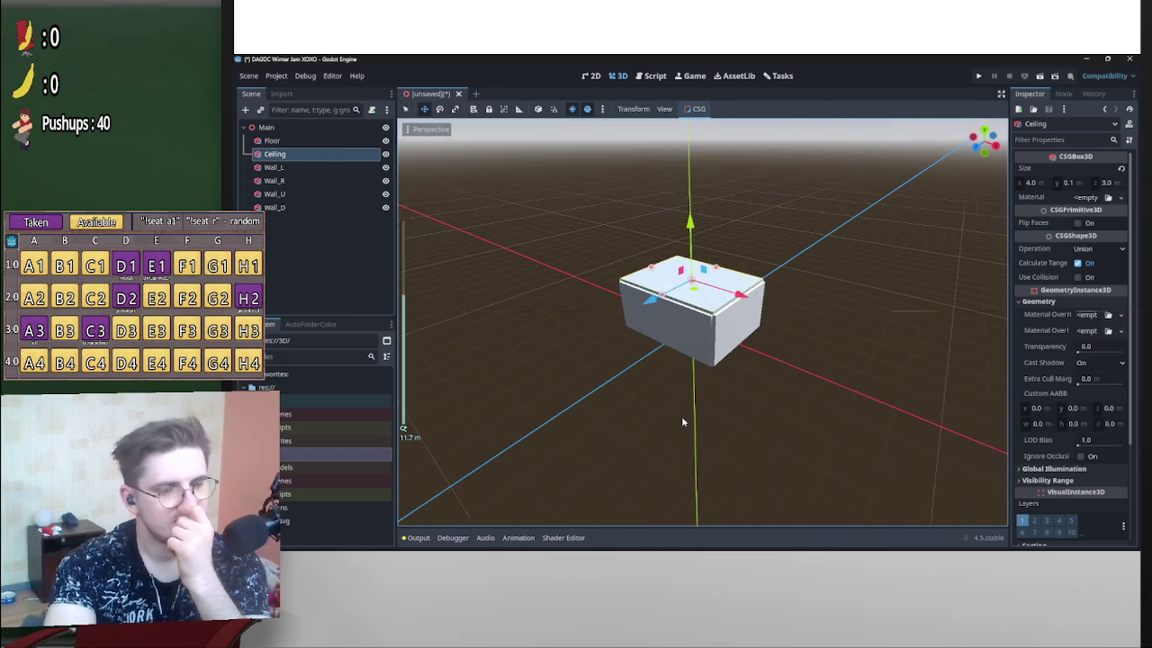
Save the box-room scene as main.tscn directly in res://3D, not the Scenes subfolder.
{"action": "left_click", "coordinate": [616, 358]}
{"action": "key", "text": "ctrl+s"}
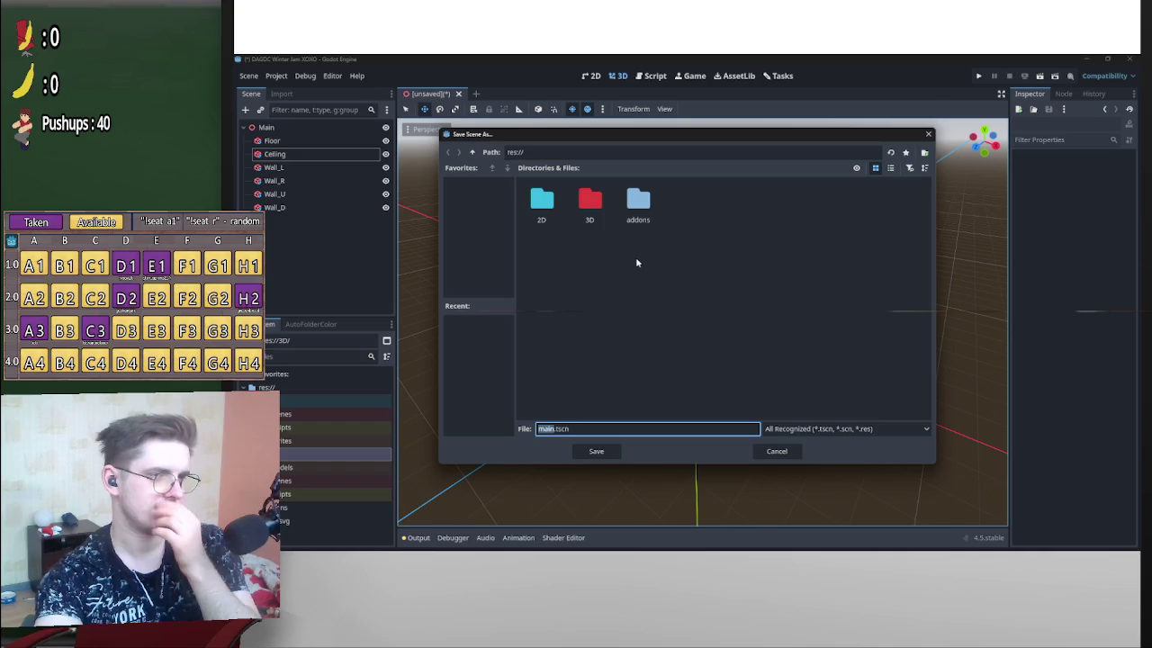
{"action": "double_click", "coordinate": [589, 209]}
{"action": "double_click", "coordinate": [590, 203]}
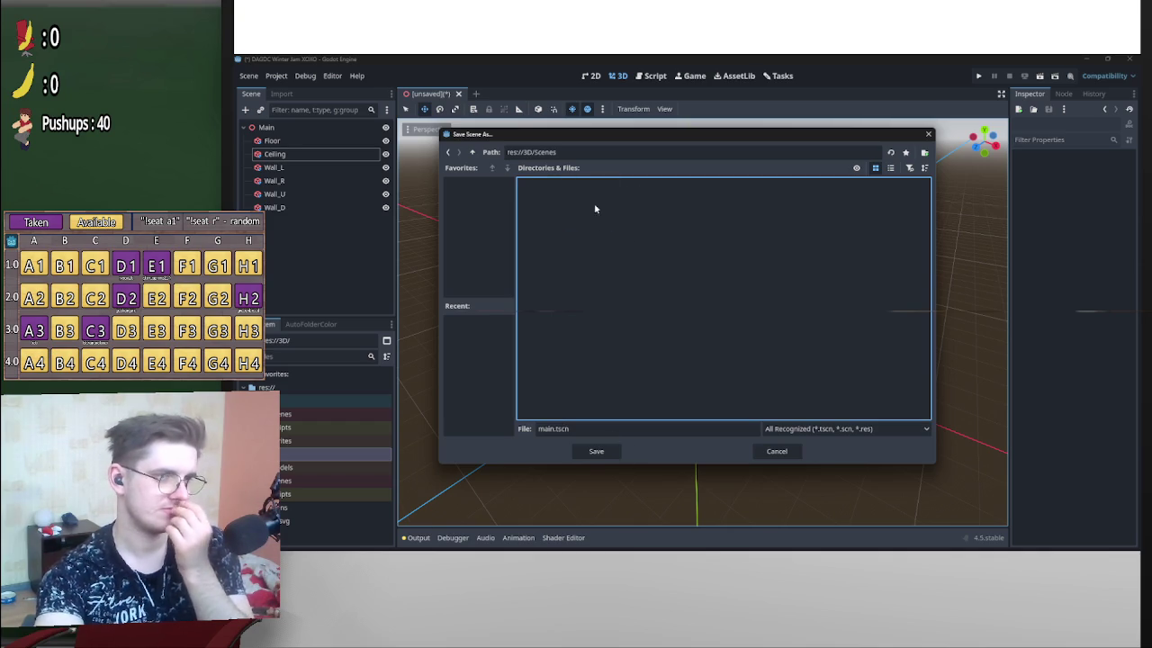
{"action": "left_click", "coordinate": [779, 455]}
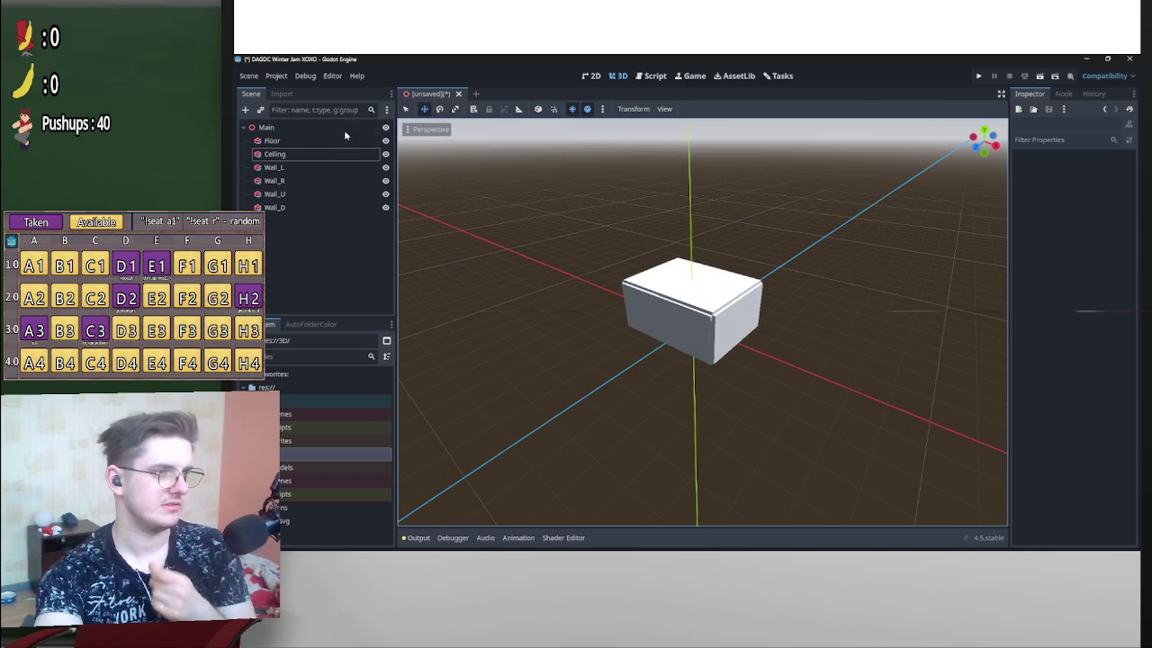
{"action": "key", "text": "ctrl+s"}
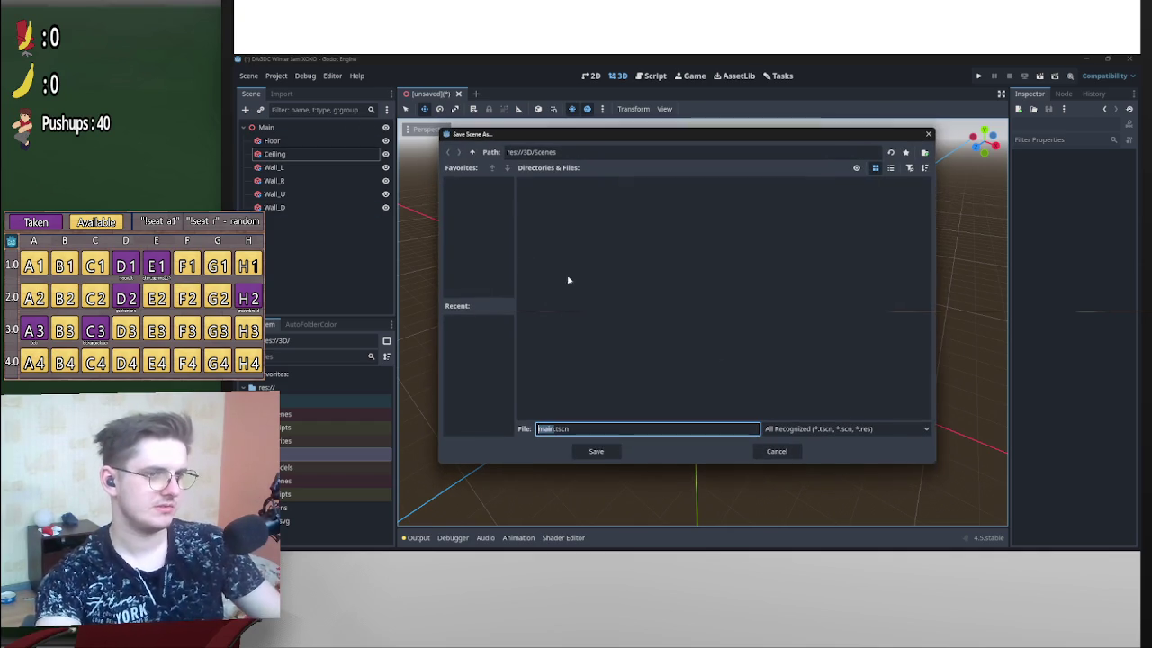
{"action": "left_click", "coordinate": [471, 152]}
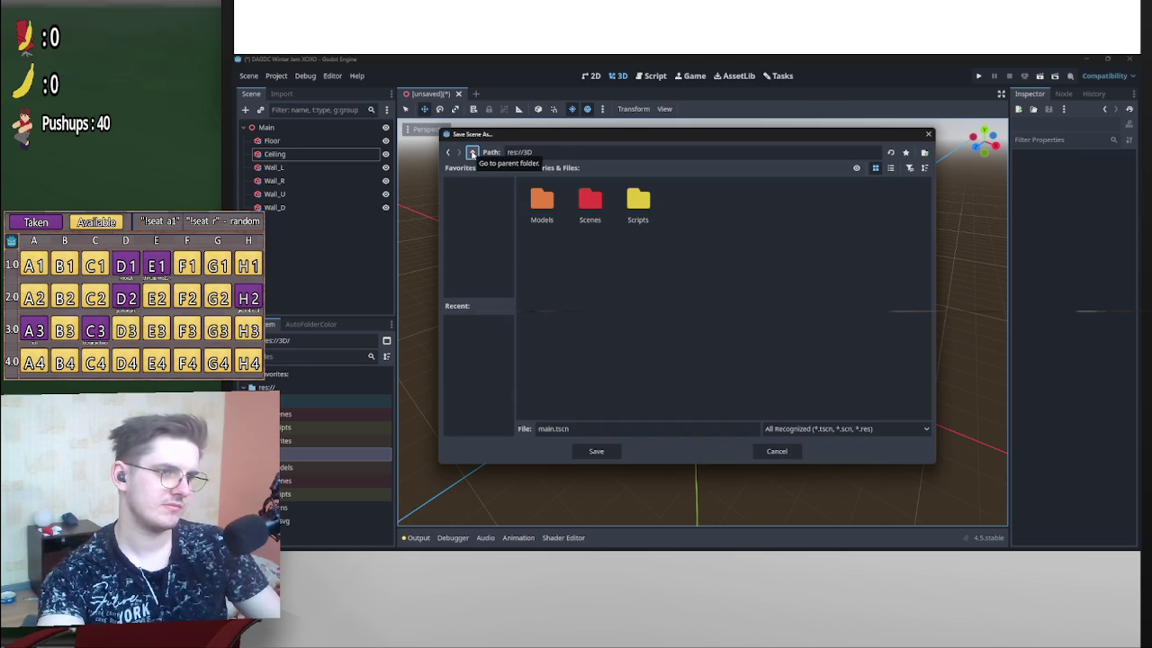
{"action": "left_click", "coordinate": [597, 452]}
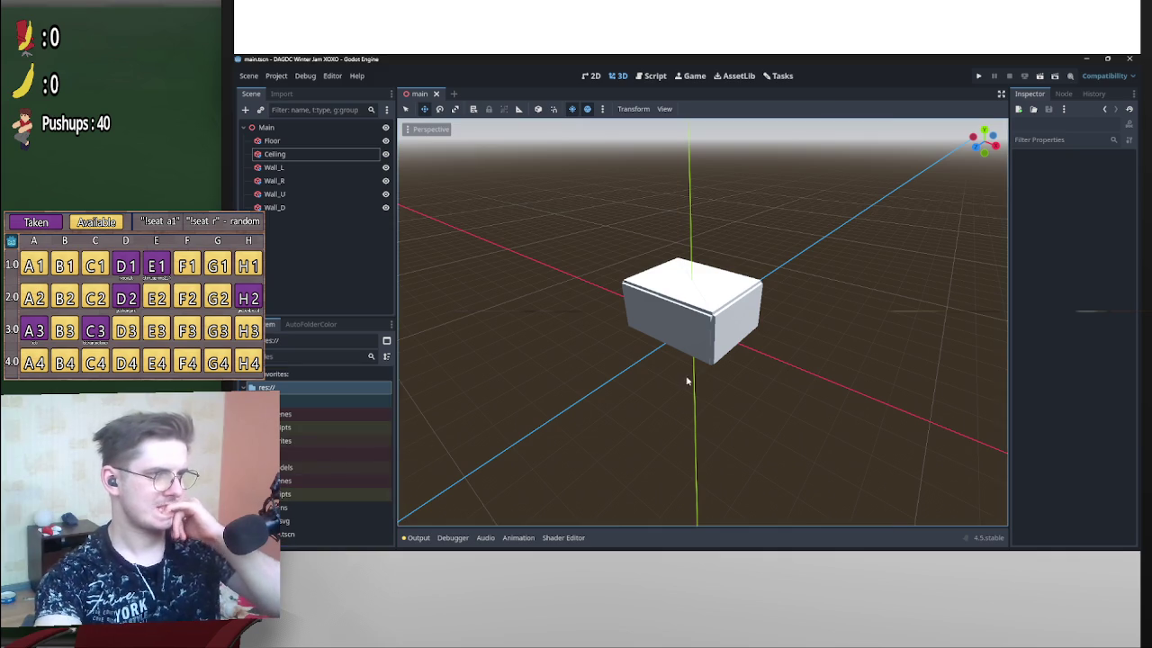
{"action": "scroll", "coordinate": [684, 380], "scroll_direction": "up", "scroll_amount": 5}
{"action": "left_click_drag", "start_coordinate": [671, 450], "coordinate": [741, 447]}
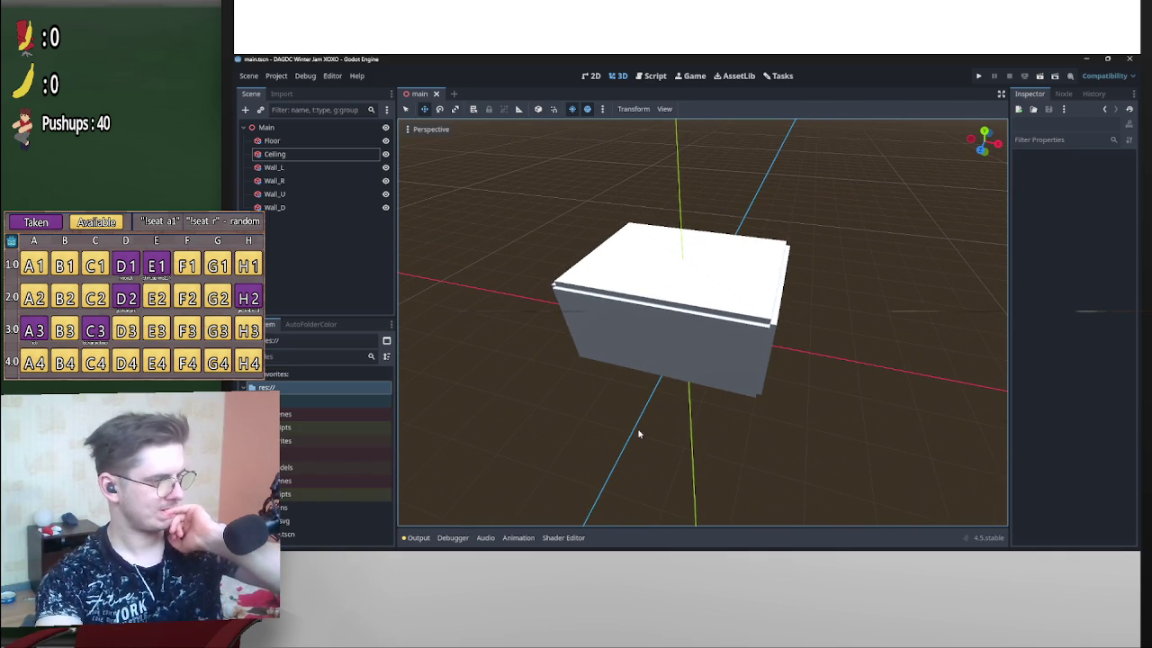
{"action": "left_click_drag", "start_coordinate": [710, 325], "coordinate": [557, 225]}
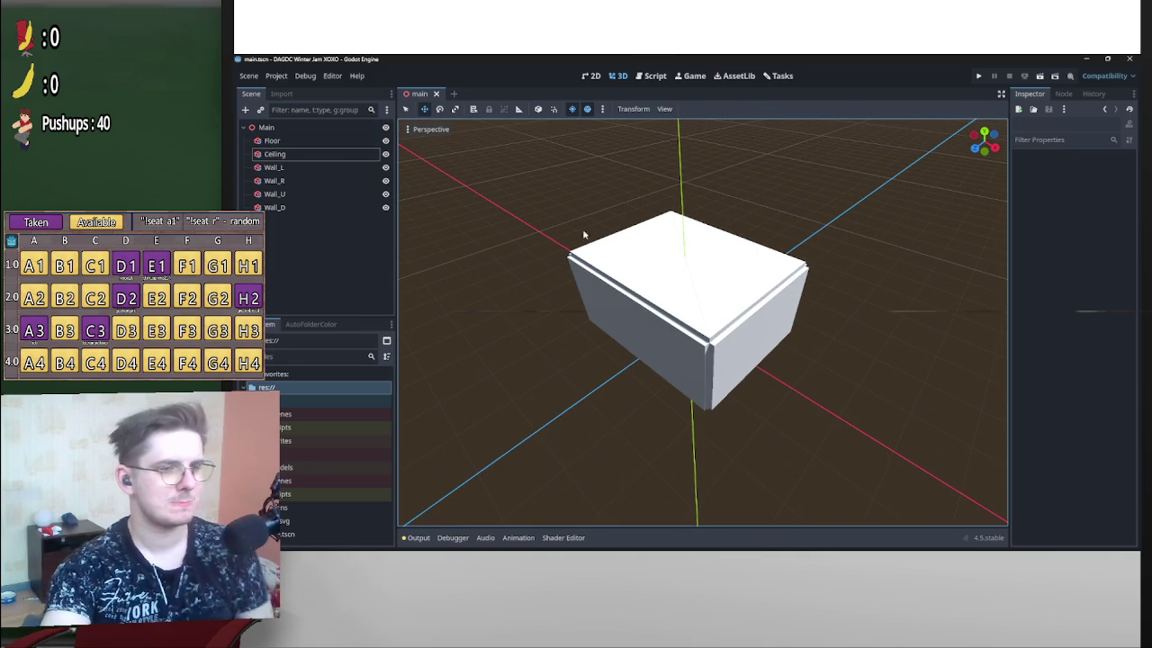
{"action": "mouse_move", "coordinate": [772, 343]}
{"action": "left_mouse_down"}
{"action": "mouse_move", "coordinate": [822, 342]}
{"action": "mouse_move", "coordinate": [891, 262]}
{"action": "mouse_move", "coordinate": [483, 340]}
{"action": "left_mouse_up"}
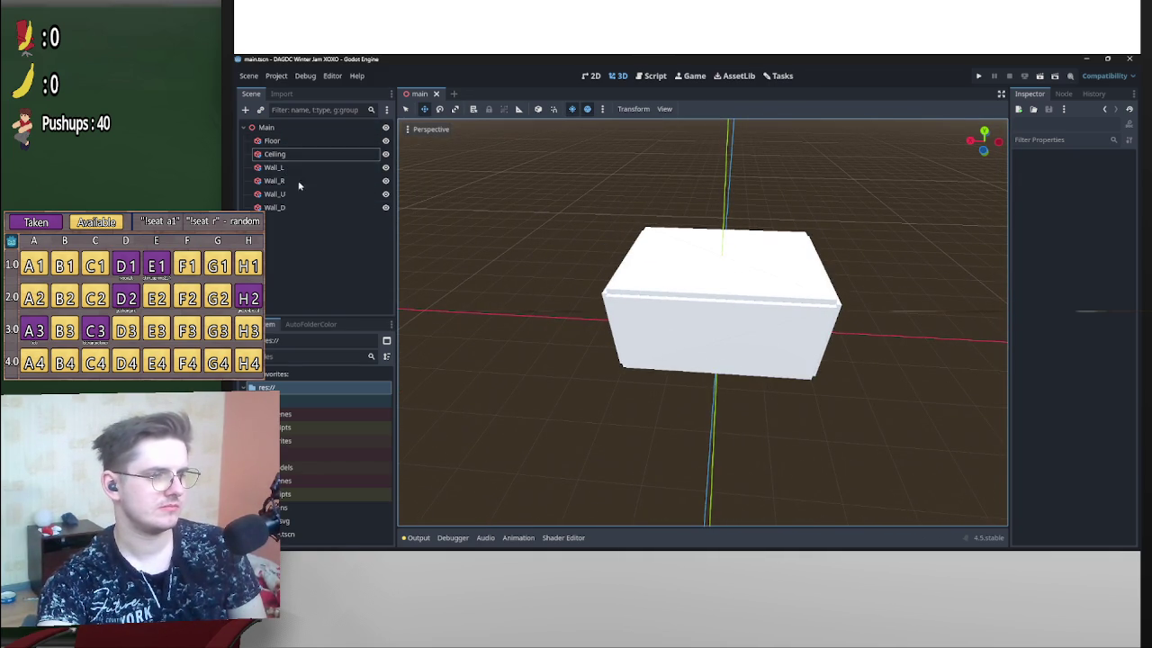
{"action": "left_click", "coordinate": [277, 154]}
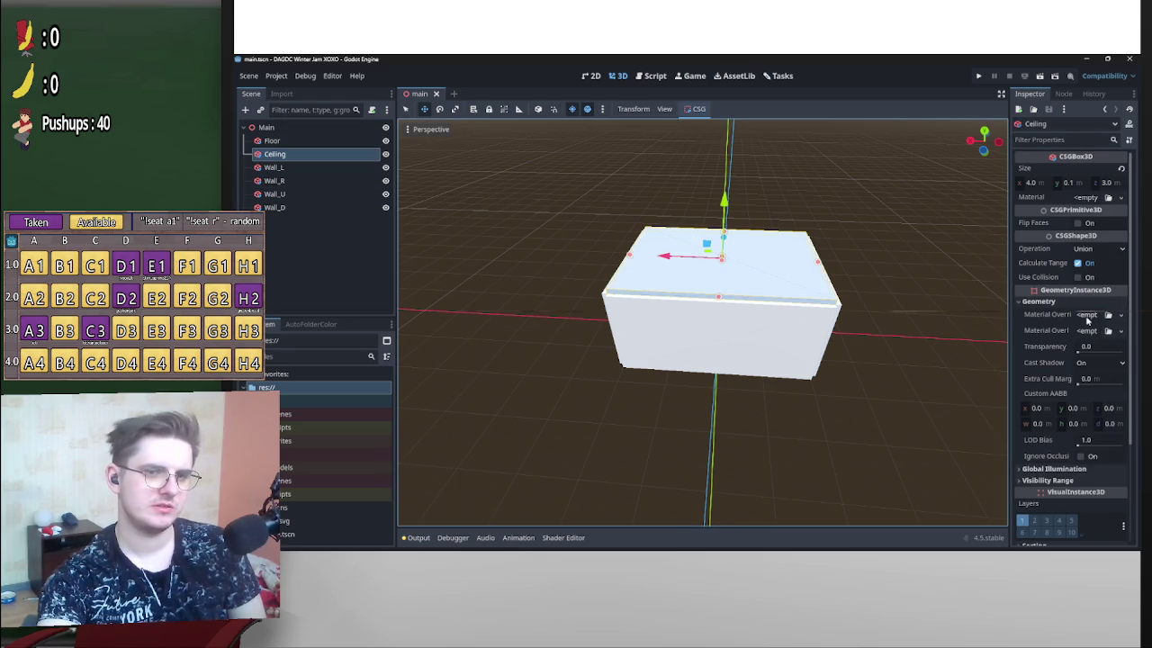
Assign a new StandardMaterial3D to the Ceiling and expand its material properties.
{"action": "left_click", "coordinate": [1089, 200]}
{"action": "left_click", "coordinate": [1102, 234]}
{"action": "scroll", "coordinate": [936, 295], "scroll_direction": "down", "scroll_amount": 2}
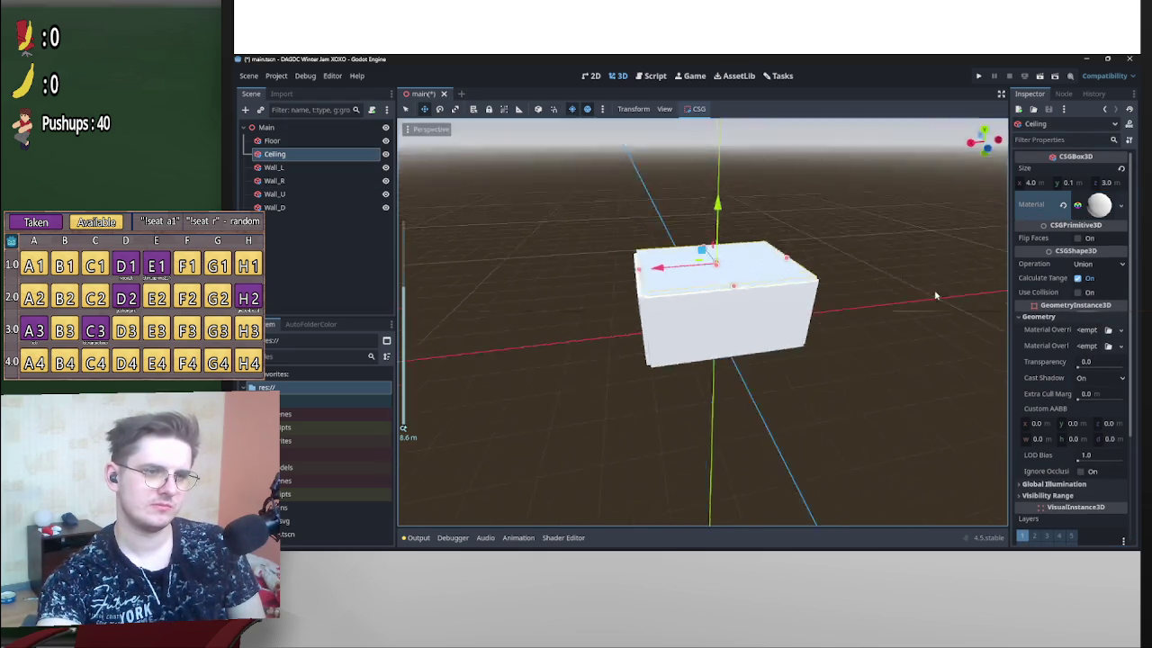
{"action": "left_click", "coordinate": [325, 167]}
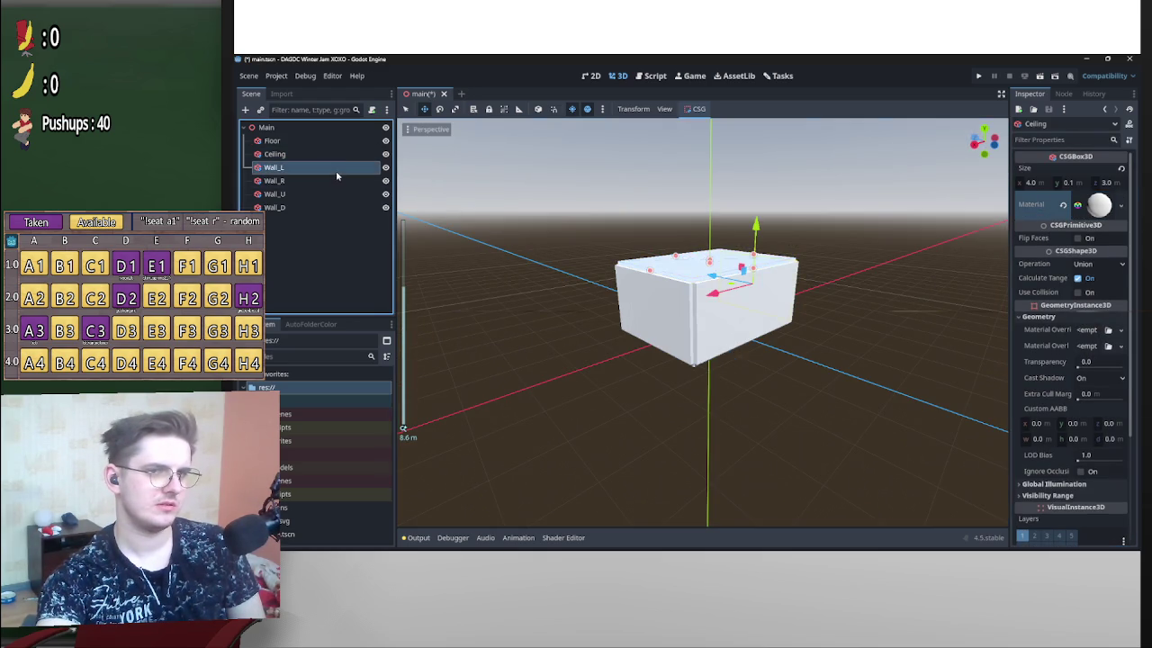
{"action": "left_click", "coordinate": [328, 167]}
{"action": "left_click", "coordinate": [315, 153]}
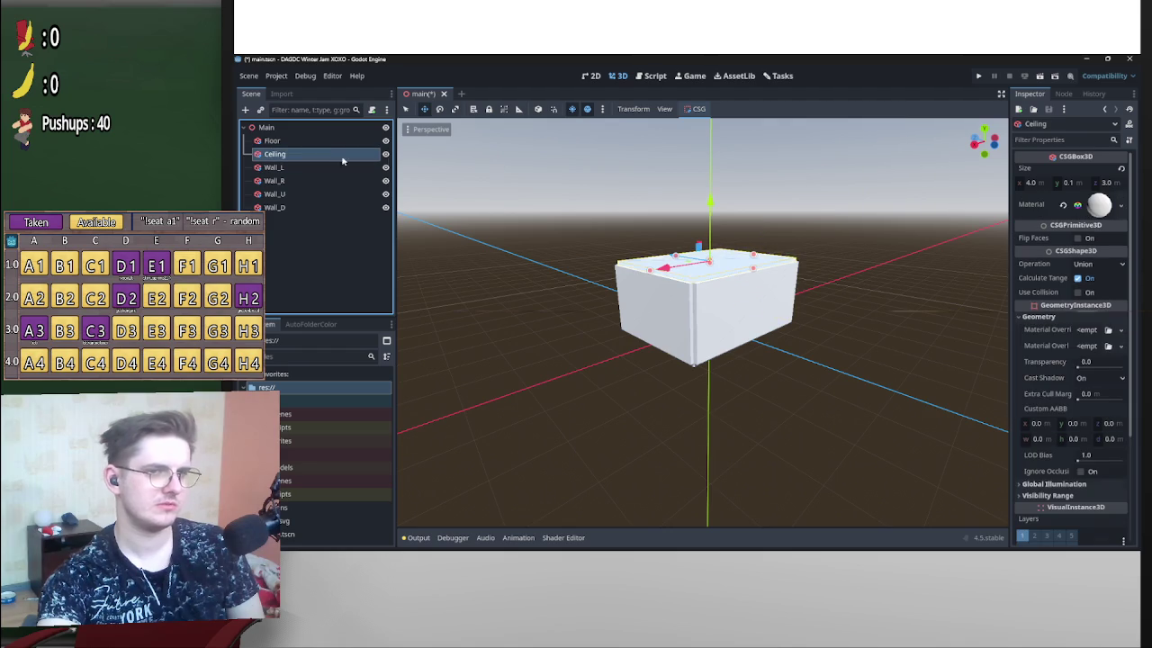
{"action": "left_click", "coordinate": [1099, 205]}
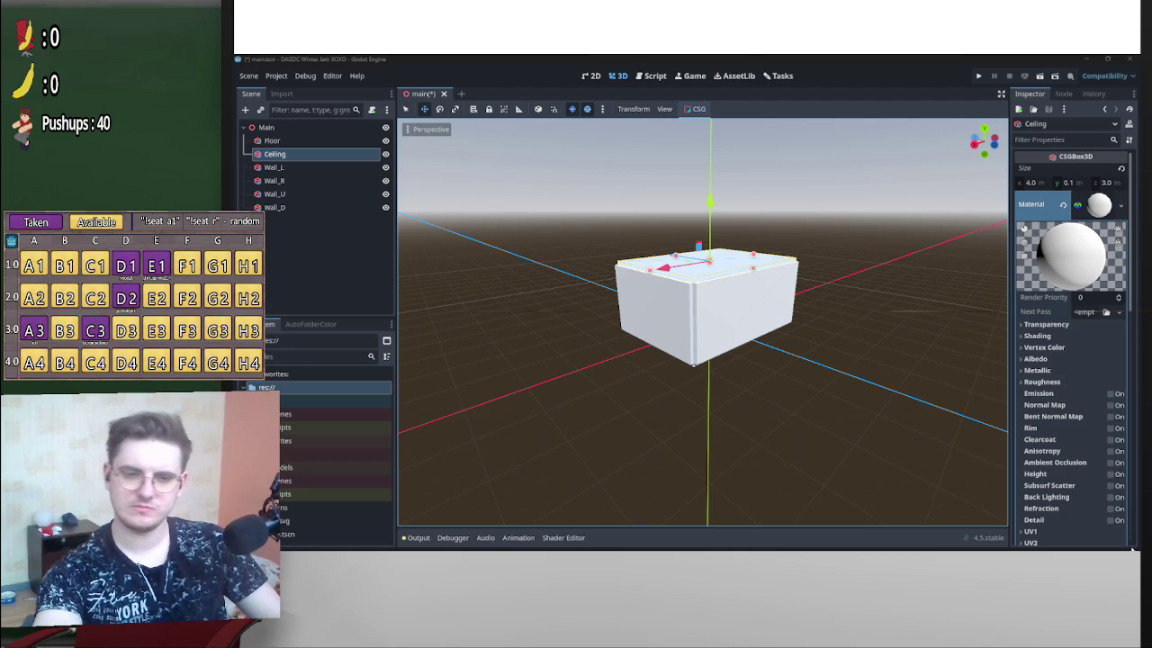
{"action": "mouse_move", "coordinate": [538, 543]}
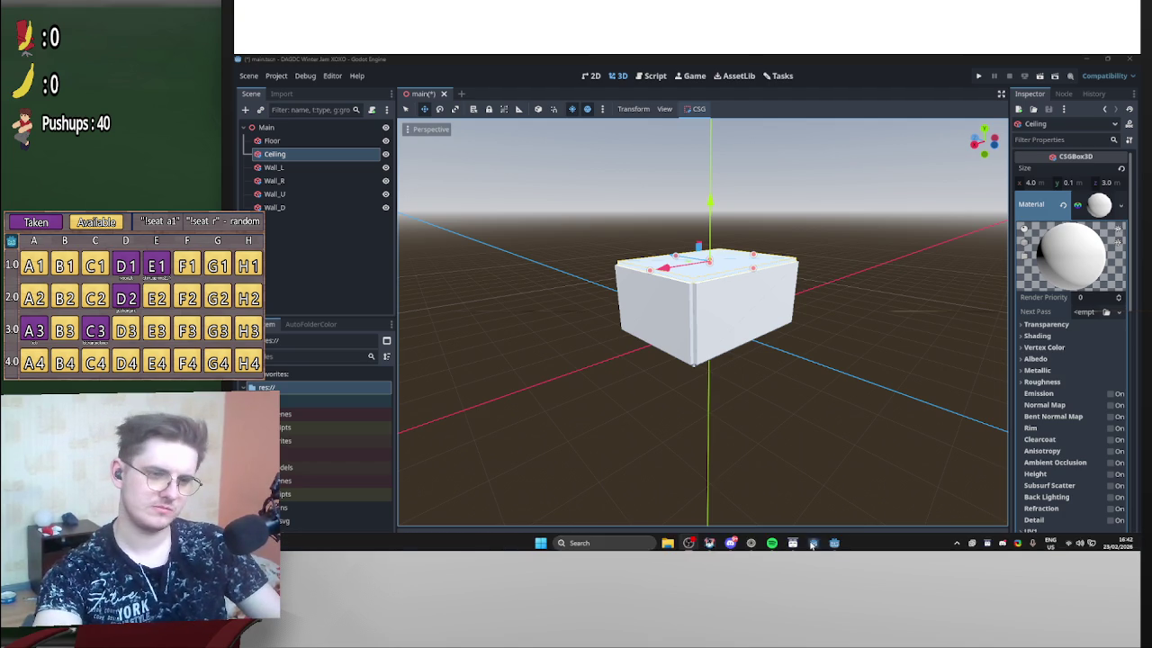
Launch SAMMI Core and open the Game button's command in the Commands deck.
{"action": "left_click", "coordinate": [540, 540]}
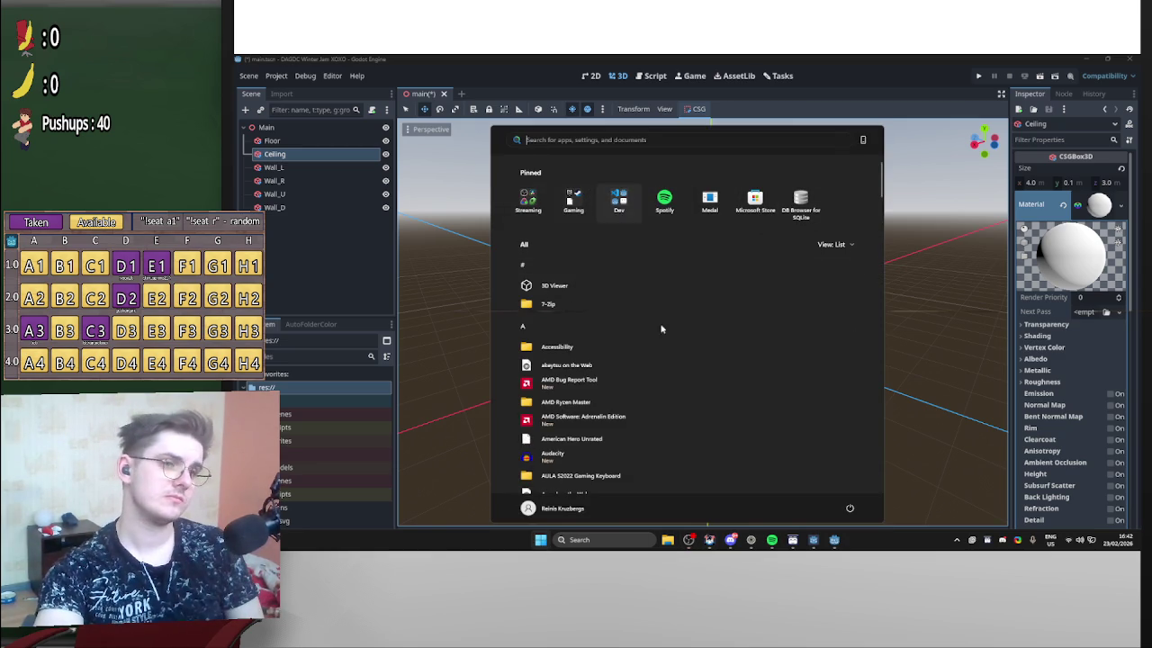
{"action": "left_click", "coordinate": [792, 540]}
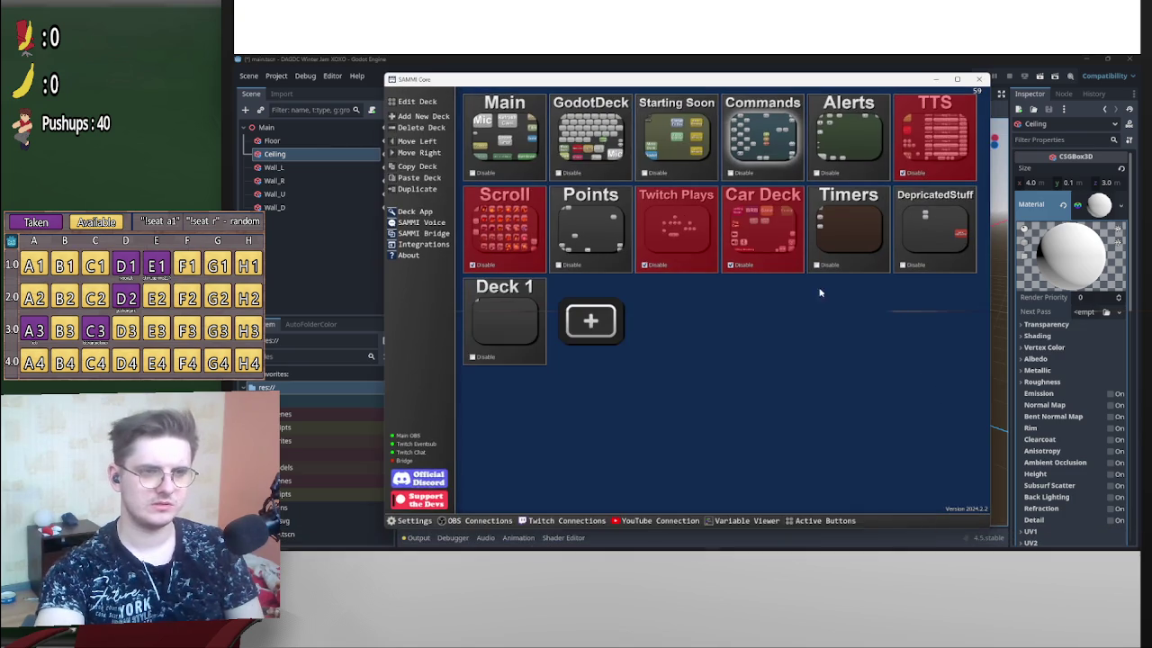
{"action": "left_click", "coordinate": [762, 135]}
{"action": "double_click", "coordinate": [715, 387]}
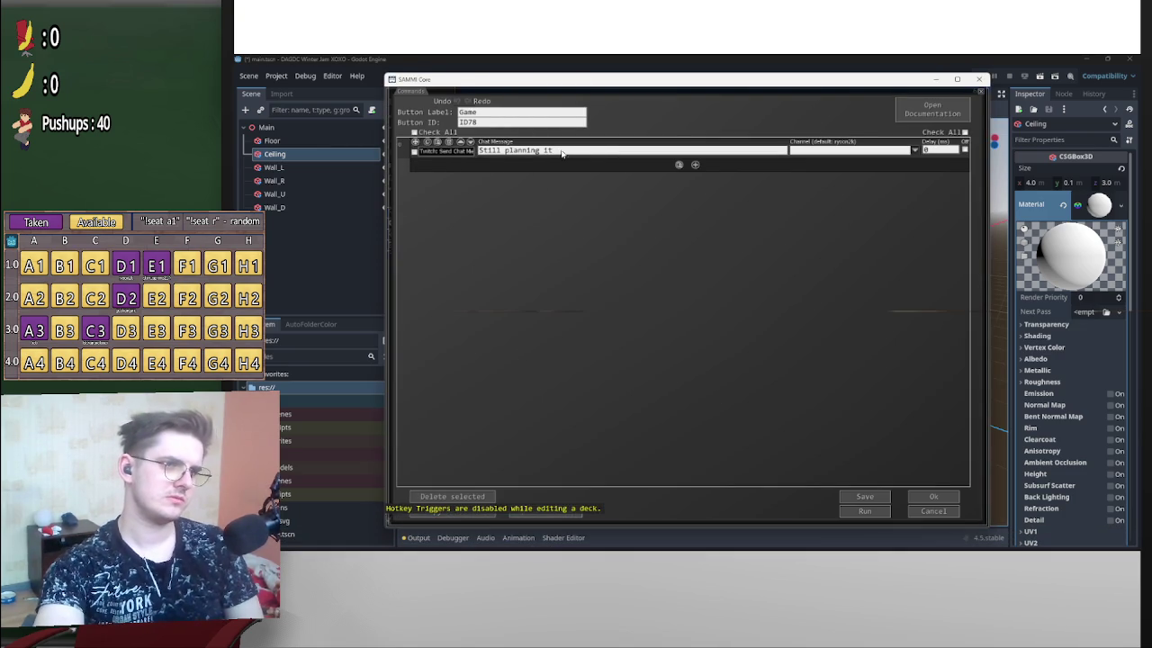
Replace the Game message with 'A game where you watch words to write a love letter' and save.
{"action": "left_click_drag", "start_coordinate": [579, 153], "coordinate": [389, 152]}
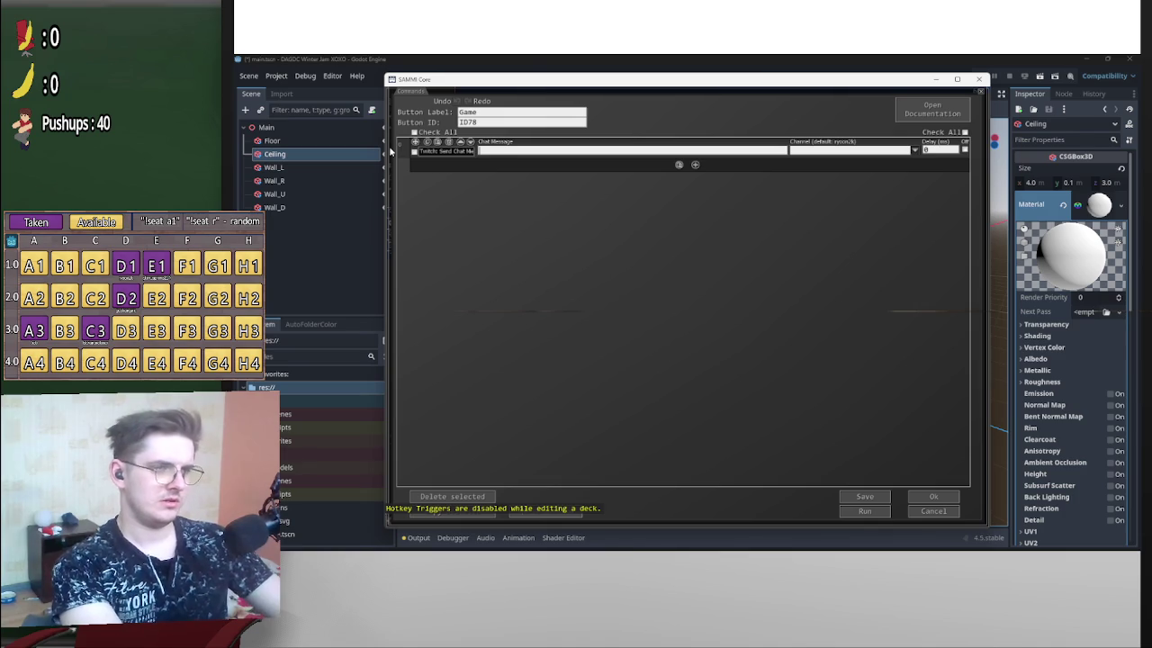
{"action": "type", "text": "A"}
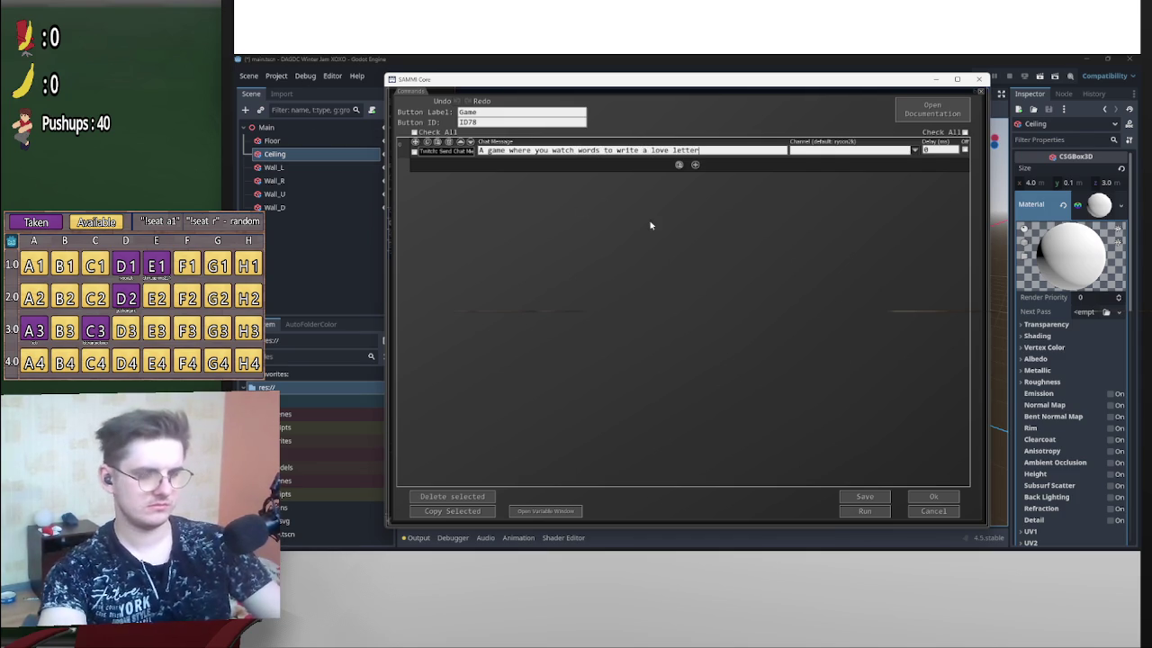
{"action": "left_click", "coordinate": [882, 497]}
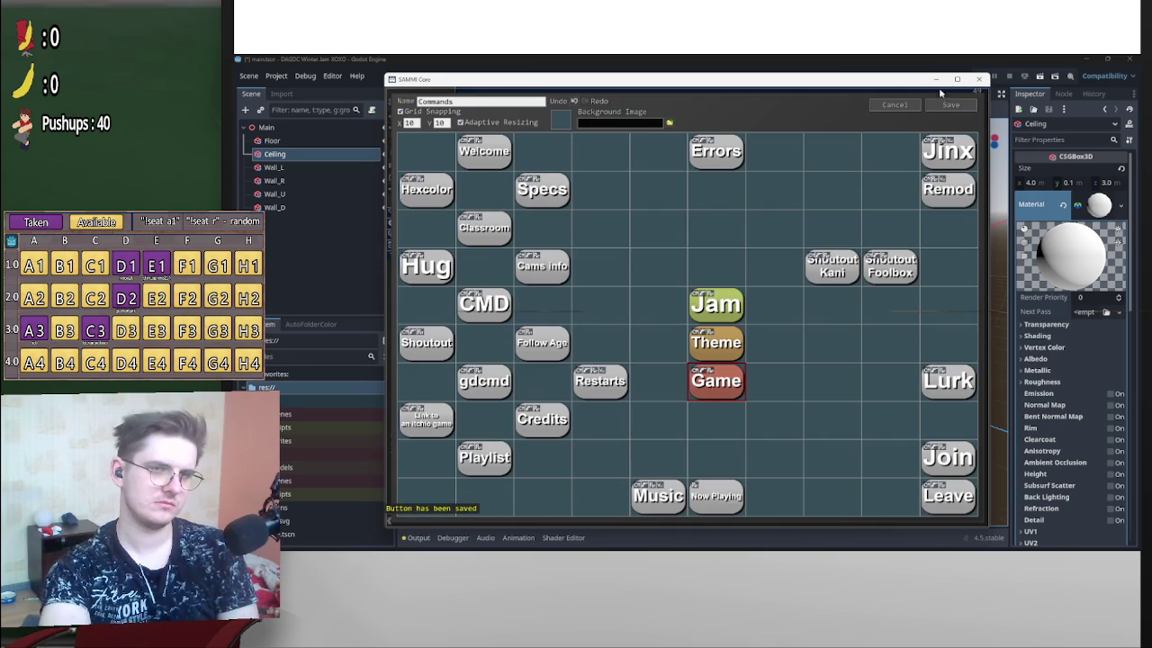
{"action": "left_click", "coordinate": [952, 106]}
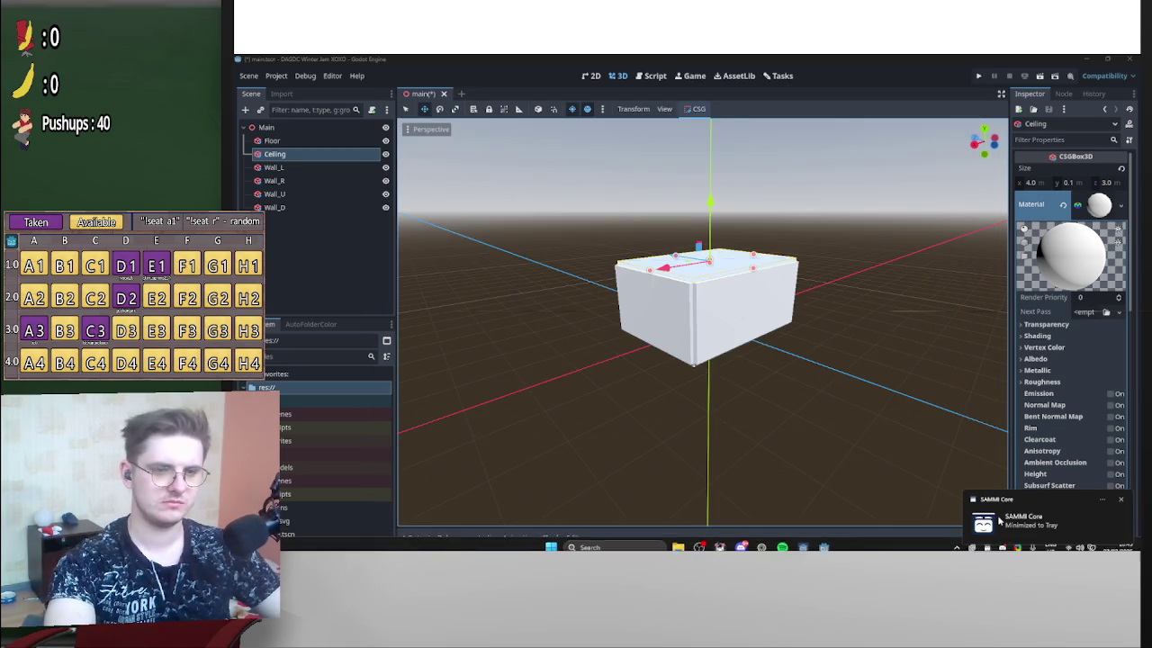
{"action": "left_click", "coordinate": [899, 321]}
{"action": "mouse_move", "coordinate": [898, 321]}
{"action": "left_mouse_down"}
{"action": "mouse_move", "coordinate": [861, 368]}
{"action": "mouse_move", "coordinate": [877, 388]}
{"action": "left_mouse_up"}
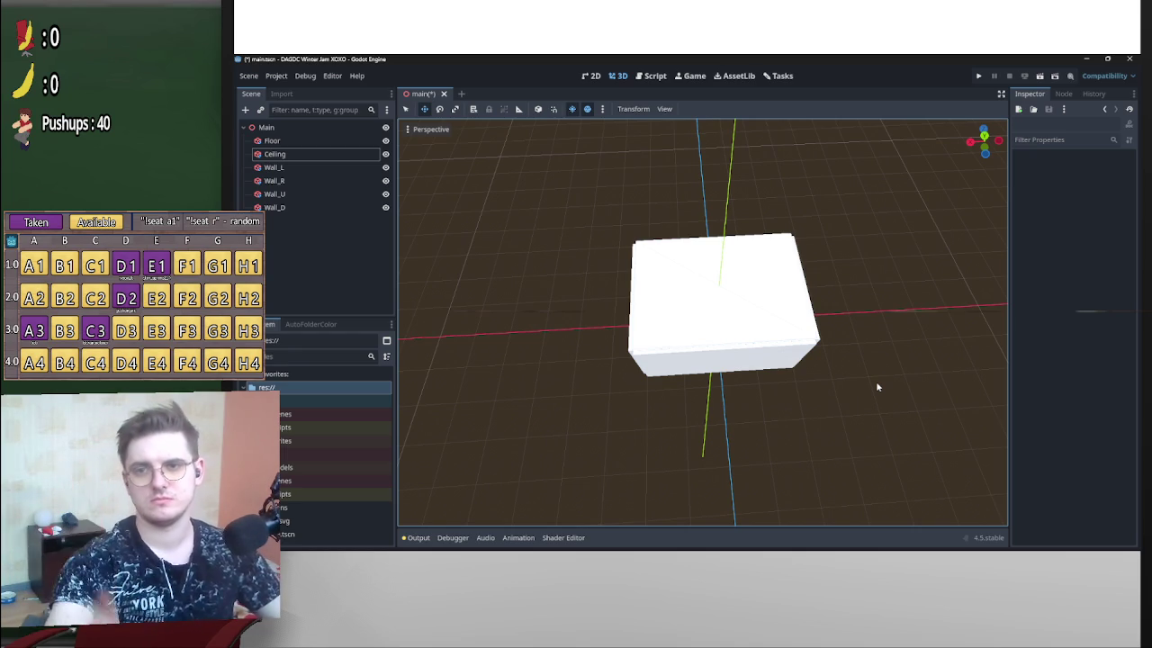
{"action": "scroll", "coordinate": [889, 340], "scroll_direction": "up", "scroll_amount": 5}
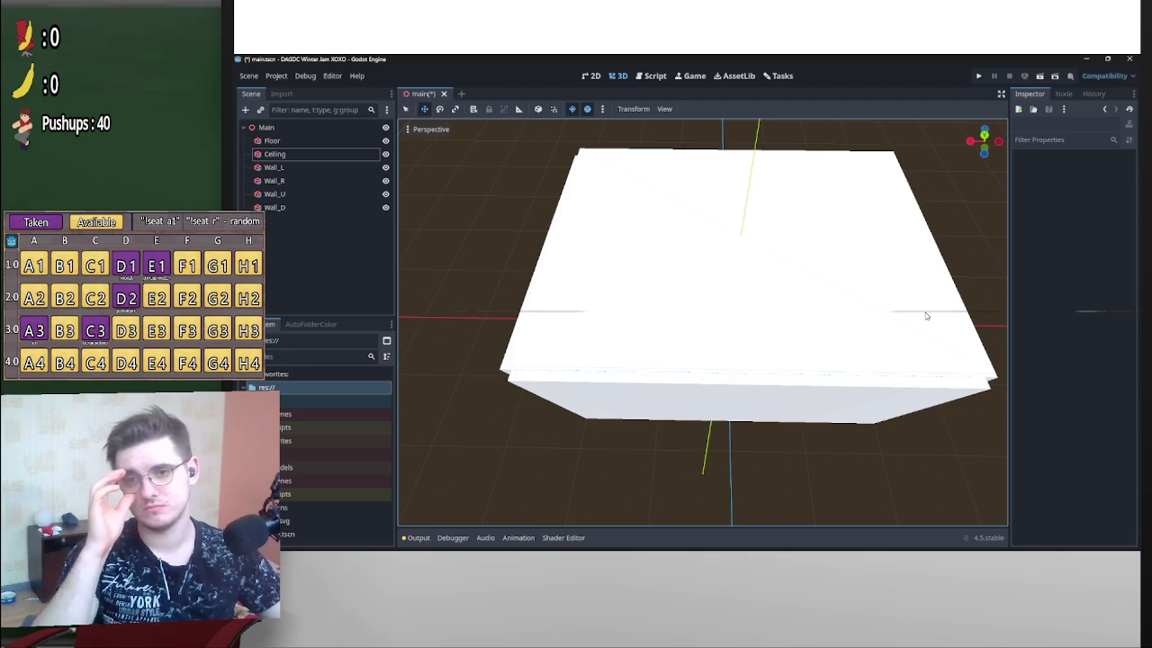
{"action": "scroll", "coordinate": [873, 331], "scroll_direction": "down", "scroll_amount": 5}
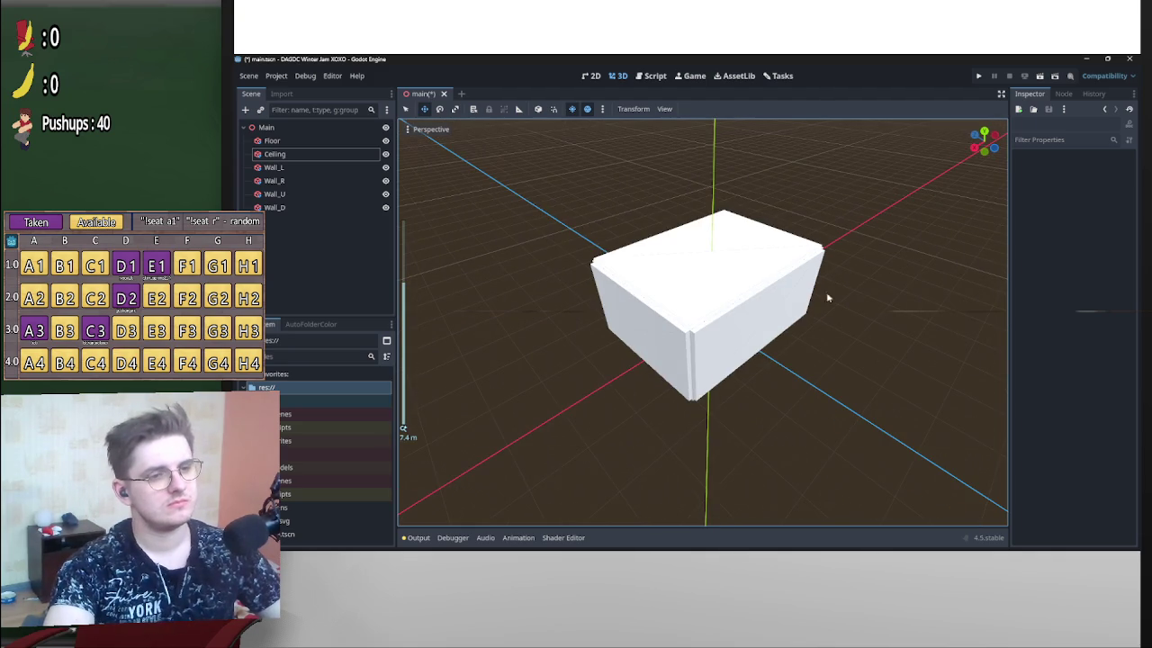
Set the Ceiling material's albedo colour to fully saturated magenta (ff00ba).
{"action": "left_click", "coordinate": [717, 286]}
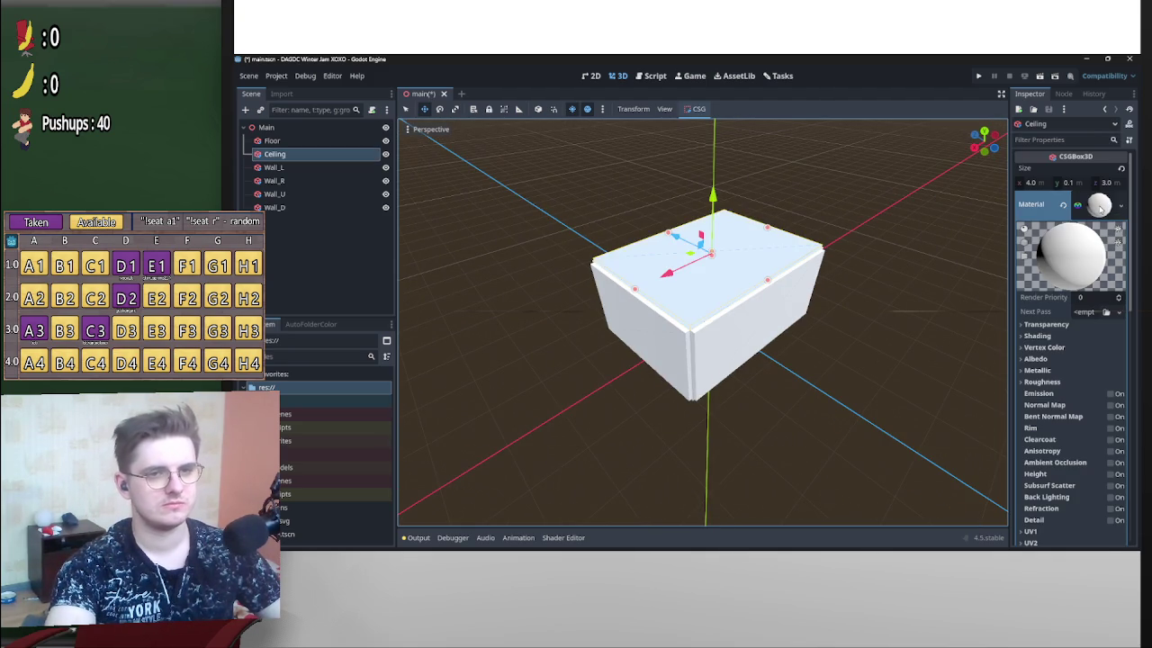
{"action": "left_click", "coordinate": [1100, 207]}
{"action": "left_click", "coordinate": [1099, 207]}
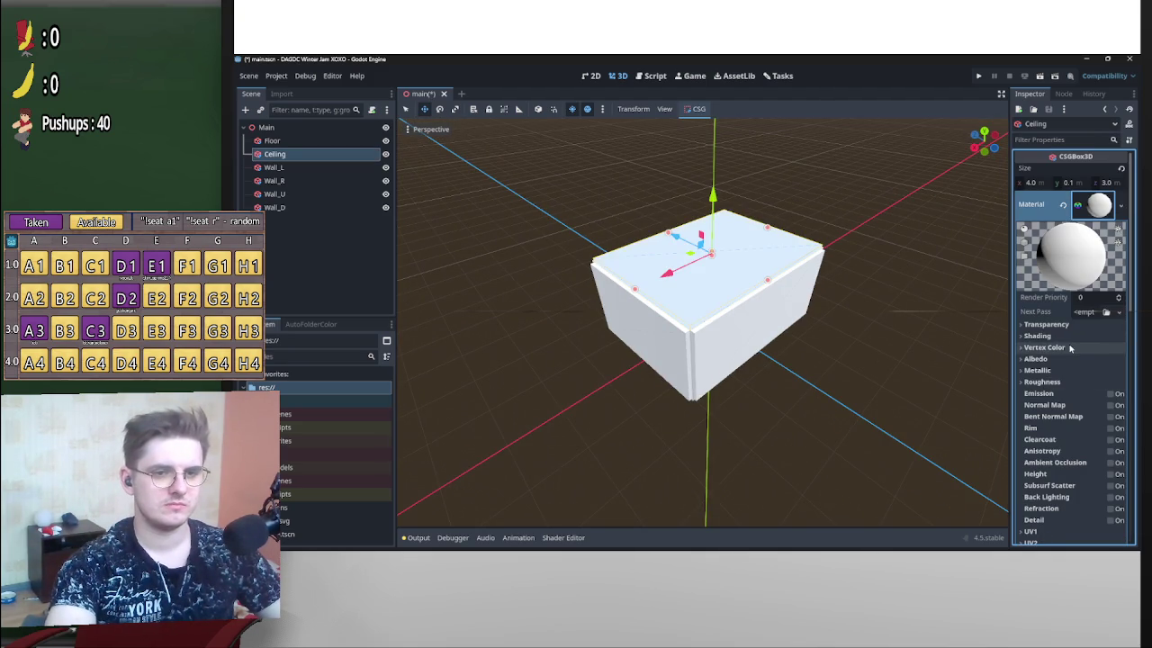
{"action": "left_click", "coordinate": [1059, 359]}
{"action": "left_click", "coordinate": [1091, 372]}
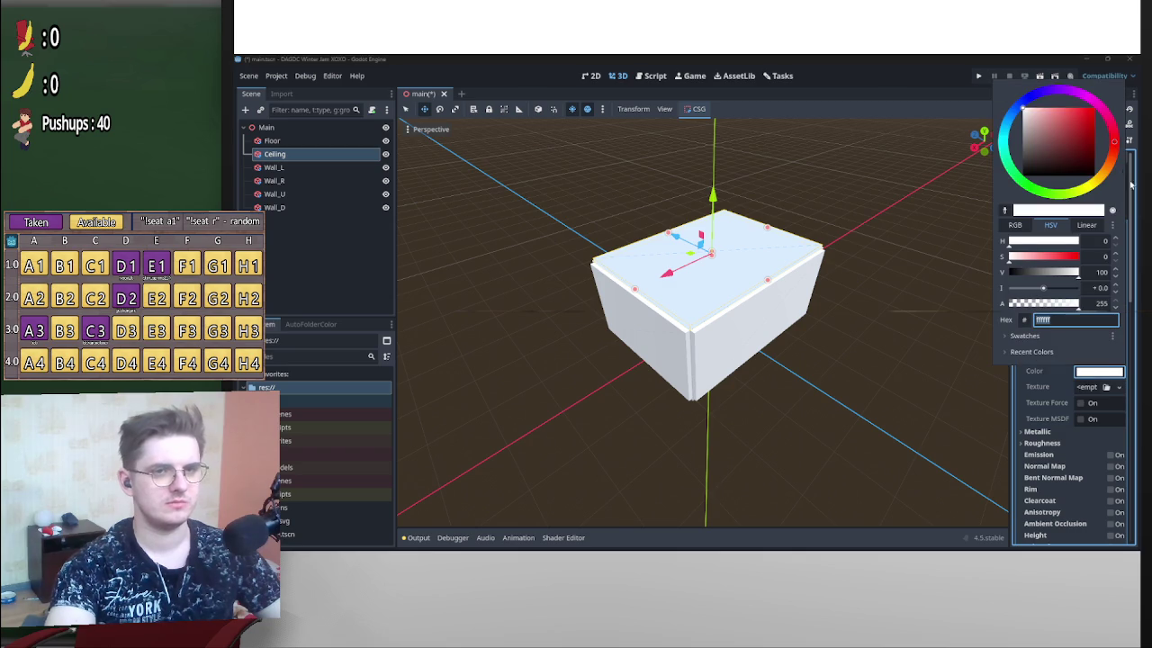
{"action": "left_click", "coordinate": [1093, 108]}
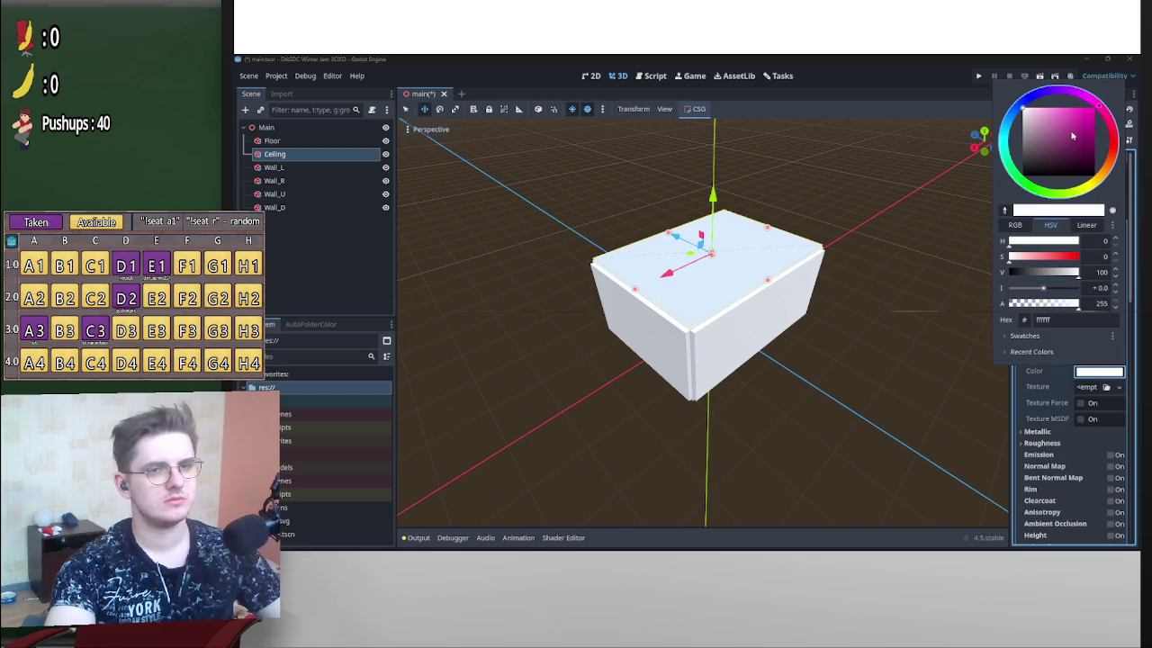
{"action": "left_click_drag", "start_coordinate": [1069, 139], "coordinate": [1123, 93]}
{"action": "left_click", "coordinate": [907, 232]}
{"action": "left_click_drag", "start_coordinate": [907, 232], "coordinate": [869, 231]}
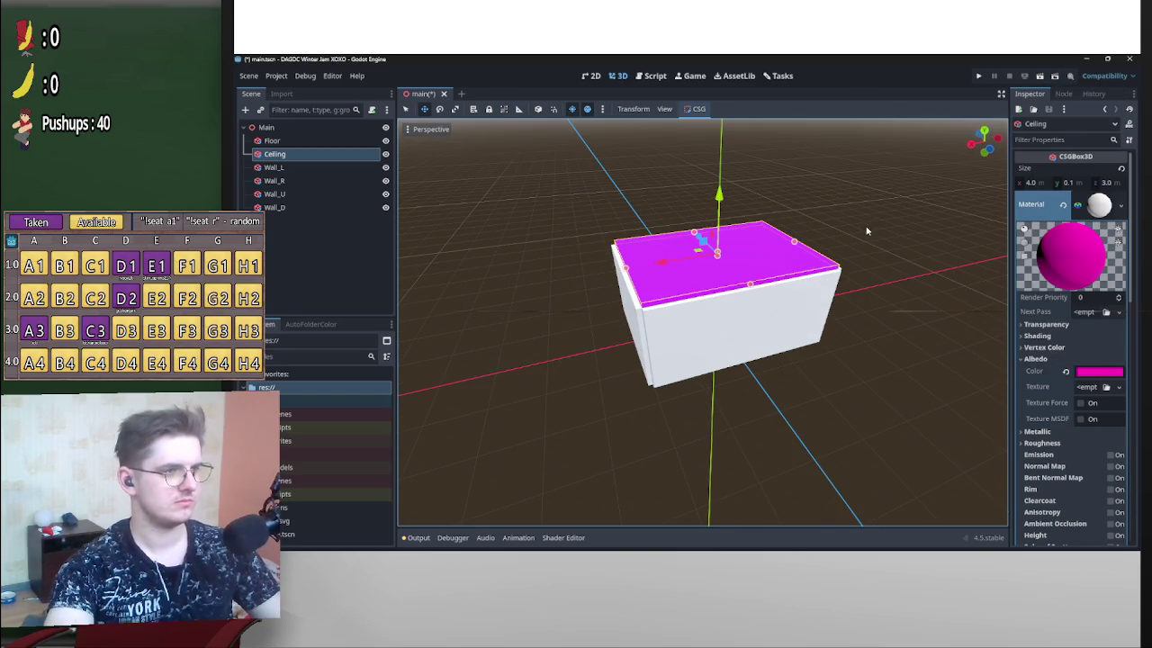
{"action": "mouse_move", "coordinate": [900, 296]}
{"action": "left_mouse_down"}
{"action": "mouse_move", "coordinate": [849, 282]}
{"action": "mouse_move", "coordinate": [887, 276]}
{"action": "left_mouse_up"}
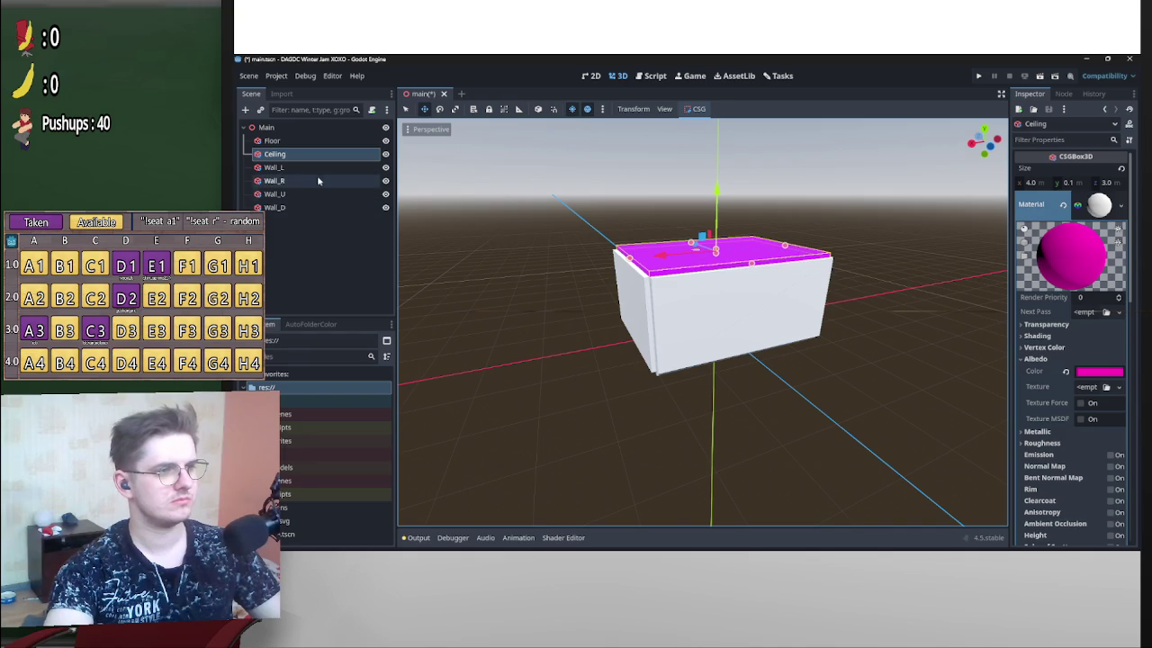
{"action": "left_click", "coordinate": [1093, 205]}
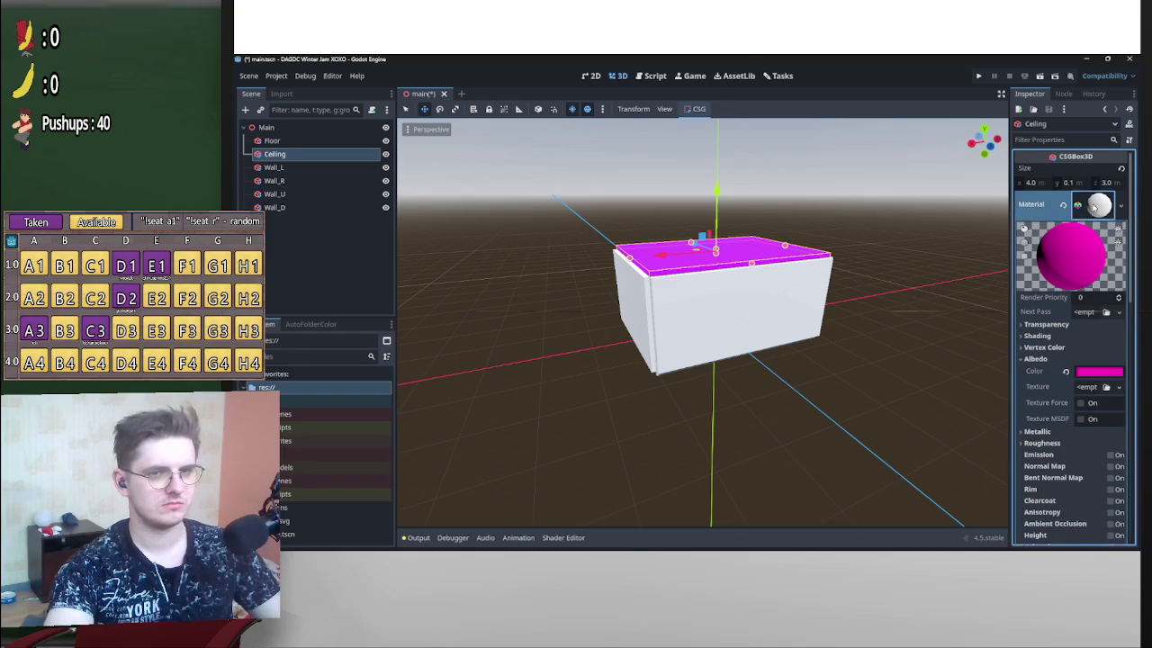
Copy the Ceiling's magenta material and paste it onto the Floor.
{"action": "right_click", "coordinate": [1091, 211]}
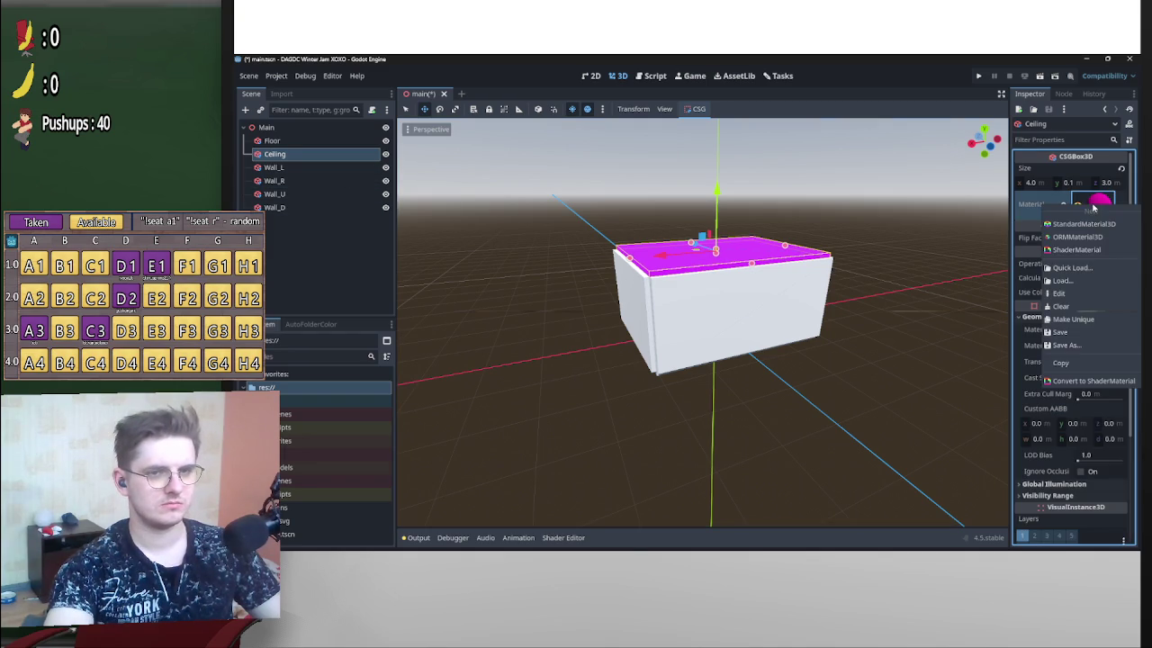
{"action": "left_click", "coordinate": [1071, 367]}
{"action": "left_click", "coordinate": [297, 143]}
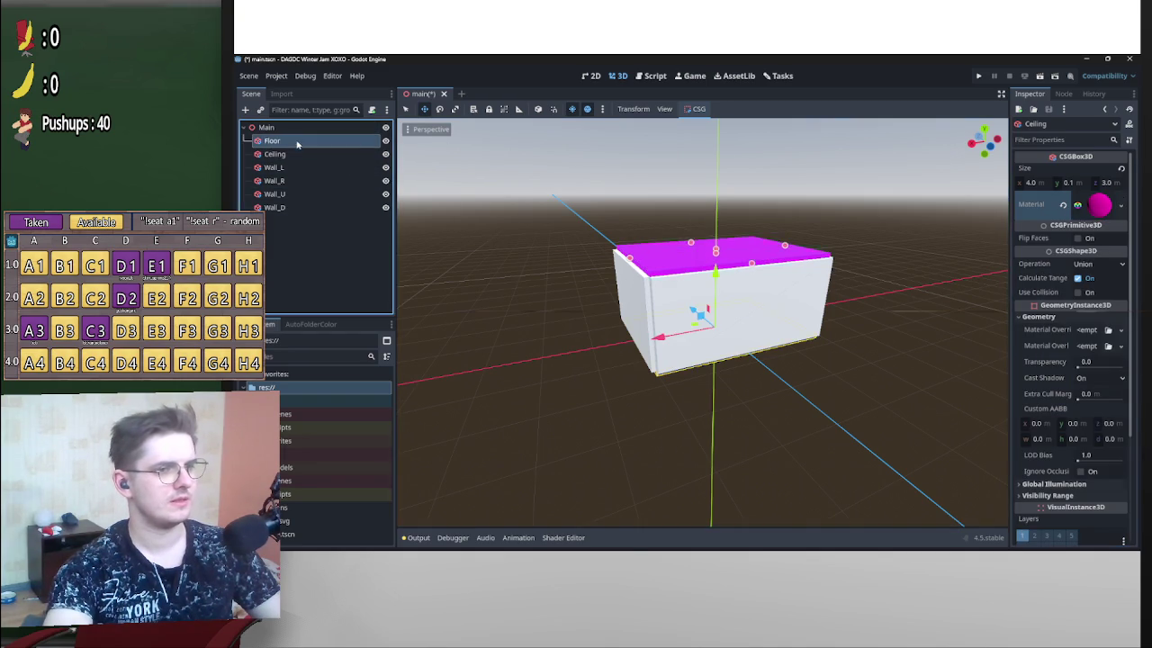
{"action": "right_click", "coordinate": [1087, 199]}
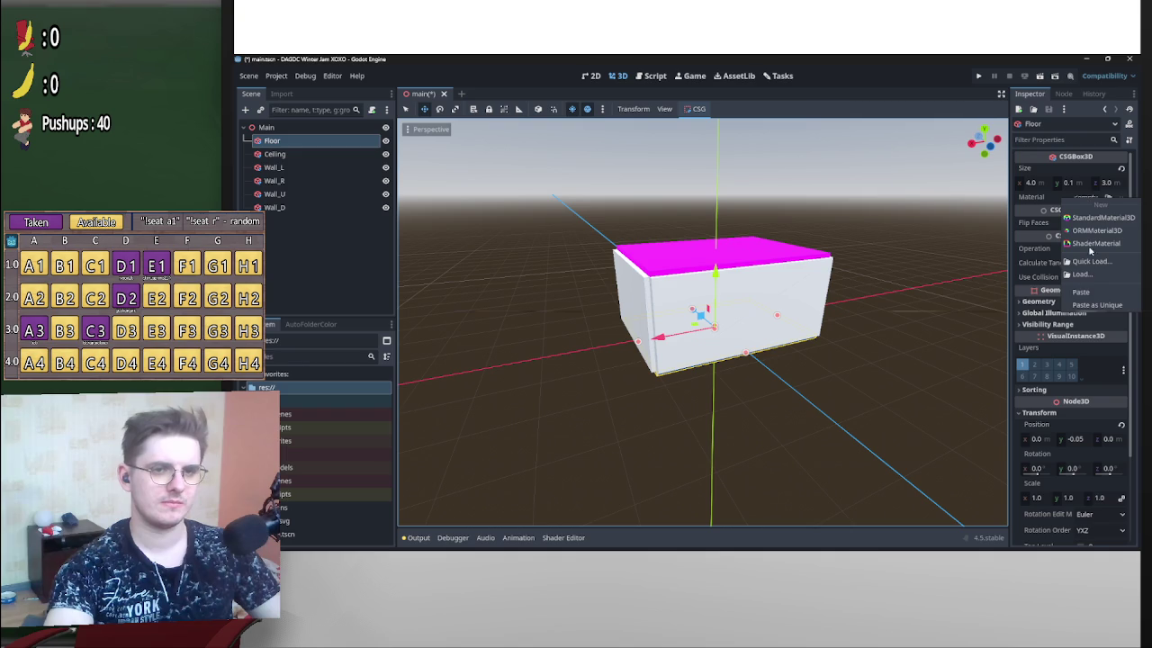
{"action": "left_click", "coordinate": [1066, 295]}
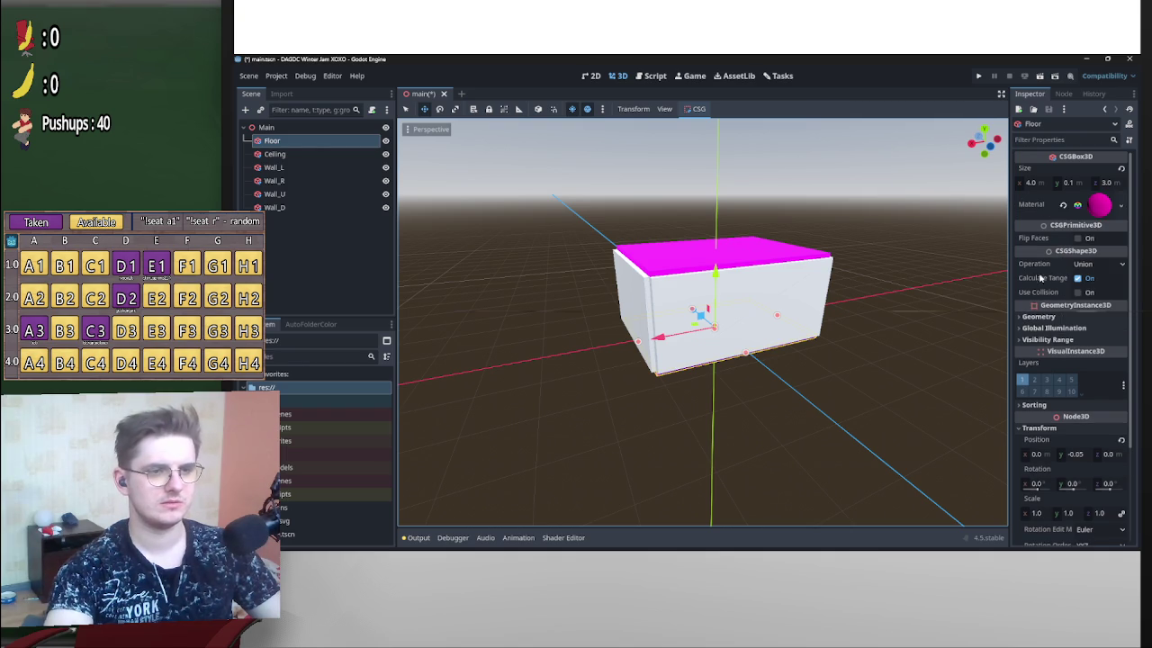
{"action": "left_click", "coordinate": [1102, 207]}
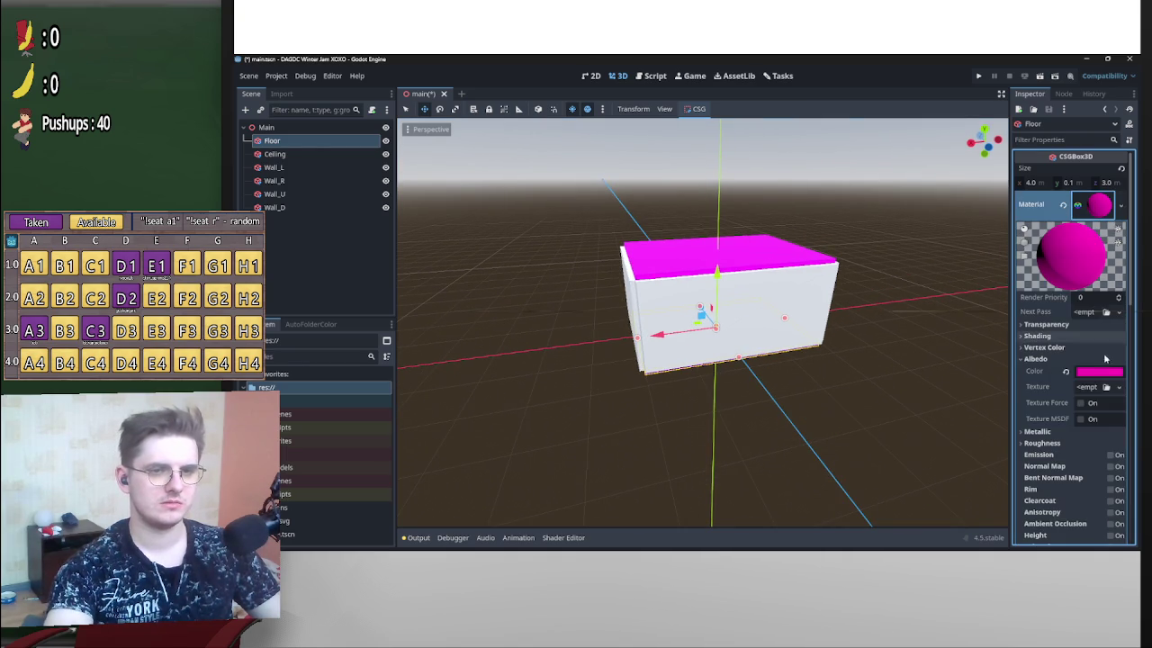
{"action": "left_click", "coordinate": [1099, 372]}
{"action": "left_click", "coordinate": [1042, 377]}
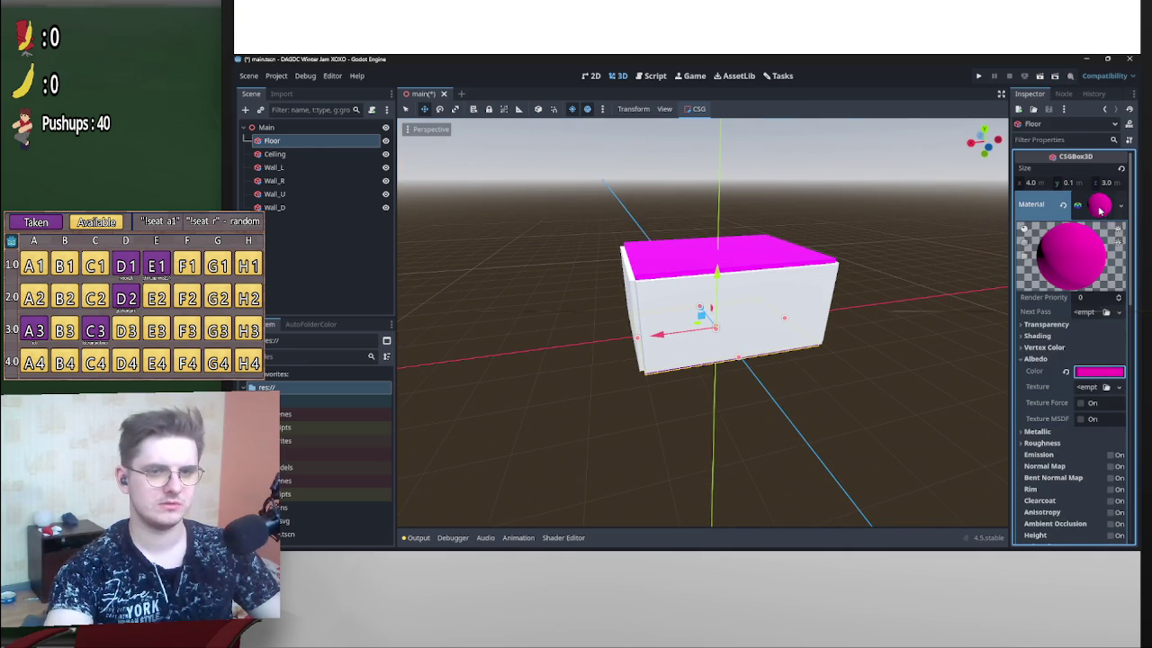
Make the Floor's material unique and set its albedo colour to purple (b000ff).
{"action": "right_click", "coordinate": [1100, 207]}
{"action": "left_click", "coordinate": [1085, 394]}
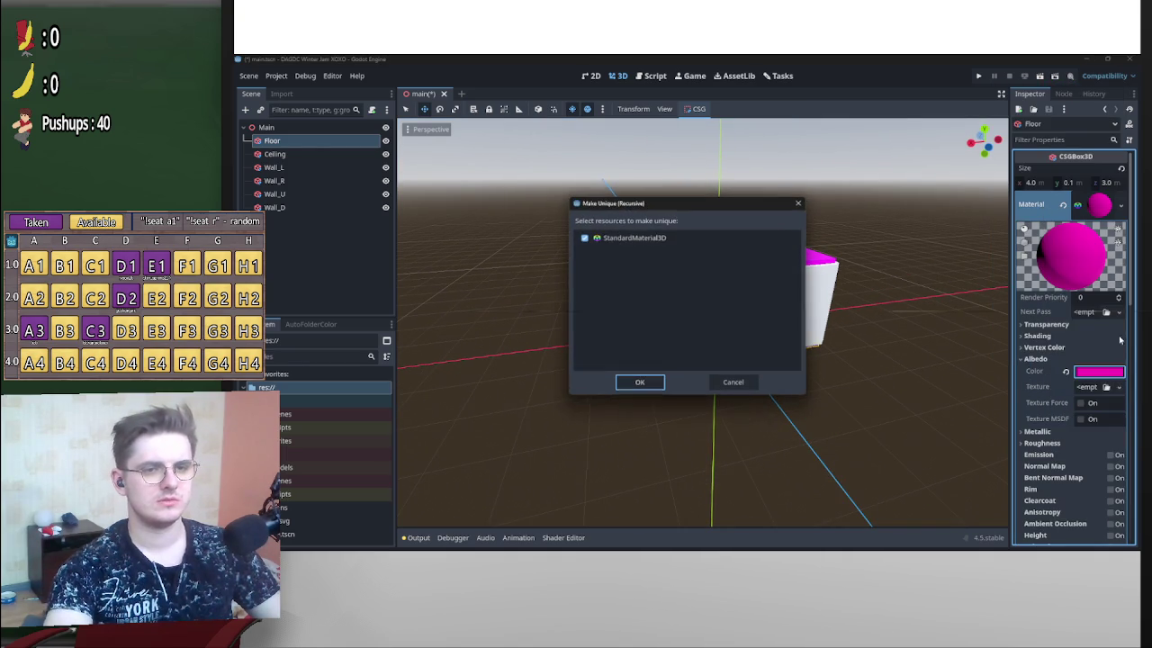
{"action": "left_click", "coordinate": [639, 382]}
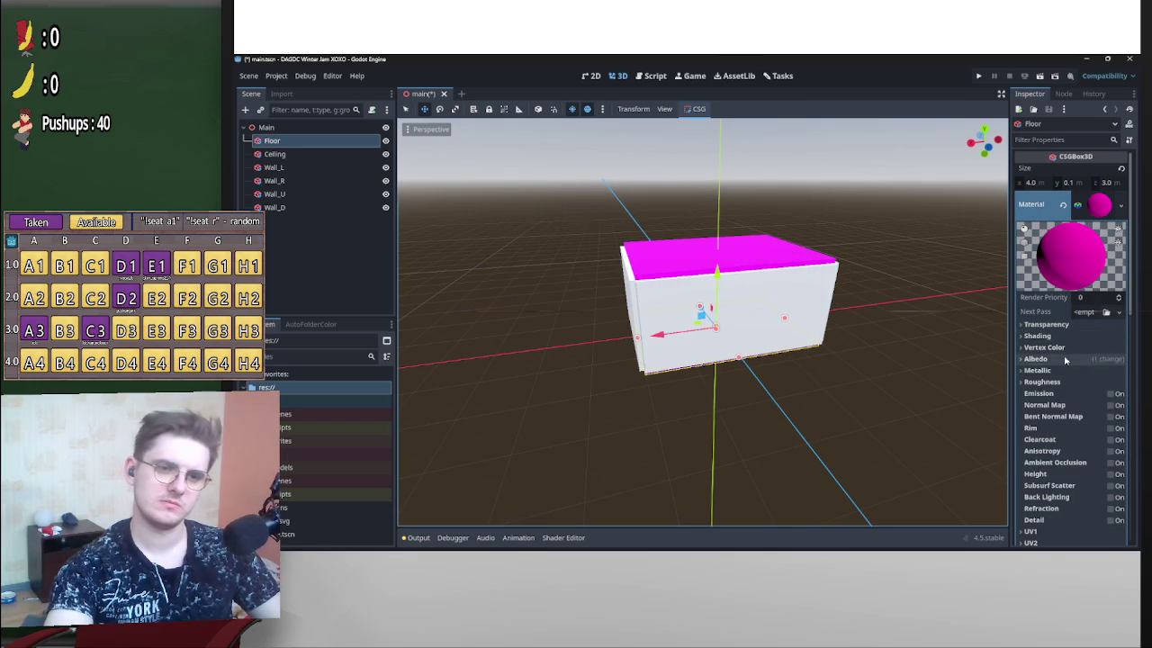
{"action": "left_click", "coordinate": [1064, 359]}
{"action": "left_click", "coordinate": [1100, 371]}
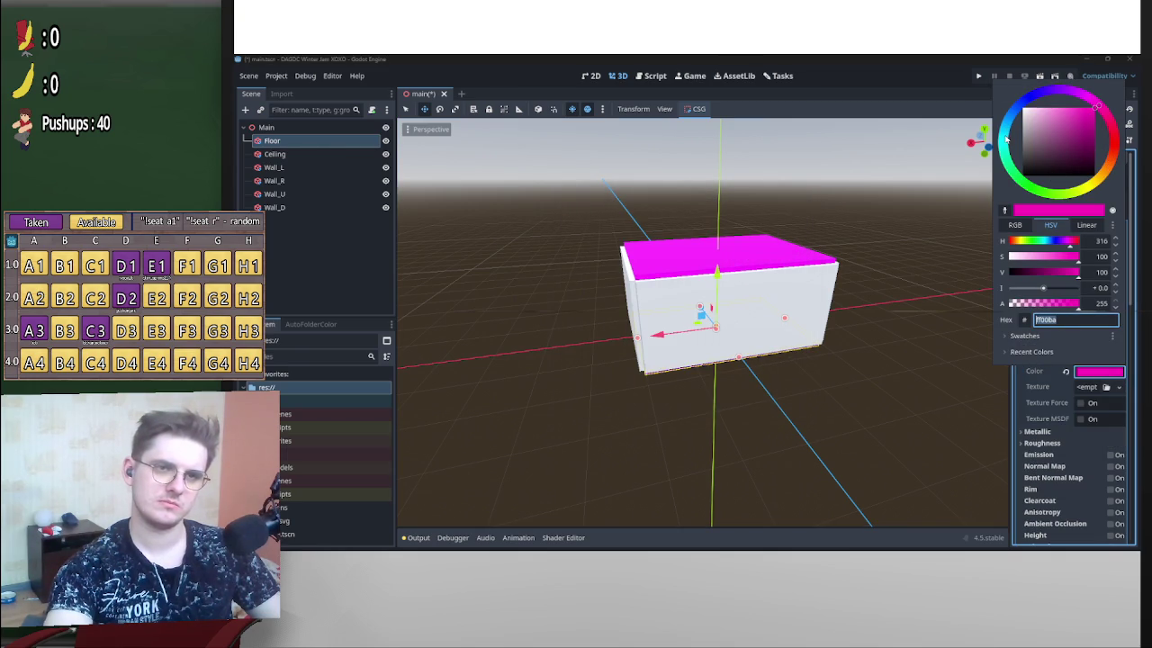
{"action": "left_click", "coordinate": [1071, 94]}
{"action": "mouse_move", "coordinate": [911, 295]}
{"action": "left_mouse_down"}
{"action": "mouse_move", "coordinate": [891, 225]}
{"action": "mouse_move", "coordinate": [864, 319]}
{"action": "mouse_move", "coordinate": [791, 347]}
{"action": "left_mouse_up"}
Paste the magenta material onto Wall_L as a unique copy.
{"action": "left_click", "coordinate": [791, 351]}
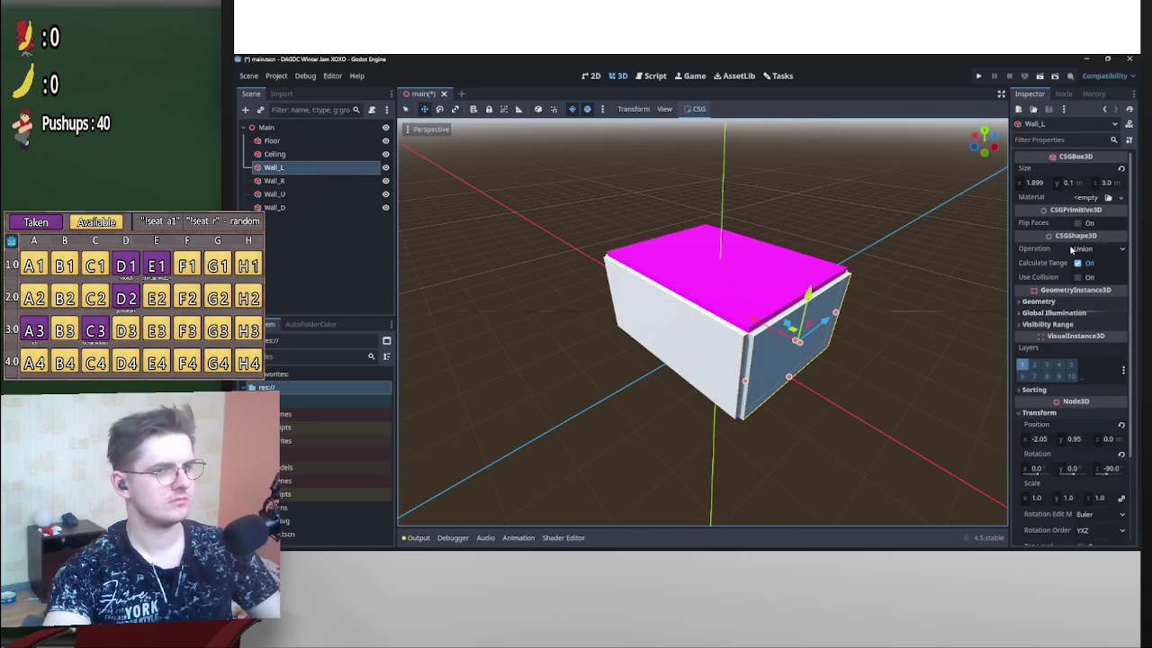
{"action": "left_click", "coordinate": [1090, 198]}
{"action": "left_click", "coordinate": [1093, 305]}
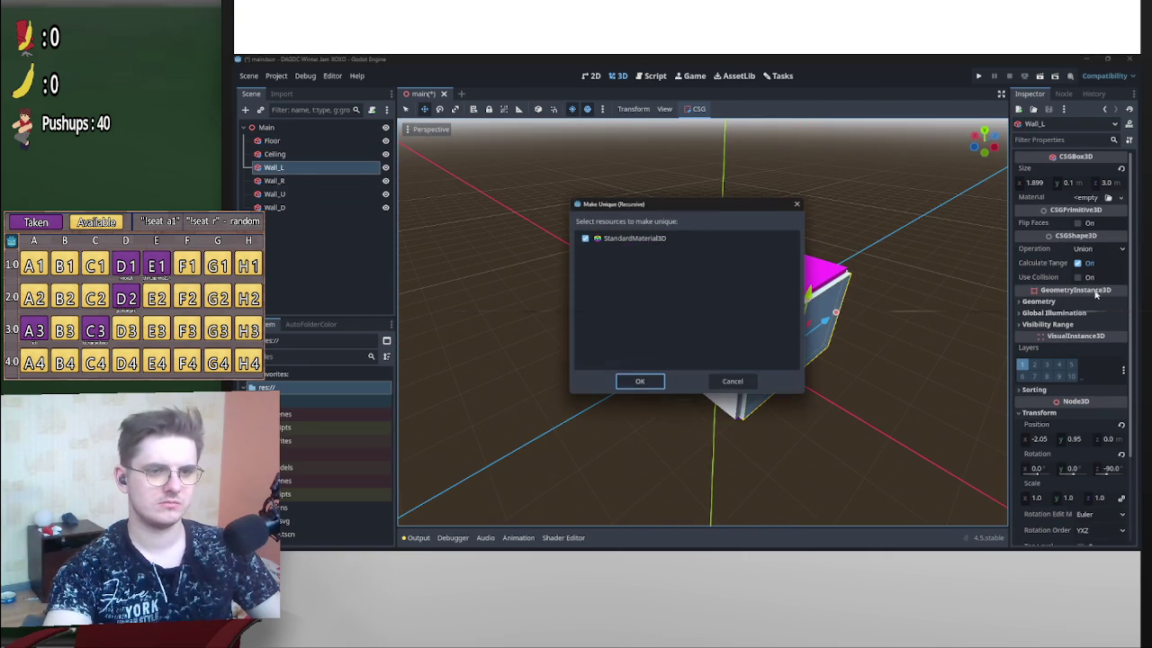
{"action": "left_click", "coordinate": [640, 380]}
Set Wall_L's albedo colour to blue (1d00ff).
{"action": "left_click", "coordinate": [1099, 205]}
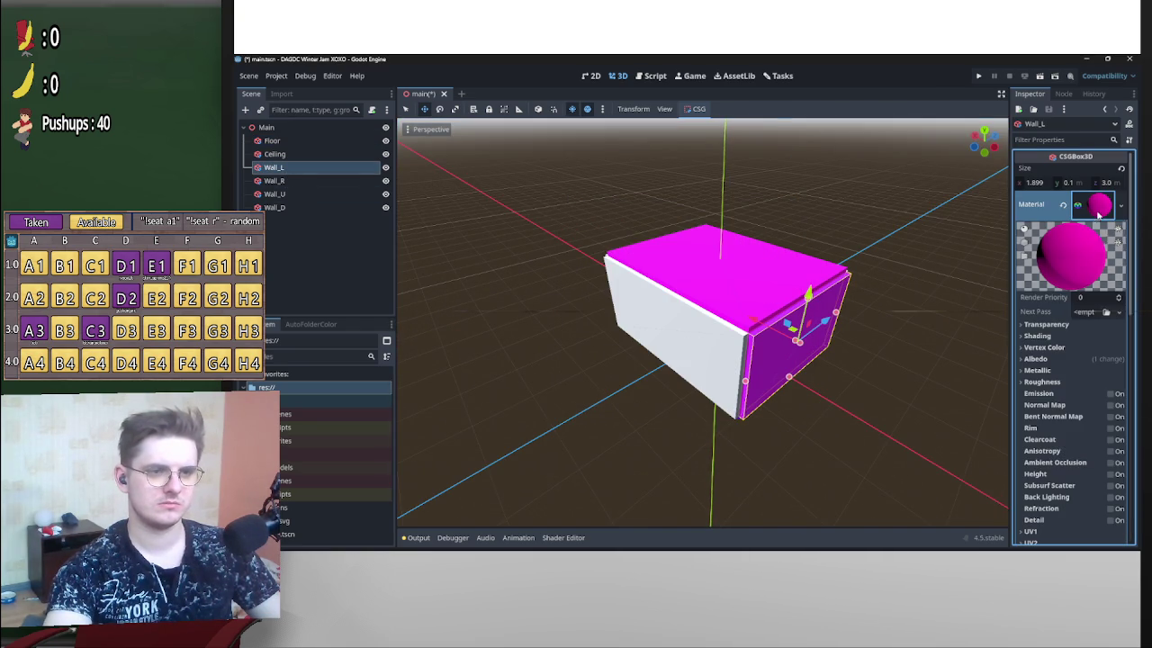
{"action": "left_click", "coordinate": [1062, 360]}
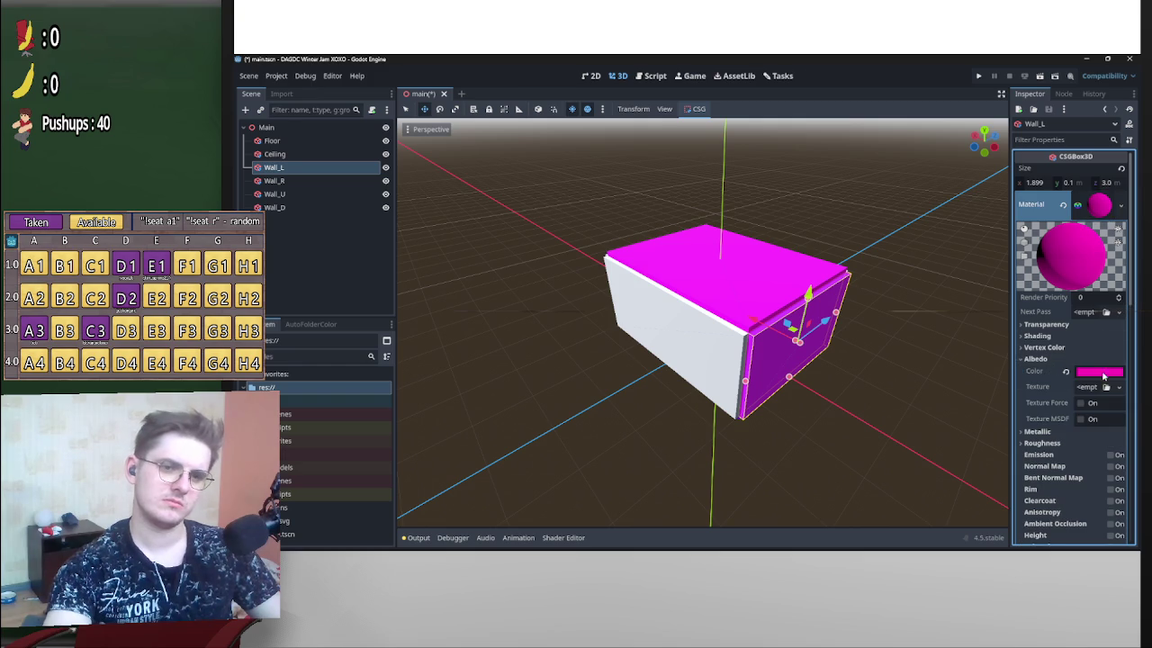
{"action": "left_click", "coordinate": [1101, 371]}
{"action": "left_click", "coordinate": [1039, 97]}
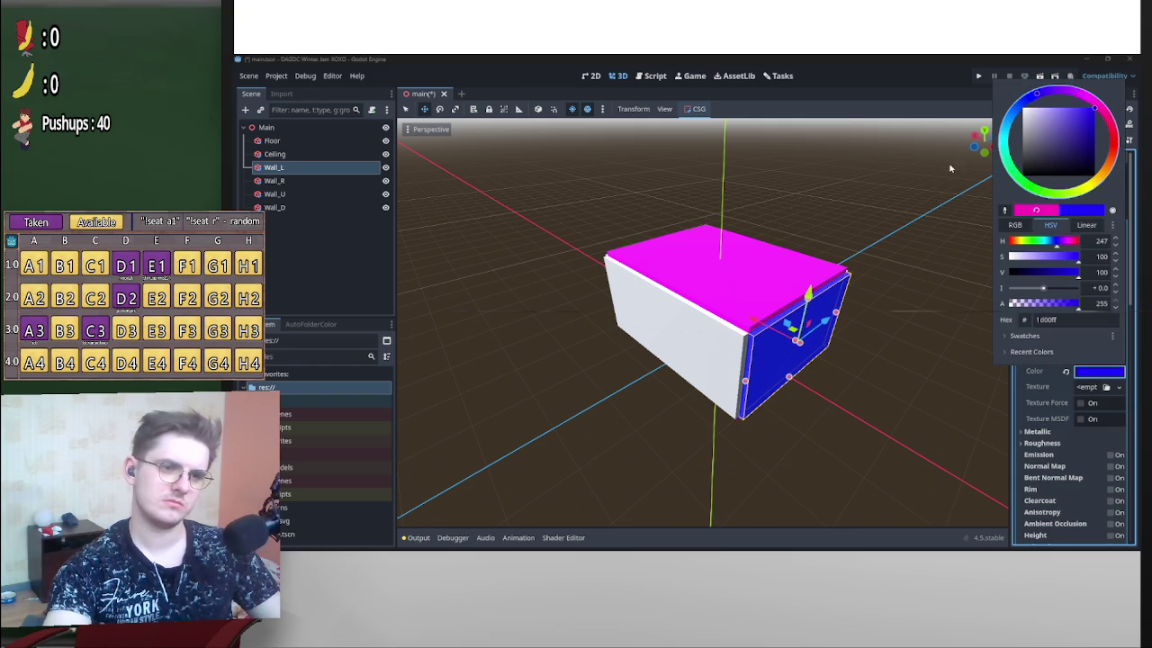
{"action": "left_click", "coordinate": [927, 267]}
{"action": "key", "text": "KP_1"}
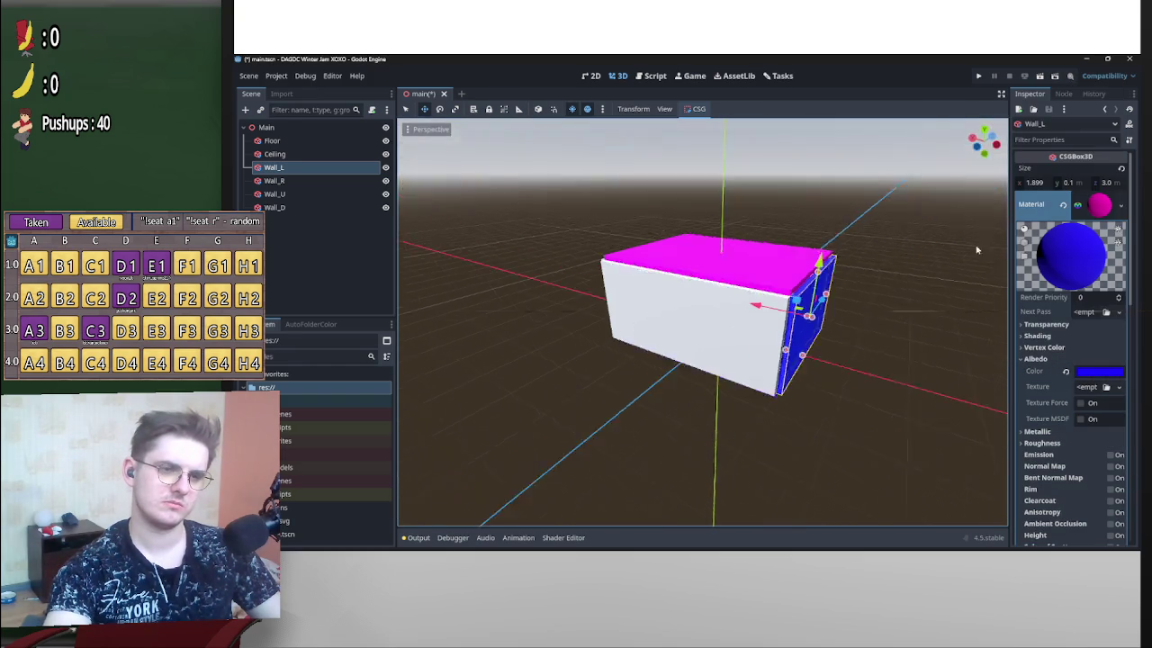
{"action": "left_click_drag", "start_coordinate": [904, 287], "coordinate": [953, 298]}
{"action": "mouse_move", "coordinate": [646, 354]}
{"action": "left_mouse_down"}
{"action": "mouse_move", "coordinate": [722, 381]}
{"action": "mouse_move", "coordinate": [887, 398]}
{"action": "left_mouse_up"}
{"action": "left_click", "coordinate": [639, 306]}
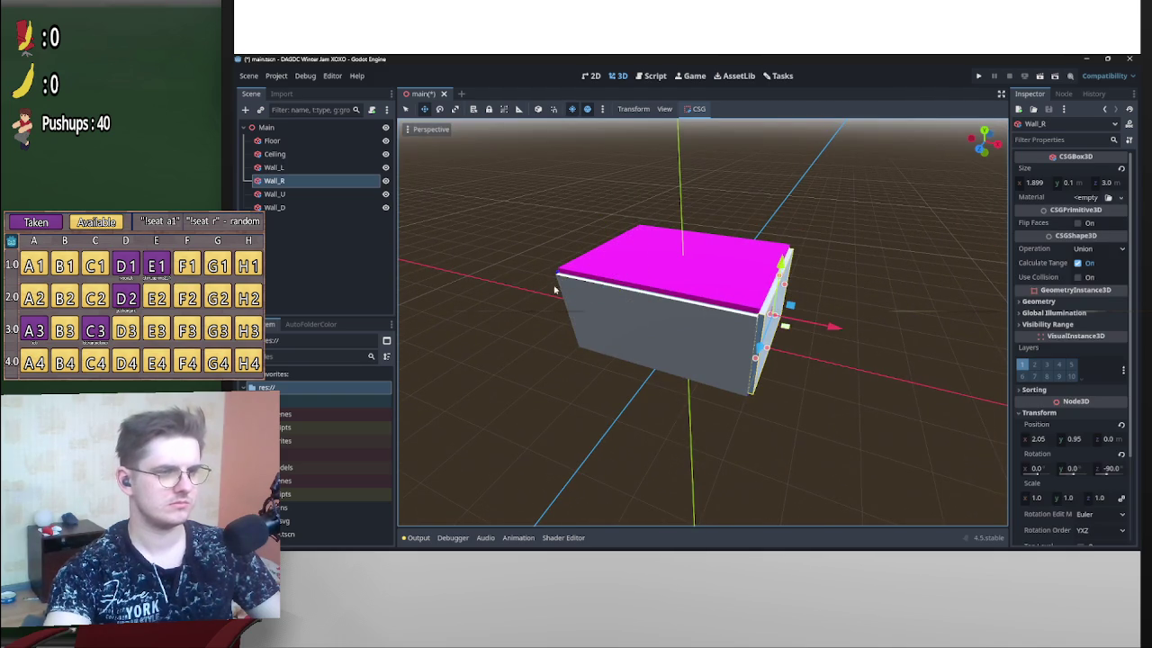
Paste the magenta material as unique onto Wall_R, Wall_U and Wall_D together.
{"action": "left_click", "coordinate": [274, 207], "text": "shift"}
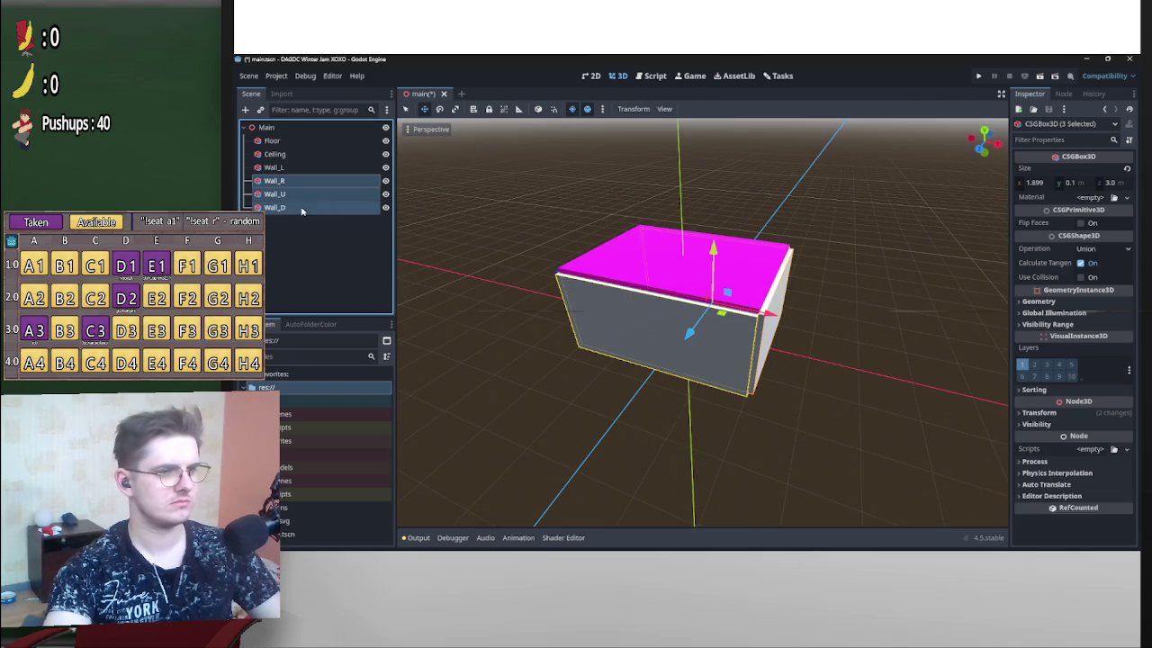
{"action": "left_click", "coordinate": [1091, 197]}
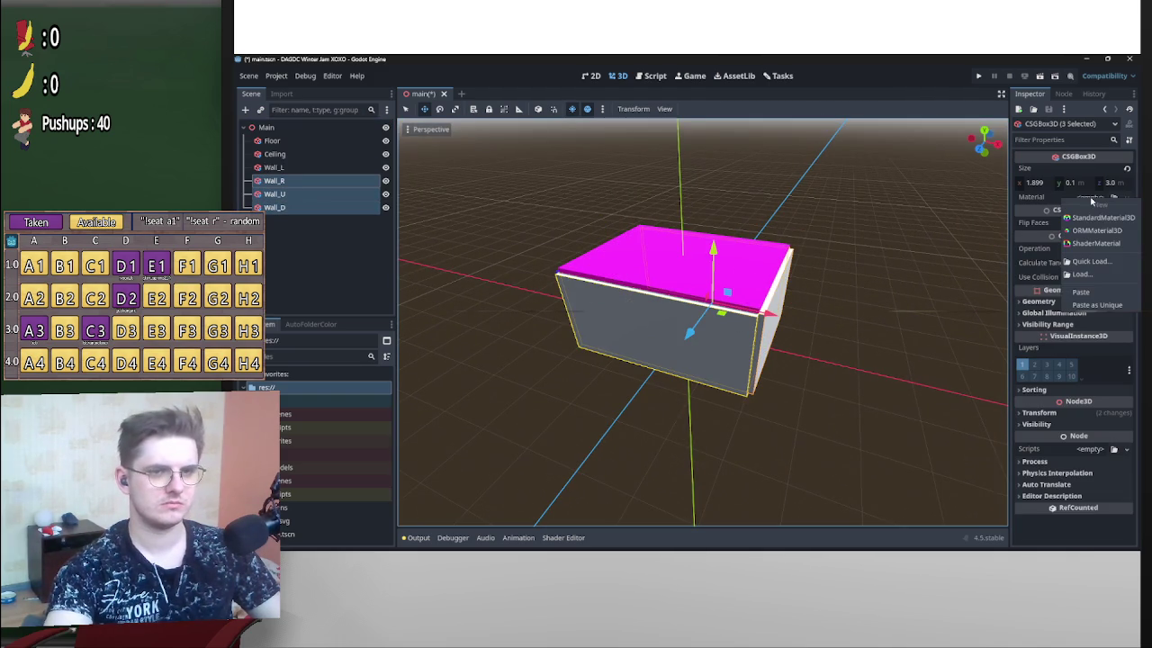
{"action": "left_click", "coordinate": [1097, 304]}
{"action": "left_click", "coordinate": [640, 381]}
{"action": "left_click_drag", "start_coordinate": [796, 374], "coordinate": [846, 349]}
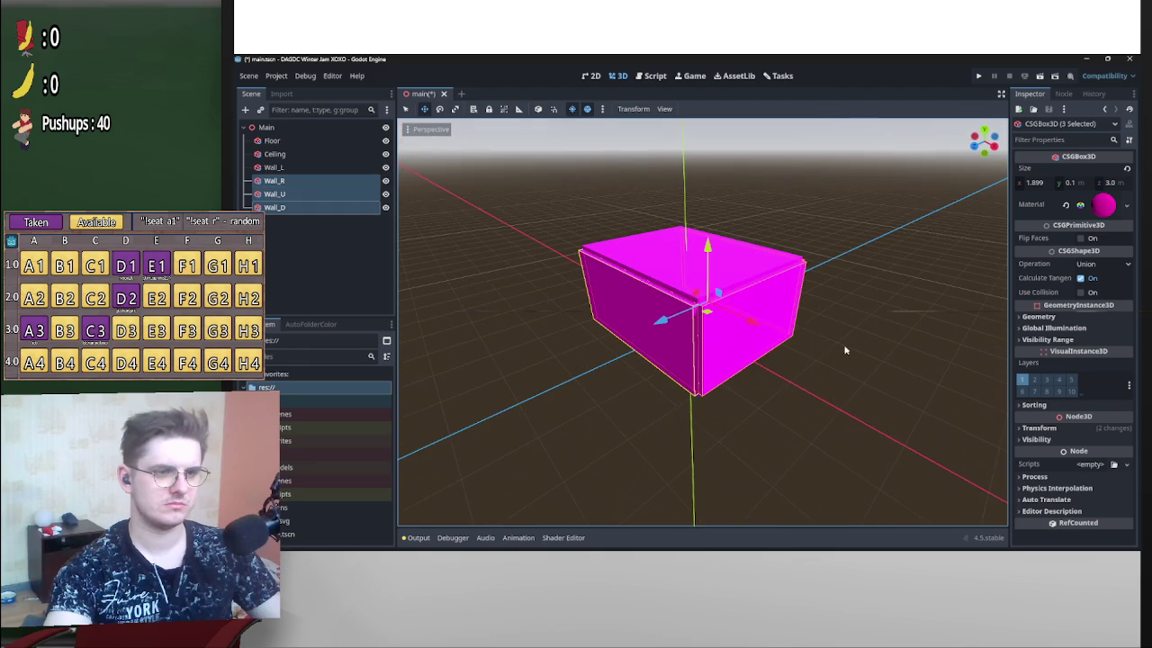
{"action": "left_click", "coordinate": [853, 341]}
Change Wall_R's albedo colour to red (ff1600).
{"action": "left_click", "coordinate": [774, 339]}
{"action": "mouse_move", "coordinate": [774, 338]}
{"action": "left_mouse_down"}
{"action": "mouse_move", "coordinate": [892, 321]}
{"action": "mouse_move", "coordinate": [902, 324]}
{"action": "mouse_move", "coordinate": [813, 326]}
{"action": "mouse_move", "coordinate": [918, 355]}
{"action": "mouse_move", "coordinate": [864, 360]}
{"action": "left_mouse_up"}
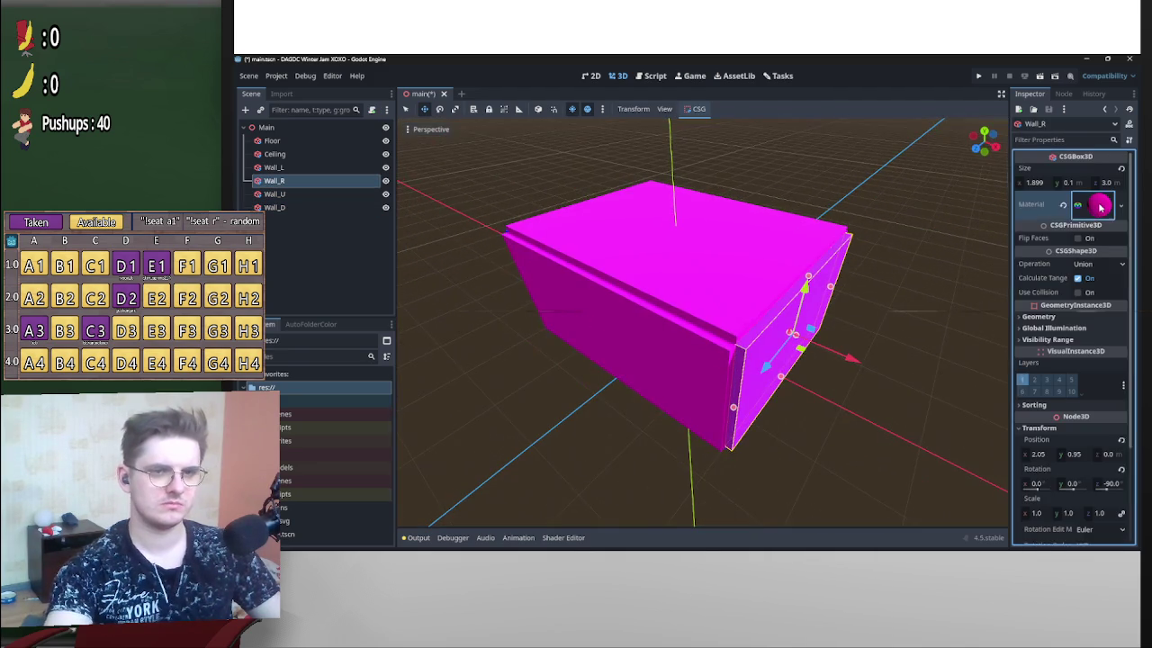
{"action": "left_click", "coordinate": [1099, 205]}
{"action": "left_click", "coordinate": [1034, 358]}
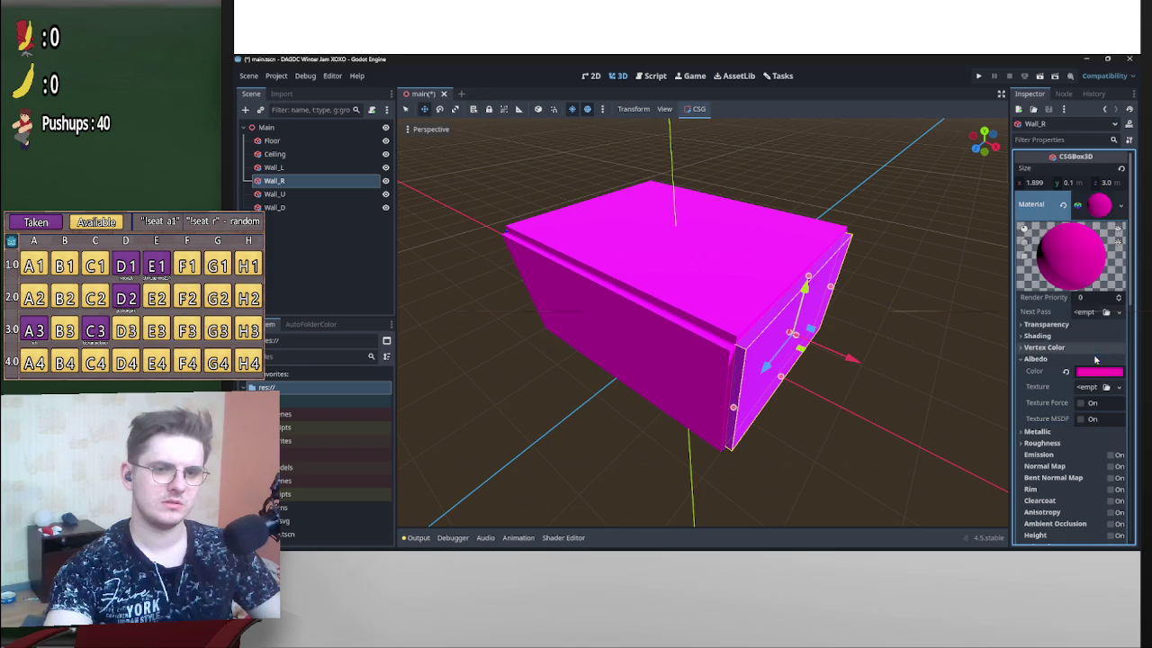
{"action": "left_click", "coordinate": [1109, 370]}
{"action": "left_click", "coordinate": [1116, 152]}
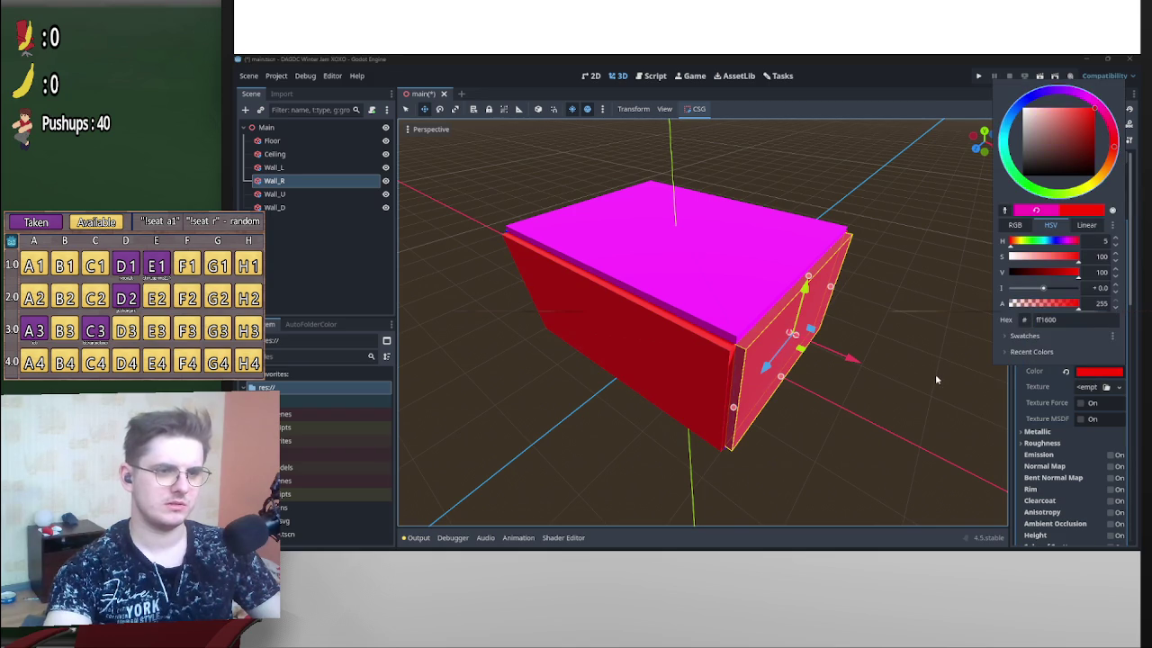
{"action": "left_click", "coordinate": [935, 374]}
{"action": "left_click", "coordinate": [1099, 205]}
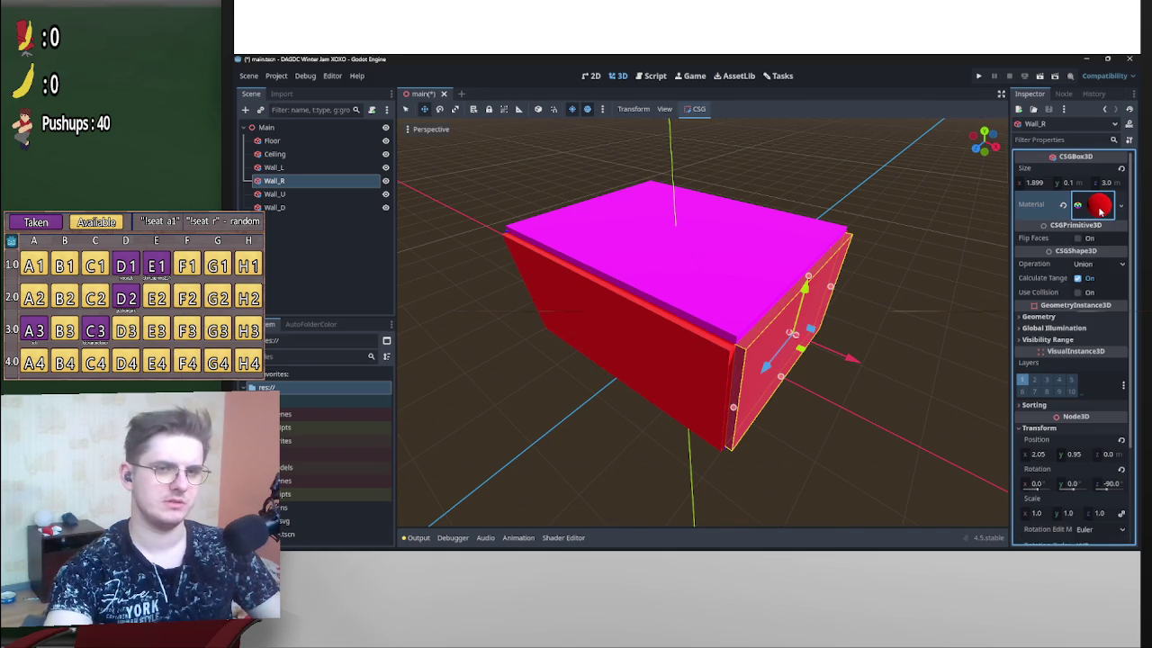
Make Wall_R's material unique.
{"action": "left_click", "coordinate": [1120, 206]}
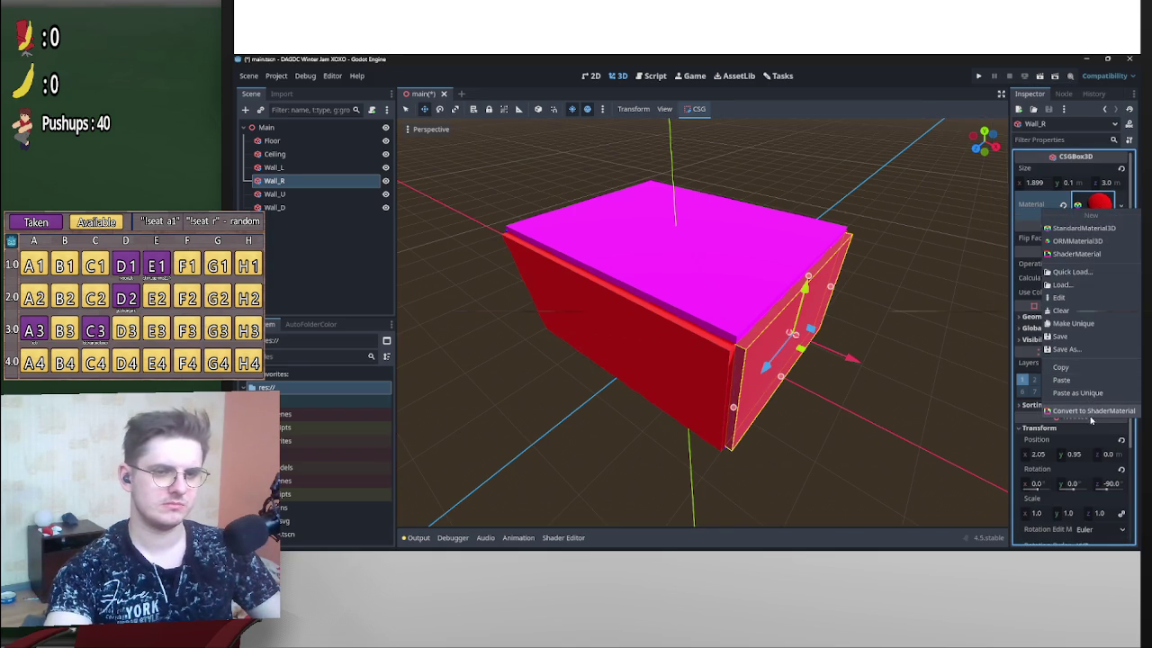
{"action": "left_click", "coordinate": [1089, 326]}
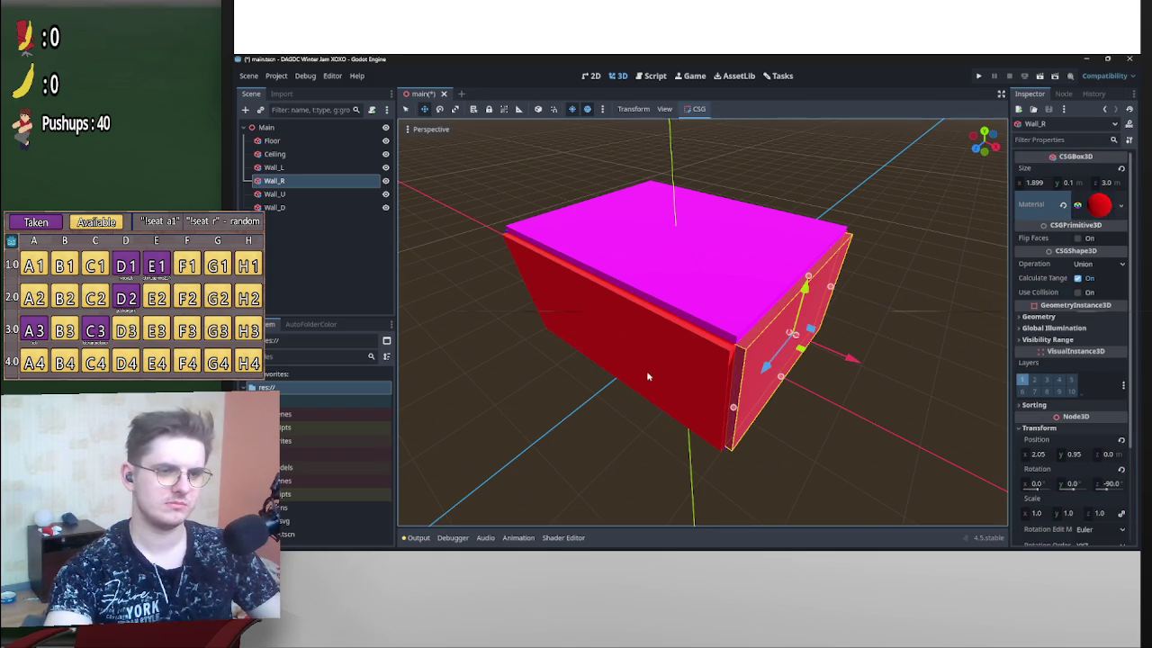
{"action": "left_click", "coordinate": [630, 360]}
{"action": "mouse_move", "coordinate": [630, 360]}
{"action": "left_mouse_down"}
{"action": "mouse_move", "coordinate": [665, 351]}
{"action": "mouse_move", "coordinate": [628, 342]}
{"action": "mouse_move", "coordinate": [666, 378]}
{"action": "left_mouse_up"}
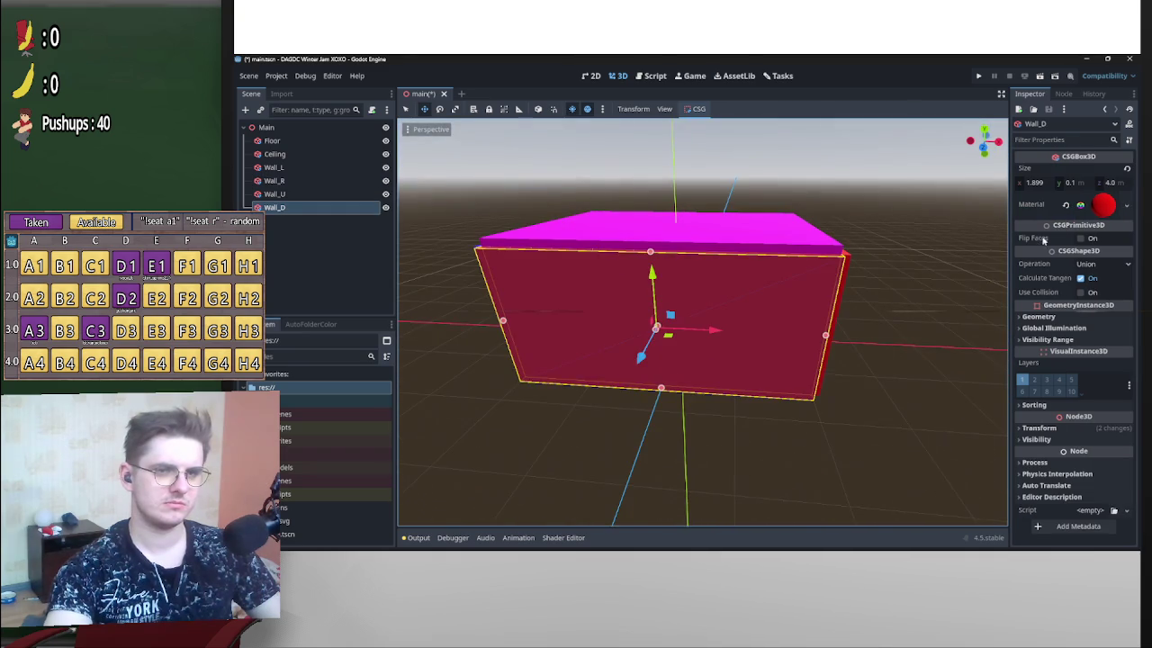
Set Wall_D's albedo colour to yellow.
{"action": "left_click", "coordinate": [1125, 205]}
{"action": "left_click", "coordinate": [1079, 317]}
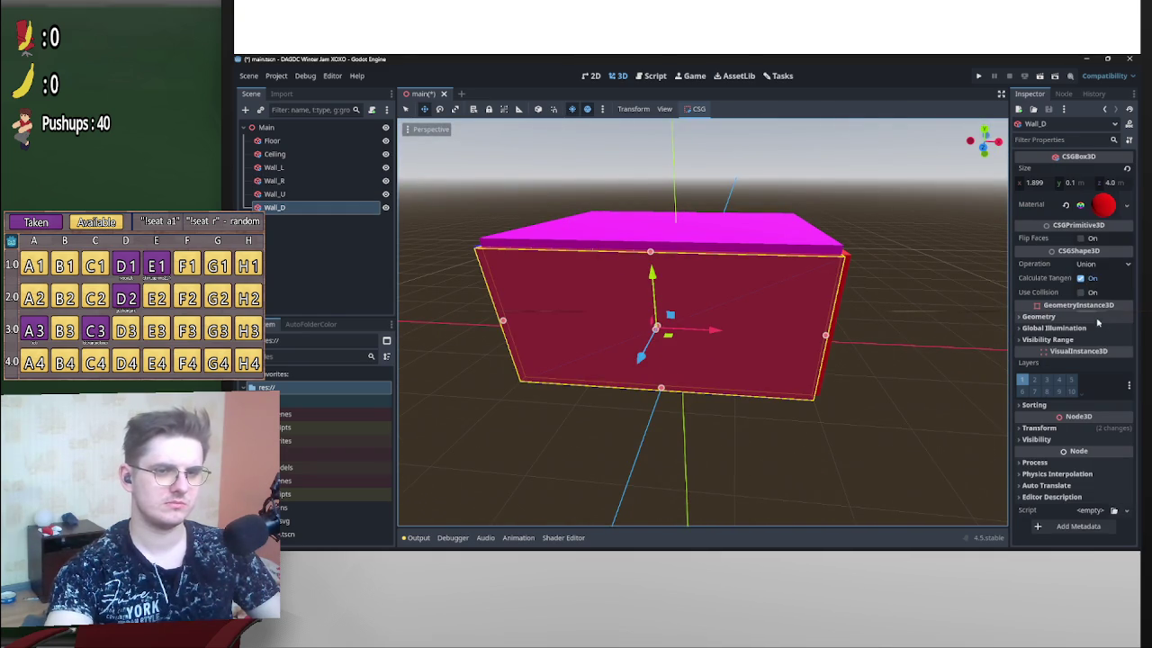
{"action": "left_click", "coordinate": [1107, 207]}
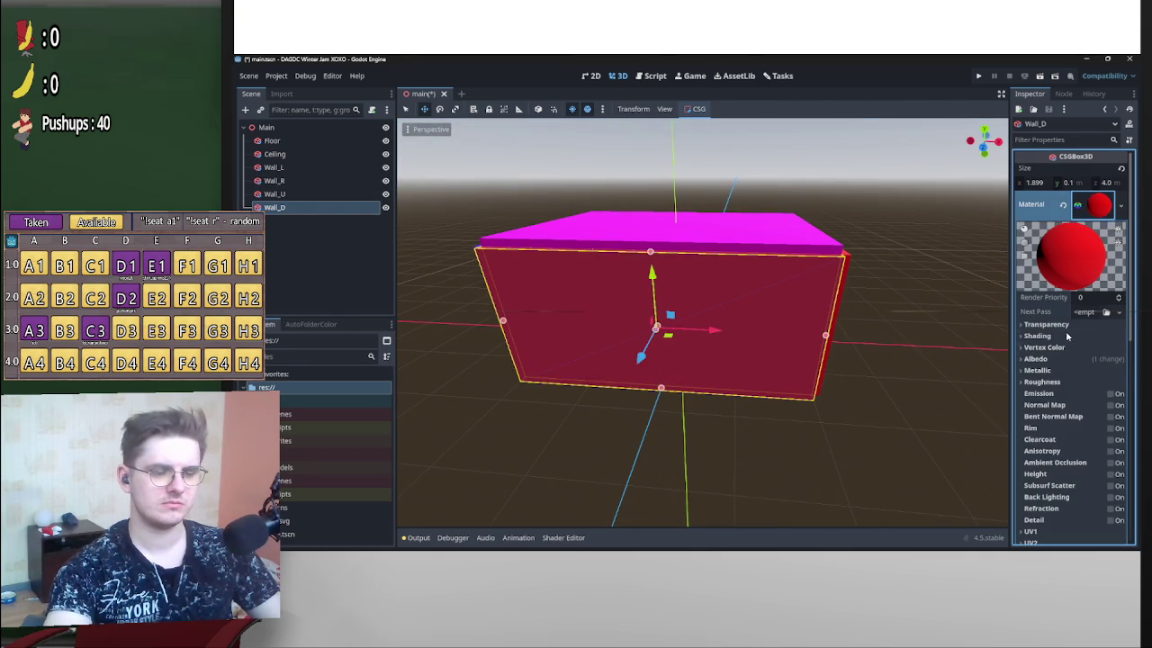
{"action": "left_click", "coordinate": [1071, 359]}
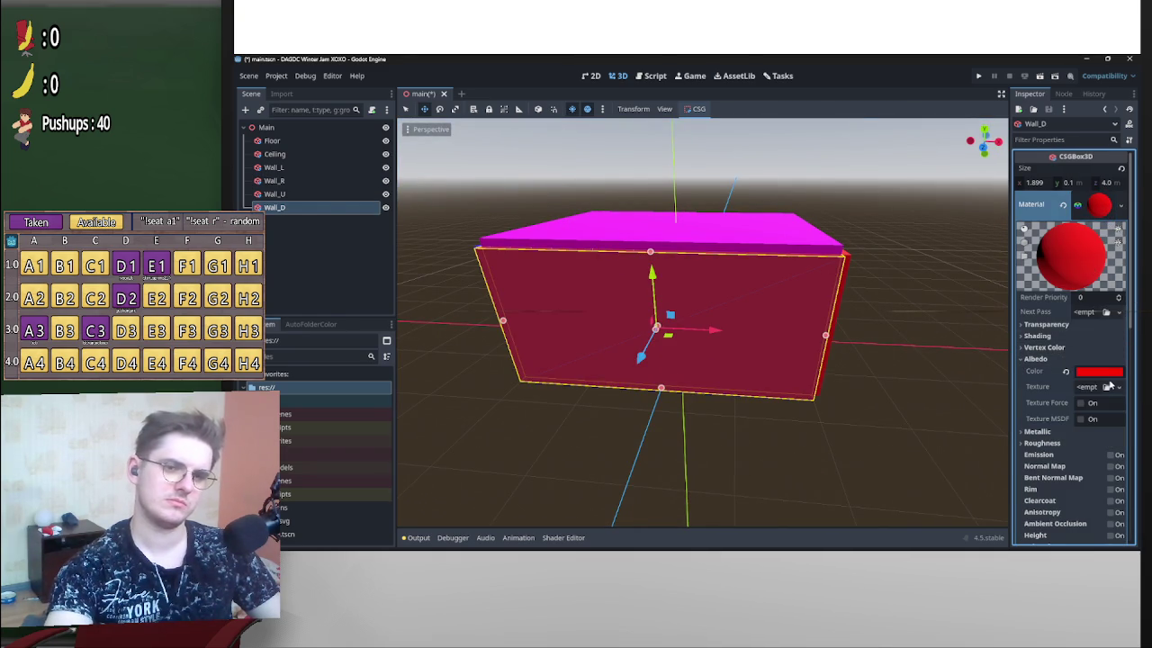
{"action": "left_click", "coordinate": [1099, 371]}
{"action": "left_click", "coordinate": [1099, 182]}
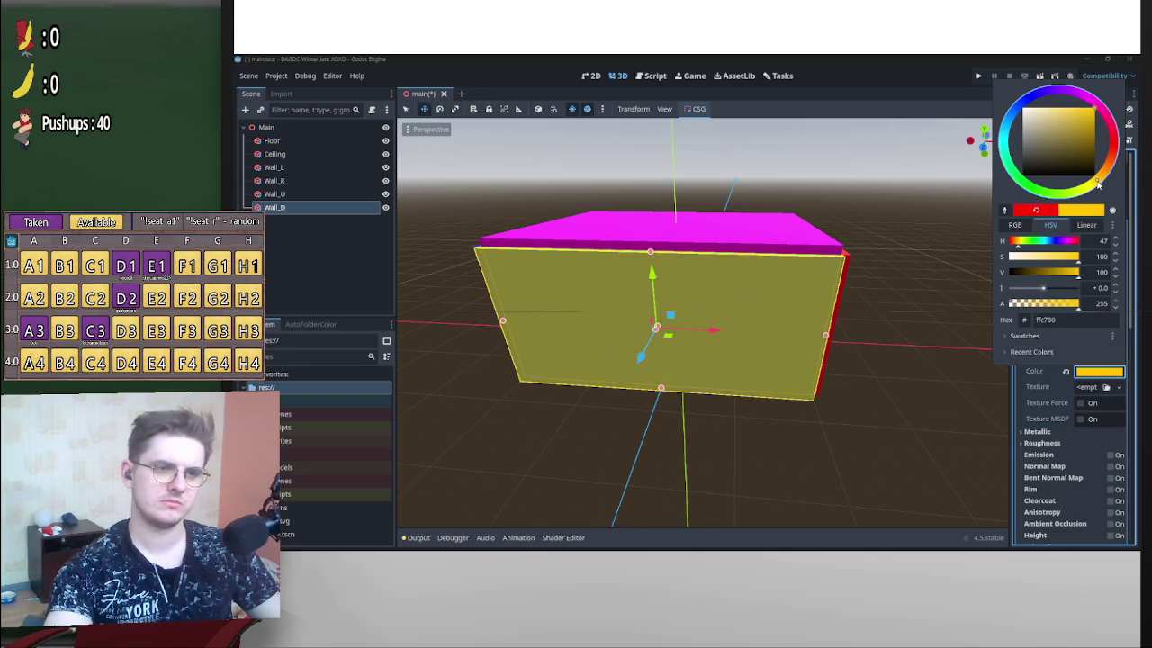
{"action": "left_click_drag", "start_coordinate": [861, 206], "coordinate": [784, 295]}
Set Wall_U's albedo colour to green.
{"action": "left_click", "coordinate": [784, 294]}
{"action": "left_click", "coordinate": [1098, 205]}
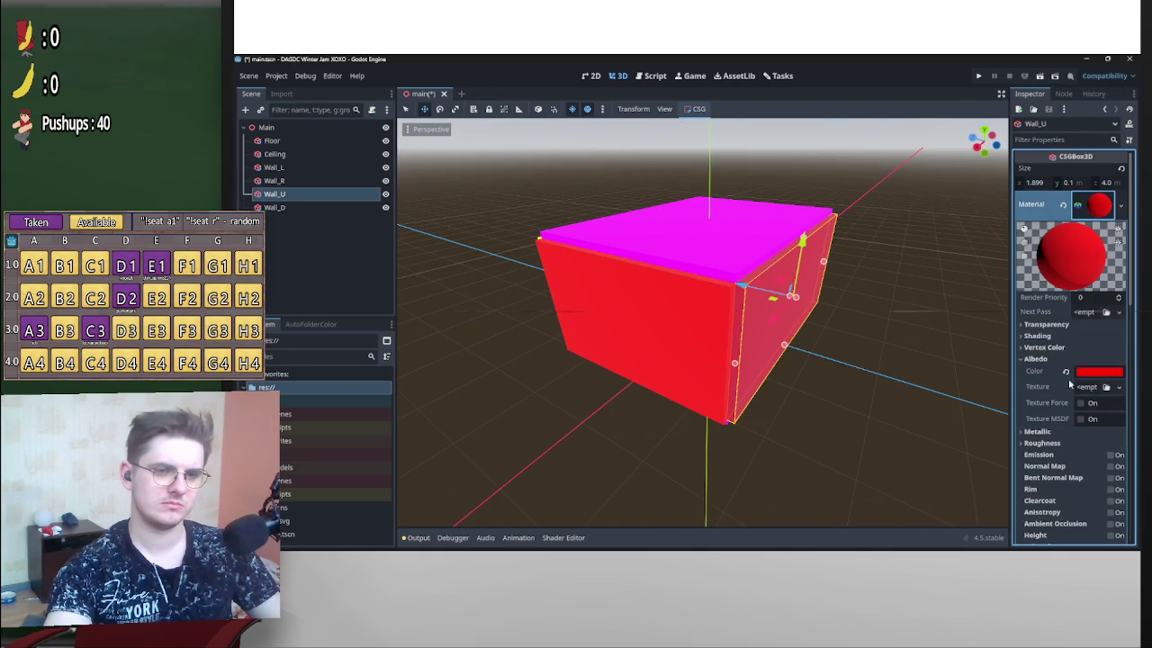
{"action": "left_click", "coordinate": [1103, 373]}
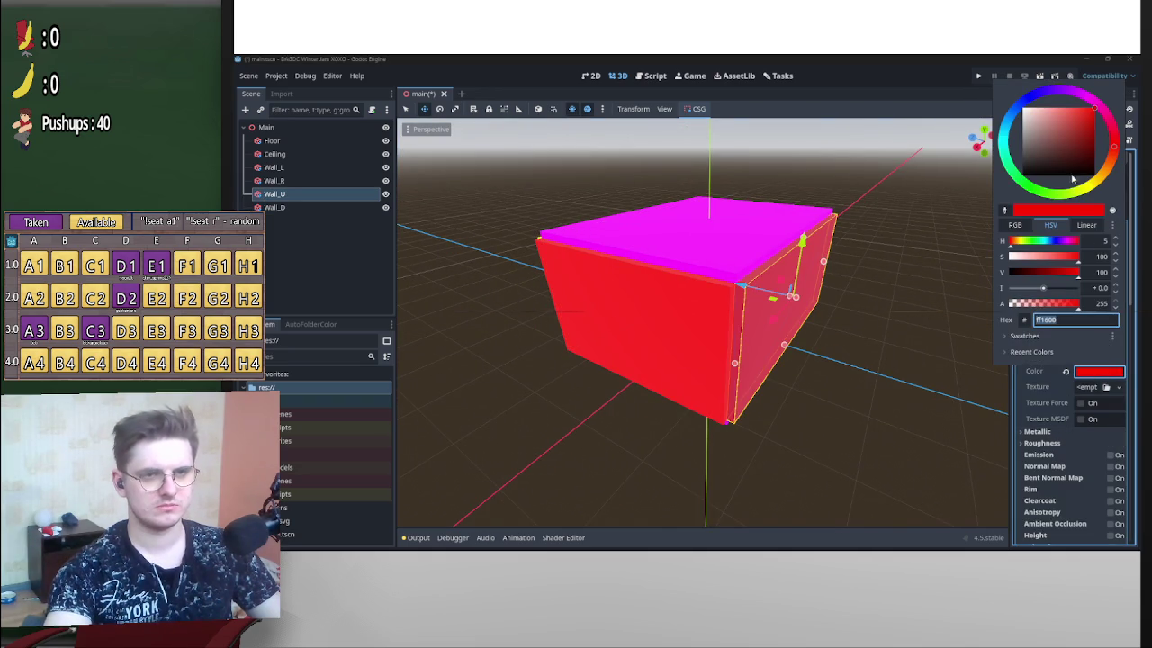
{"action": "left_click", "coordinate": [1043, 192]}
{"action": "left_click", "coordinate": [830, 341]}
{"action": "scroll", "coordinate": [831, 342], "scroll_direction": "down", "scroll_amount": 3}
{"action": "mouse_move", "coordinate": [820, 380]}
{"action": "left_mouse_down"}
{"action": "mouse_move", "coordinate": [785, 290]}
{"action": "mouse_move", "coordinate": [471, 412]}
{"action": "mouse_move", "coordinate": [504, 422]}
{"action": "left_mouse_up"}
Fine-tune Wall_D's yellow hue to ffda00.
{"action": "left_click", "coordinate": [774, 360]}
{"action": "left_click", "coordinate": [1107, 373]}
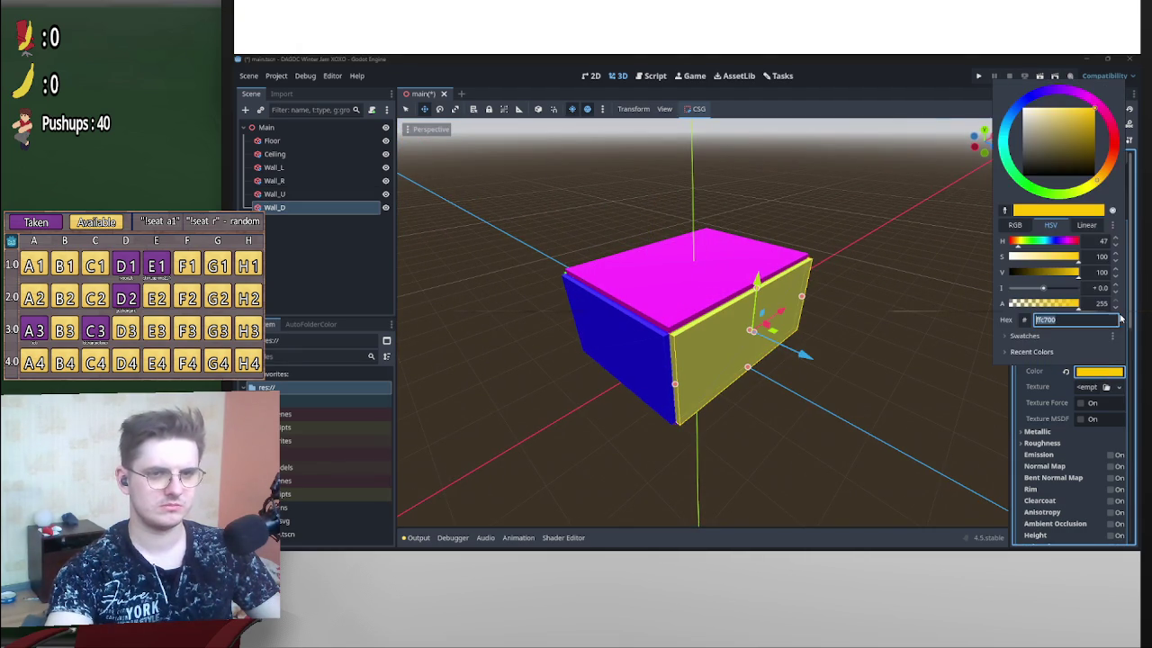
{"action": "left_click", "coordinate": [1089, 192]}
{"action": "left_click", "coordinate": [821, 303]}
{"action": "mouse_move", "coordinate": [821, 303]}
{"action": "left_mouse_down"}
{"action": "mouse_move", "coordinate": [596, 354]}
{"action": "mouse_move", "coordinate": [504, 360]}
{"action": "mouse_move", "coordinate": [742, 336]}
{"action": "mouse_move", "coordinate": [689, 378]}
{"action": "mouse_move", "coordinate": [668, 336]}
{"action": "mouse_move", "coordinate": [605, 346]}
{"action": "mouse_move", "coordinate": [734, 332]}
{"action": "left_mouse_up"}
{"action": "left_click", "coordinate": [611, 358]}
{"action": "mouse_move", "coordinate": [611, 358]}
{"action": "left_mouse_down"}
{"action": "mouse_move", "coordinate": [630, 315]}
{"action": "mouse_move", "coordinate": [797, 246]}
{"action": "mouse_move", "coordinate": [408, 306]}
{"action": "mouse_move", "coordinate": [432, 308]}
{"action": "left_mouse_up"}
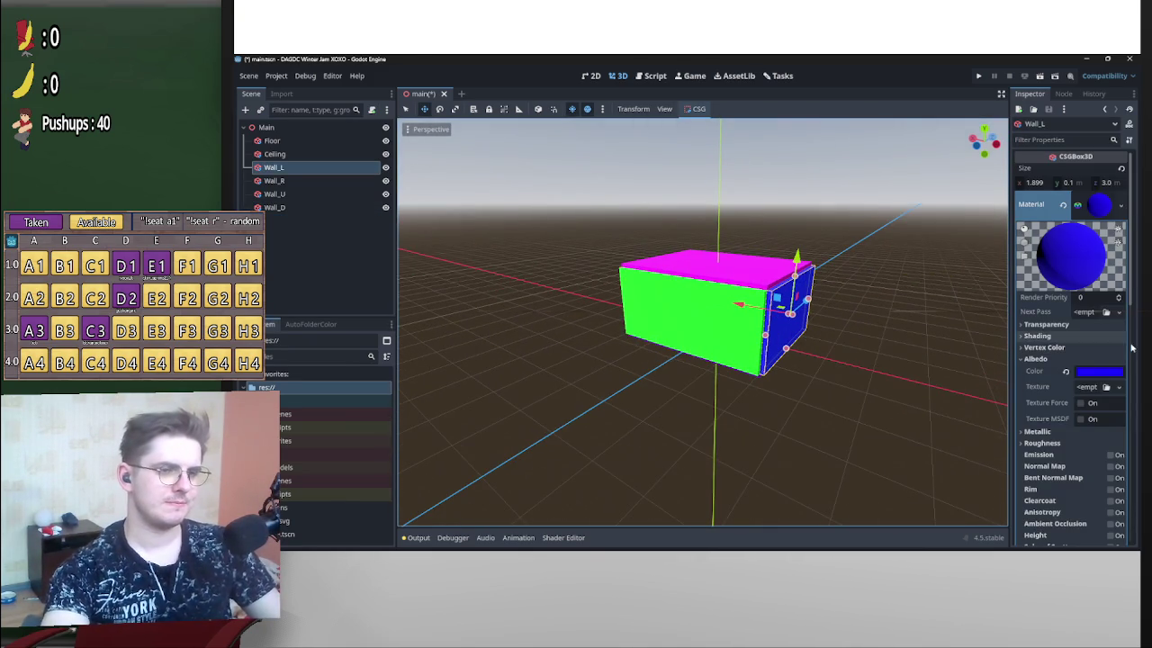
{"action": "left_click", "coordinate": [686, 339]}
{"action": "mouse_move", "coordinate": [687, 339]}
{"action": "left_mouse_down"}
{"action": "mouse_move", "coordinate": [571, 350]}
{"action": "mouse_move", "coordinate": [528, 335]}
{"action": "left_mouse_up"}
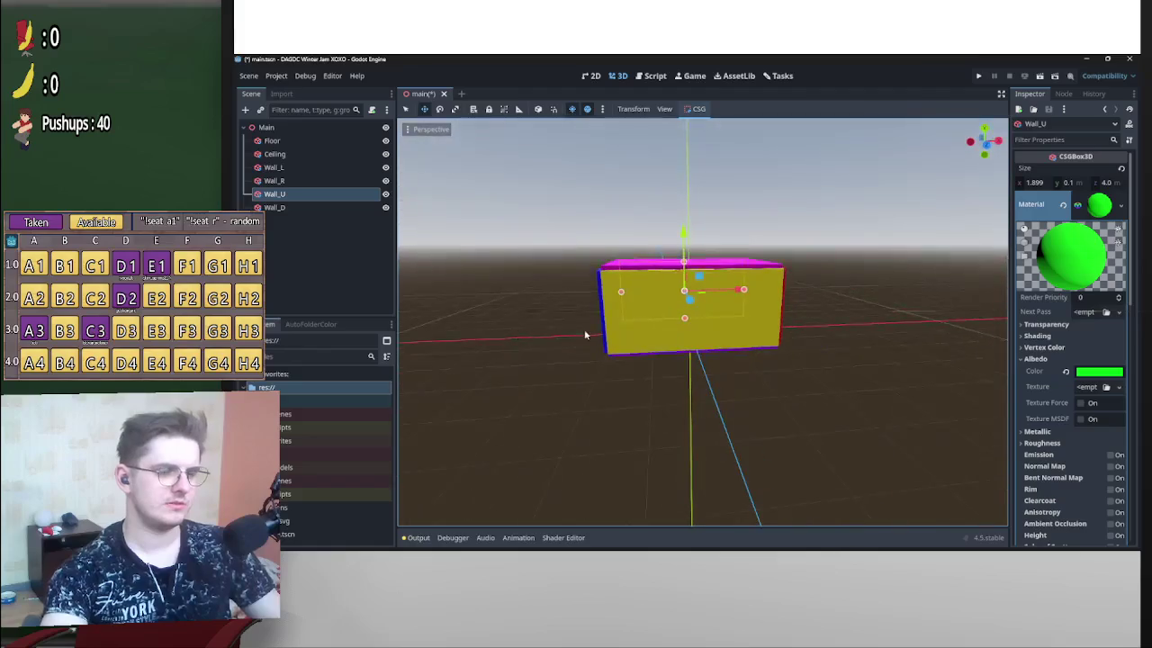
{"action": "left_click", "coordinate": [766, 328]}
{"action": "left_click_drag", "start_coordinate": [746, 391], "coordinate": [689, 303]}
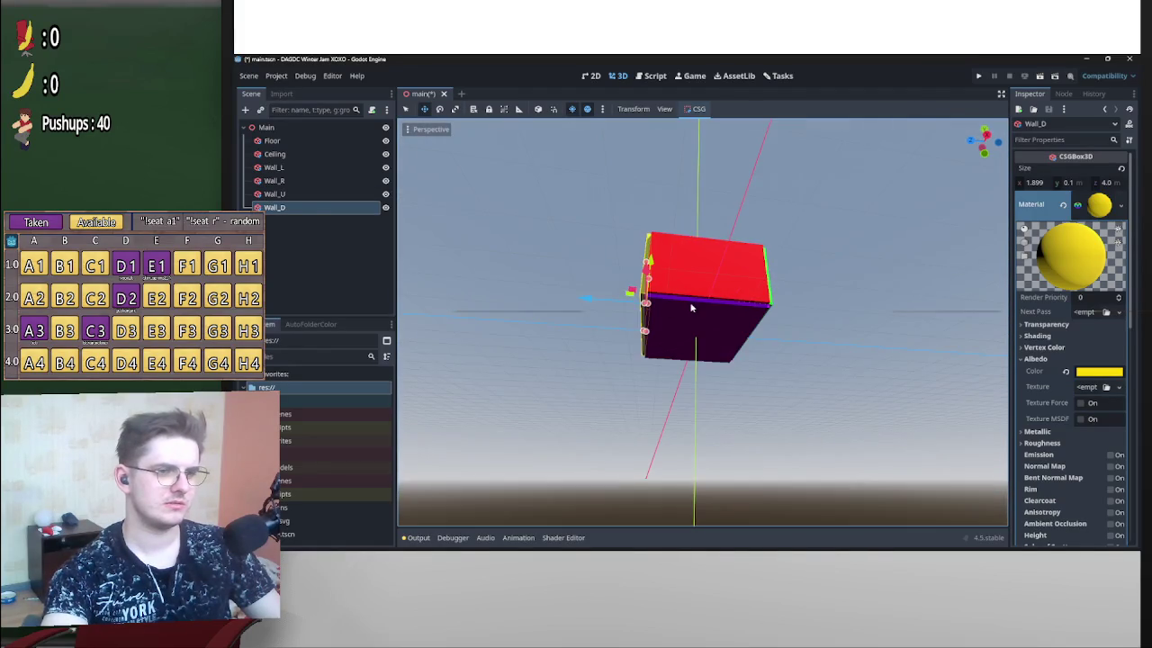
{"action": "left_click", "coordinate": [689, 303]}
{"action": "left_click_drag", "start_coordinate": [784, 371], "coordinate": [861, 412]}
{"action": "left_click", "coordinate": [754, 288]}
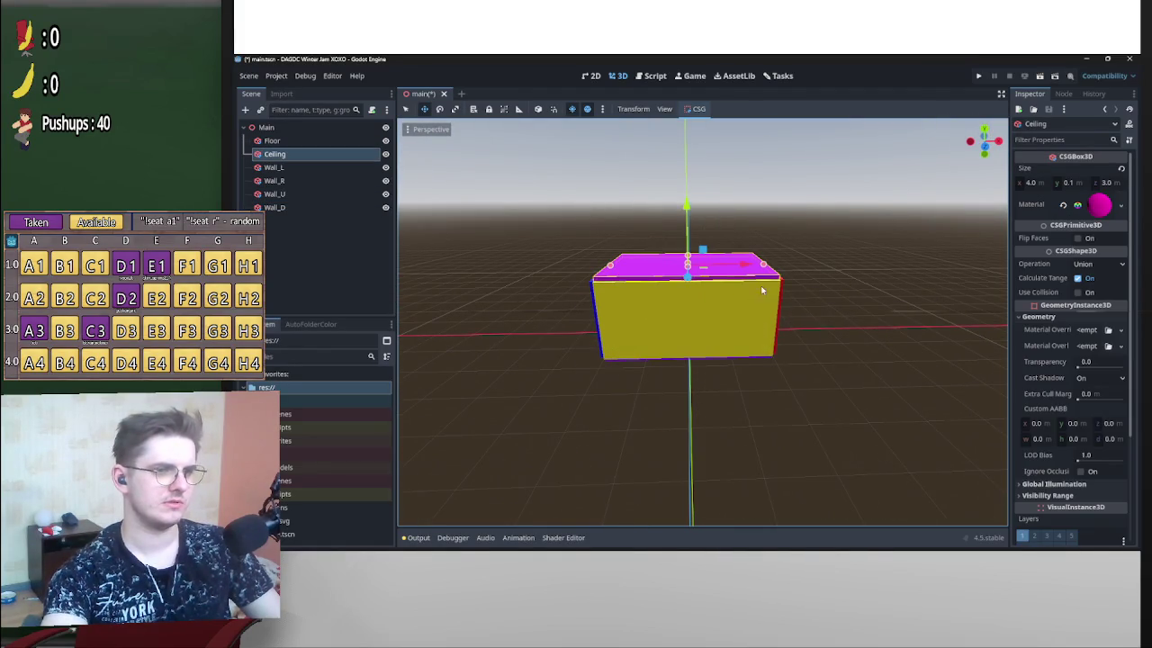
{"action": "mouse_move", "coordinate": [875, 338]}
{"action": "left_mouse_down"}
{"action": "mouse_move", "coordinate": [643, 506]}
{"action": "mouse_move", "coordinate": [866, 463]}
{"action": "mouse_move", "coordinate": [835, 301]}
{"action": "mouse_move", "coordinate": [751, 466]}
{"action": "mouse_move", "coordinate": [648, 489]}
{"action": "mouse_move", "coordinate": [712, 406]}
{"action": "mouse_move", "coordinate": [604, 452]}
{"action": "mouse_move", "coordinate": [860, 391]}
{"action": "mouse_move", "coordinate": [733, 404]}
{"action": "left_mouse_up"}
{"action": "scroll", "coordinate": [733, 404], "scroll_direction": "up", "scroll_amount": 6}
{"action": "mouse_move", "coordinate": [800, 437]}
{"action": "left_mouse_down"}
{"action": "mouse_move", "coordinate": [687, 305]}
{"action": "mouse_move", "coordinate": [745, 429]}
{"action": "left_mouse_up"}
{"action": "scroll", "coordinate": [688, 308], "scroll_direction": "down", "scroll_amount": 4}
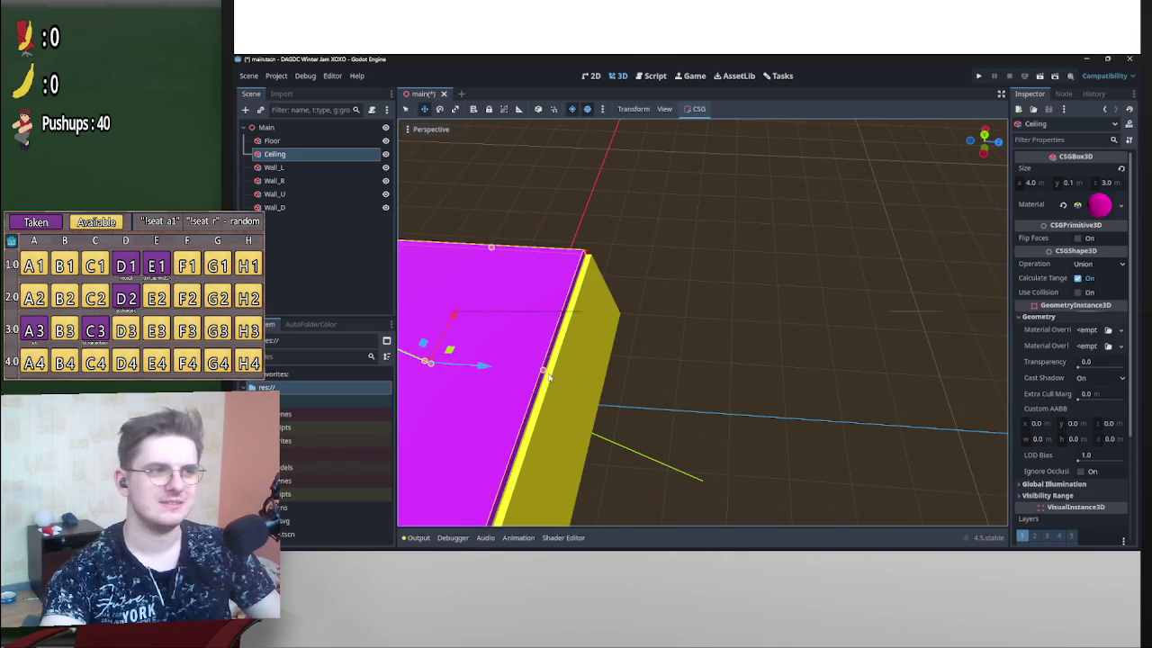
{"action": "mouse_move", "coordinate": [575, 221]}
{"action": "left_mouse_down"}
{"action": "mouse_move", "coordinate": [745, 269]}
{"action": "mouse_move", "coordinate": [529, 210]}
{"action": "left_mouse_up"}
{"action": "left_click", "coordinate": [386, 207]}
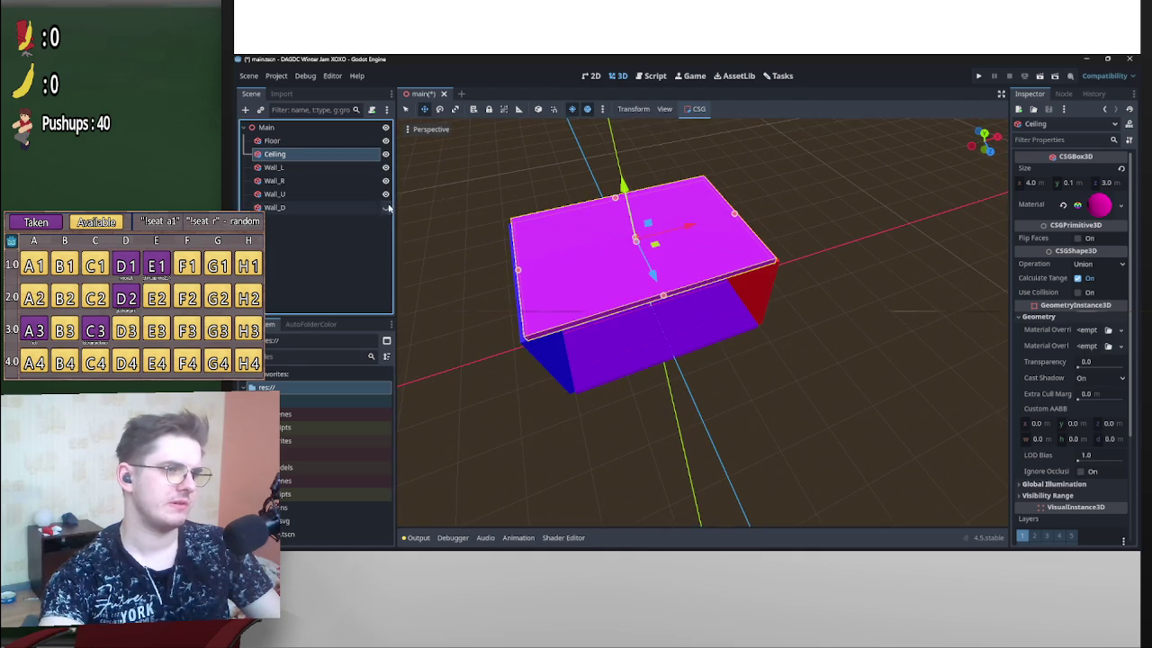
{"action": "left_click", "coordinate": [385, 154]}
{"action": "left_click", "coordinate": [385, 167]}
{"action": "left_click", "coordinate": [385, 180]}
{"action": "left_click", "coordinate": [385, 194]}
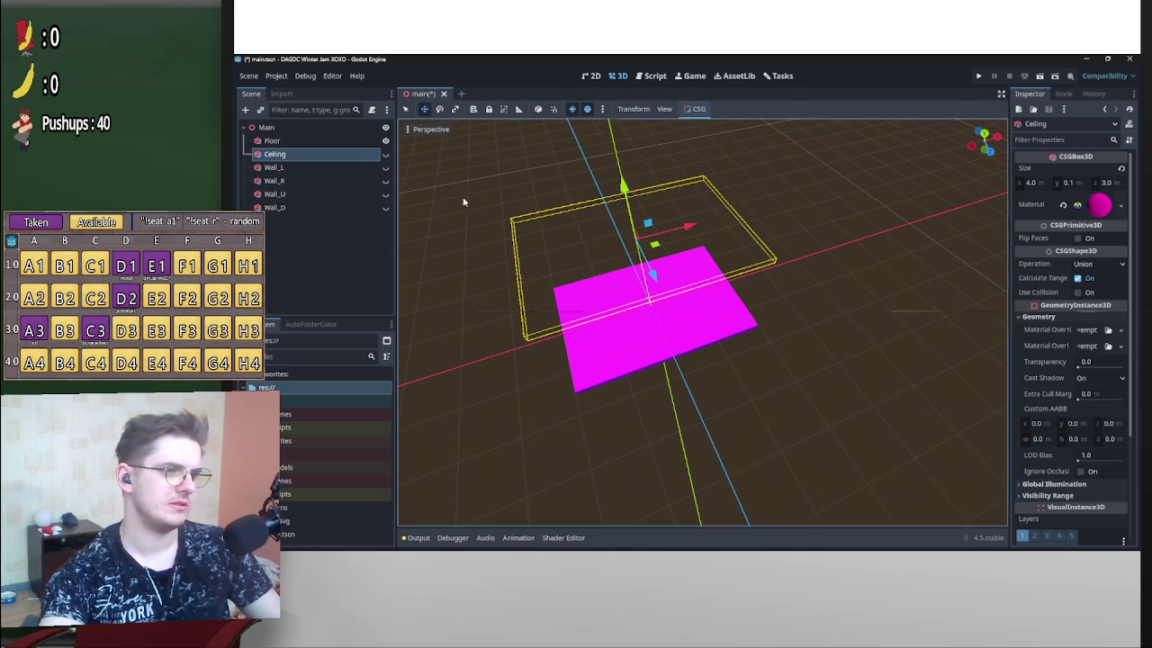
{"action": "left_click", "coordinate": [935, 279]}
{"action": "left_click_drag", "start_coordinate": [900, 329], "coordinate": [794, 291]}
{"action": "left_click", "coordinate": [792, 378]}
{"action": "scroll", "coordinate": [851, 403], "scroll_direction": "up", "scroll_amount": 2}
{"action": "mouse_move", "coordinate": [880, 459]}
{"action": "left_mouse_down"}
{"action": "mouse_move", "coordinate": [861, 378]}
{"action": "mouse_move", "coordinate": [689, 311]}
{"action": "mouse_move", "coordinate": [878, 351]}
{"action": "left_mouse_up"}
{"action": "scroll", "coordinate": [689, 312], "scroll_direction": "up", "scroll_amount": 4}
{"action": "key", "text": "f"}
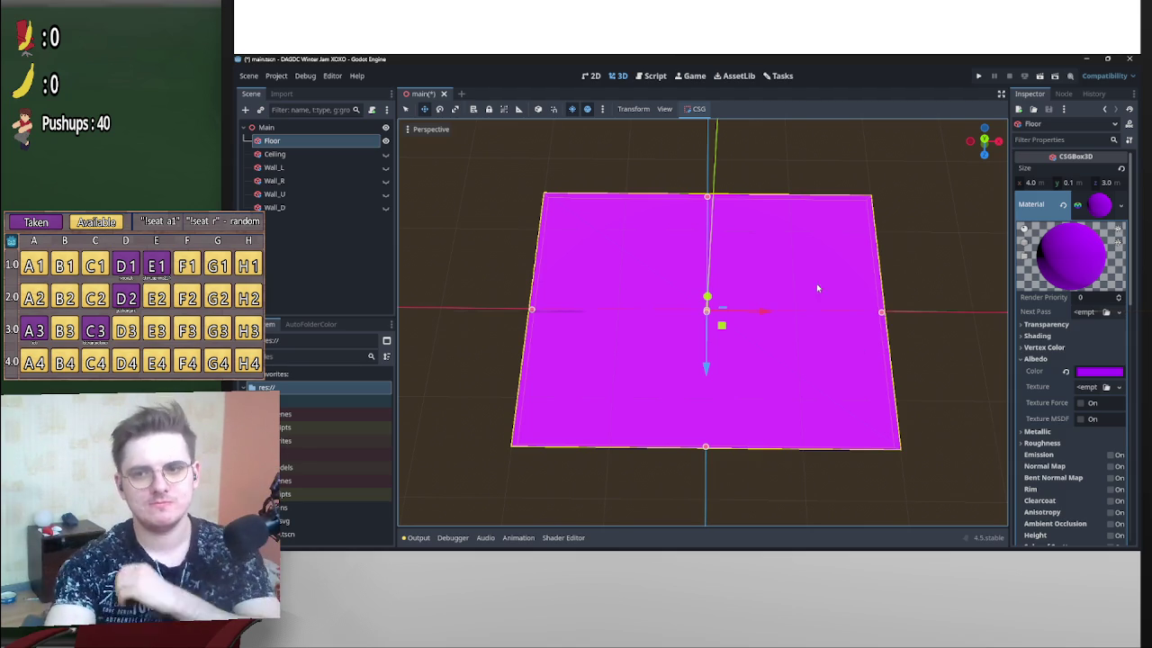
{"action": "mouse_move", "coordinate": [589, 551]}
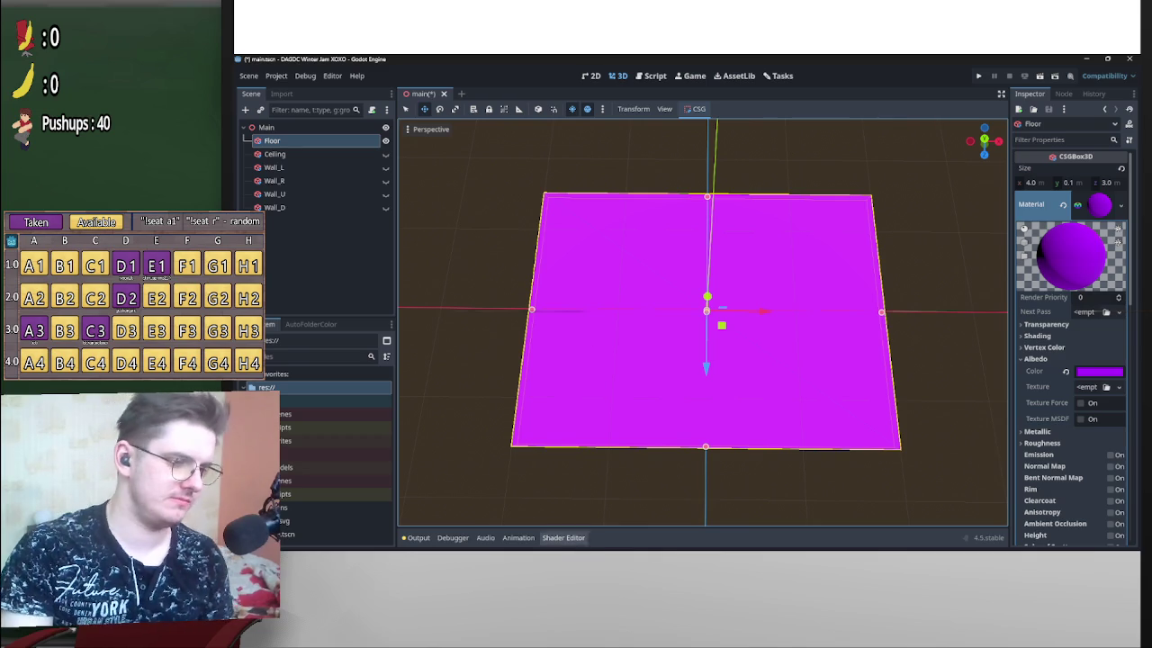
{"action": "mouse_move", "coordinate": [599, 540]}
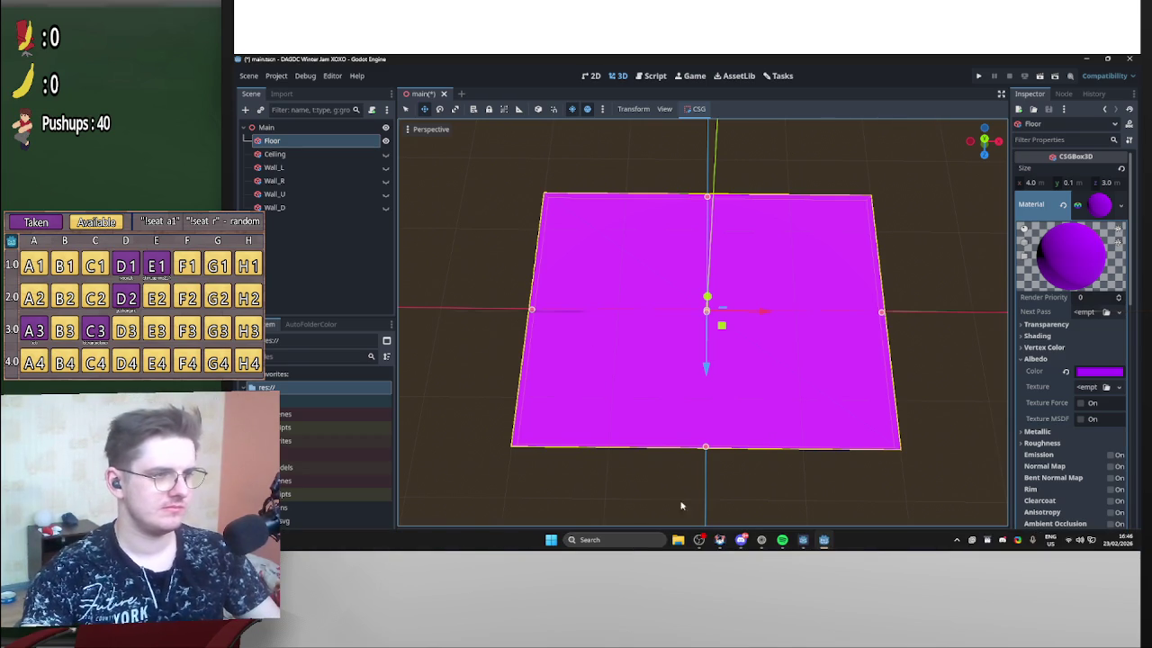
In File Explorer, search the GodotProjects classroom folder for 'models' and open the Models folder.
{"action": "left_click", "coordinate": [678, 540]}
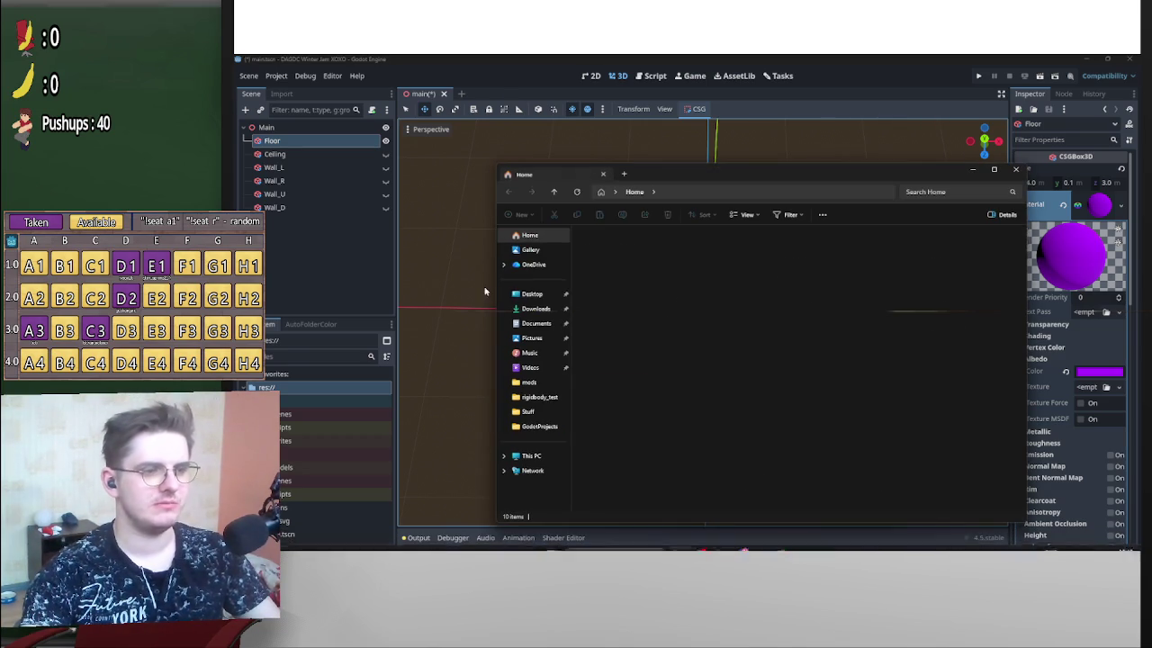
{"action": "left_click", "coordinate": [542, 426]}
{"action": "double_click", "coordinate": [646, 272]}
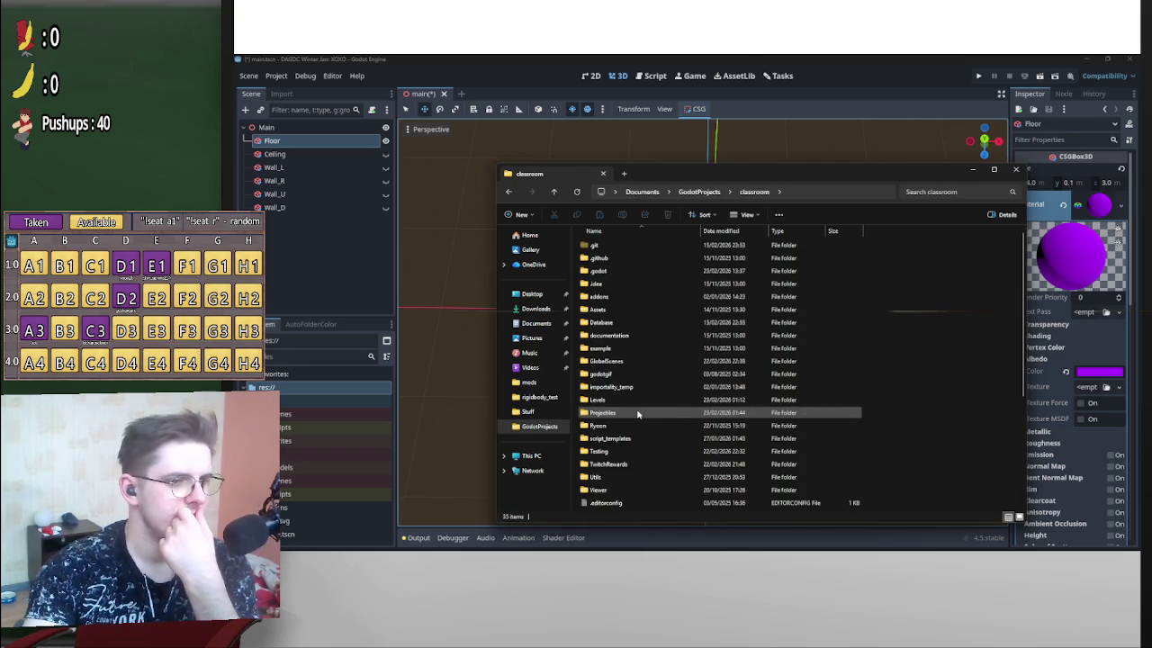
{"action": "left_click", "coordinate": [960, 194]}
{"action": "type", "text": "models"}
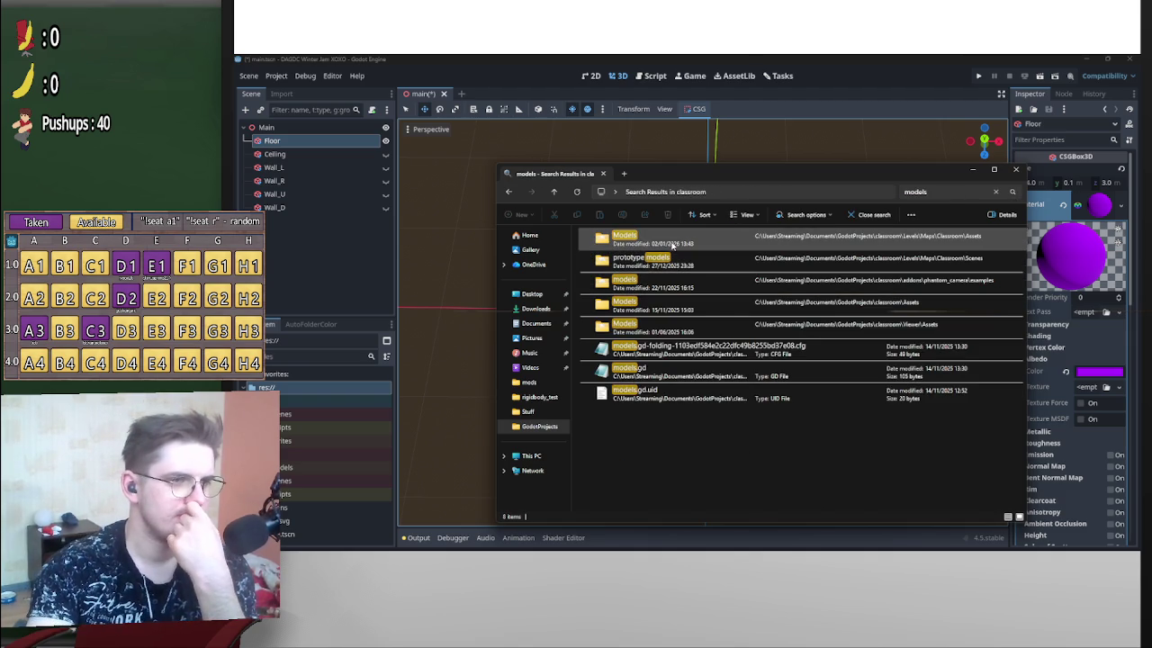
{"action": "double_click", "coordinate": [674, 245]}
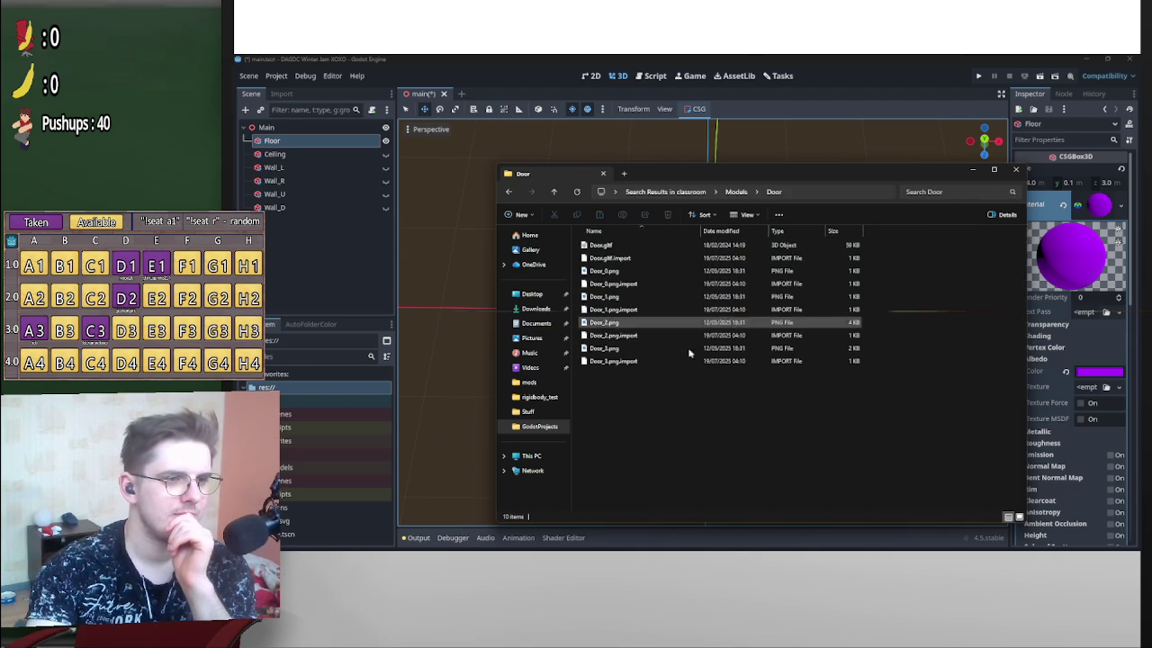
Preview the Door.gltf model, close the 3D Viewer, and return to Godot's Models folder.
{"action": "double_click", "coordinate": [629, 245]}
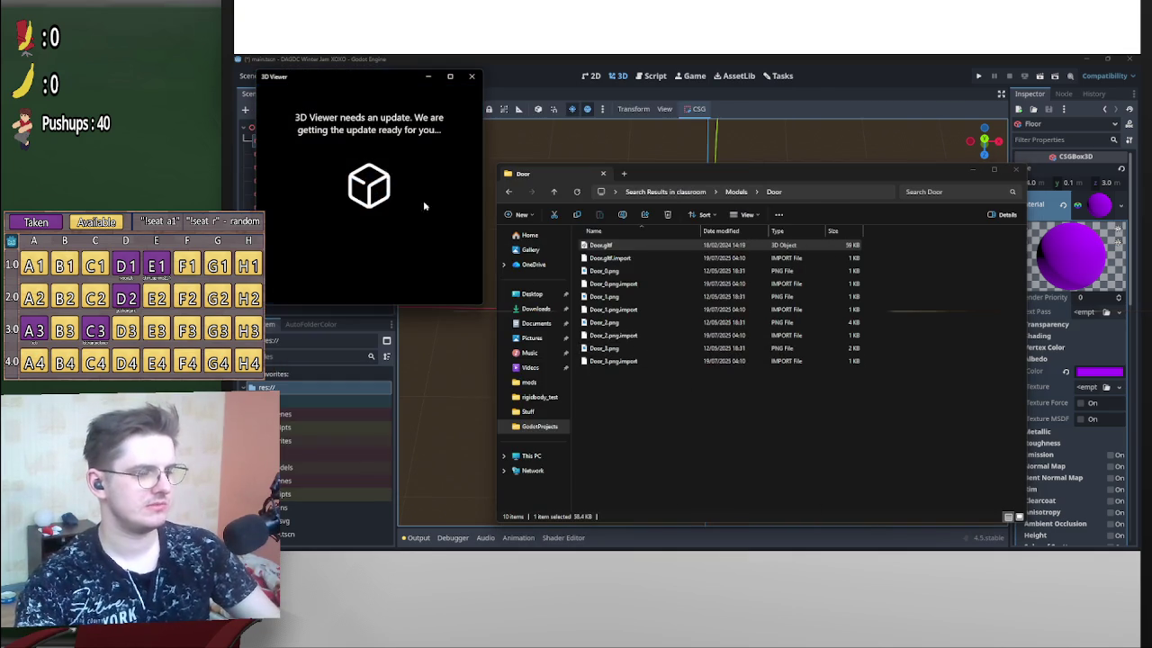
{"action": "left_click", "coordinate": [471, 78]}
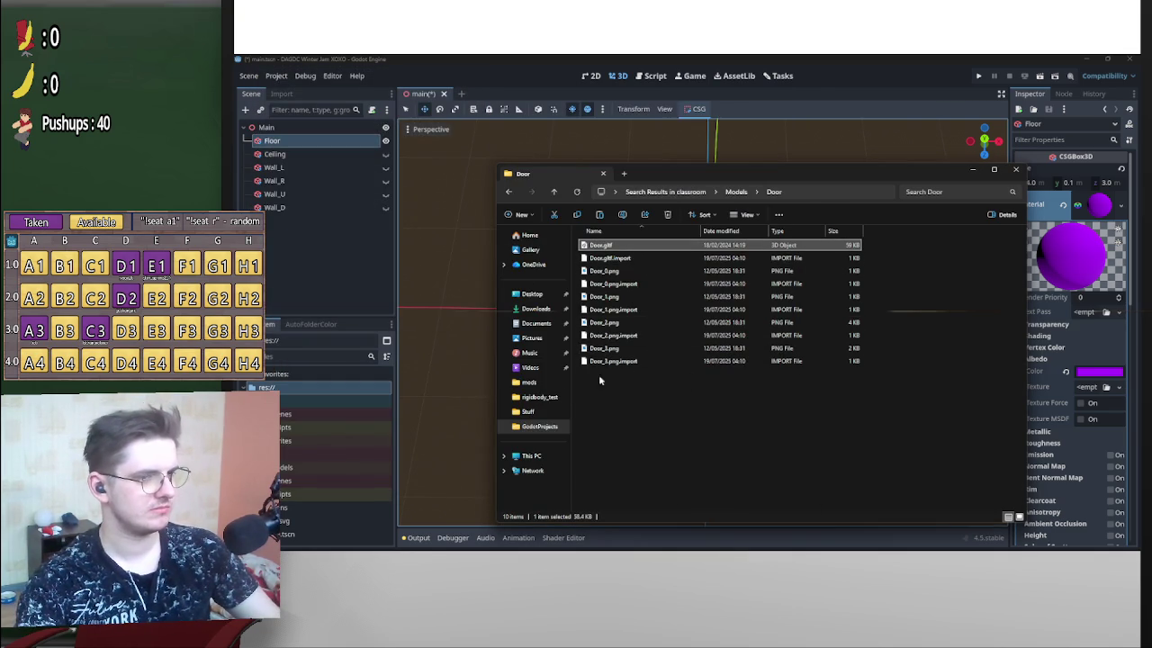
{"action": "left_click", "coordinate": [306, 469]}
{"action": "right_click", "coordinate": [307, 472]}
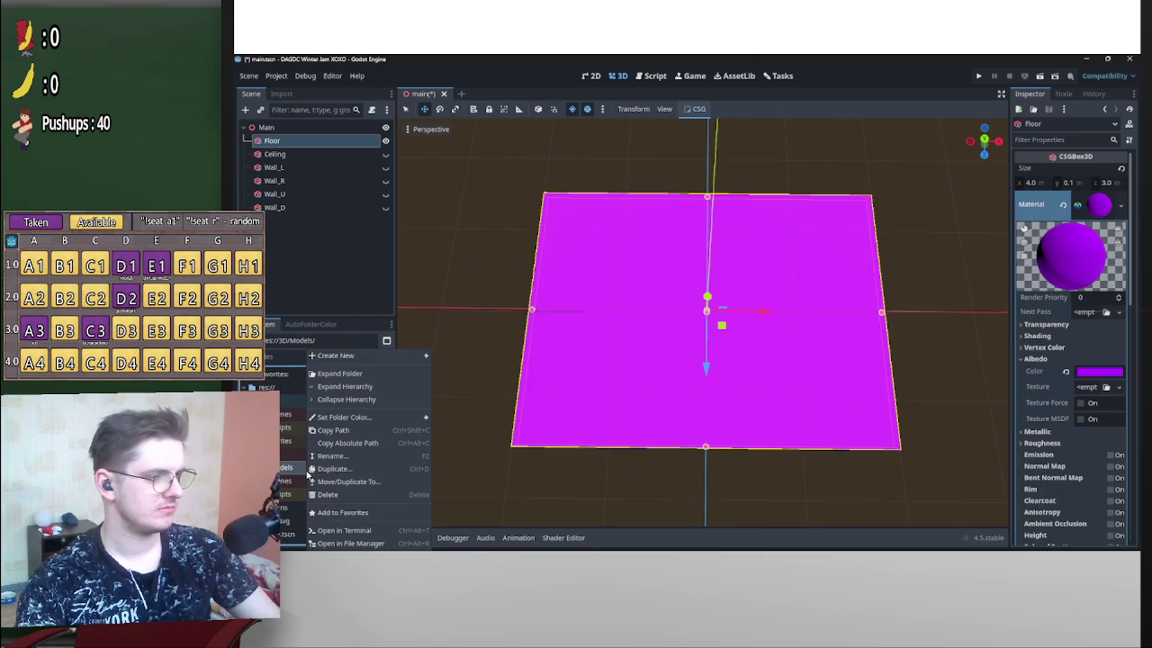
Create a 'Door' folder inside 3D/Models through the file manager and paste the door files into it.
{"action": "left_click", "coordinate": [375, 543]}
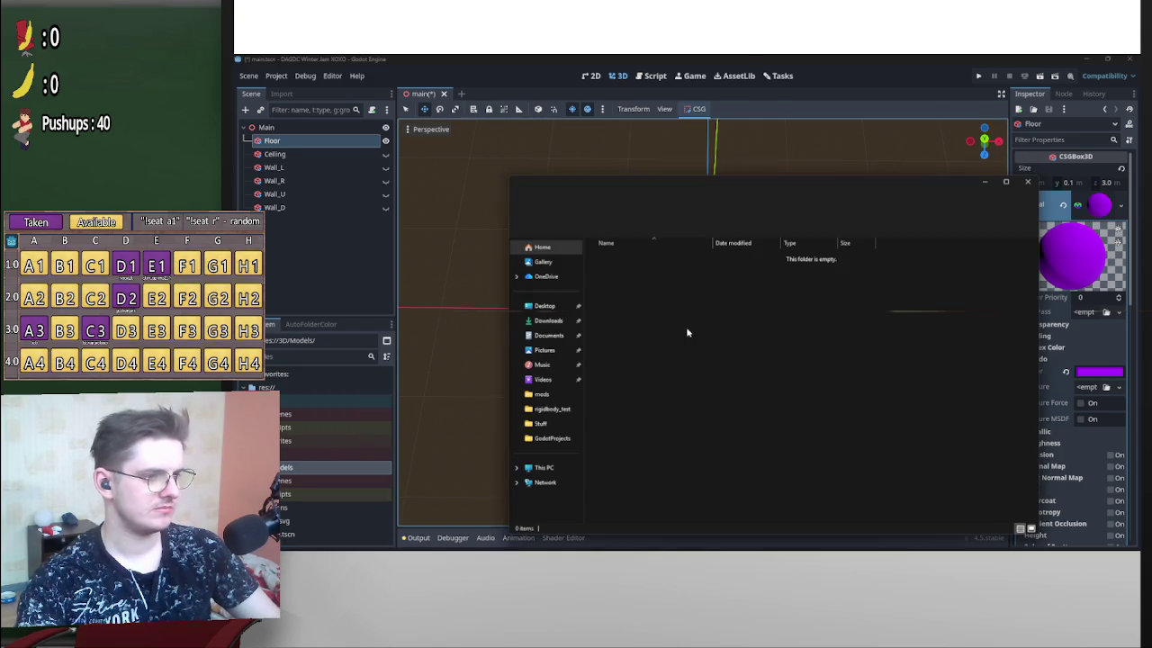
{"action": "right_click", "coordinate": [666, 369]}
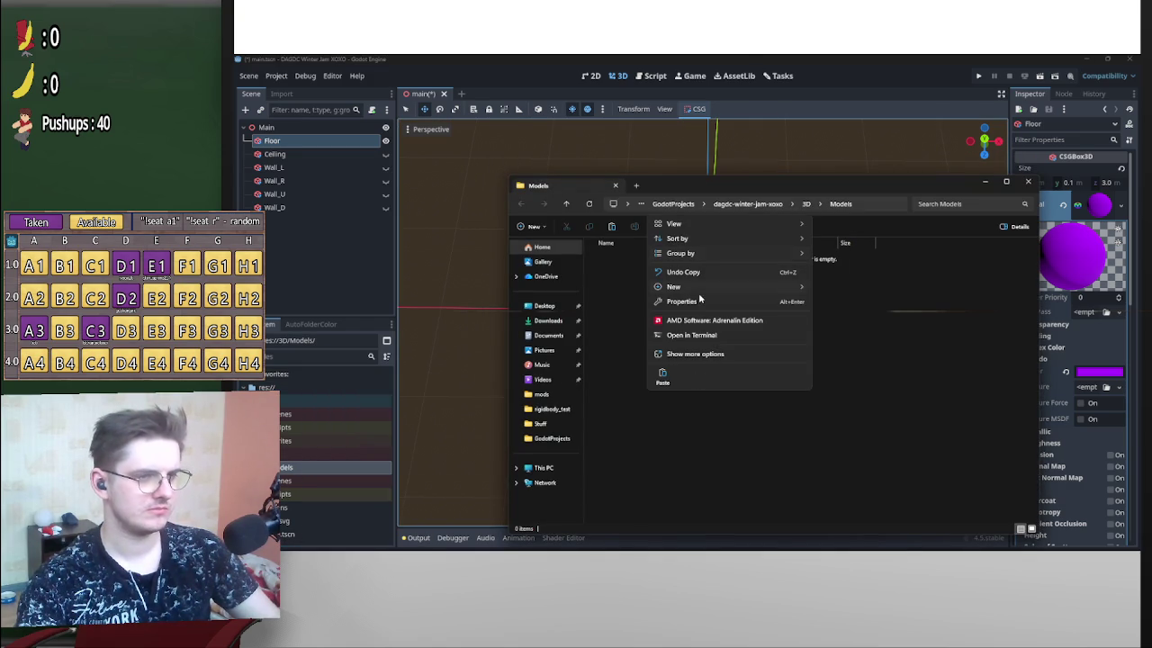
{"action": "mouse_move", "coordinate": [700, 288]}
{"action": "left_click", "coordinate": [861, 290]}
{"action": "type", "text": "Door"}
{"action": "key", "text": "Return"}
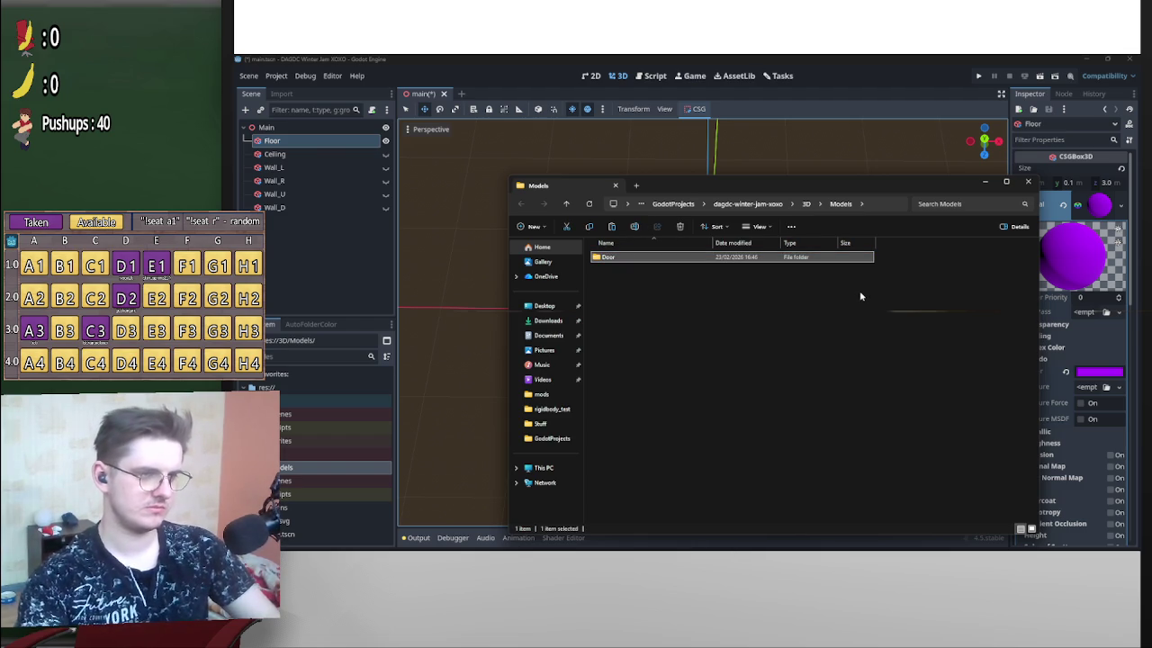
{"action": "double_click", "coordinate": [819, 259]}
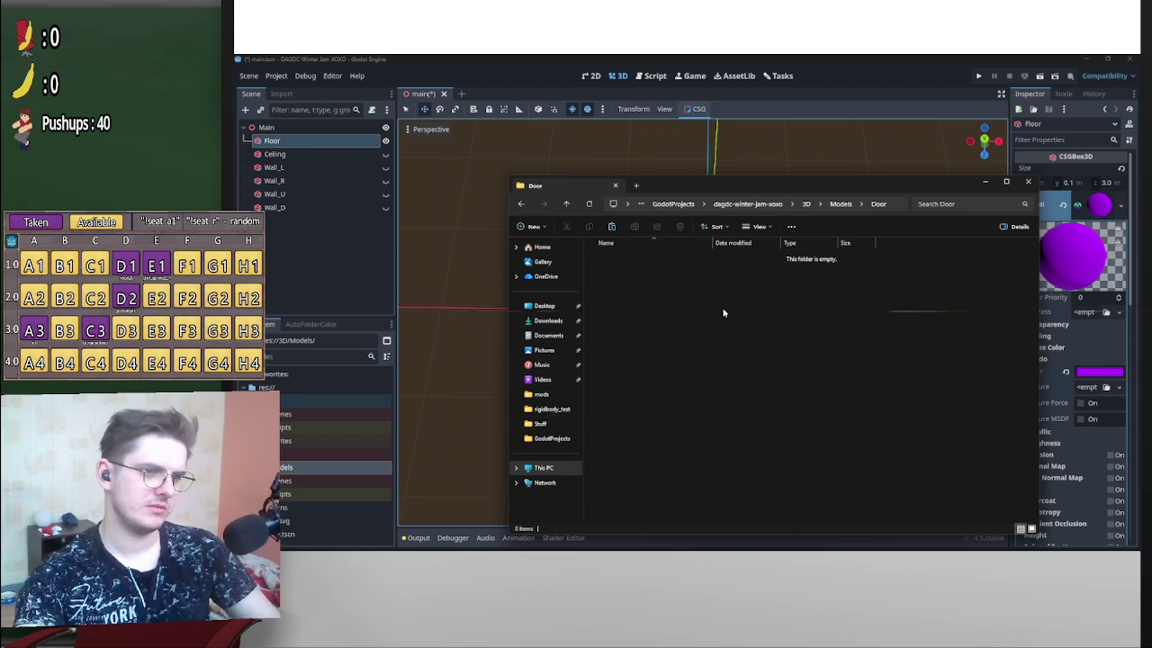
{"action": "key", "text": "ctrl+v"}
{"action": "left_click", "coordinate": [984, 182]}
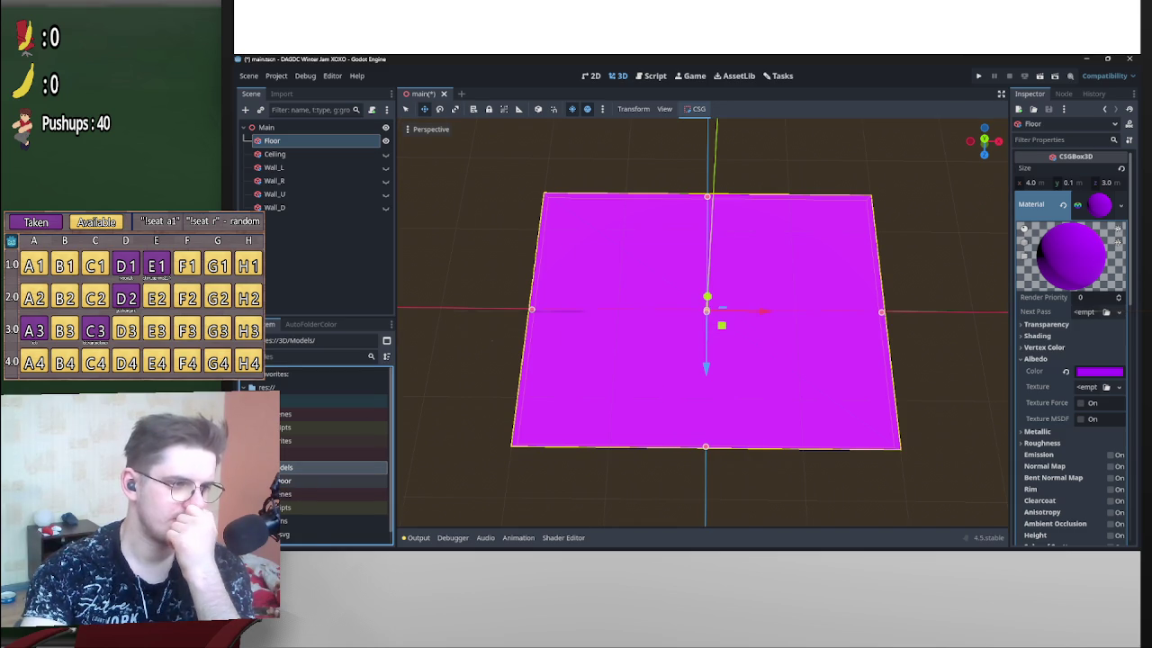
Preview the imported Door.gltf model in its import settings, then close them.
{"action": "double_click", "coordinate": [293, 493]}
{"action": "scroll", "coordinate": [814, 349], "scroll_direction": "up", "scroll_amount": 2}
{"action": "left_click_drag", "start_coordinate": [814, 349], "coordinate": [827, 440]}
{"action": "left_click", "coordinate": [815, 488]}
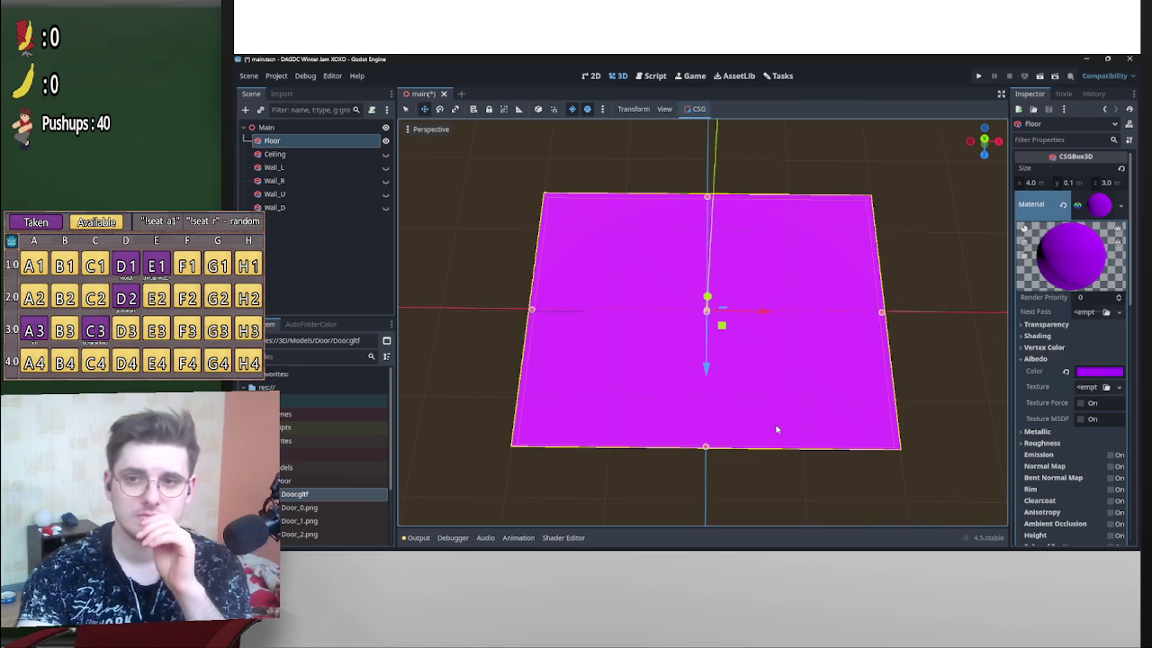
Orbit, frame and zoom around the magenta floor, including a top-down orthogonal view.
{"action": "scroll", "coordinate": [840, 412], "scroll_direction": "down", "scroll_amount": 3}
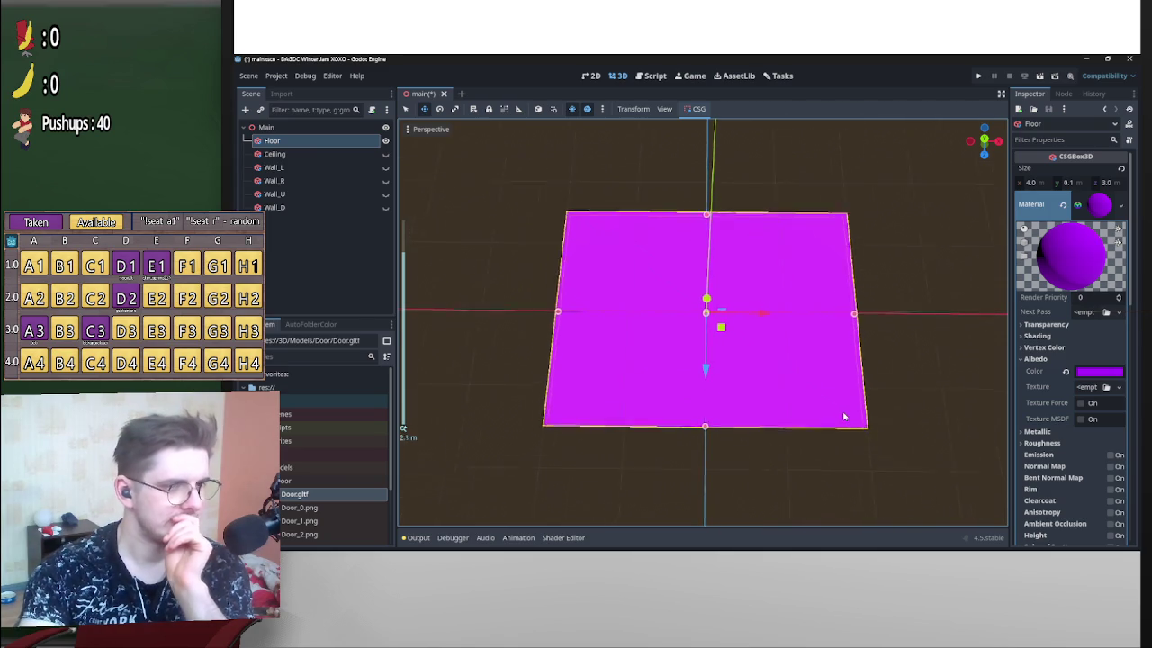
{"action": "scroll", "coordinate": [846, 409], "scroll_direction": "up", "scroll_amount": 3}
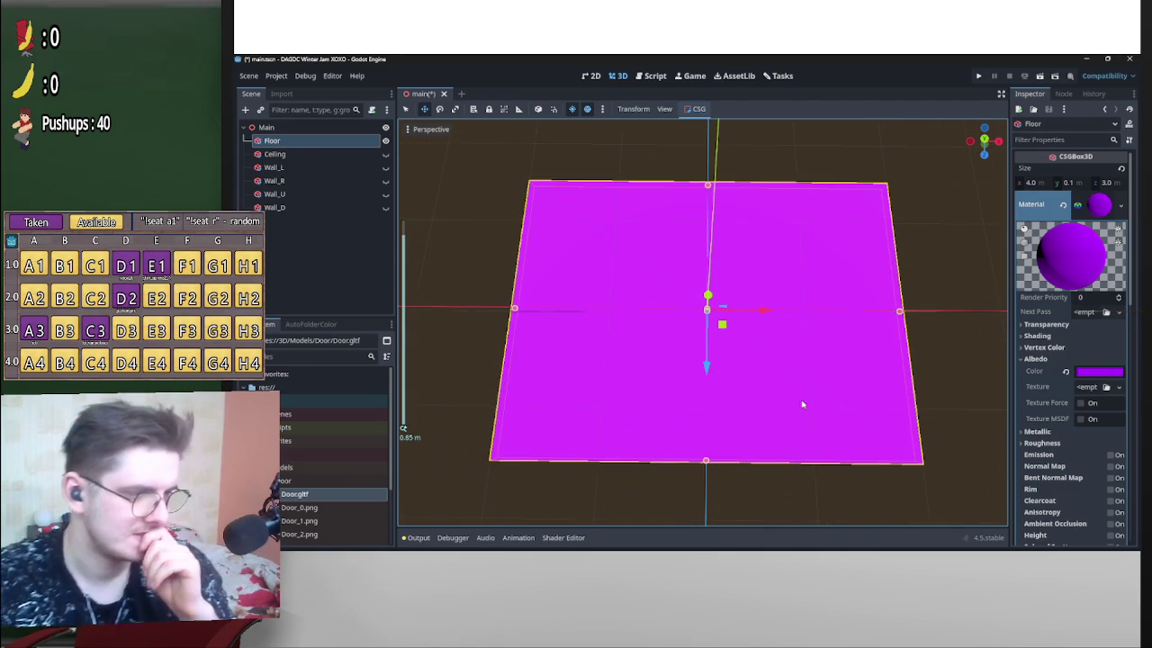
{"action": "scroll", "coordinate": [774, 397], "scroll_direction": "down", "scroll_amount": 2}
{"action": "scroll", "coordinate": [767, 378], "scroll_direction": "down", "scroll_amount": 1}
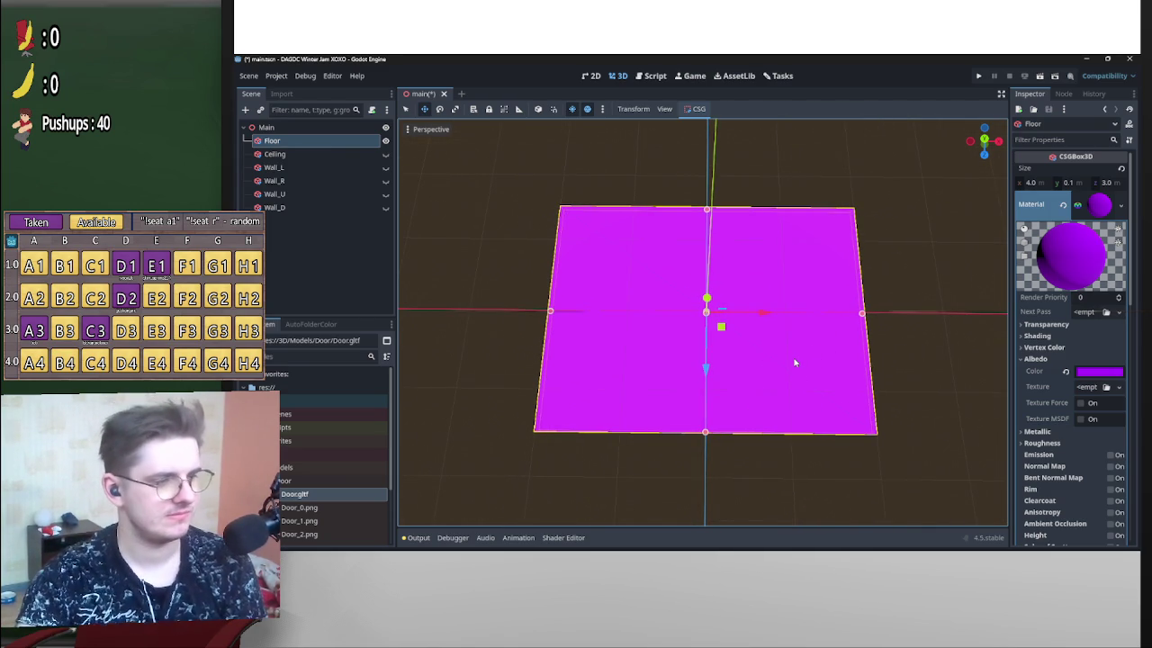
{"action": "scroll", "coordinate": [796, 364], "scroll_direction": "down", "scroll_amount": 2}
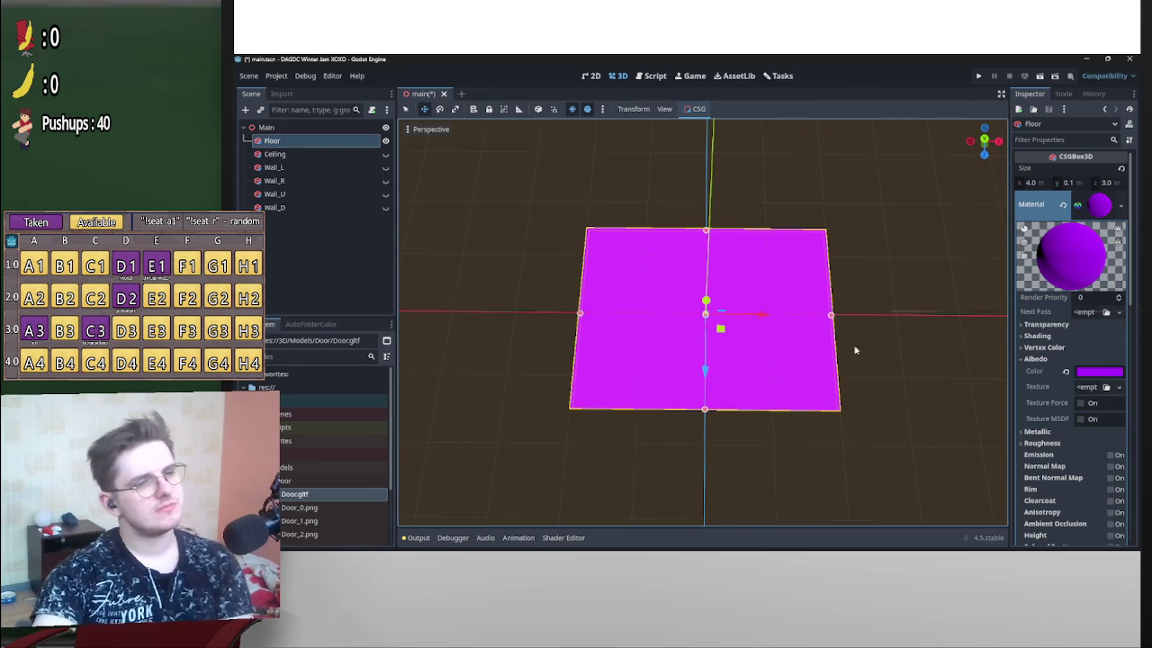
{"action": "mouse_move", "coordinate": [889, 312]}
{"action": "left_mouse_down"}
{"action": "mouse_move", "coordinate": [889, 275]}
{"action": "mouse_move", "coordinate": [688, 311]}
{"action": "mouse_move", "coordinate": [809, 270]}
{"action": "mouse_move", "coordinate": [954, 191]}
{"action": "mouse_move", "coordinate": [911, 230]}
{"action": "left_mouse_up"}
{"action": "key", "text": "f"}
{"action": "scroll", "coordinate": [689, 311], "scroll_direction": "up", "scroll_amount": 3}
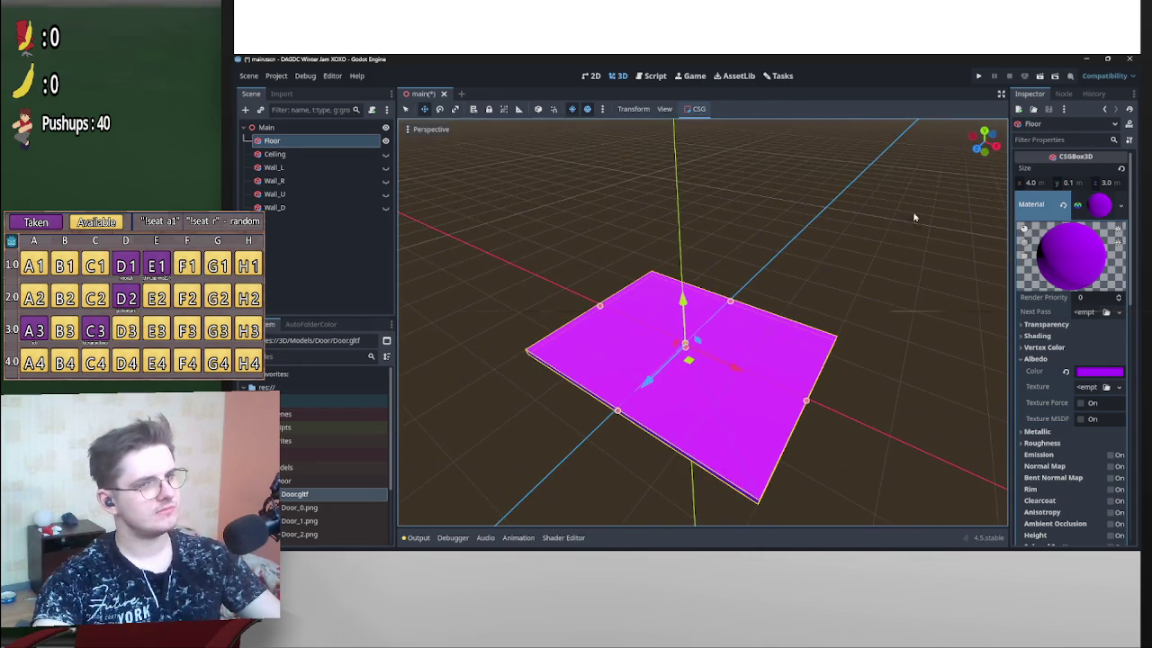
{"action": "left_click", "coordinate": [985, 135]}
{"action": "scroll", "coordinate": [823, 324], "scroll_direction": "down", "scroll_amount": 3}
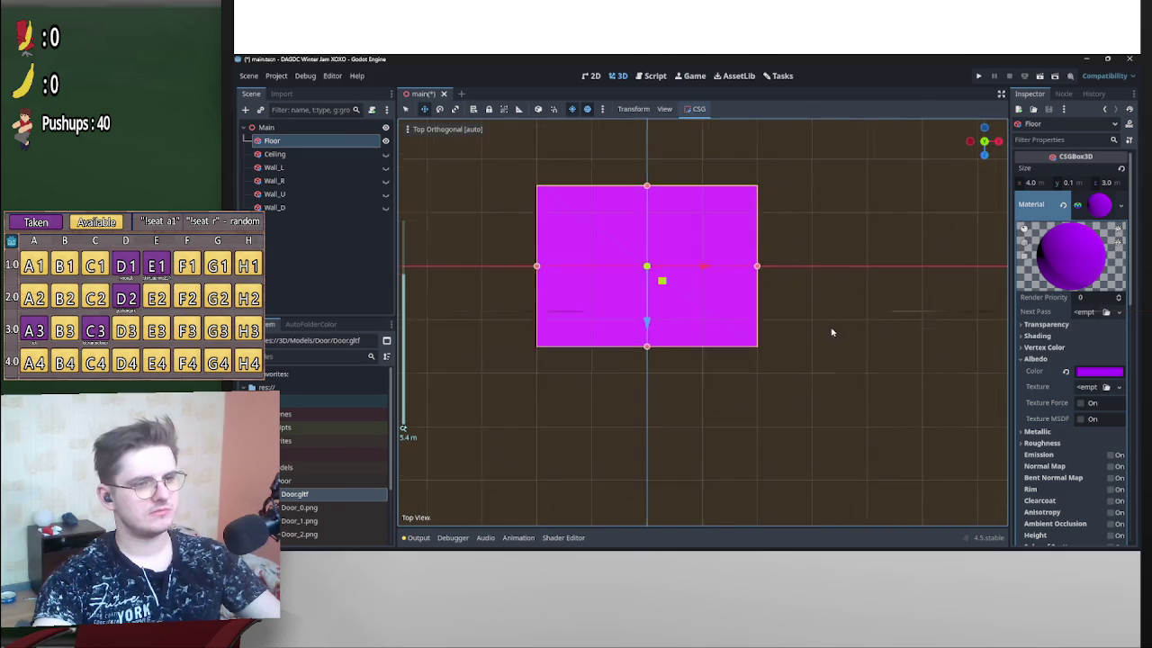
{"action": "mouse_move", "coordinate": [813, 411]}
{"action": "left_mouse_down"}
{"action": "mouse_move", "coordinate": [825, 360]}
{"action": "mouse_move", "coordinate": [818, 321]}
{"action": "left_mouse_up"}
{"action": "left_click", "coordinate": [386, 169]}
{"action": "left_click_drag", "start_coordinate": [629, 270], "coordinate": [696, 296]}
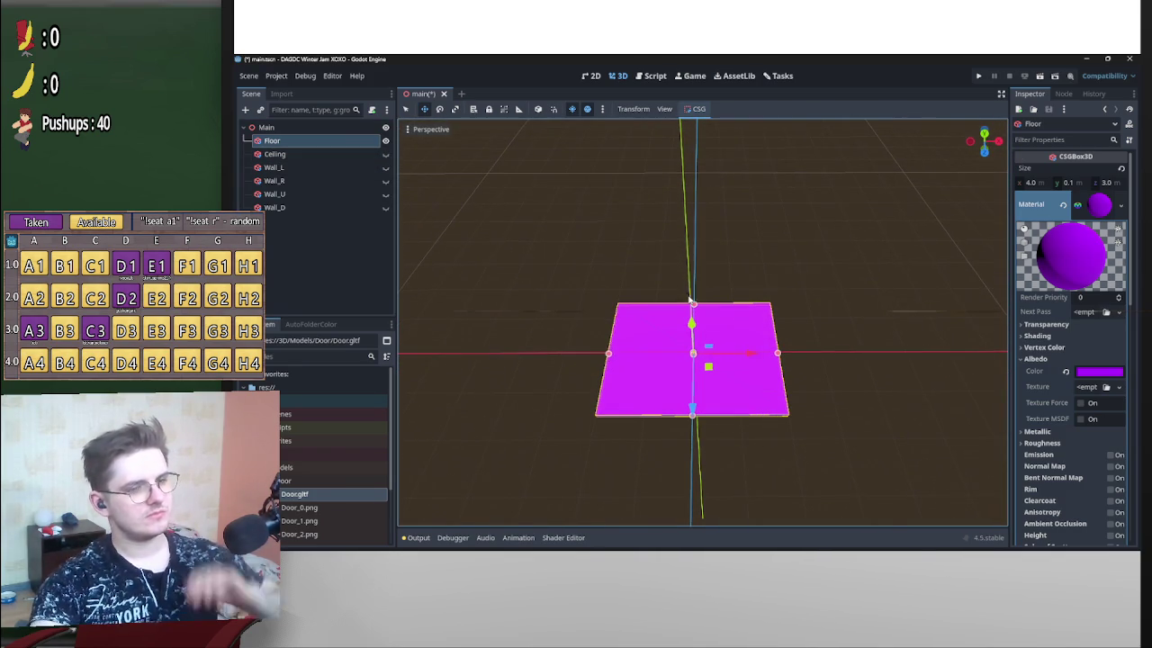
Inspect the floor from higher angles, save main.tscn, and switch to the Tasks board.
{"action": "left_click", "coordinate": [870, 367]}
{"action": "left_click", "coordinate": [766, 381]}
{"action": "left_click_drag", "start_coordinate": [990, 297], "coordinate": [686, 311]}
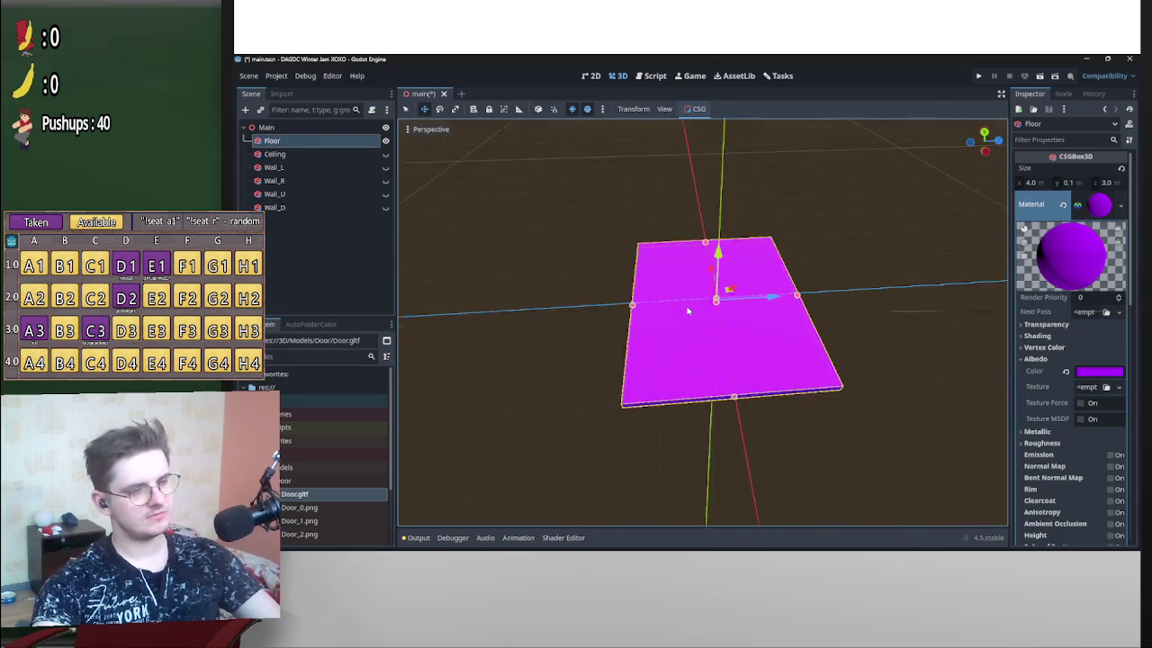
{"action": "scroll", "coordinate": [687, 310], "scroll_direction": "up", "scroll_amount": 3}
{"action": "key", "text": "KP_4"}
{"action": "key", "text": "KP_4"}
{"action": "key", "text": "KP_4"}
{"action": "key", "text": "KP_8"}
{"action": "key", "text": "KP_8"}
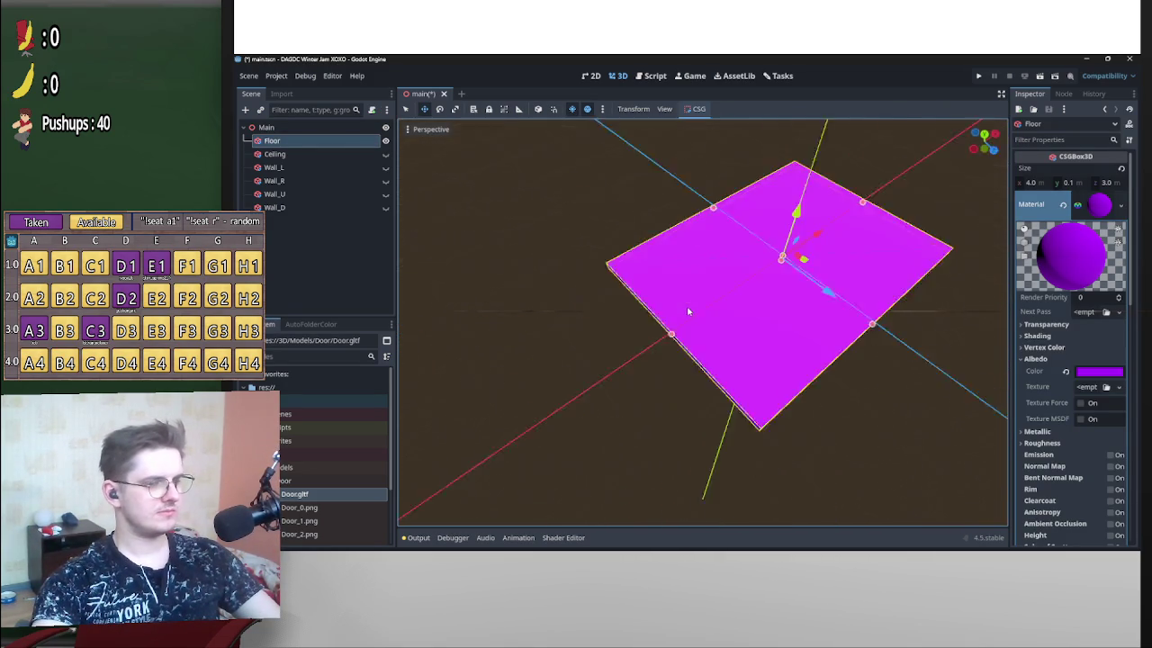
{"action": "left_click_drag", "start_coordinate": [688, 311], "coordinate": [916, 311]}
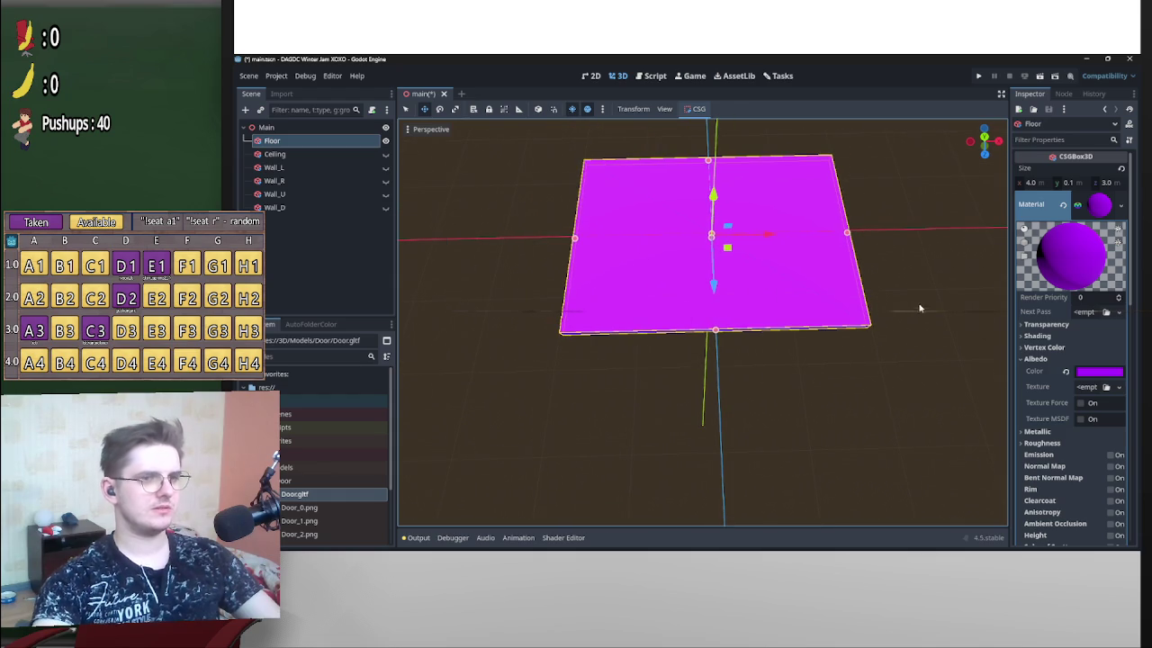
{"action": "left_click", "coordinate": [936, 277]}
{"action": "key", "text": "ctrl+s"}
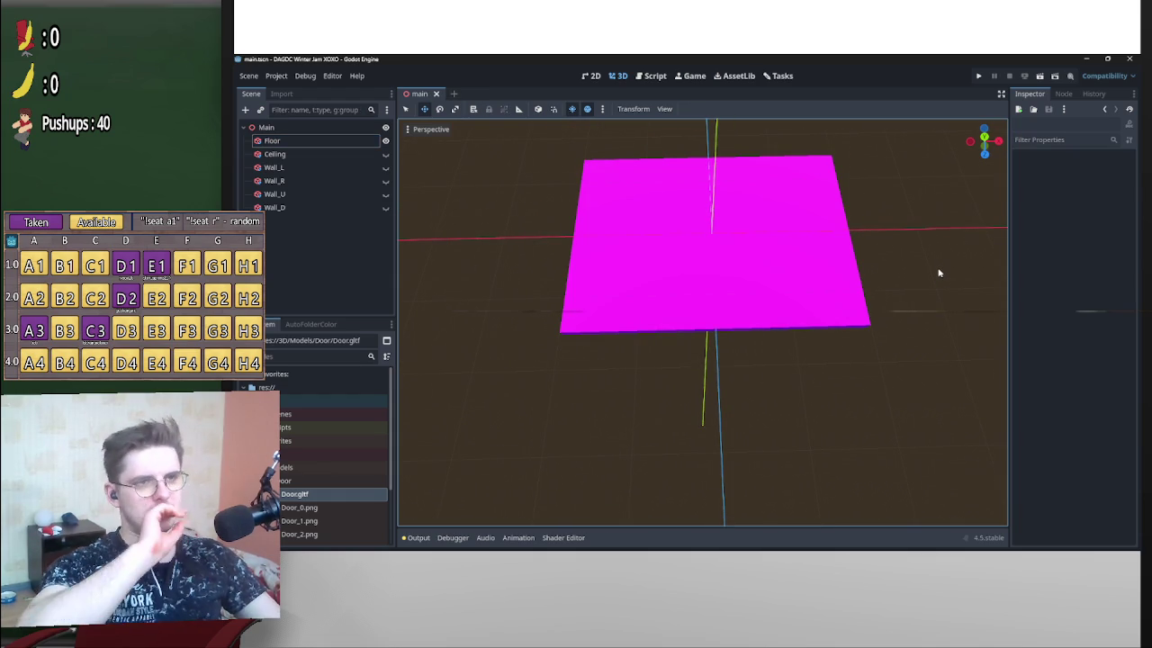
{"action": "left_click", "coordinate": [779, 78]}
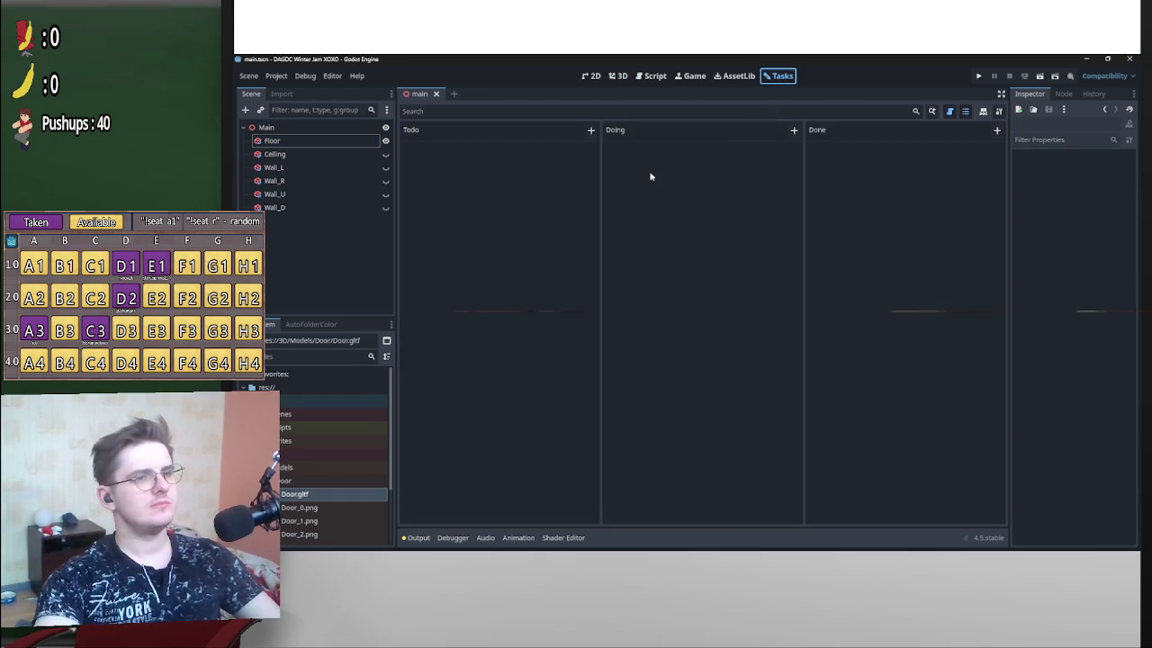
Add a New task card to the Todo column and look at its details.
{"action": "left_click", "coordinate": [590, 131]}
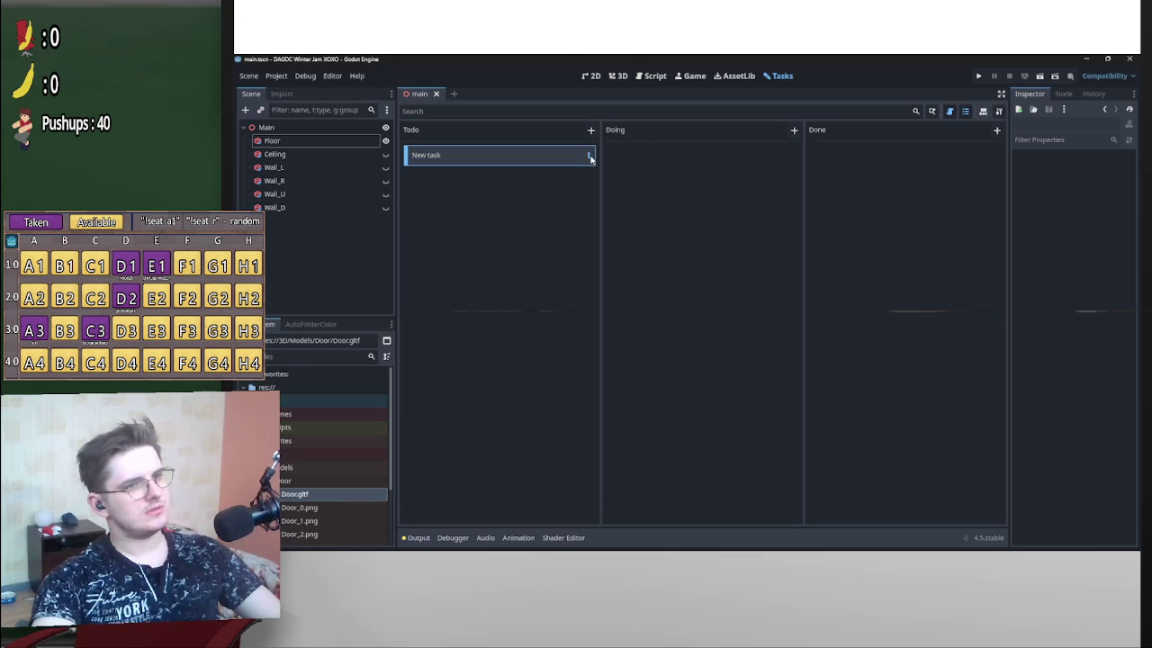
{"action": "left_click", "coordinate": [591, 156]}
{"action": "left_click", "coordinate": [540, 203]}
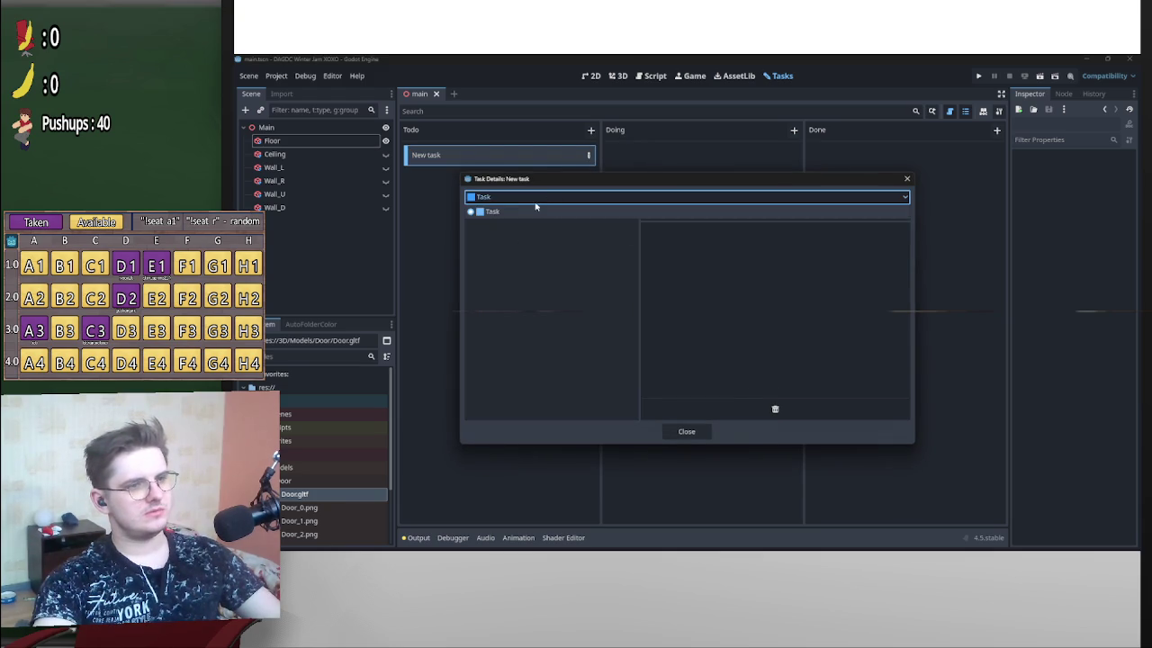
{"action": "left_click", "coordinate": [907, 179]}
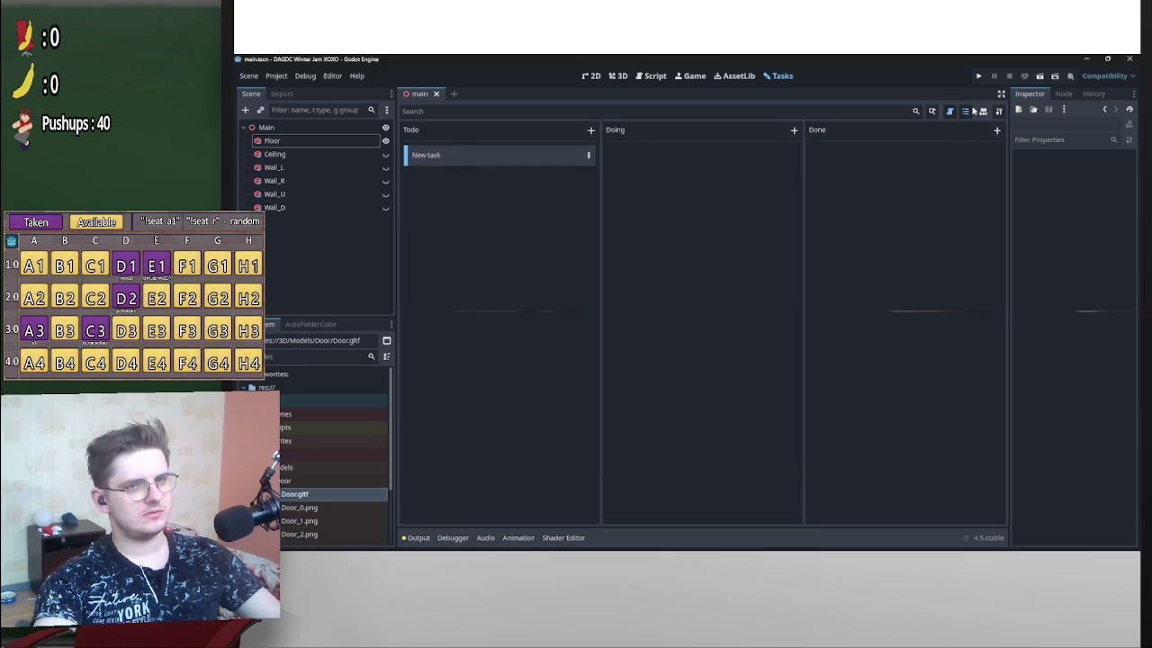
Add a 'Model' task category coloured orange-gold (ba6d13) in the board settings.
{"action": "left_click", "coordinate": [998, 110]}
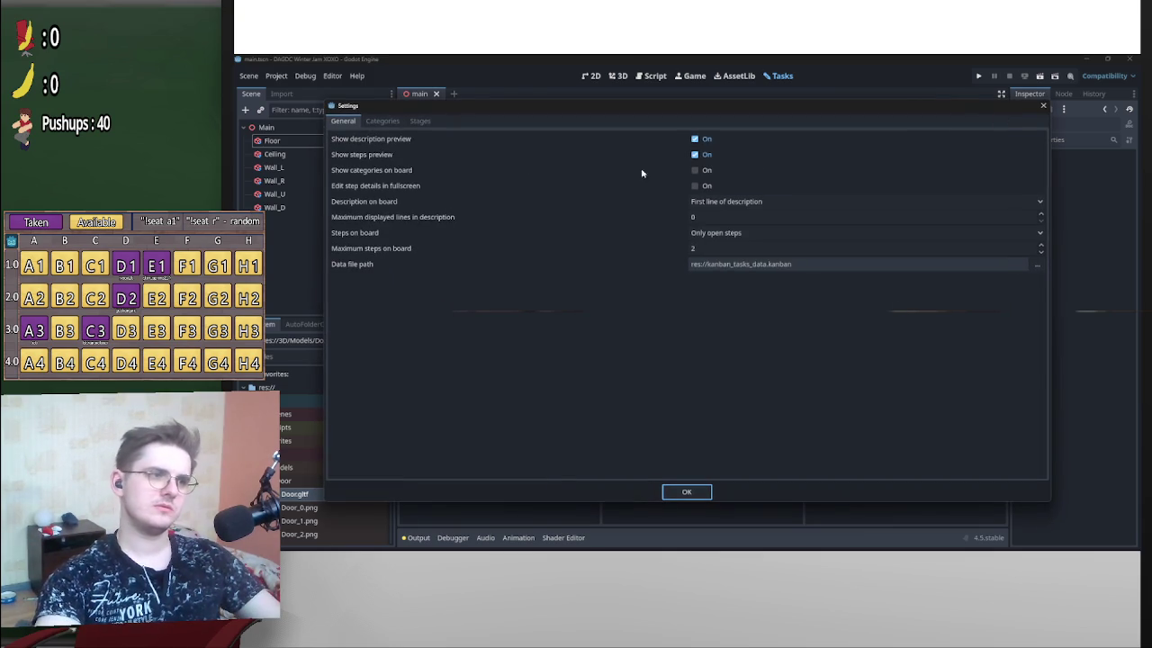
{"action": "left_click", "coordinate": [383, 121]}
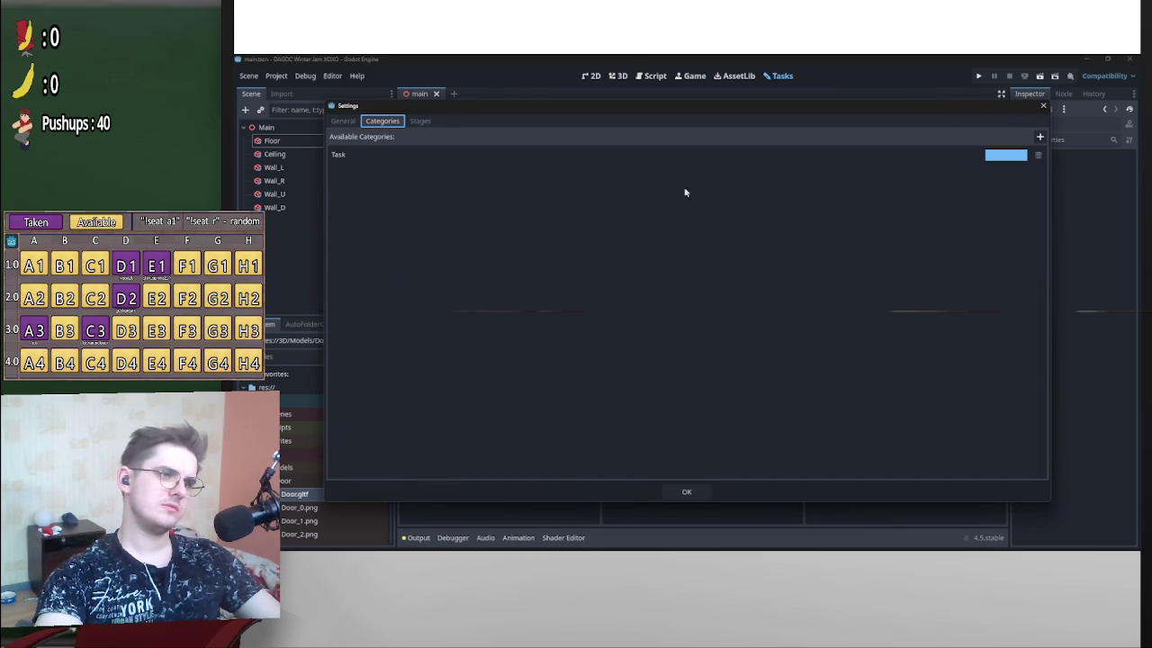
{"action": "left_click", "coordinate": [1039, 138]}
{"action": "type", "text": "Model"}
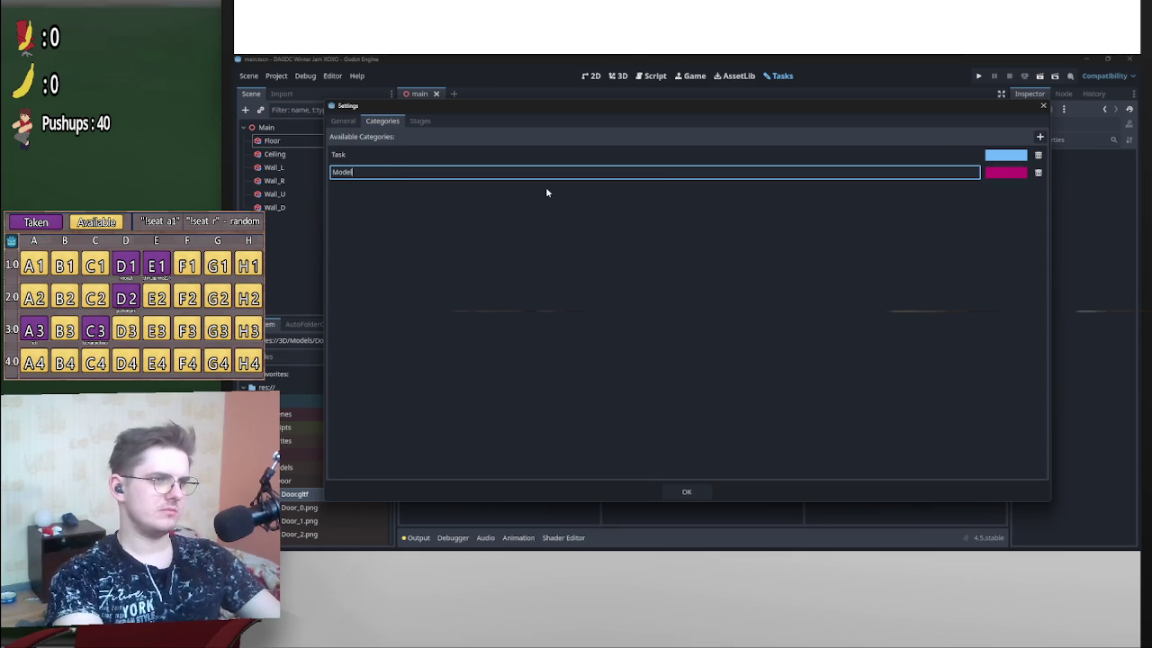
{"action": "key", "text": "Return"}
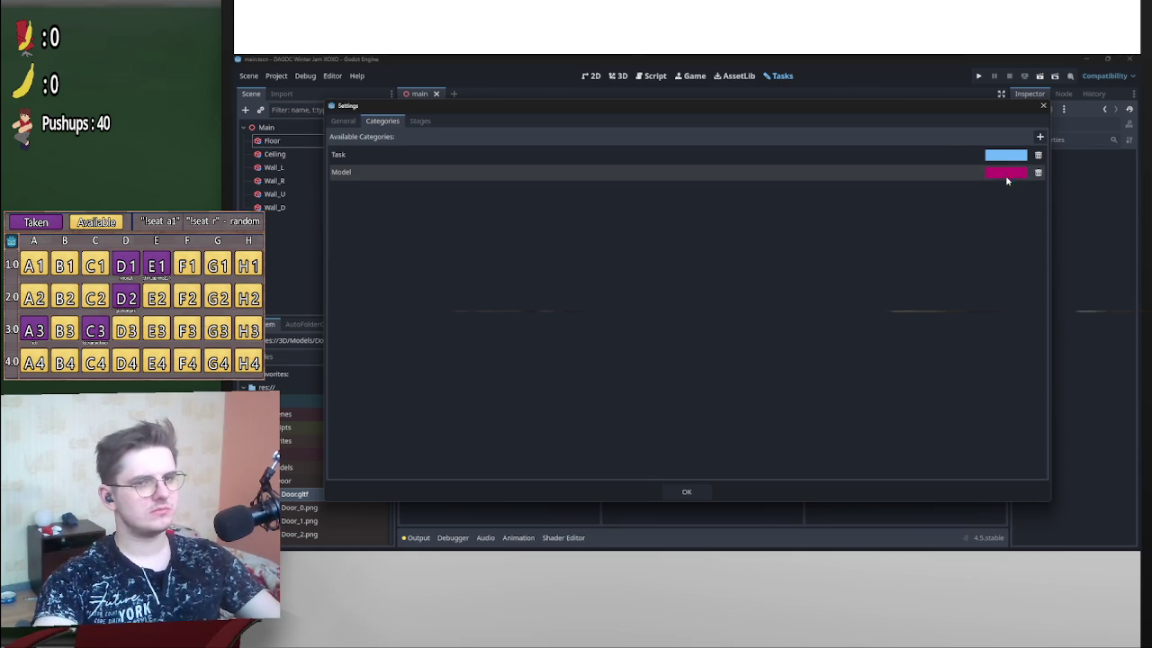
{"action": "left_click", "coordinate": [1005, 172]}
{"action": "left_click_drag", "start_coordinate": [1074, 214], "coordinate": [1074, 203]}
{"action": "left_click", "coordinate": [815, 243]}
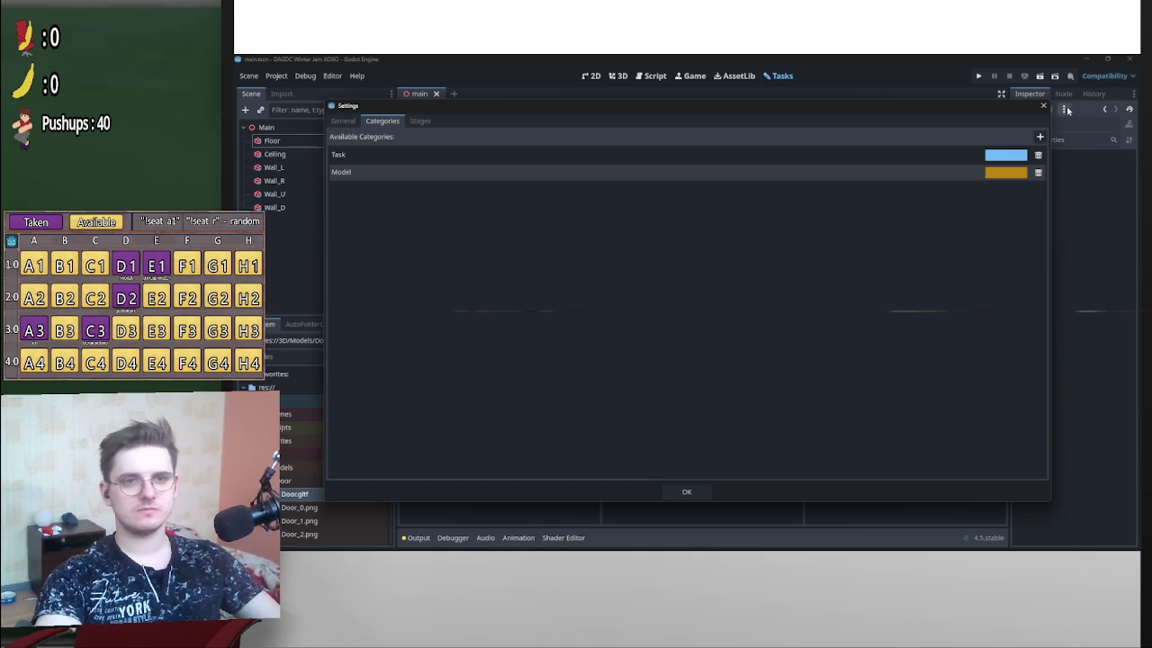
{"action": "left_click", "coordinate": [1043, 105]}
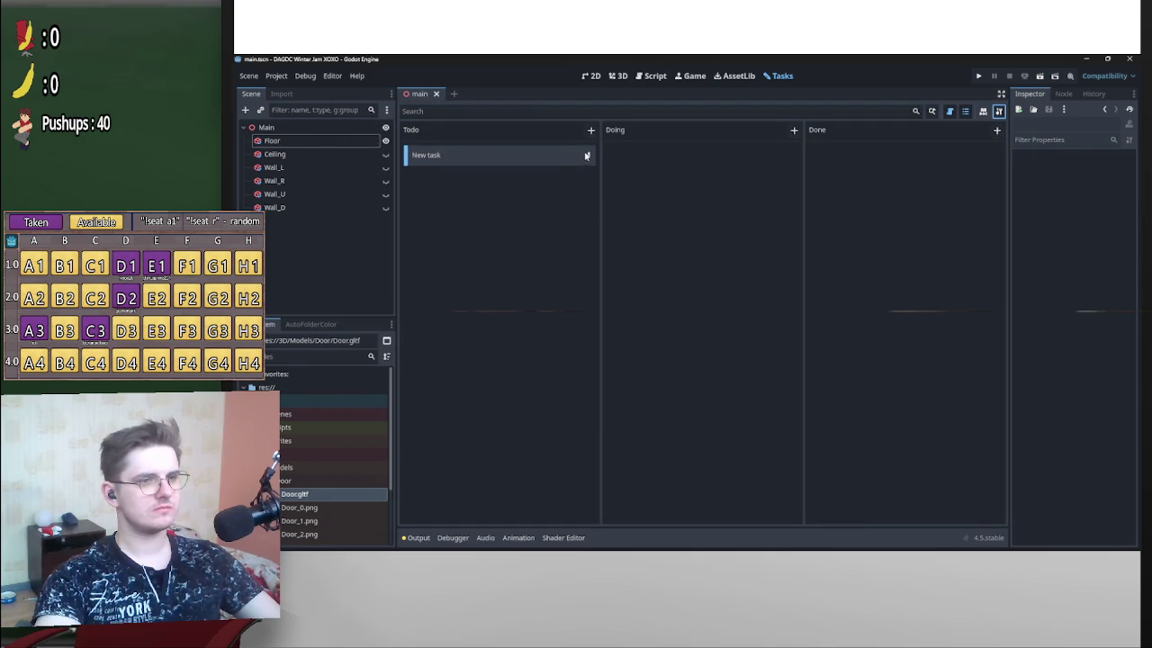
Rename the New task card to 'Make a bed'.
{"action": "double_click", "coordinate": [437, 157]}
{"action": "double_click", "coordinate": [411, 158]}
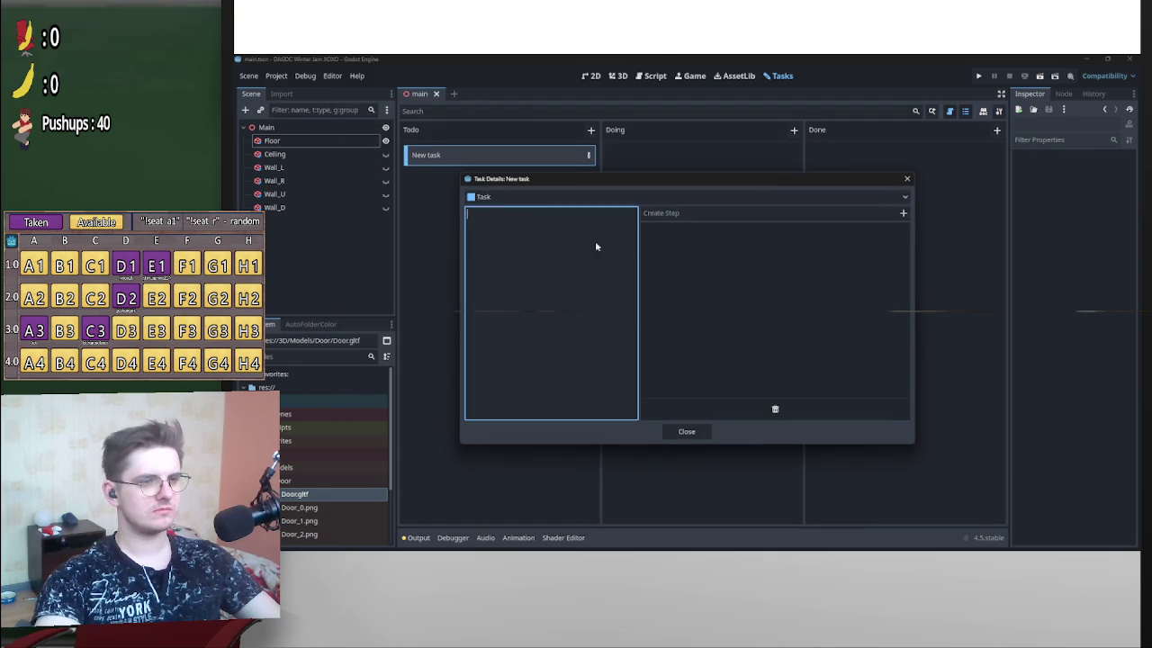
{"action": "left_click", "coordinate": [906, 178]}
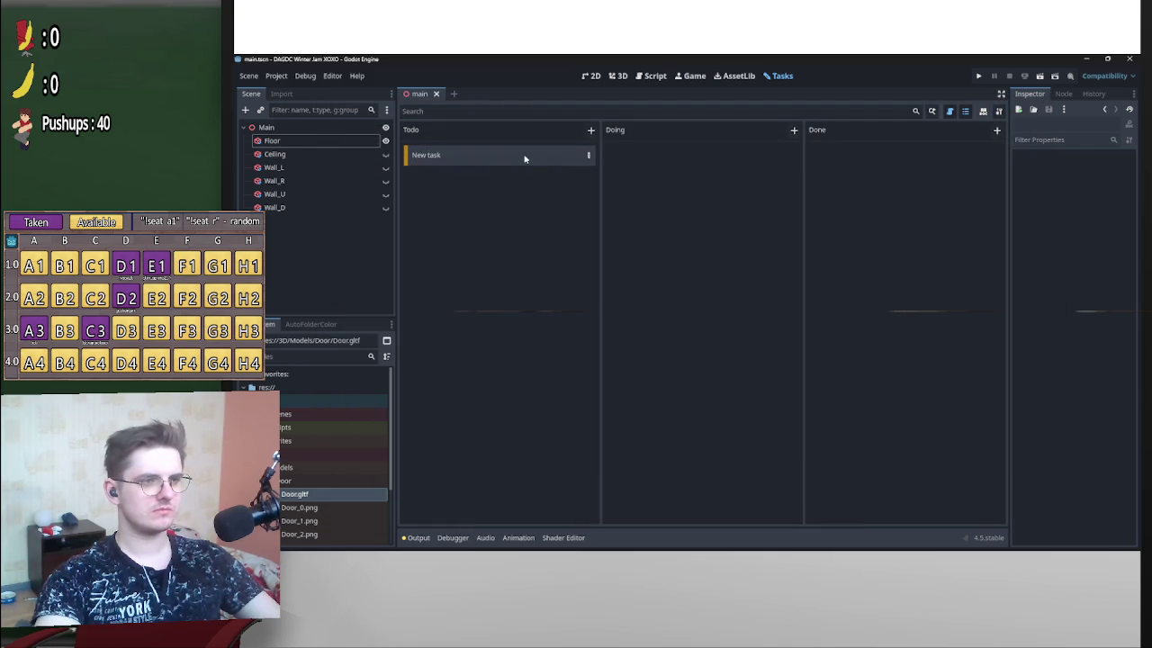
{"action": "right_click", "coordinate": [439, 156]}
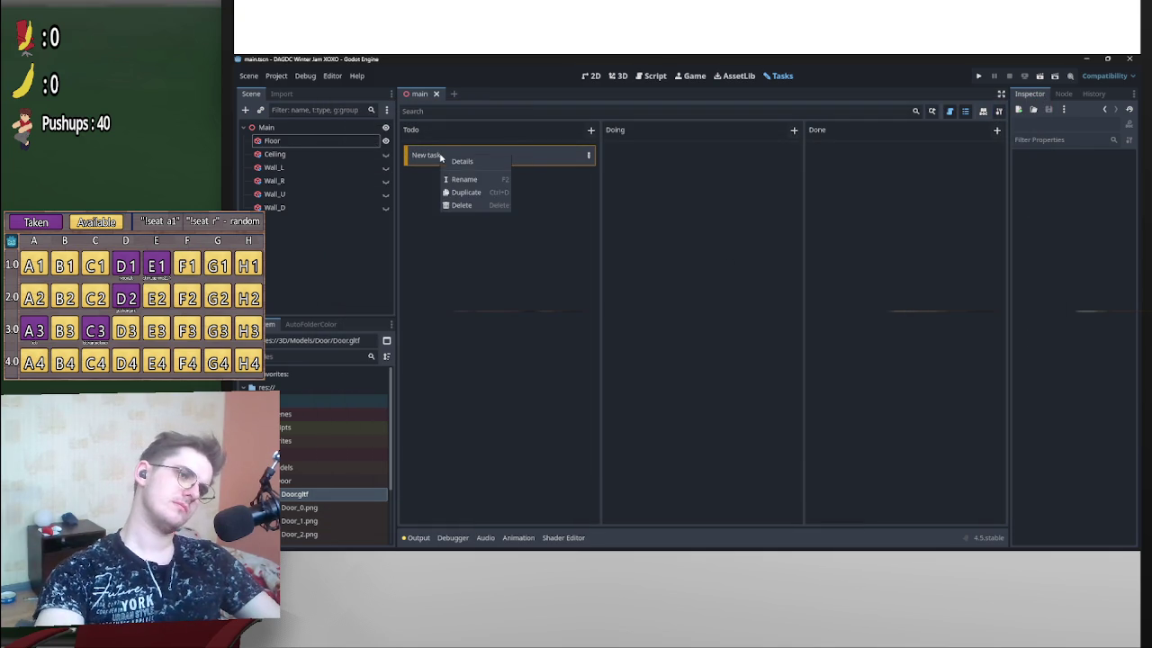
{"action": "left_click", "coordinate": [492, 178]}
{"action": "key", "text": "ctrl+BackSpace"}
{"action": "key", "text": "ctrl+BackSpace"}
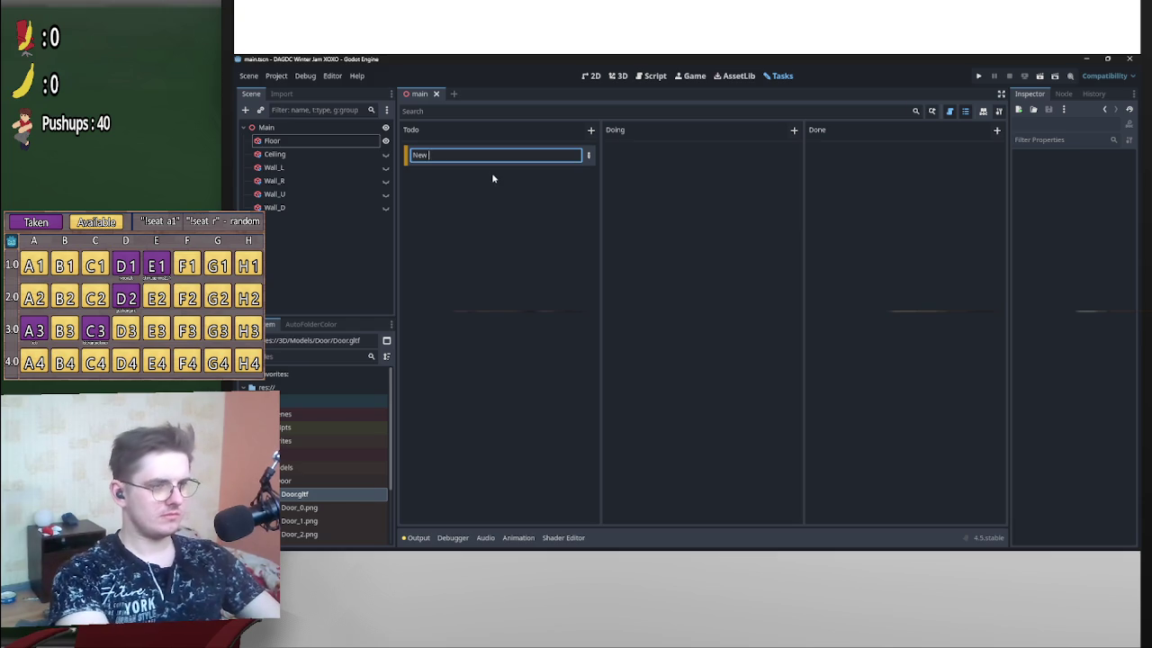
{"action": "type", "text": "Make"}
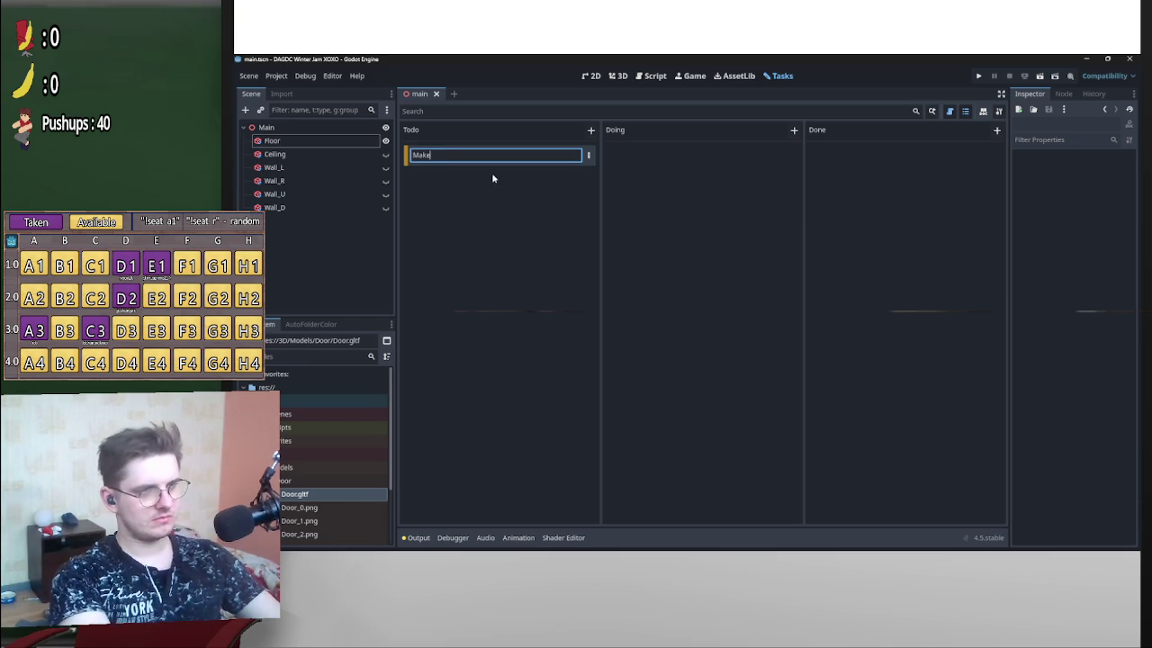
{"action": "type", "text": " a bed"}
{"action": "key", "text": "Return"}
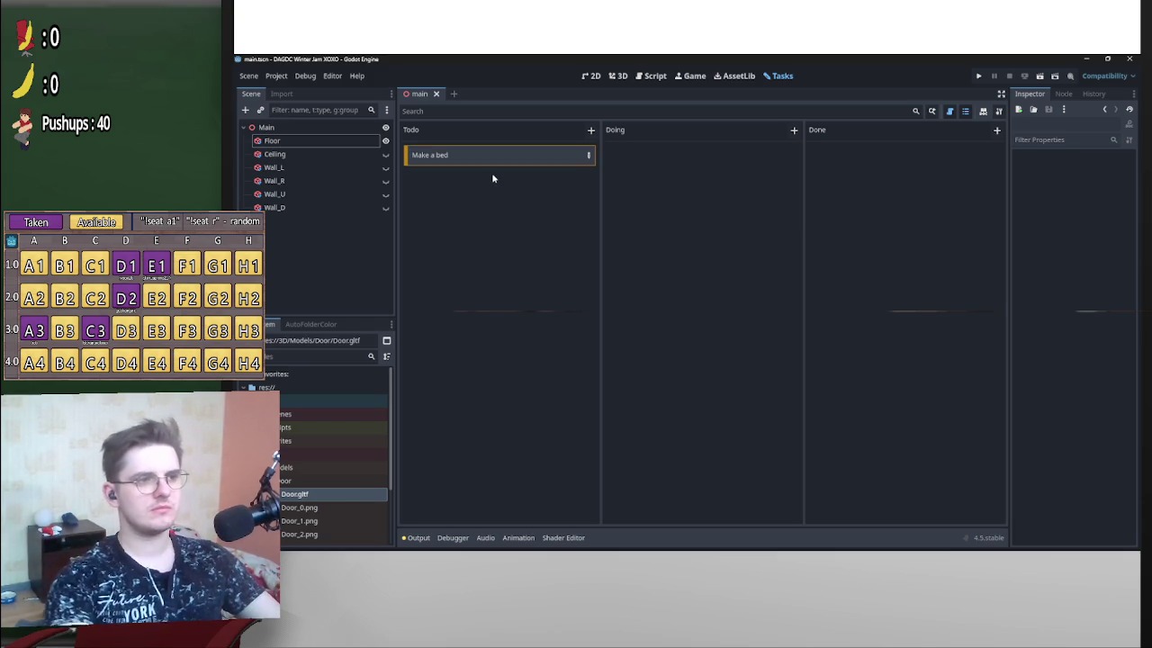
Duplicate the card into 'Make a desk', 'Make a closet' and 'Make a piece of paper'.
{"action": "key", "text": "ctrl+d"}
{"action": "key", "text": "ctrl+d"}
{"action": "key", "text": "ctrl+d"}
{"action": "key", "text": "ctrl+d"}
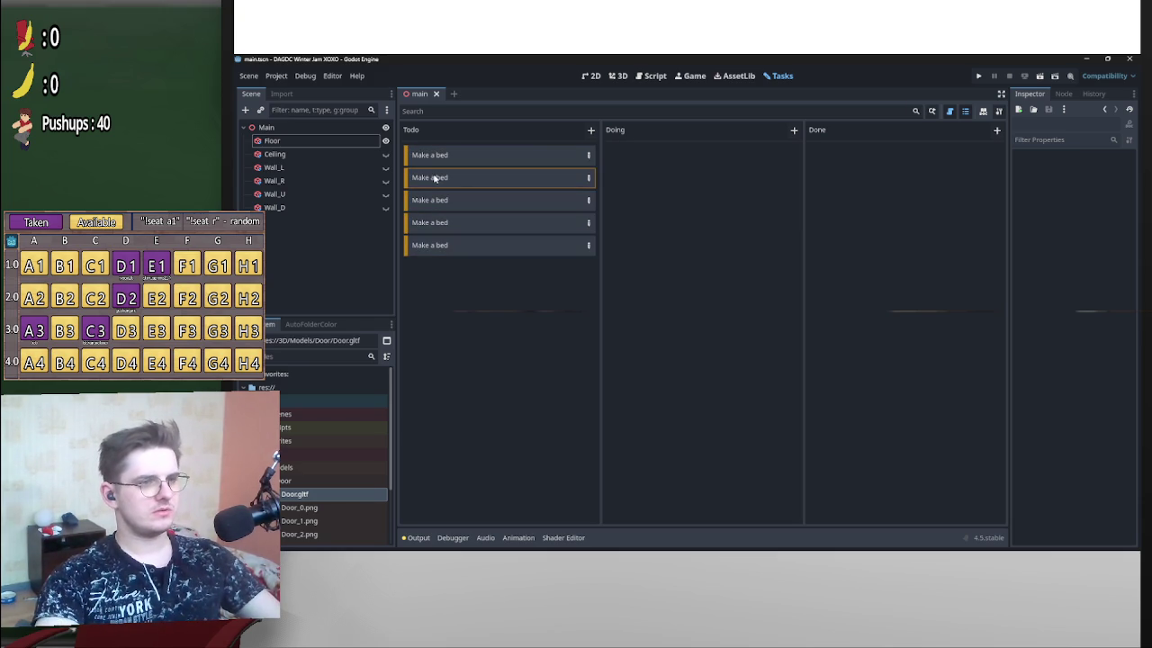
{"action": "double_click", "coordinate": [440, 175]}
{"action": "double_click", "coordinate": [438, 178]}
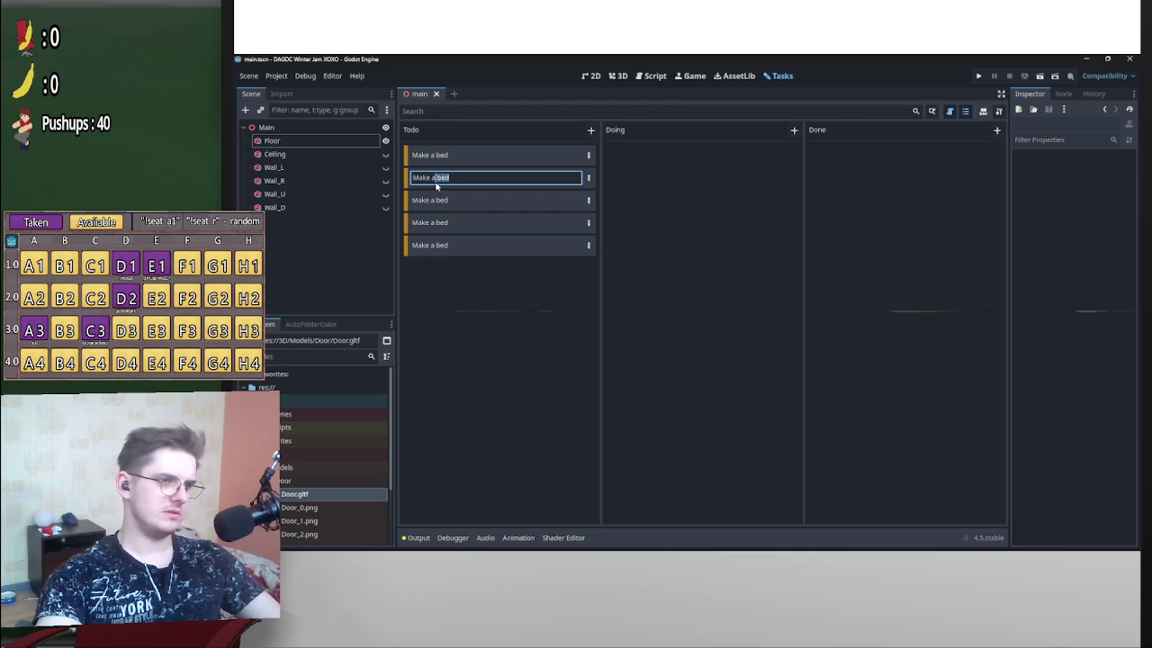
{"action": "type", "text": "desk"}
{"action": "key", "text": "Return"}
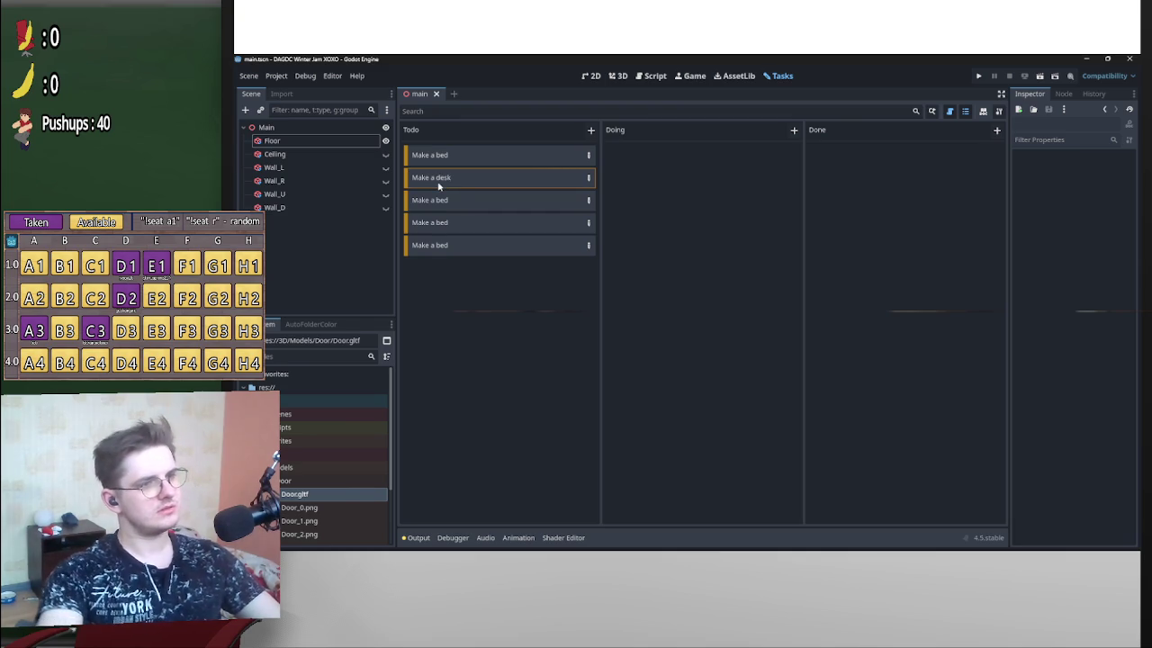
{"action": "double_click", "coordinate": [458, 201]}
{"action": "double_click", "coordinate": [441, 200]}
{"action": "type", "text": "doo"}
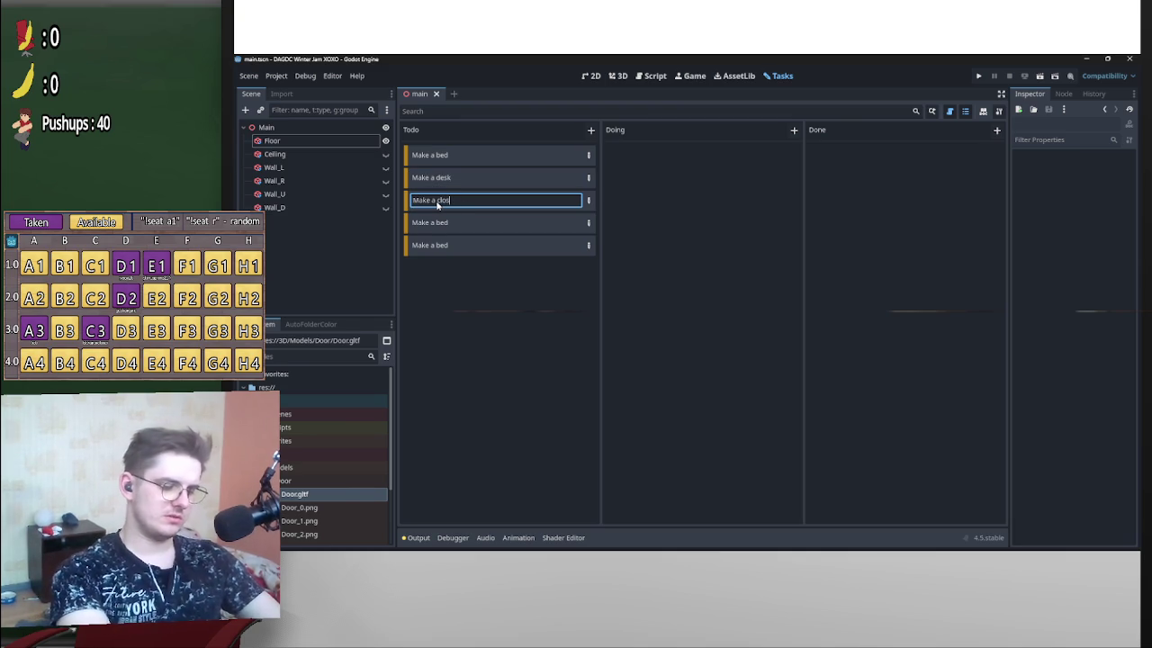
{"action": "key", "text": "Return"}
{"action": "double_click", "coordinate": [456, 225]}
{"action": "double_click", "coordinate": [439, 223]}
{"action": "double_click", "coordinate": [439, 230]}
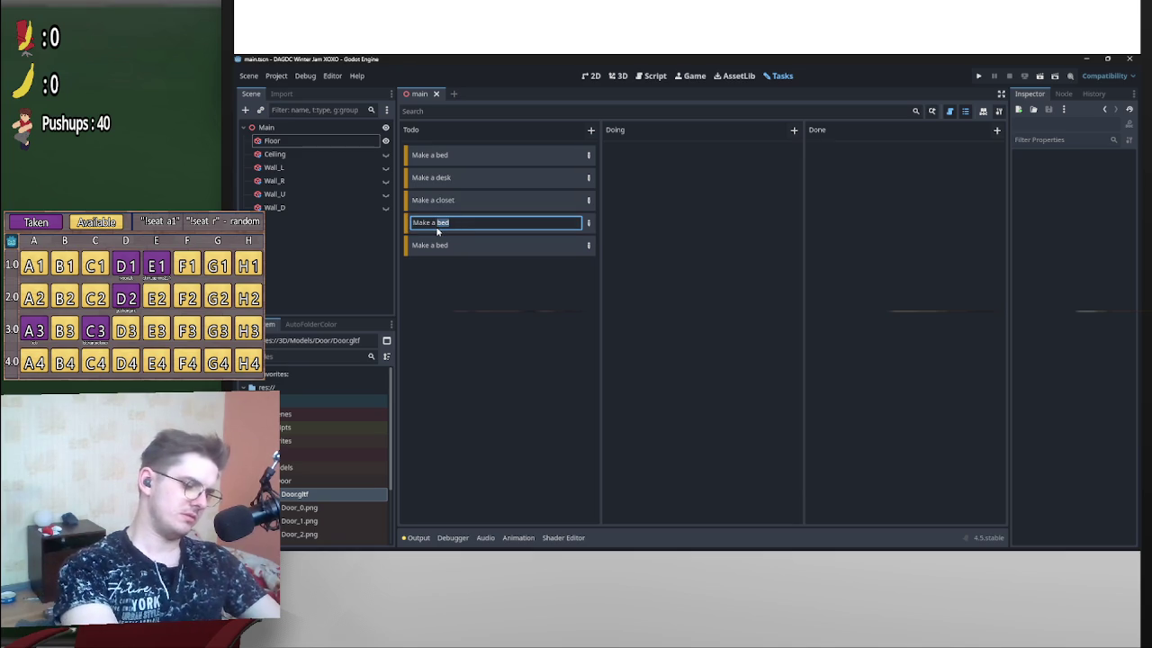
{"action": "type", "text": "piece of paper"}
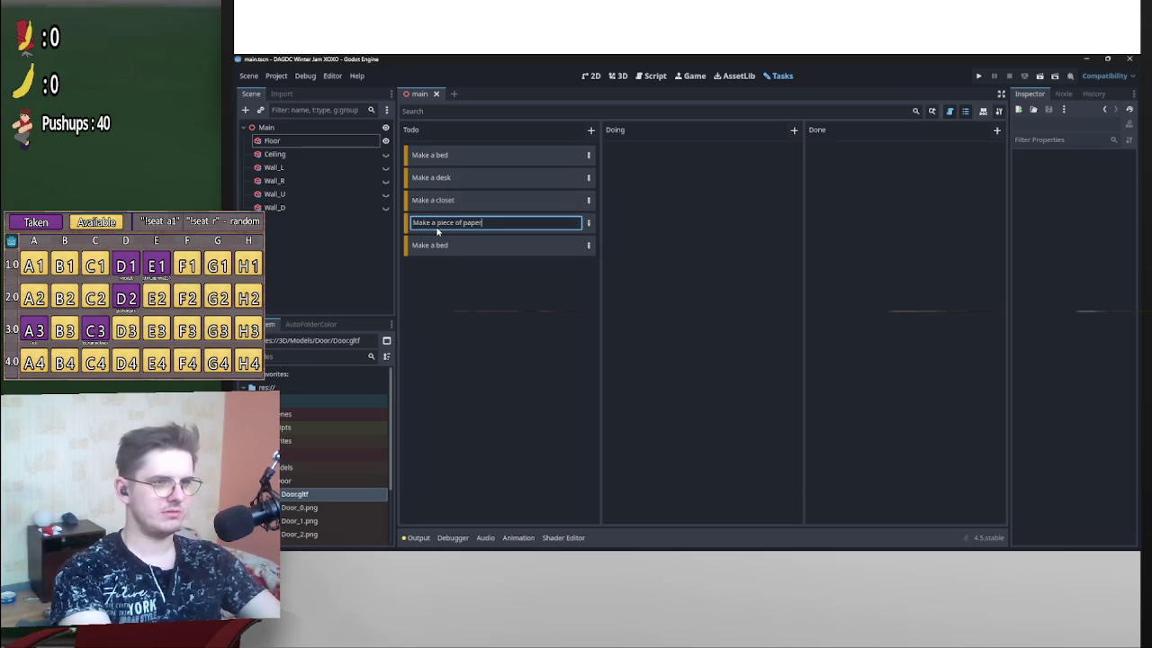
{"action": "left_click", "coordinate": [489, 252]}
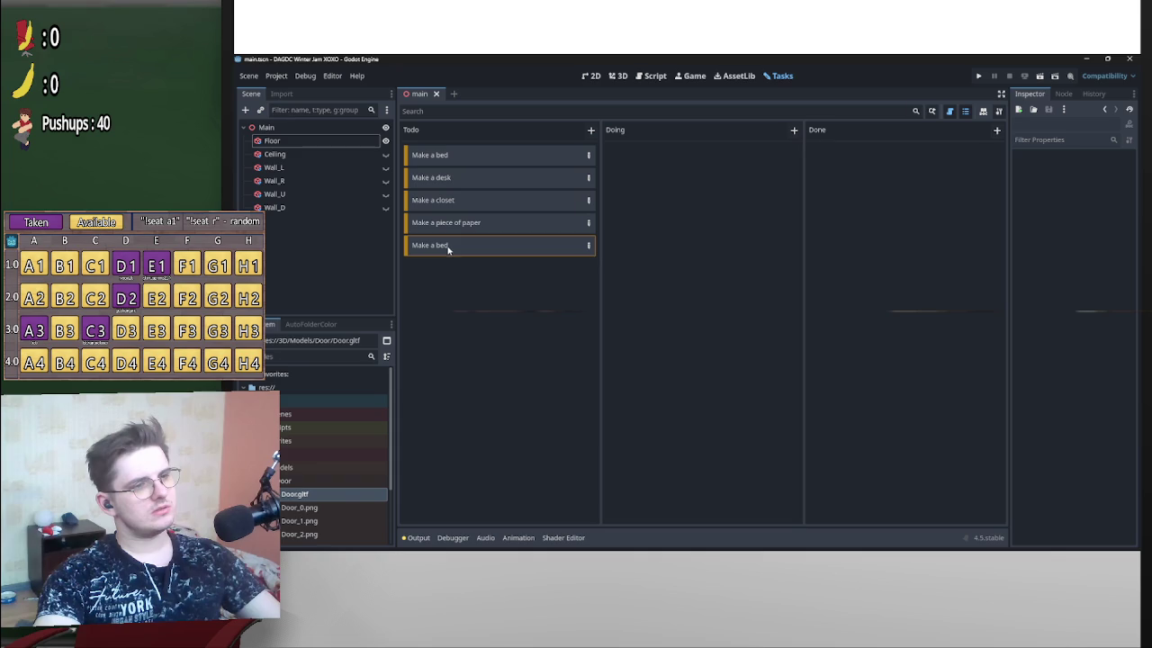
Rename the next copy to 'Make a pen', duplicate it, and rename one to 'Make a window'.
{"action": "double_click", "coordinate": [452, 248]}
{"action": "left_click_drag", "start_coordinate": [450, 247], "coordinate": [438, 249]}
{"action": "type", "text": "pen"}
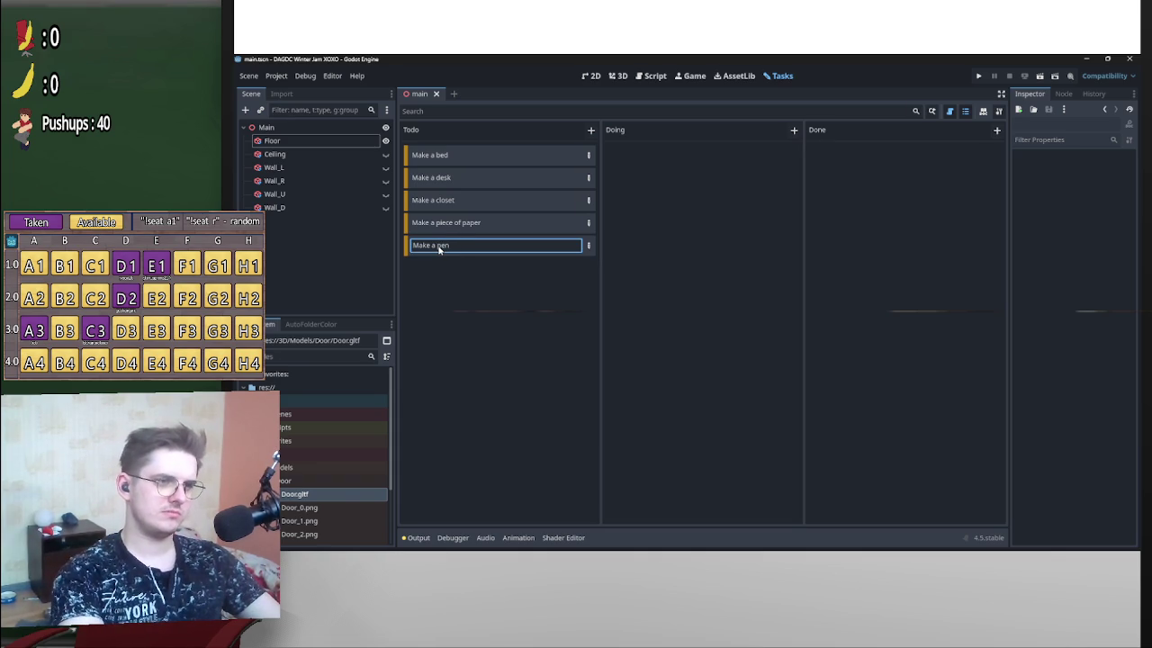
{"action": "key", "text": "Return"}
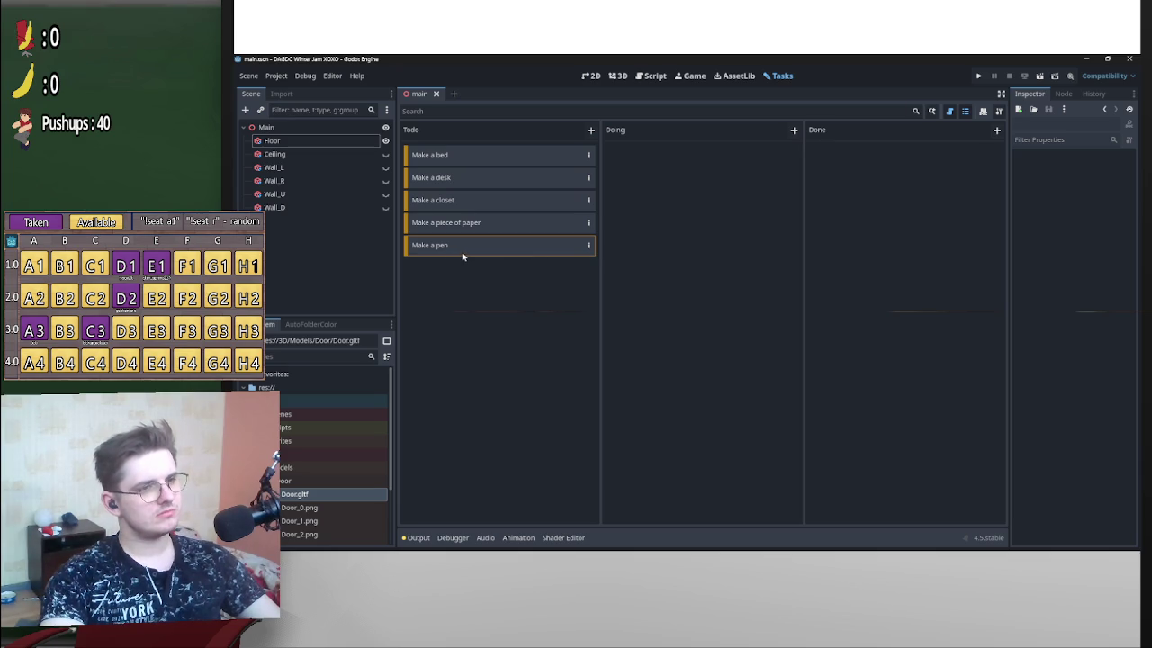
{"action": "key", "text": "ctrl+d"}
{"action": "key", "text": "ctrl+d"}
{"action": "key", "text": "ctrl+d"}
{"action": "double_click", "coordinate": [437, 270]}
{"action": "double_click", "coordinate": [439, 269]}
{"action": "type", "text": "Wi"}
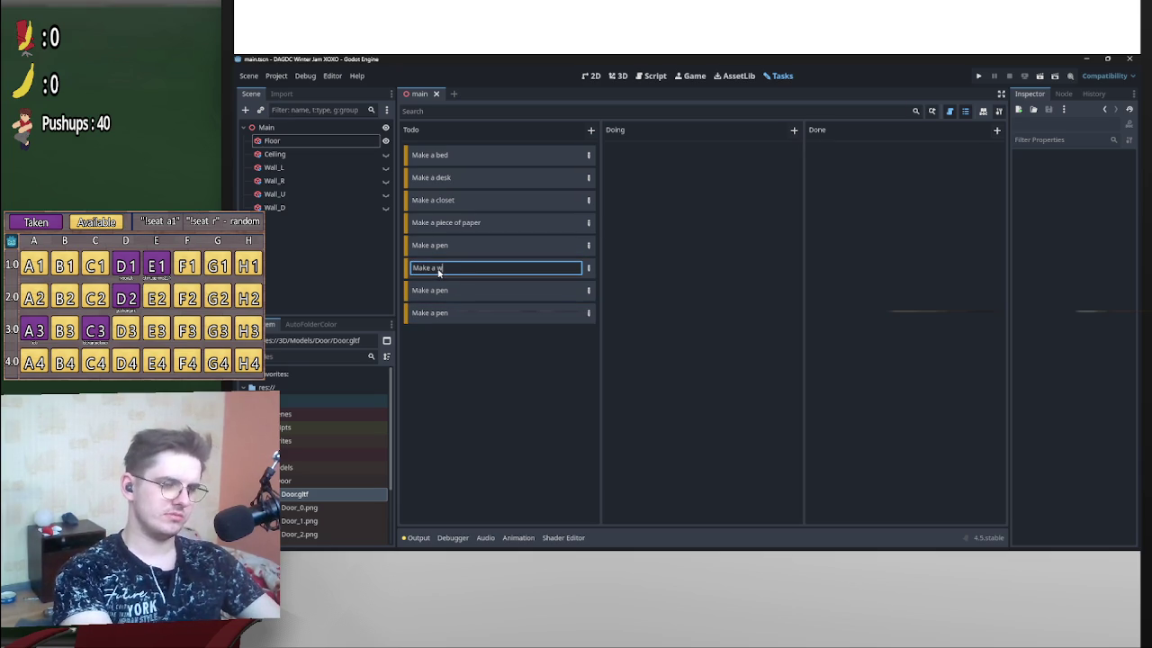
{"action": "type", "text": "ndow"}
{"action": "key", "text": "Return"}
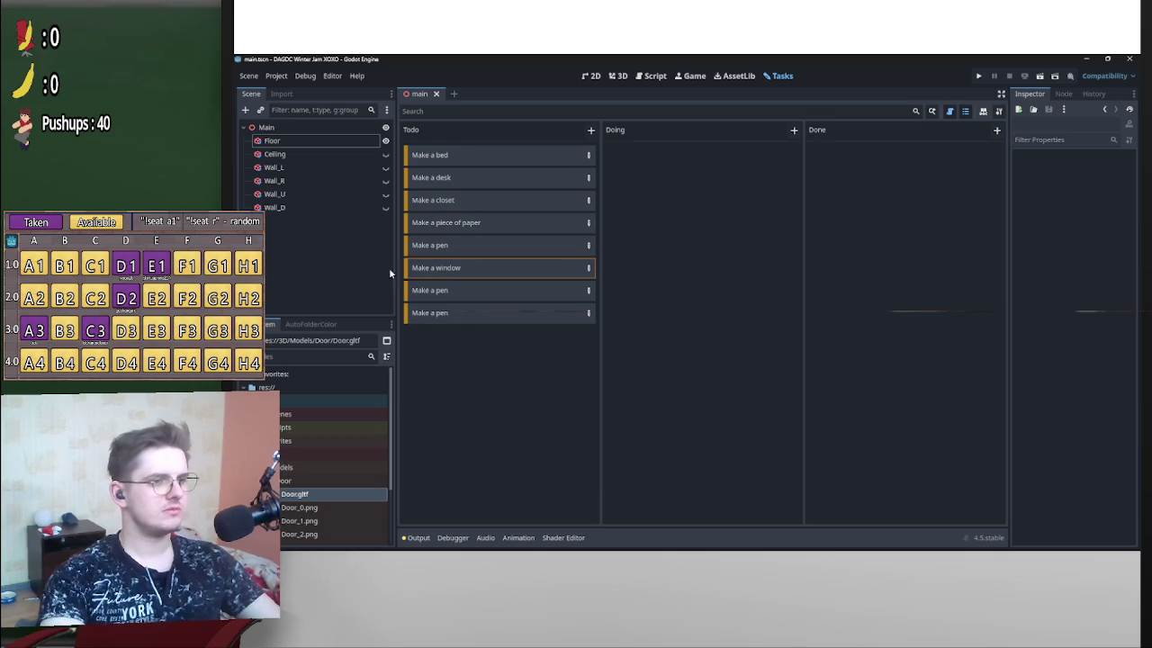
Rename the remaining copies to 'Make a bookshelf' and 'Make a books', then add 'Make a rug'.
{"action": "double_click", "coordinate": [441, 291]}
{"action": "double_click", "coordinate": [439, 292]}
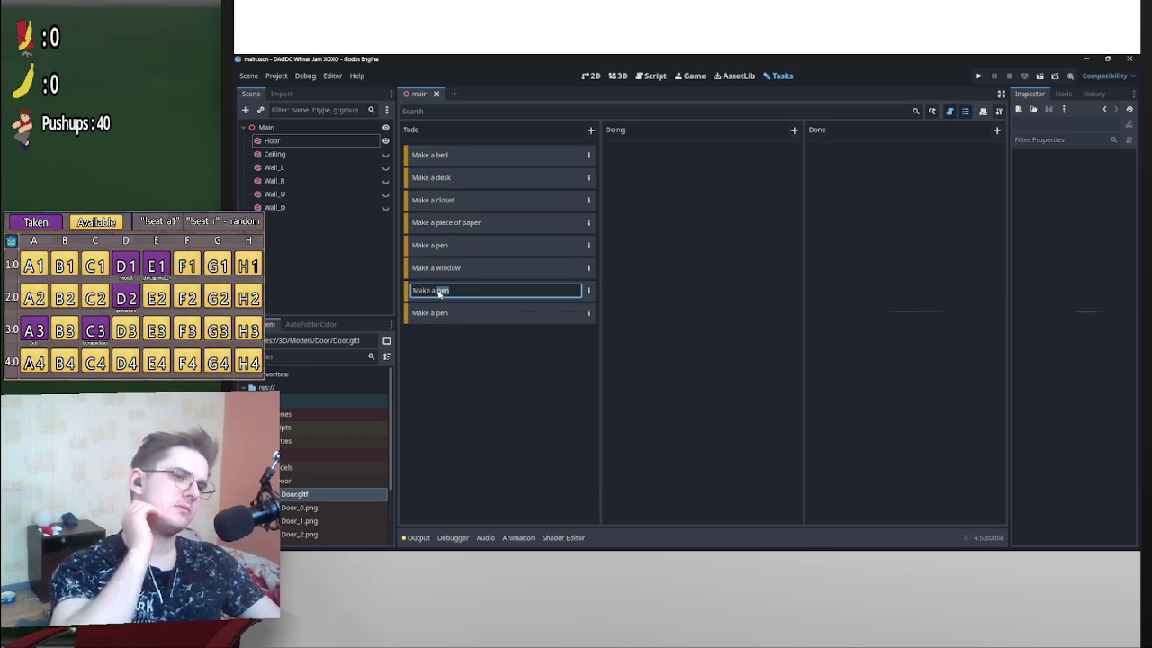
{"action": "type", "text": "bookshelf"}
{"action": "key", "text": "Return"}
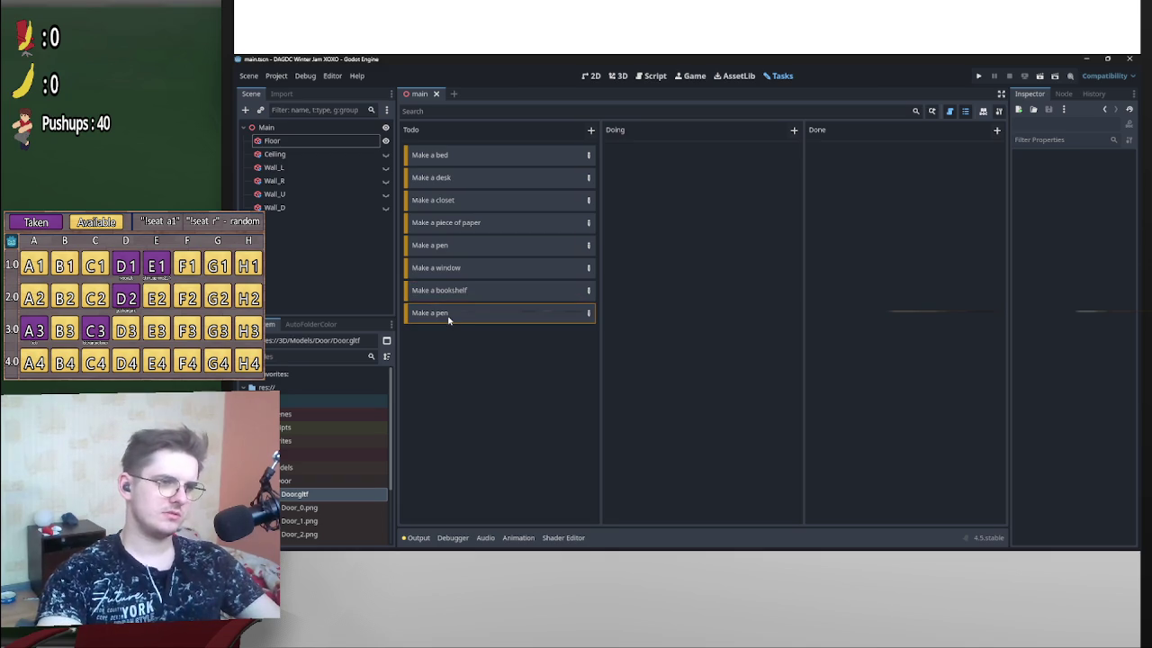
{"action": "double_click", "coordinate": [447, 314]}
{"action": "double_click", "coordinate": [439, 313]}
{"action": "type", "text": "books"}
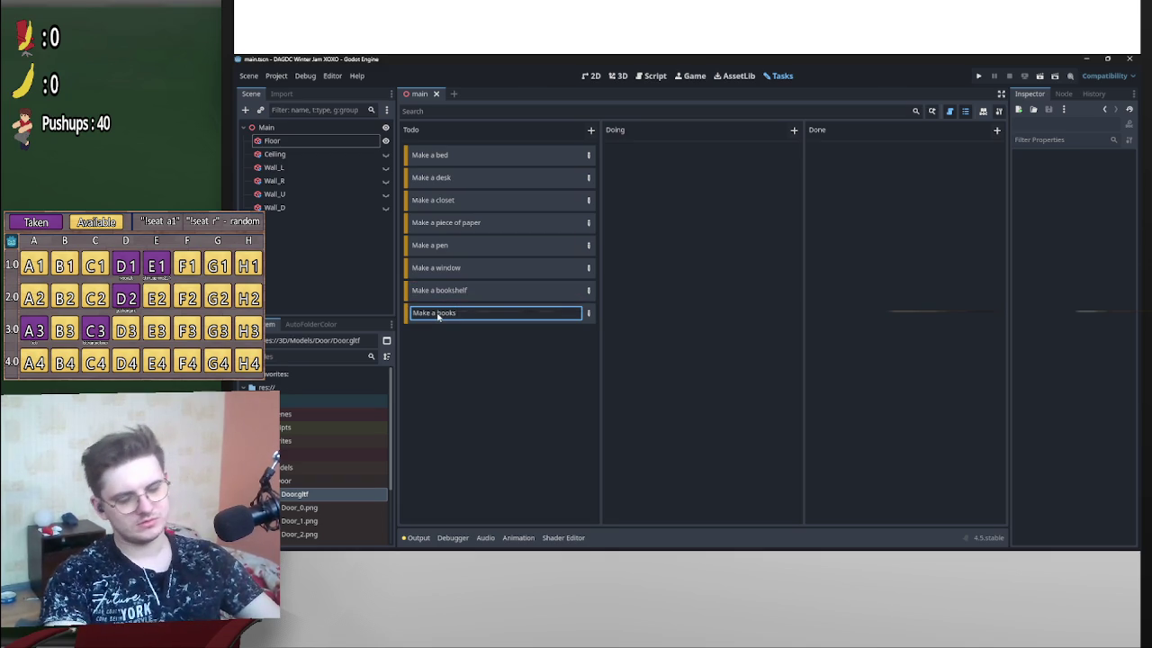
{"action": "key", "text": "Return"}
{"action": "type", "text": "Make a rug"}
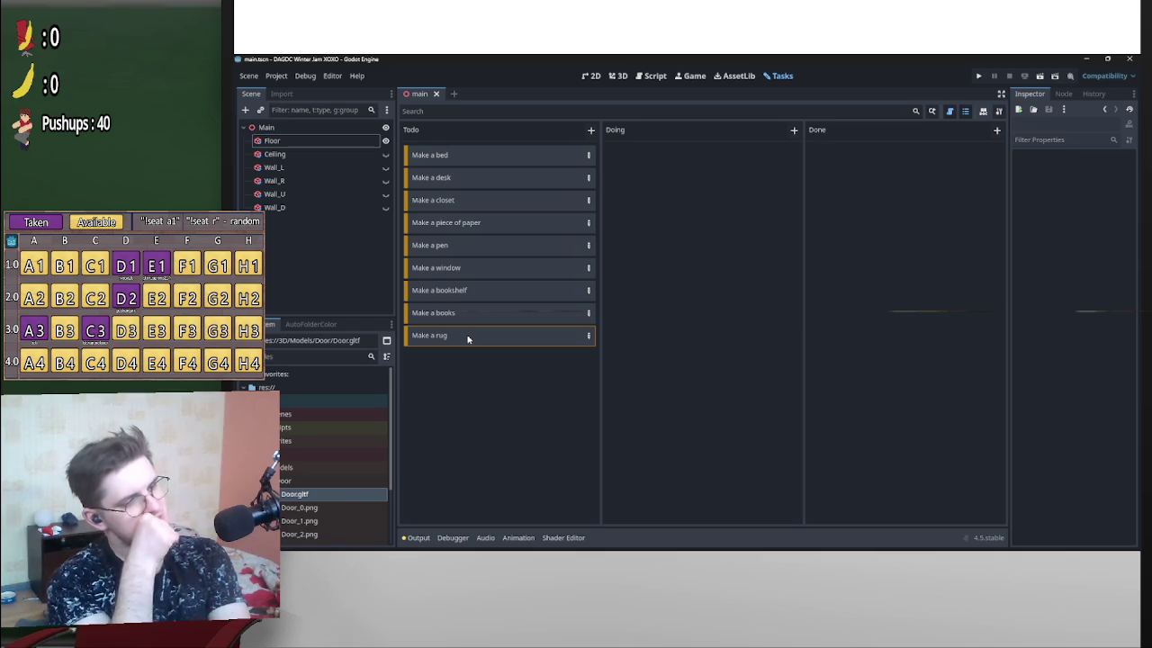
{"action": "key", "text": "alt+Tab"}
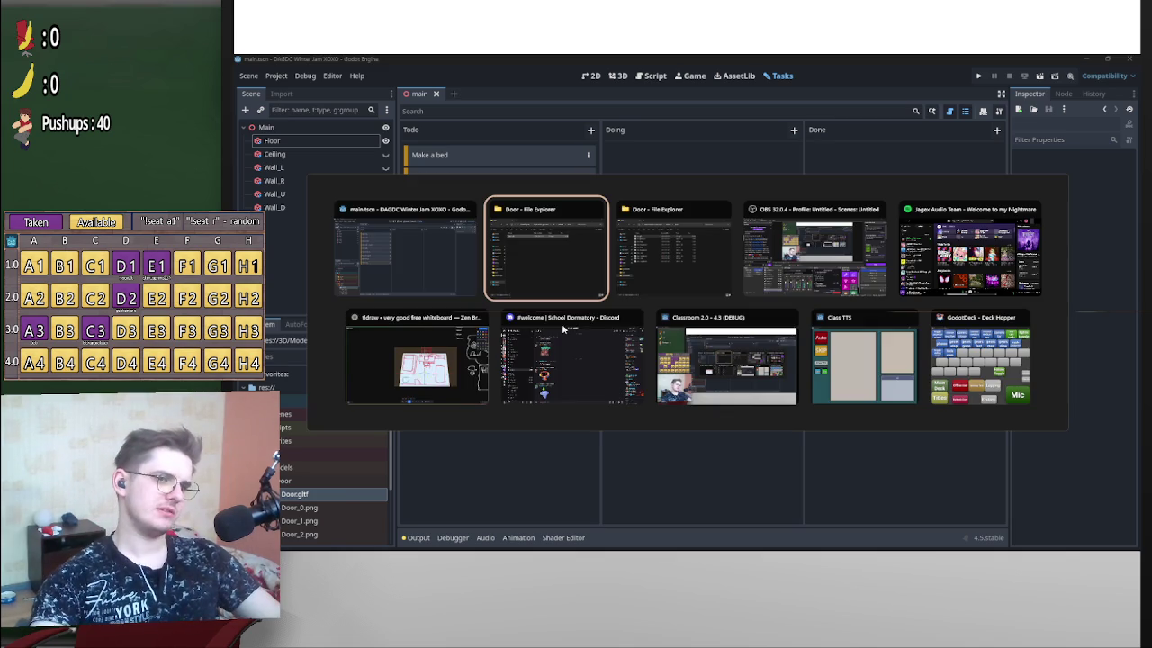
Glance at the tldraw furniture sketch, then duplicate the 'Make a rug' card in Godot.
{"action": "left_click", "coordinate": [400, 358]}
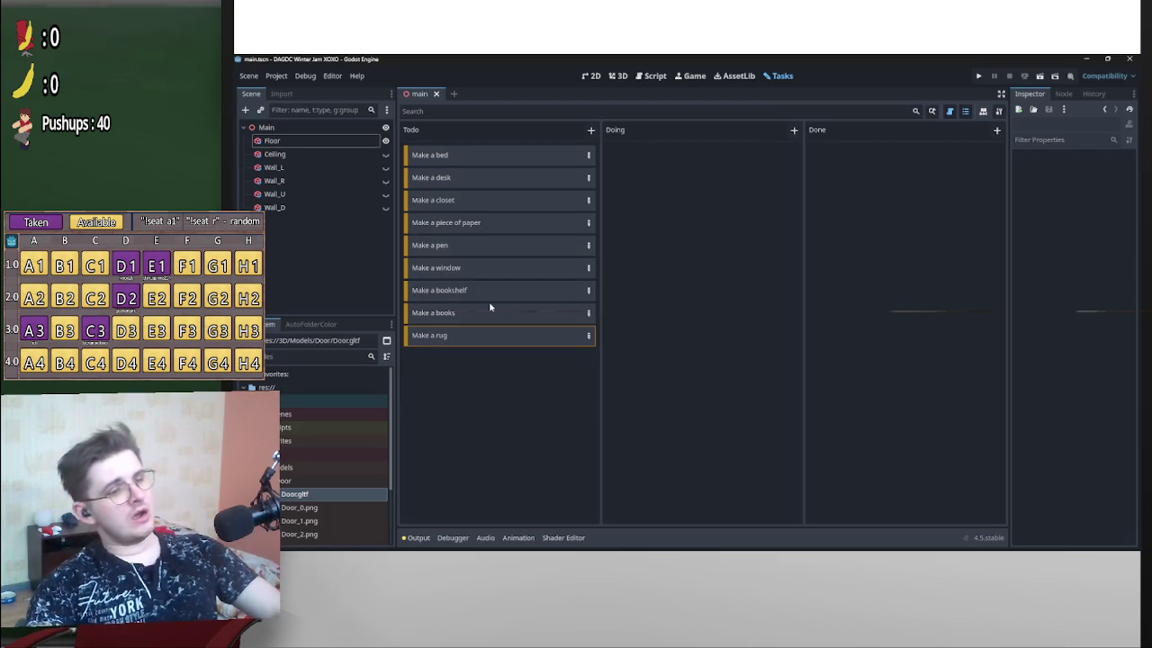
{"action": "key", "text": "ctrl+d"}
Rename the copy to 'Make a desk lamp' and add a 'Make a ceiling lamp' card below it.
{"action": "double_click", "coordinate": [465, 360]}
{"action": "type", "text": "Make a desk lamp"}
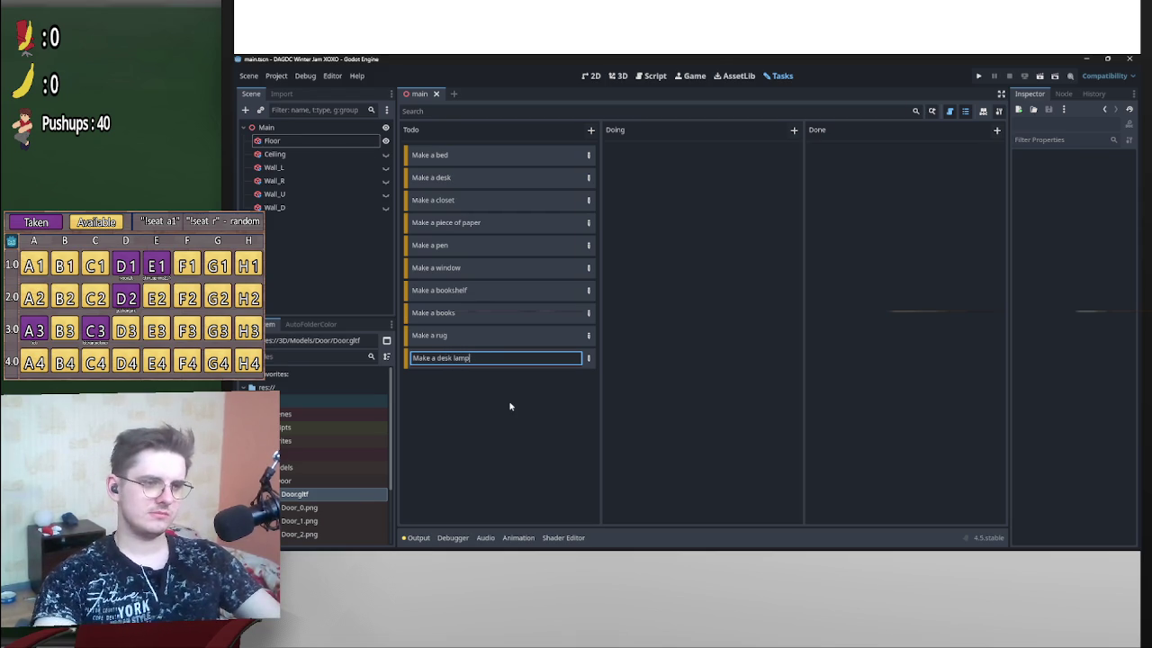
{"action": "key", "text": "Return"}
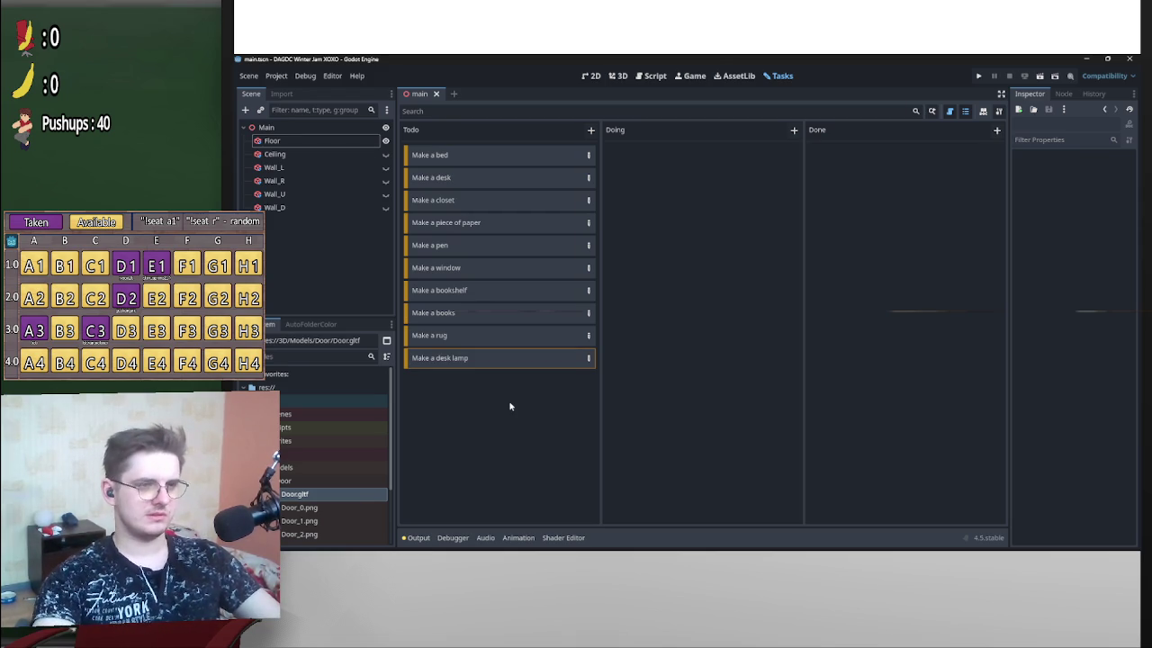
{"action": "mouse_move", "coordinate": [856, 549]}
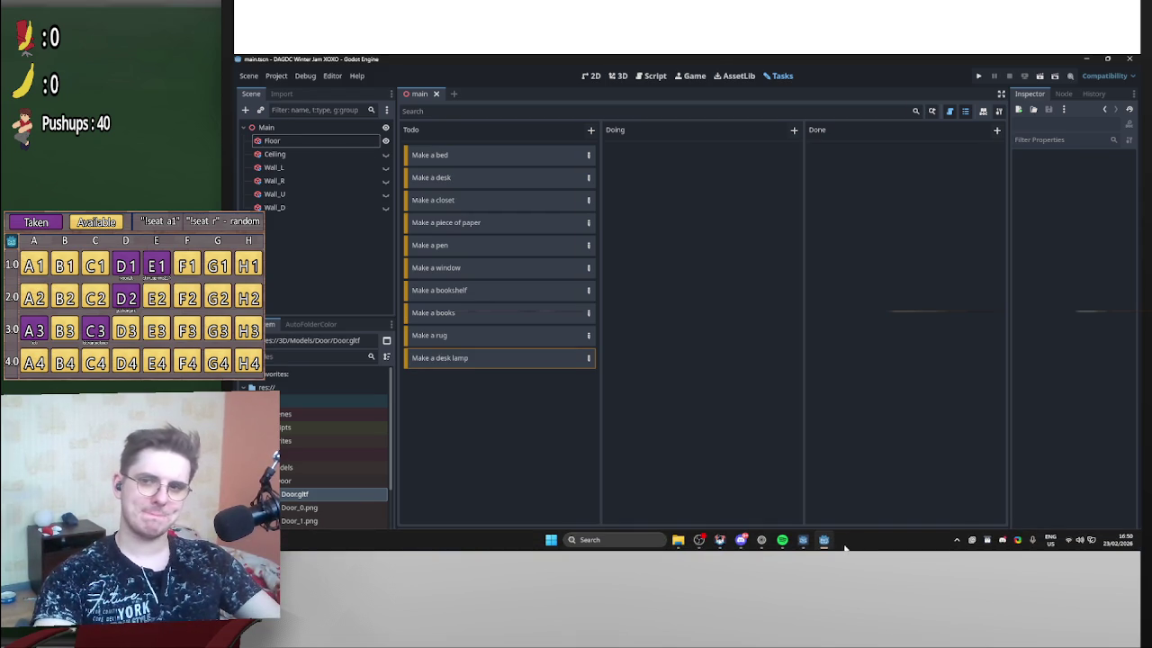
{"action": "key", "text": "ctrl+d"}
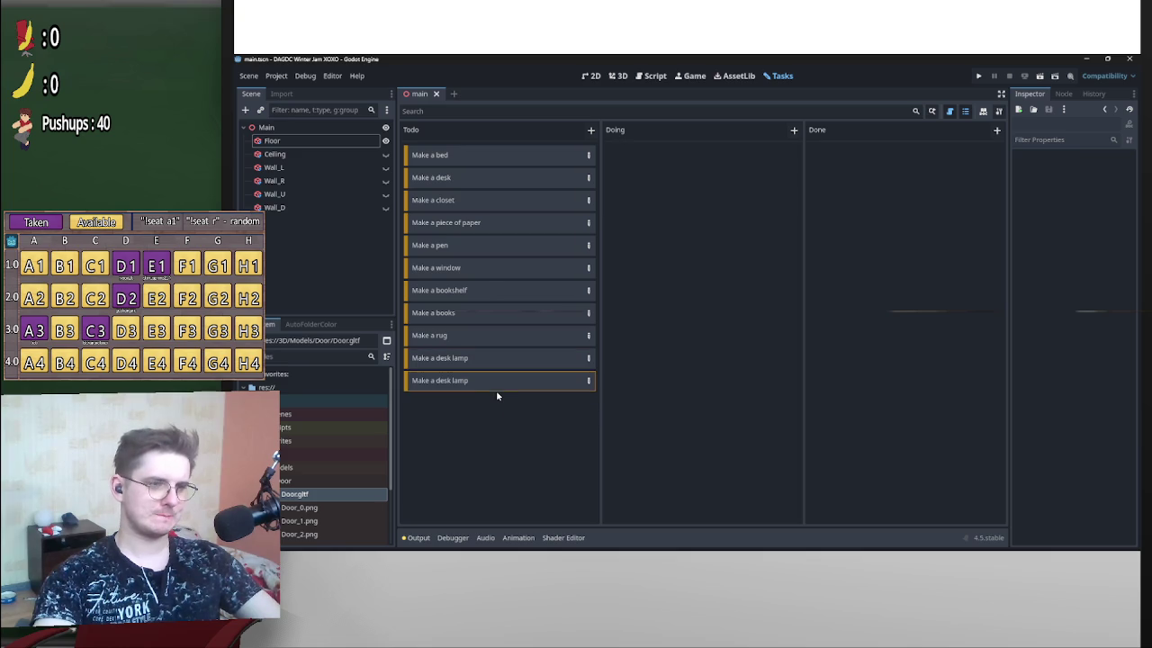
{"action": "double_click", "coordinate": [467, 389]}
{"action": "mouse_move", "coordinate": [496, 389]}
{"action": "left_mouse_down"}
{"action": "mouse_move", "coordinate": [406, 387]}
{"action": "mouse_move", "coordinate": [438, 391]}
{"action": "left_mouse_up"}
{"action": "type", "text": "ceil"}
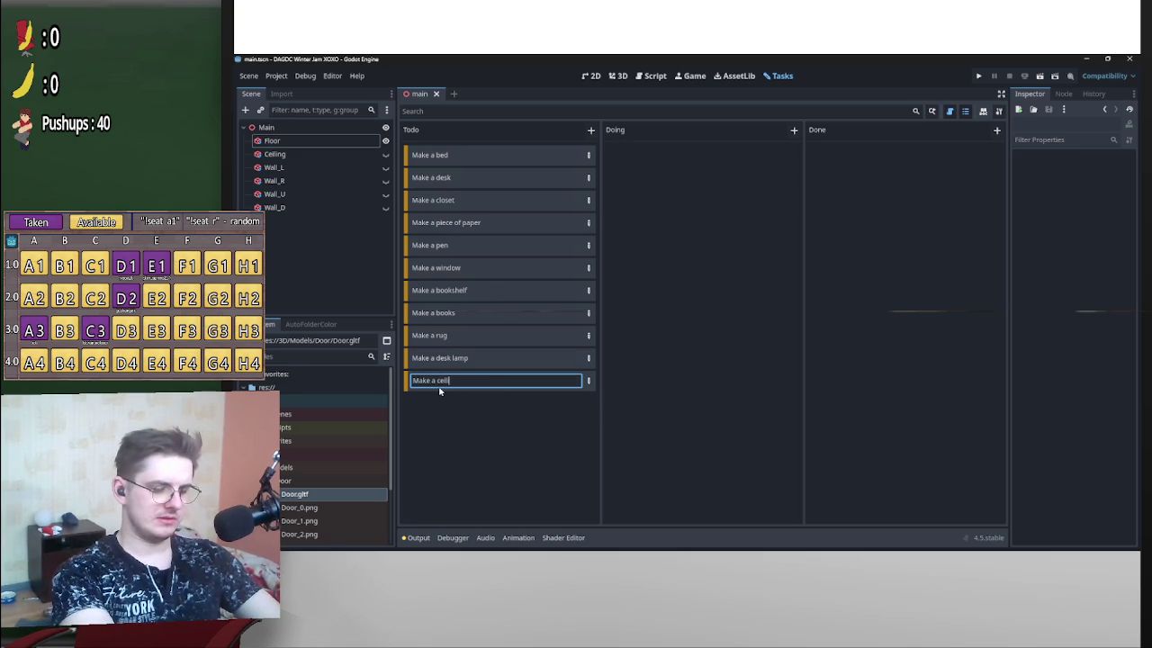
{"action": "type", "text": "ing lamp"}
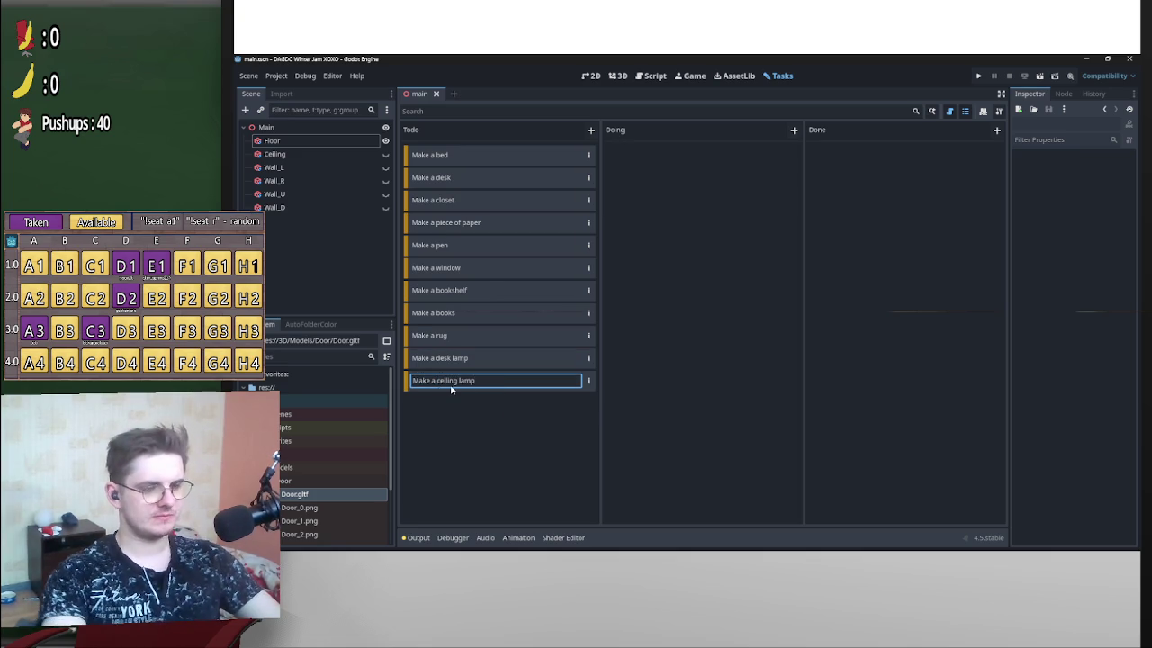
{"action": "key", "text": "Return"}
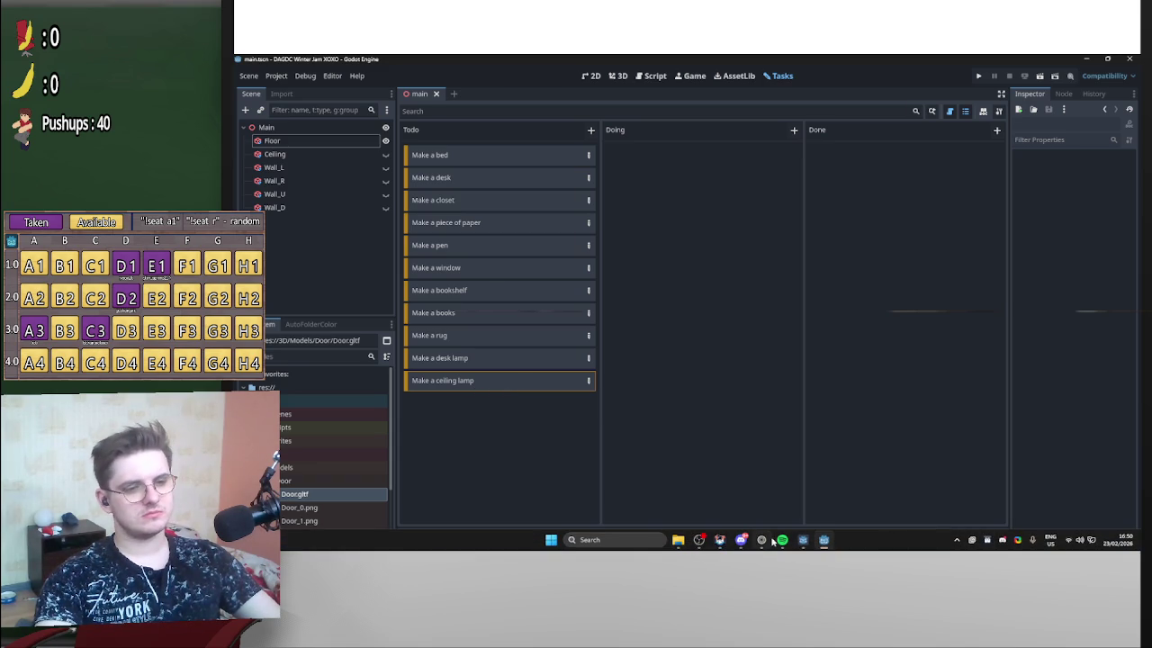
{"action": "left_click", "coordinate": [767, 540]}
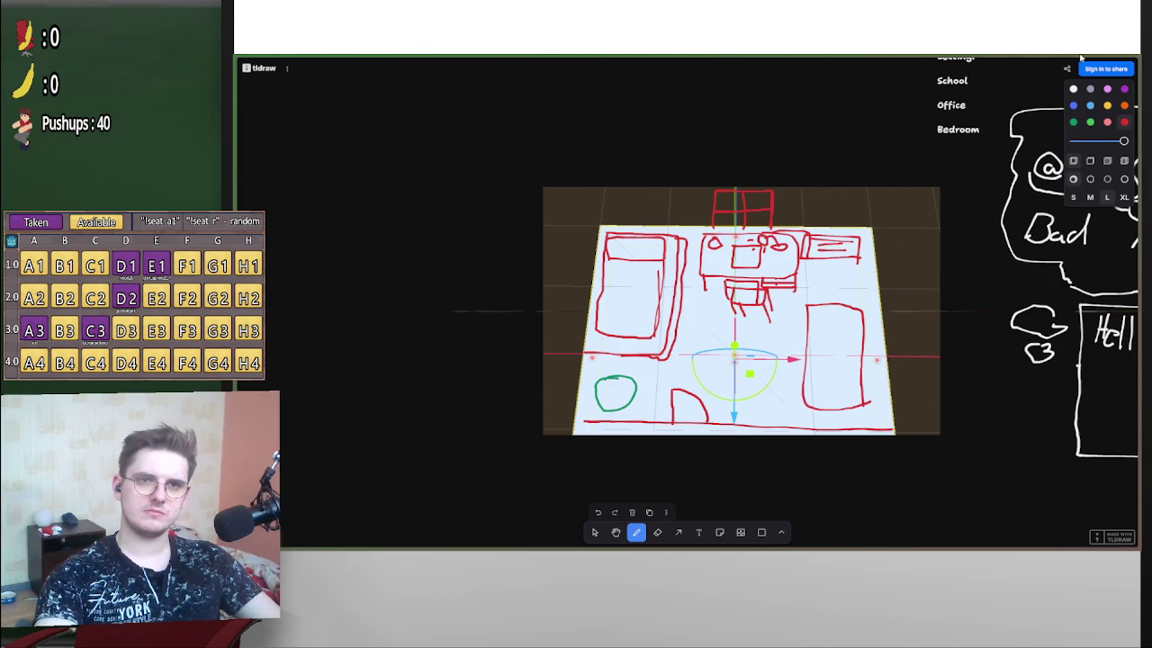
Switch from the tldraw sketch back to the Godot Tasks board.
{"action": "key", "text": "alt+Tab"}
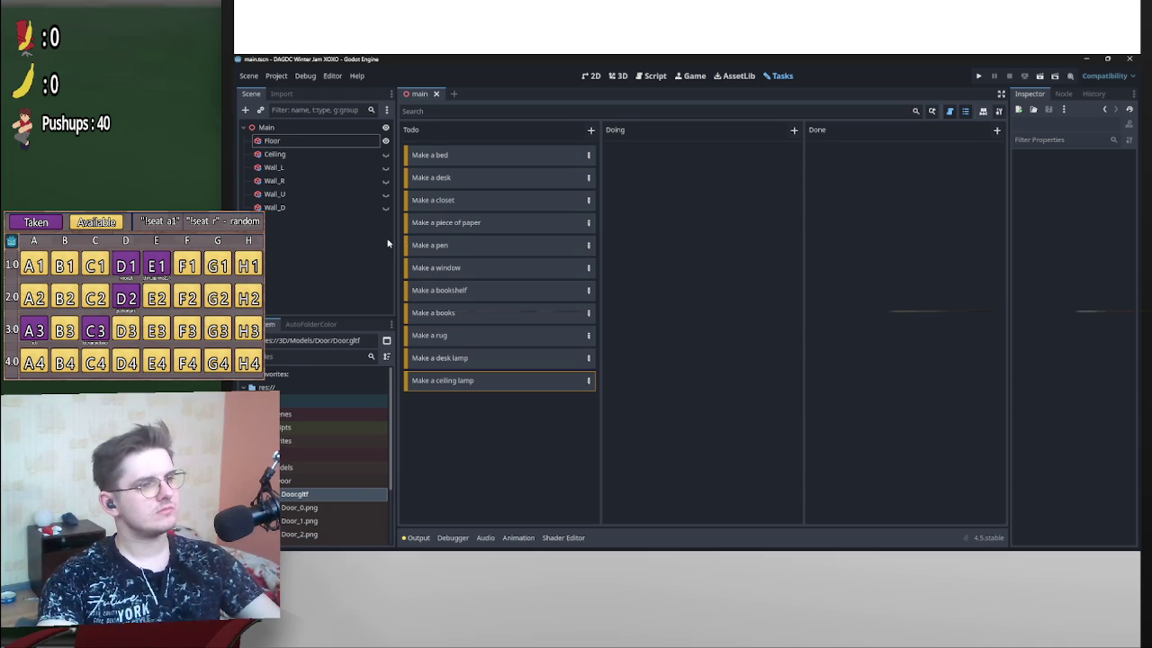
{"action": "scroll", "coordinate": [385, 420], "scroll_direction": "down", "scroll_amount": 3}
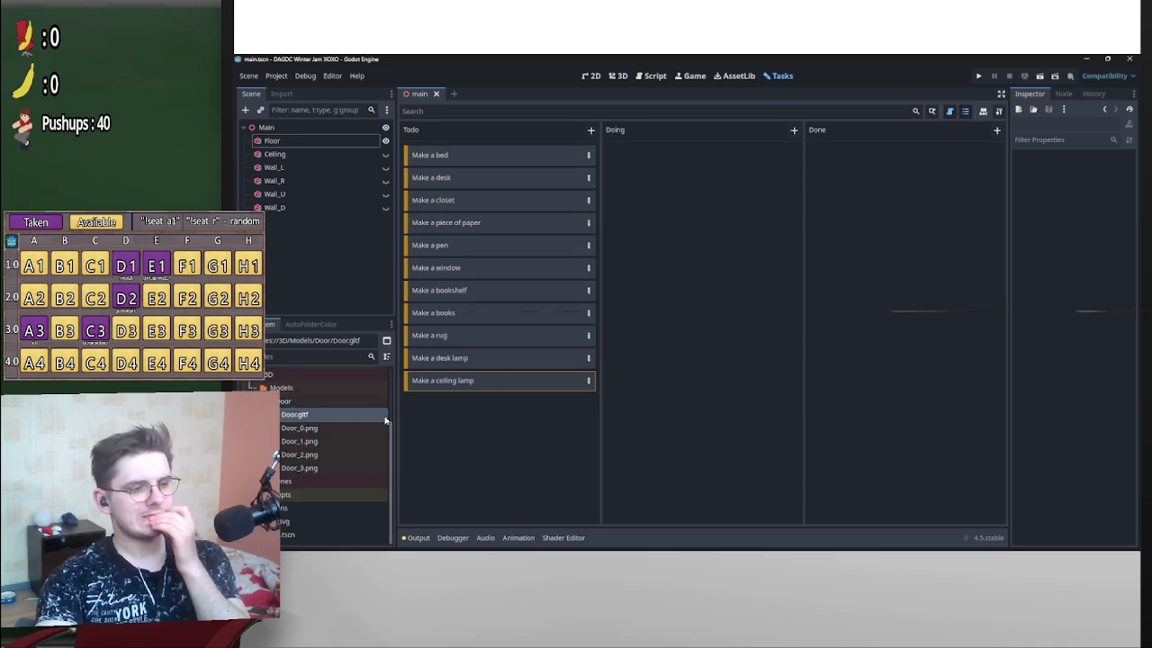
{"action": "scroll", "coordinate": [385, 420], "scroll_direction": "up", "scroll_amount": 3}
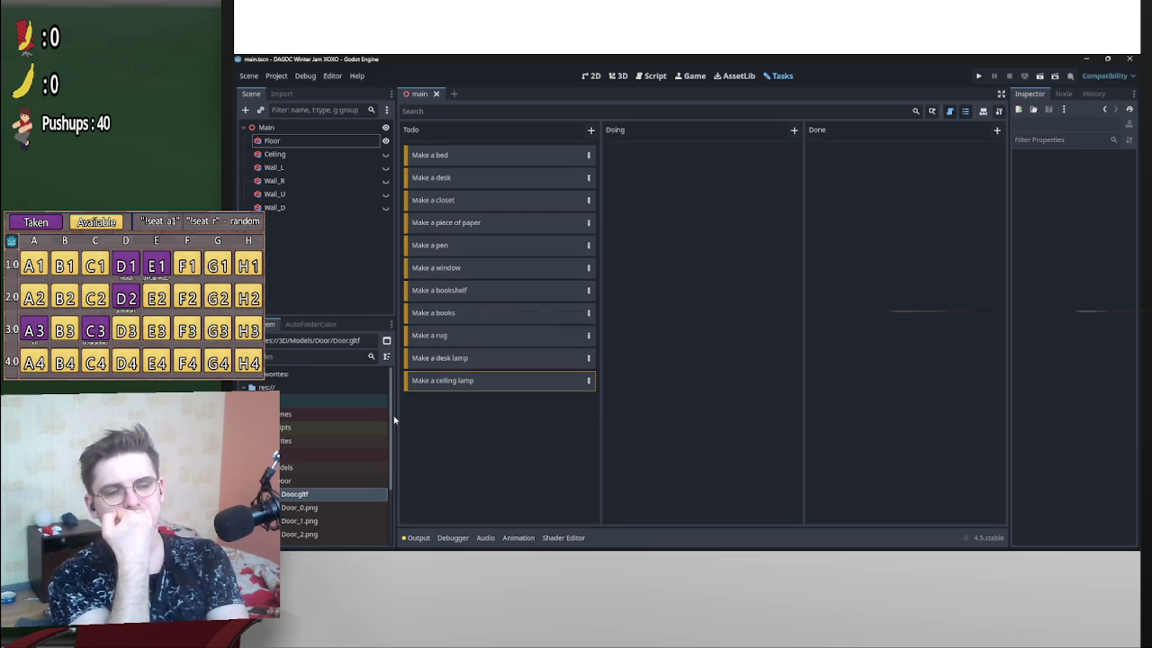
Select the Floor in the 3D view and change its albedo colour from magenta to brown.
{"action": "left_click", "coordinate": [616, 77]}
{"action": "left_click", "coordinate": [591, 76]}
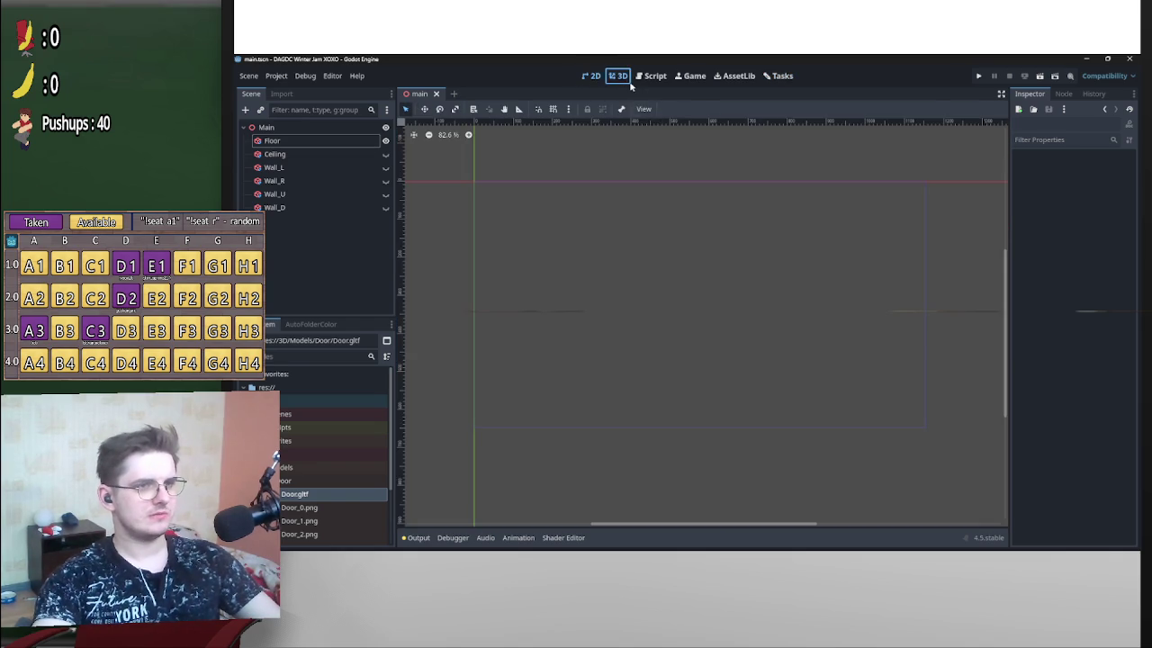
{"action": "left_click", "coordinate": [617, 76]}
{"action": "left_click", "coordinate": [732, 233]}
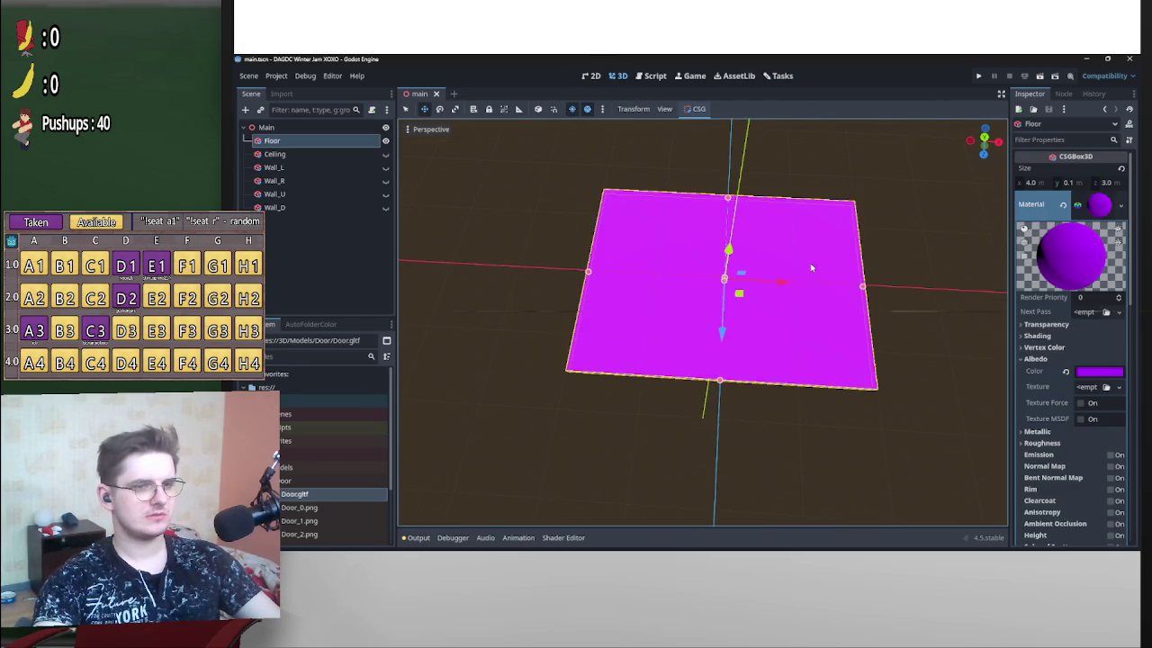
{"action": "scroll", "coordinate": [837, 267], "scroll_direction": "up", "scroll_amount": 3}
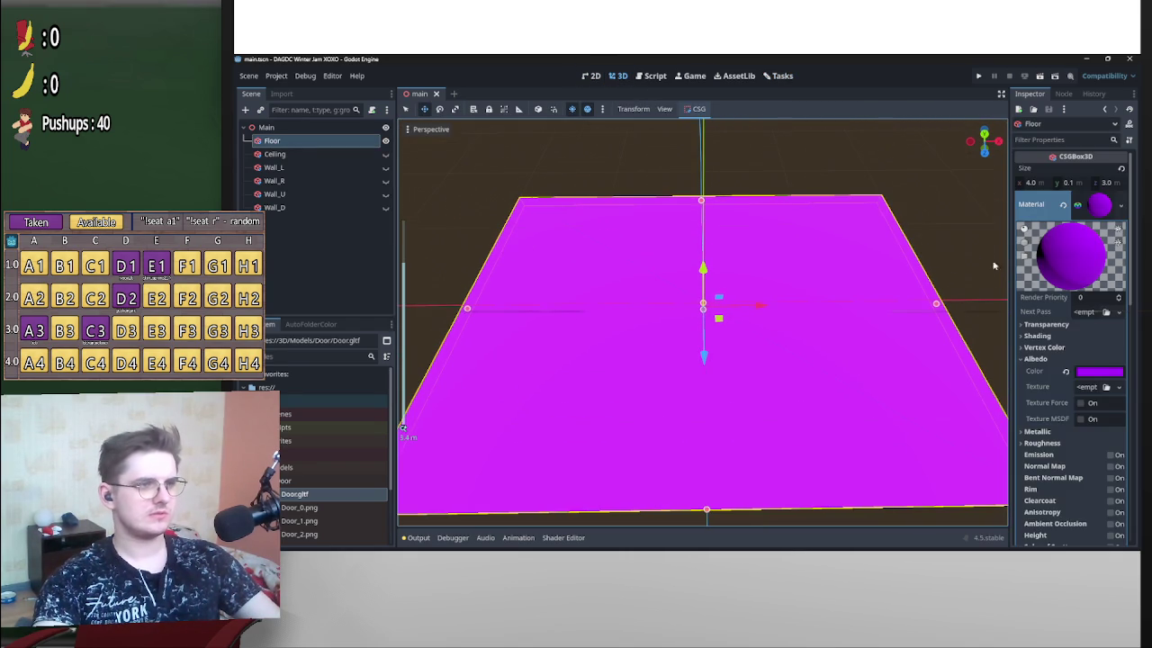
{"action": "left_click", "coordinate": [1100, 207]}
{"action": "left_click", "coordinate": [1099, 206]}
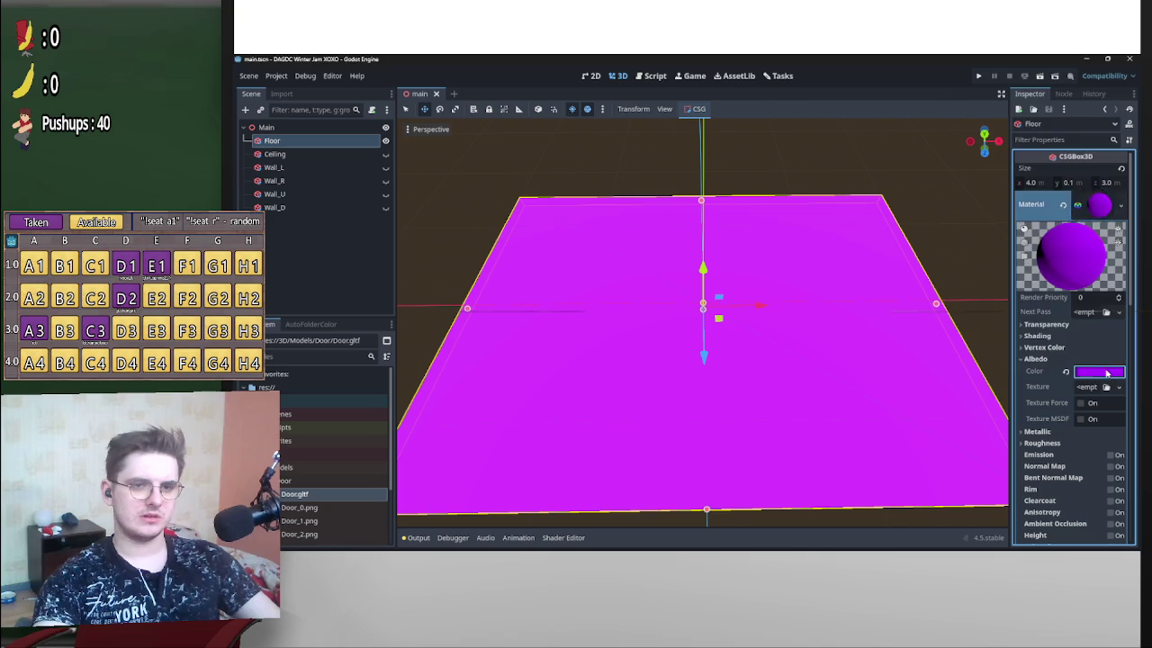
{"action": "left_click", "coordinate": [1099, 372]}
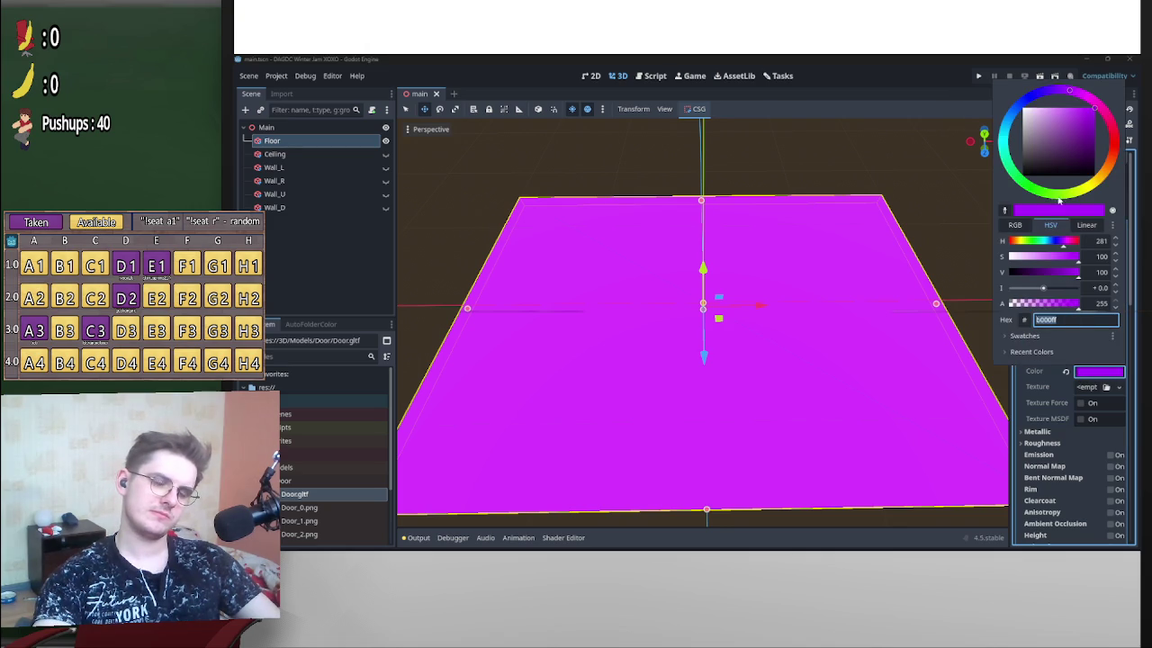
{"action": "mouse_move", "coordinate": [1068, 249]}
{"action": "left_mouse_down"}
{"action": "mouse_move", "coordinate": [1018, 248]}
{"action": "mouse_move", "coordinate": [1053, 272]}
{"action": "mouse_move", "coordinate": [1041, 273]}
{"action": "mouse_move", "coordinate": [1046, 260]}
{"action": "mouse_move", "coordinate": [1068, 262]}
{"action": "mouse_move", "coordinate": [1037, 275]}
{"action": "mouse_move", "coordinate": [1013, 247]}
{"action": "mouse_move", "coordinate": [1043, 278]}
{"action": "mouse_move", "coordinate": [1055, 260]}
{"action": "mouse_move", "coordinate": [1035, 277]}
{"action": "mouse_move", "coordinate": [972, 252]}
{"action": "mouse_move", "coordinate": [932, 282]}
{"action": "mouse_move", "coordinate": [956, 229]}
{"action": "mouse_move", "coordinate": [913, 311]}
{"action": "mouse_move", "coordinate": [899, 257]}
{"action": "mouse_move", "coordinate": [776, 329]}
{"action": "left_mouse_up"}
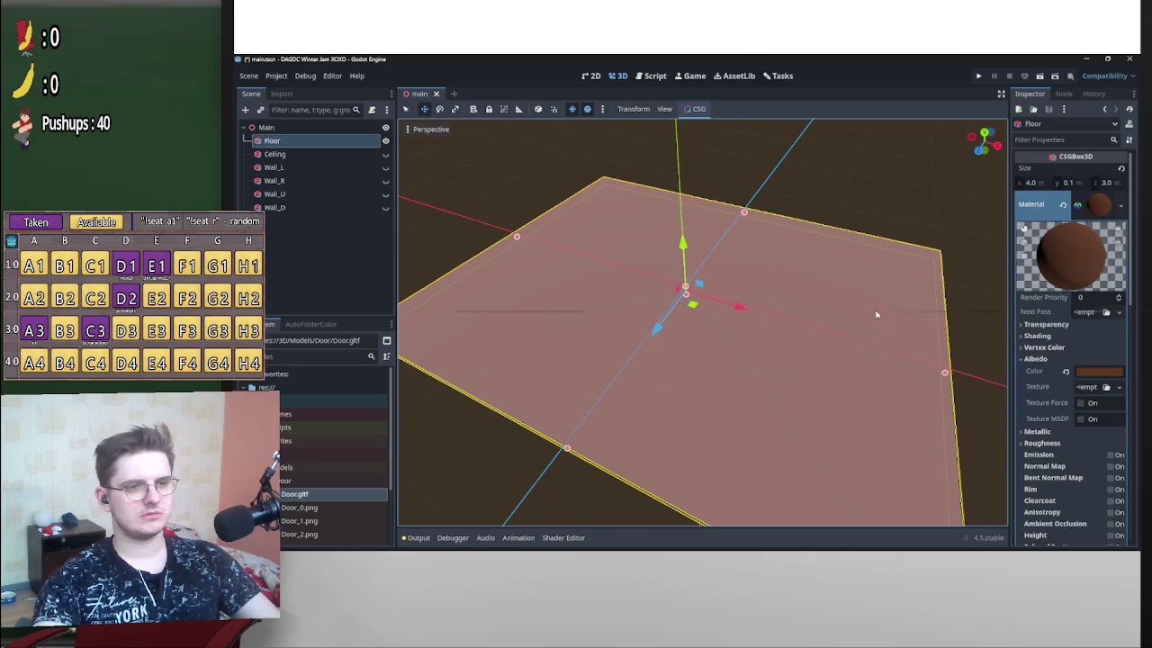
Darken the floor's brown albedo to 362216 and check it from a low angle.
{"action": "left_click", "coordinate": [1099, 370]}
{"action": "left_click_drag", "start_coordinate": [1054, 263], "coordinate": [1028, 273]}
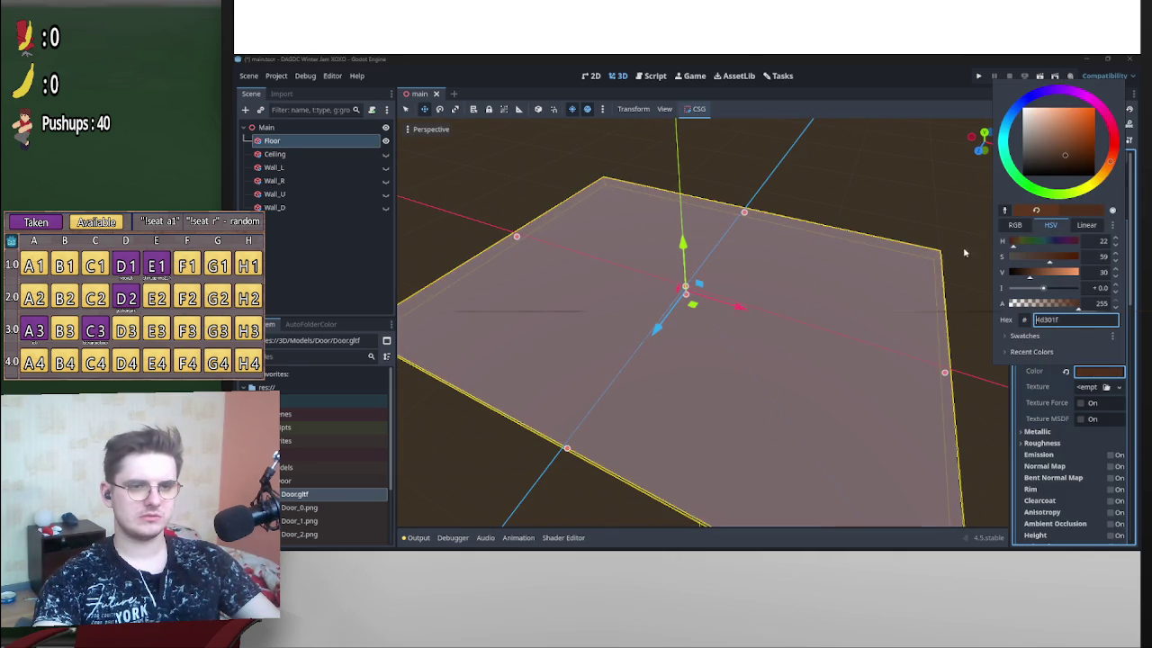
{"action": "left_click", "coordinate": [902, 275]}
{"action": "left_click", "coordinate": [942, 241]}
{"action": "left_click", "coordinate": [891, 328]}
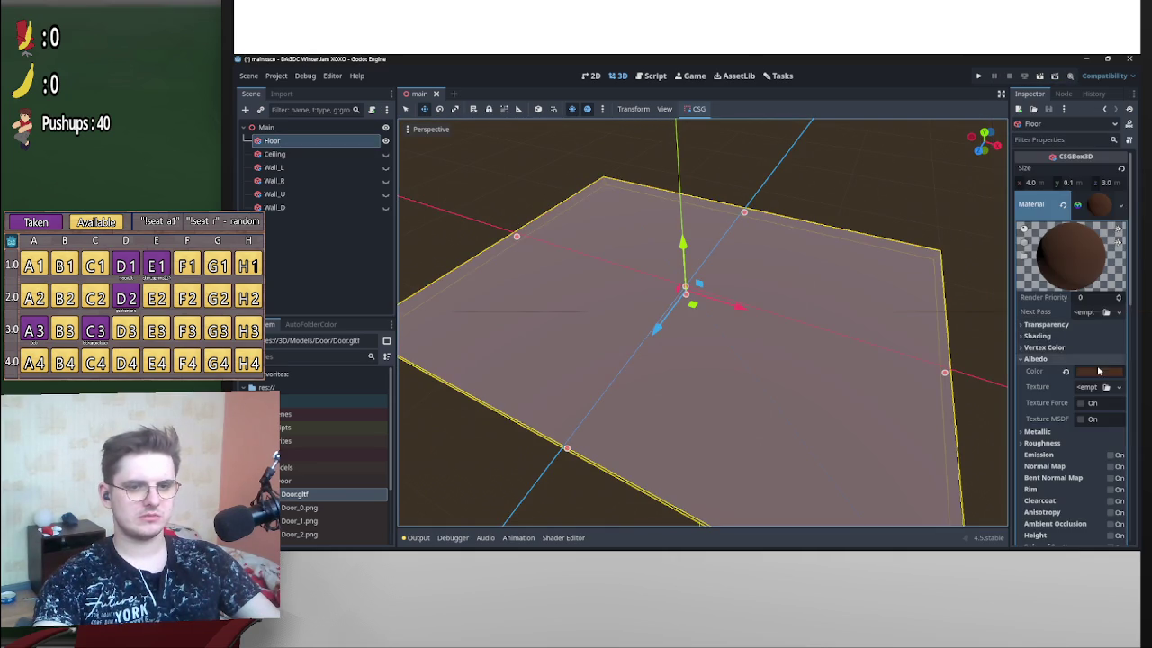
{"action": "left_click", "coordinate": [1098, 370]}
{"action": "left_click_drag", "start_coordinate": [1033, 273], "coordinate": [1021, 272]}
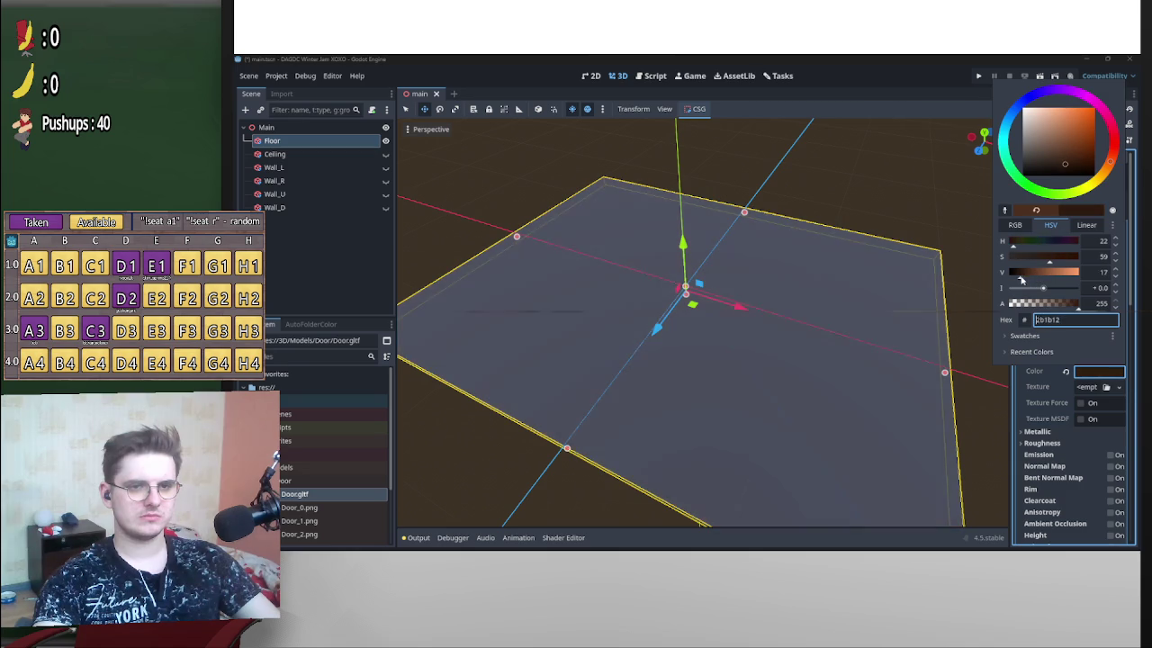
{"action": "left_click", "coordinate": [941, 229]}
{"action": "left_click", "coordinate": [930, 286]}
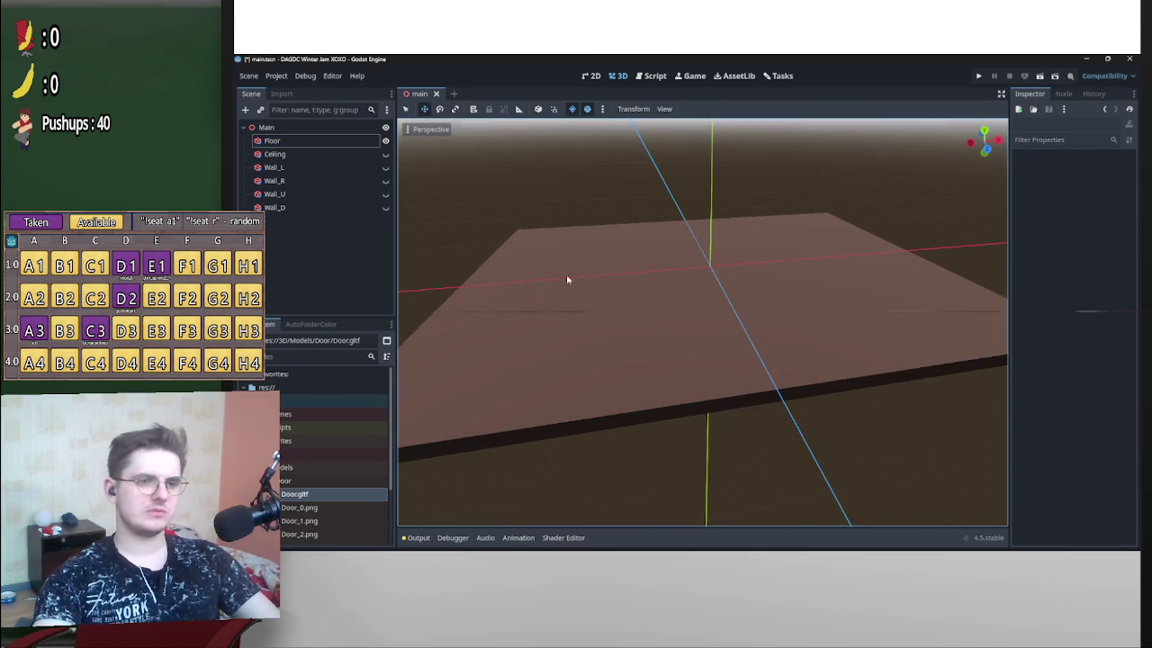
{"action": "left_click", "coordinate": [743, 320]}
{"action": "mouse_move", "coordinate": [829, 204]}
{"action": "left_mouse_down"}
{"action": "mouse_move", "coordinate": [866, 260]}
{"action": "mouse_move", "coordinate": [852, 198]}
{"action": "mouse_move", "coordinate": [869, 260]}
{"action": "mouse_move", "coordinate": [663, 306]}
{"action": "mouse_move", "coordinate": [665, 323]}
{"action": "mouse_move", "coordinate": [753, 264]}
{"action": "mouse_move", "coordinate": [675, 336]}
{"action": "left_mouse_up"}
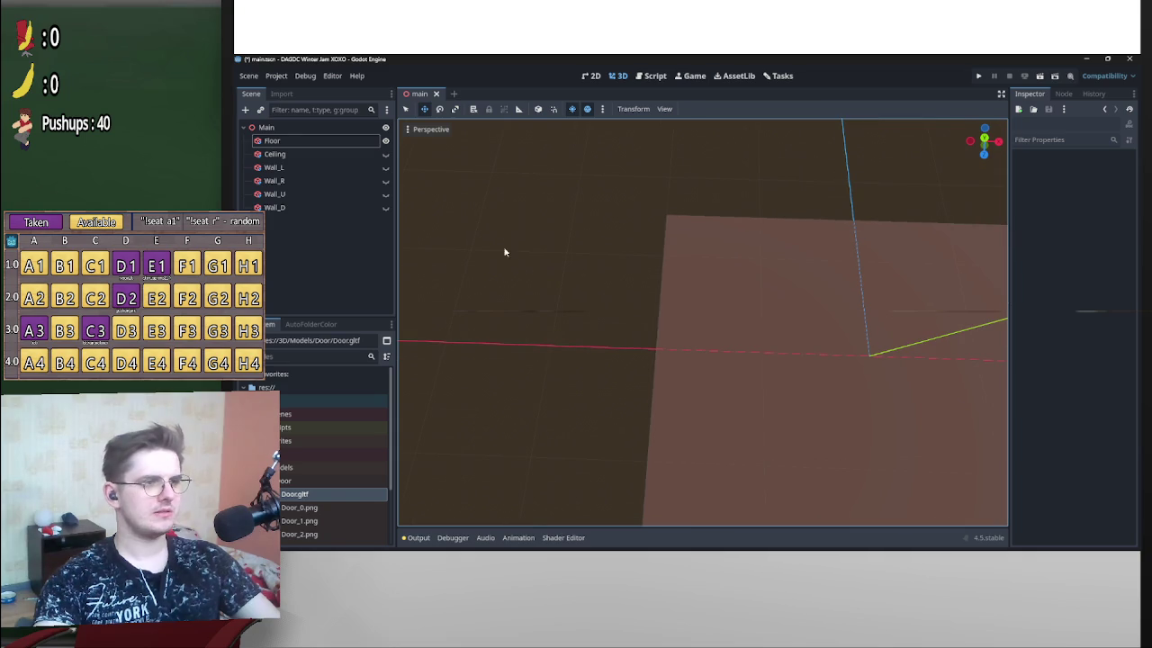
{"action": "right_click", "coordinate": [273, 141]}
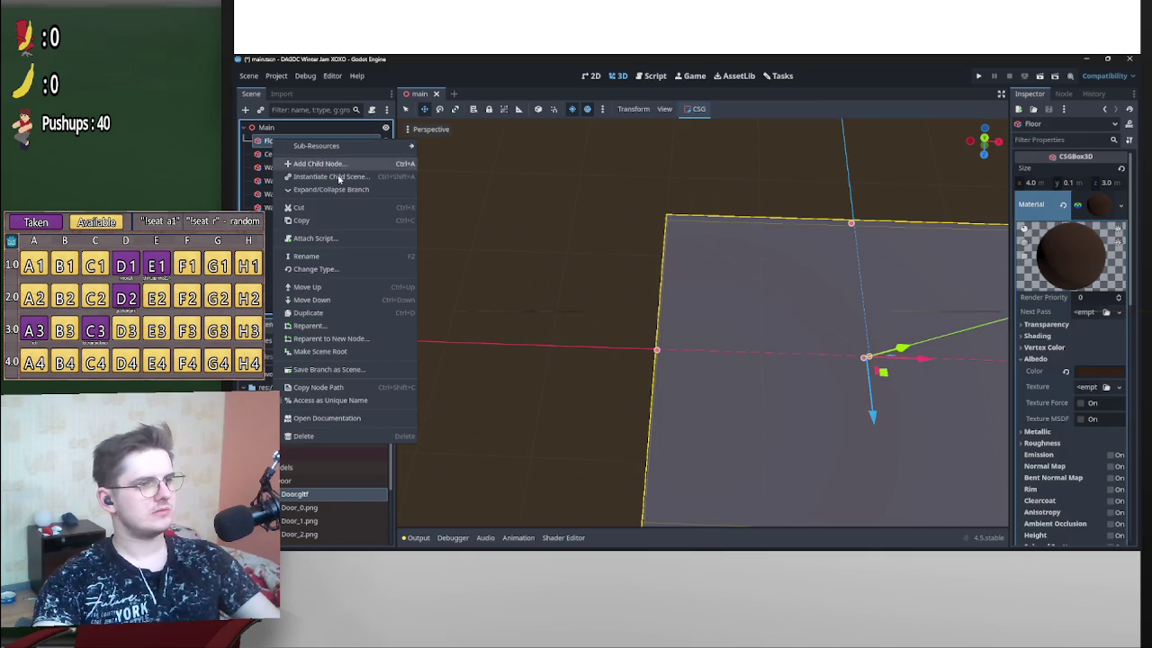
Abandon adding a child node under Floor and select the Main root node instead.
{"action": "left_click", "coordinate": [306, 166]}
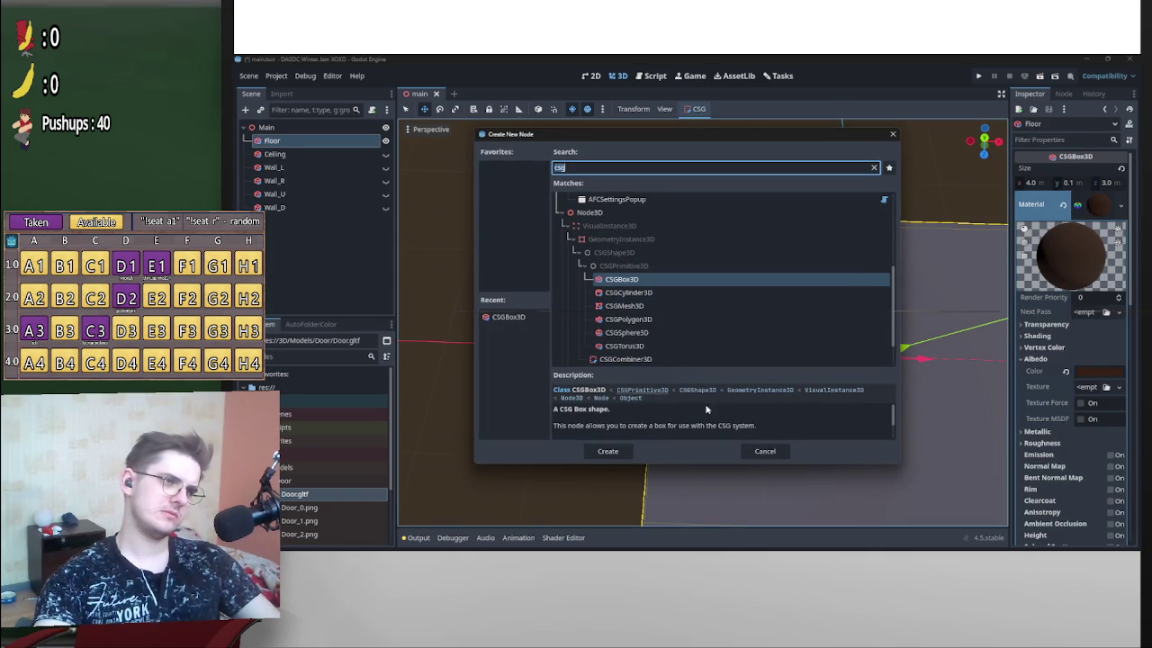
{"action": "left_click", "coordinate": [765, 451]}
{"action": "left_click", "coordinate": [277, 131]}
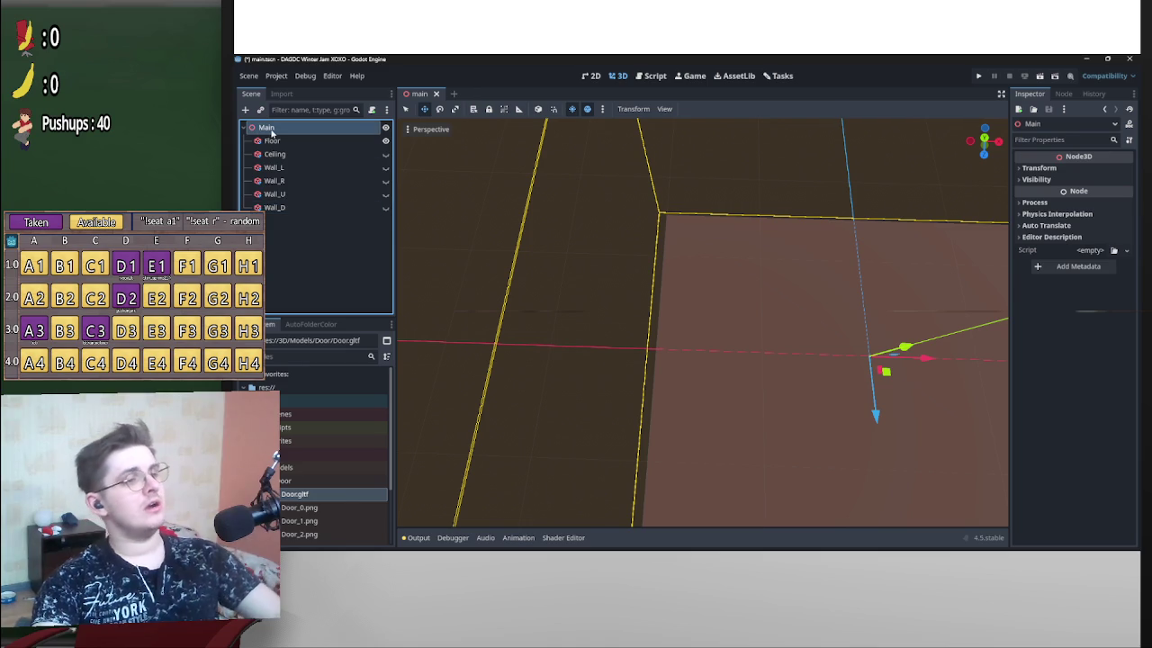
Open Create New Node for a child of Main, its 'csg' search listing CSGBox3D.
{"action": "scroll", "coordinate": [573, 225], "scroll_direction": "down", "scroll_amount": 5}
{"action": "scroll", "coordinate": [617, 255], "scroll_direction": "up", "scroll_amount": 5}
{"action": "scroll", "coordinate": [632, 251], "scroll_direction": "down", "scroll_amount": 5}
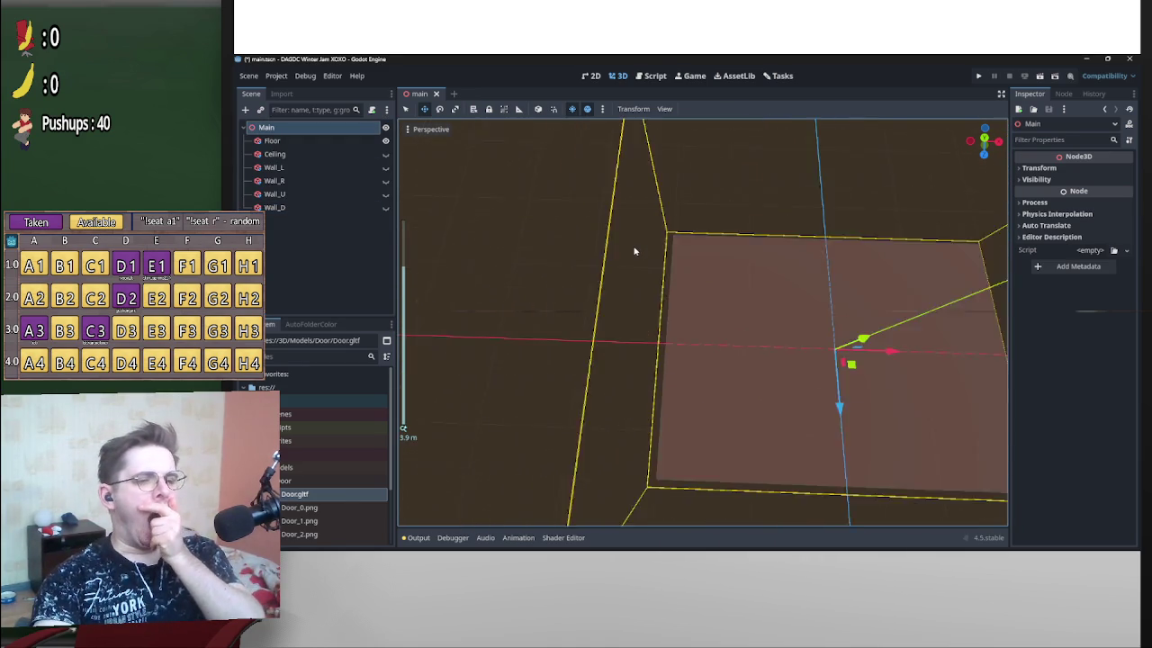
{"action": "scroll", "coordinate": [630, 247], "scroll_direction": "up", "scroll_amount": 5}
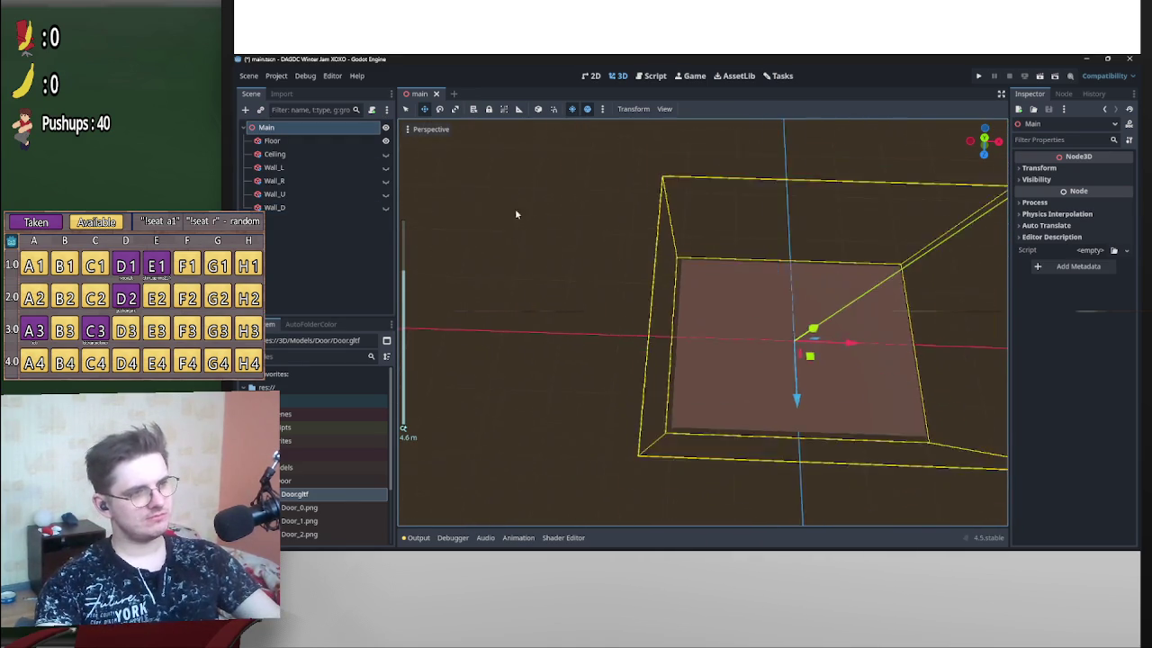
{"action": "right_click", "coordinate": [301, 128]}
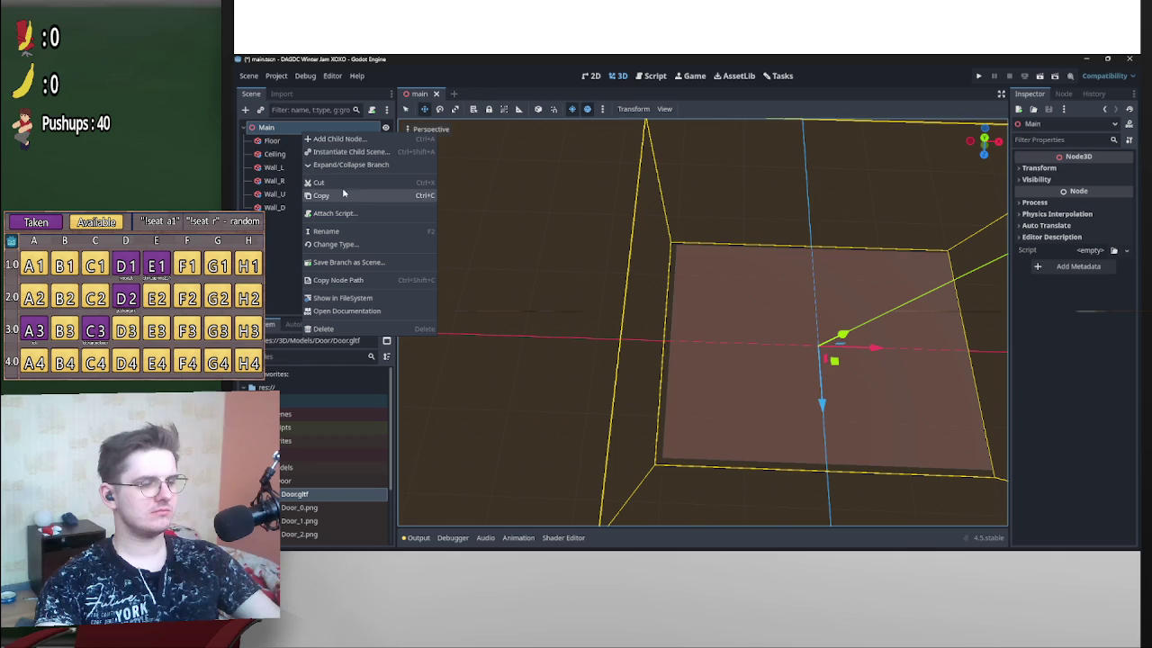
{"action": "left_click", "coordinate": [339, 138]}
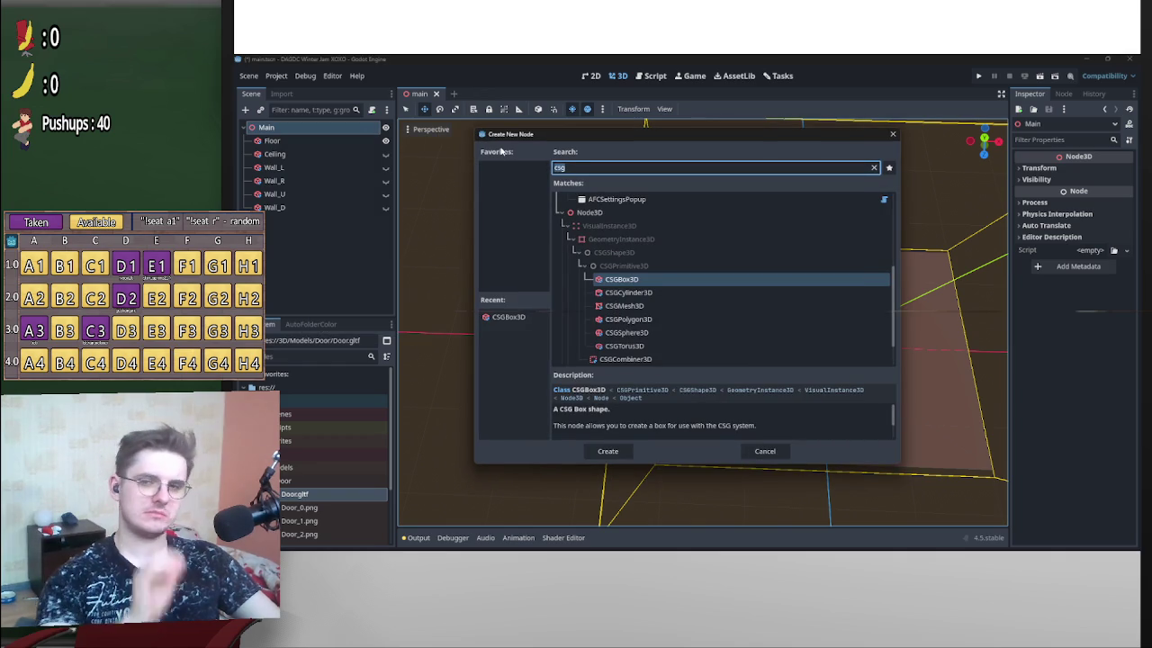
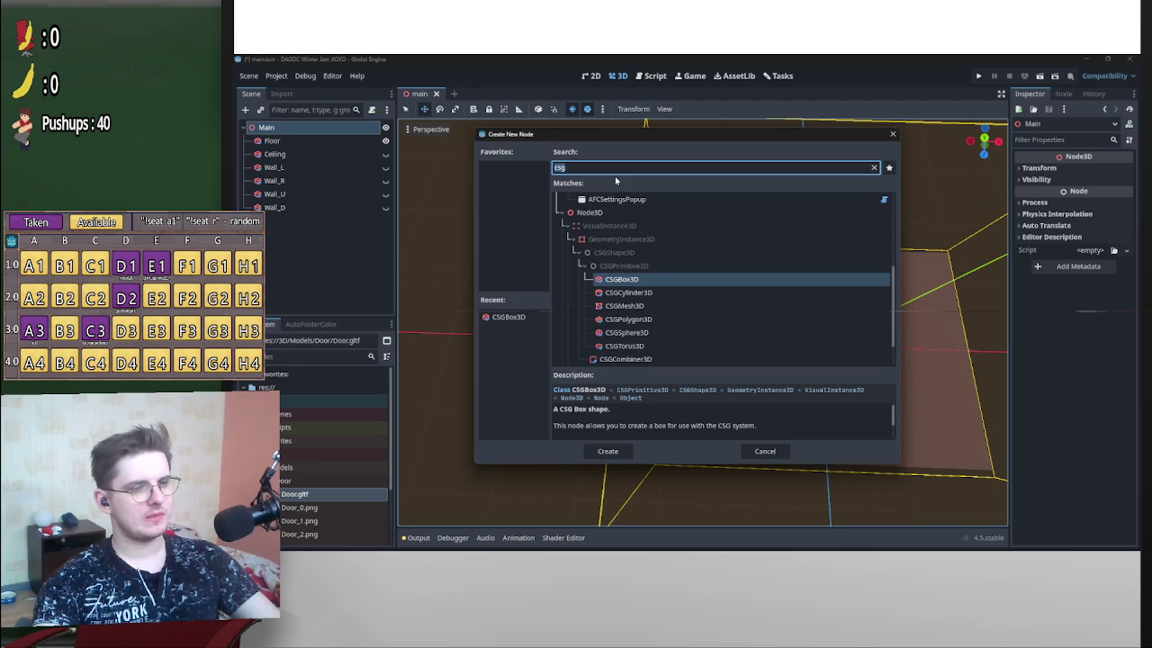
Add a 1 m CSGBox3D and shift it left onto the floor near x -1.46, z -0.96.
{"action": "double_click", "coordinate": [624, 279]}
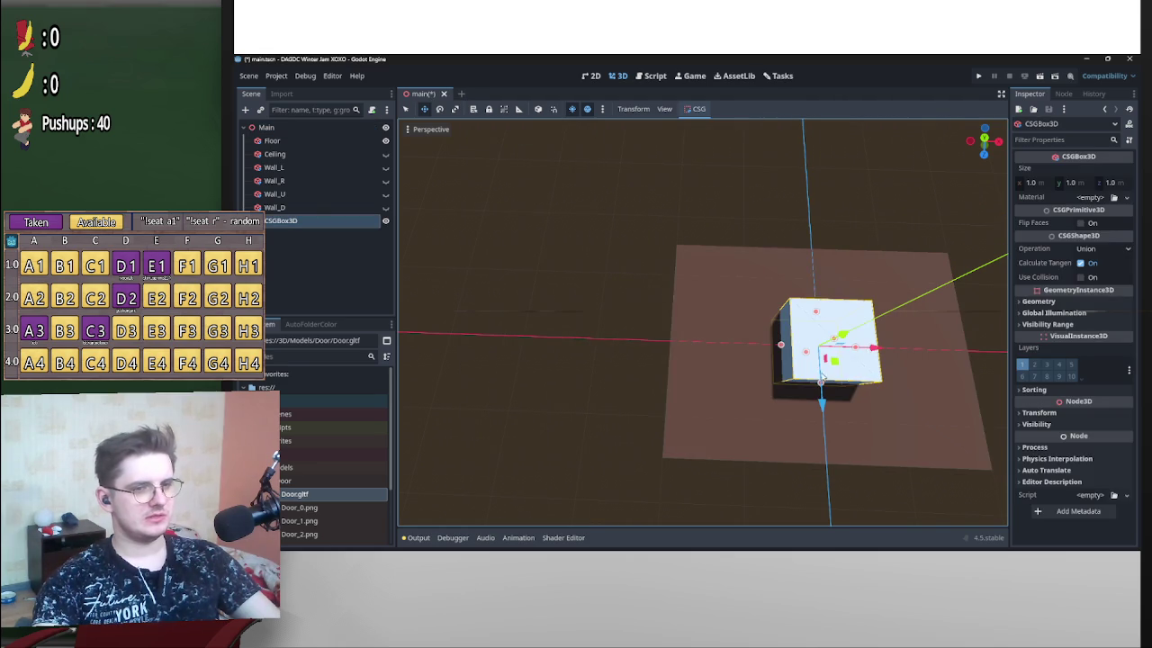
{"action": "mouse_move", "coordinate": [868, 340]}
{"action": "left_mouse_down"}
{"action": "mouse_move", "coordinate": [720, 360]}
{"action": "mouse_move", "coordinate": [720, 346]}
{"action": "left_mouse_up"}
{"action": "mouse_move", "coordinate": [795, 347]}
{"action": "left_mouse_down"}
{"action": "mouse_move", "coordinate": [657, 314]}
{"action": "mouse_move", "coordinate": [627, 291]}
{"action": "mouse_move", "coordinate": [567, 338]}
{"action": "mouse_move", "coordinate": [433, 341]}
{"action": "left_mouse_up"}
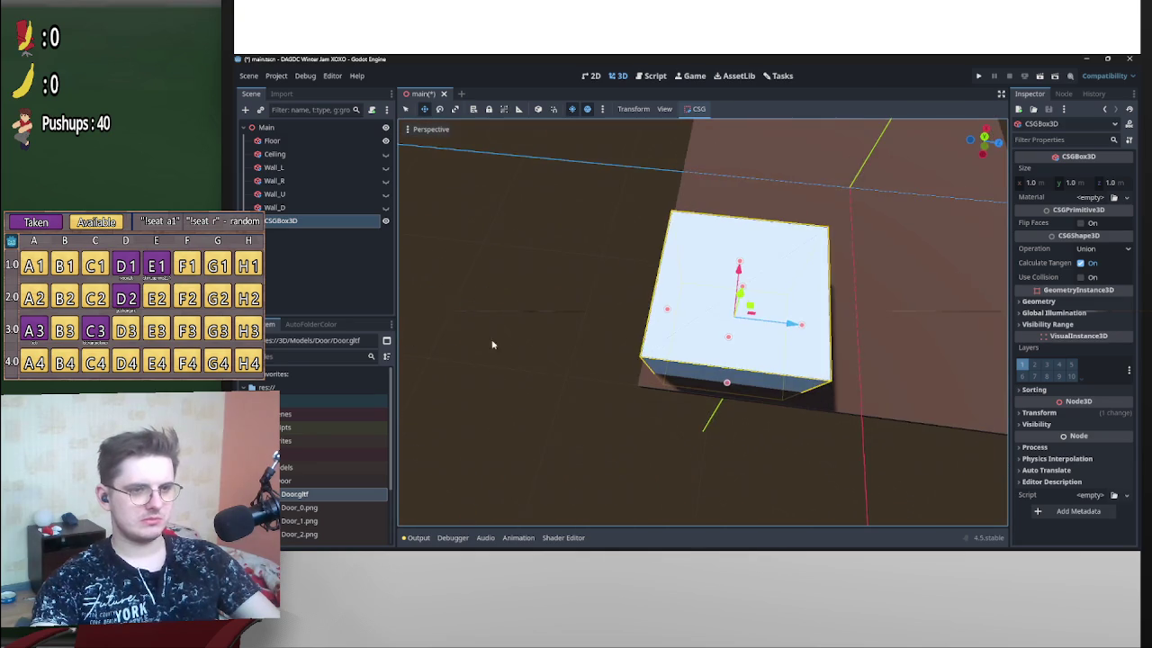
{"action": "key", "text": "g"}
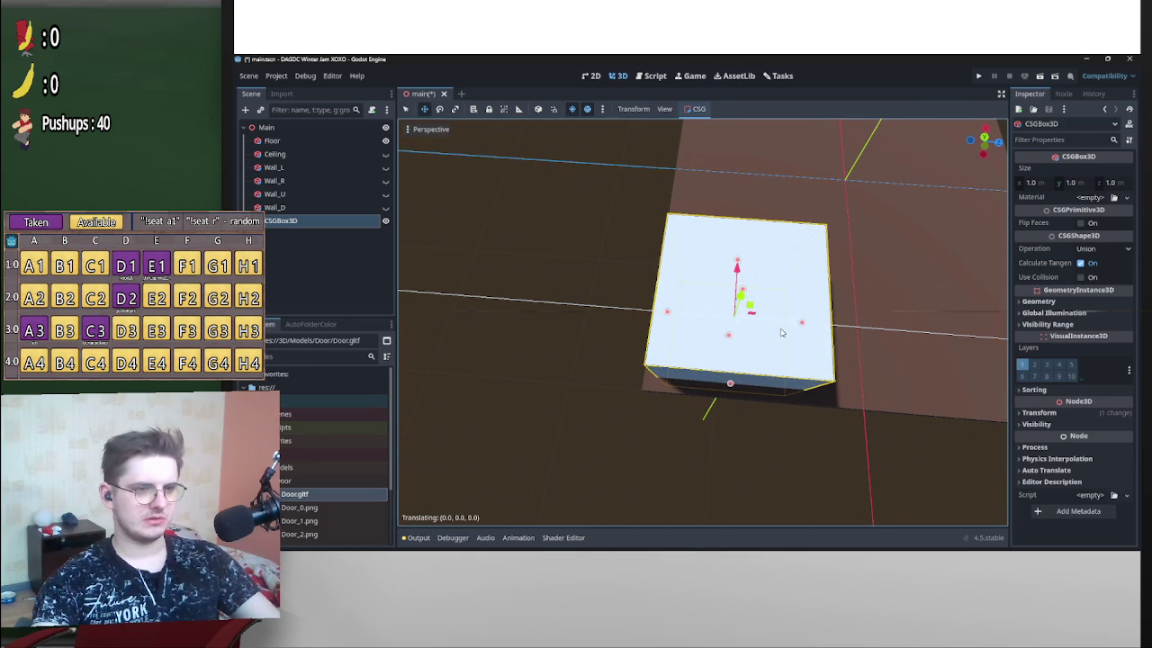
{"action": "key", "text": "z"}
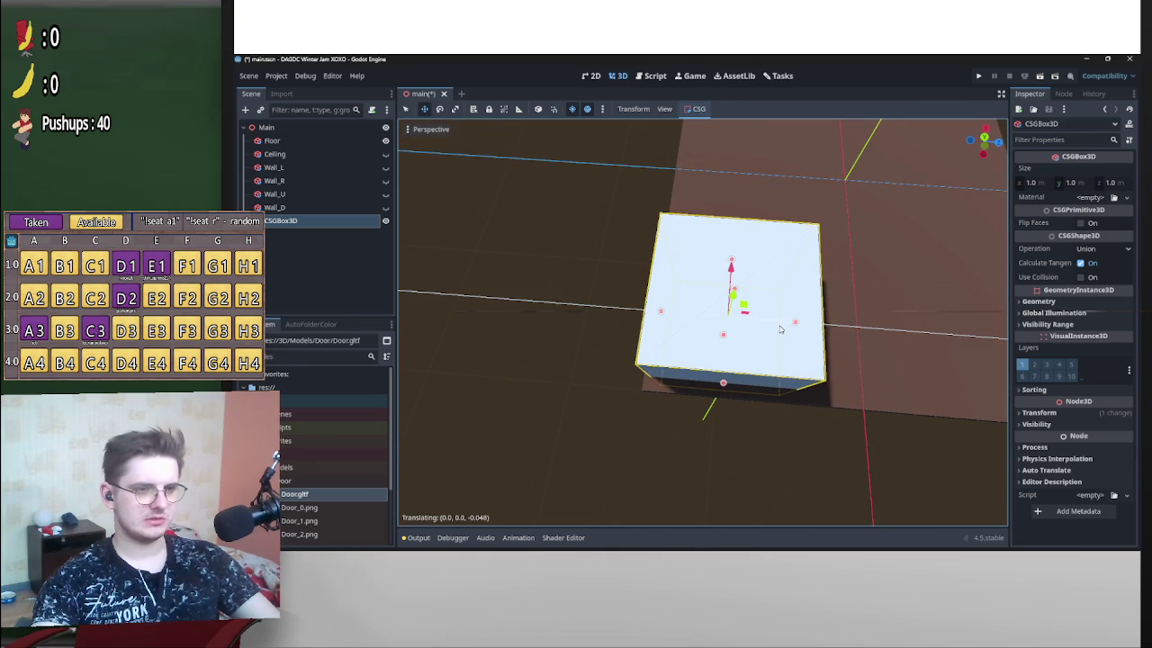
{"action": "left_click", "coordinate": [781, 329]}
{"action": "left_click_drag", "start_coordinate": [781, 330], "coordinate": [917, 303]}
{"action": "mouse_move", "coordinate": [665, 284]}
{"action": "left_mouse_down"}
{"action": "mouse_move", "coordinate": [643, 318]}
{"action": "mouse_move", "coordinate": [612, 311]}
{"action": "left_mouse_up"}
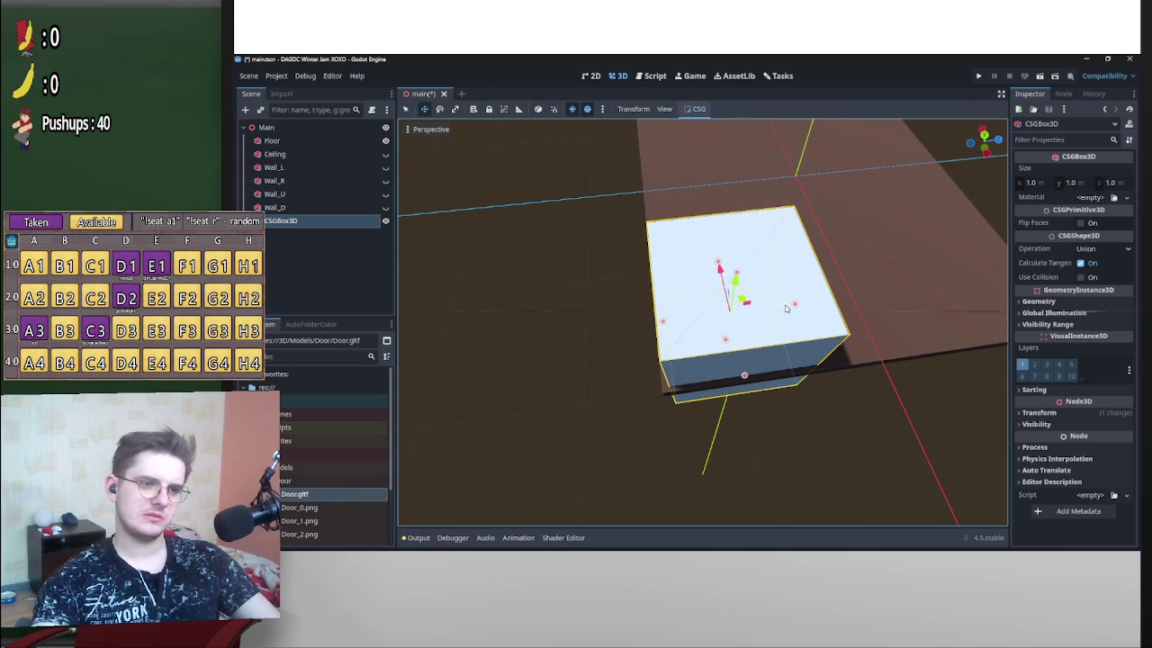
Show the box's Transform values and stretch it along Z into a long slab.
{"action": "left_click", "coordinate": [1069, 412]}
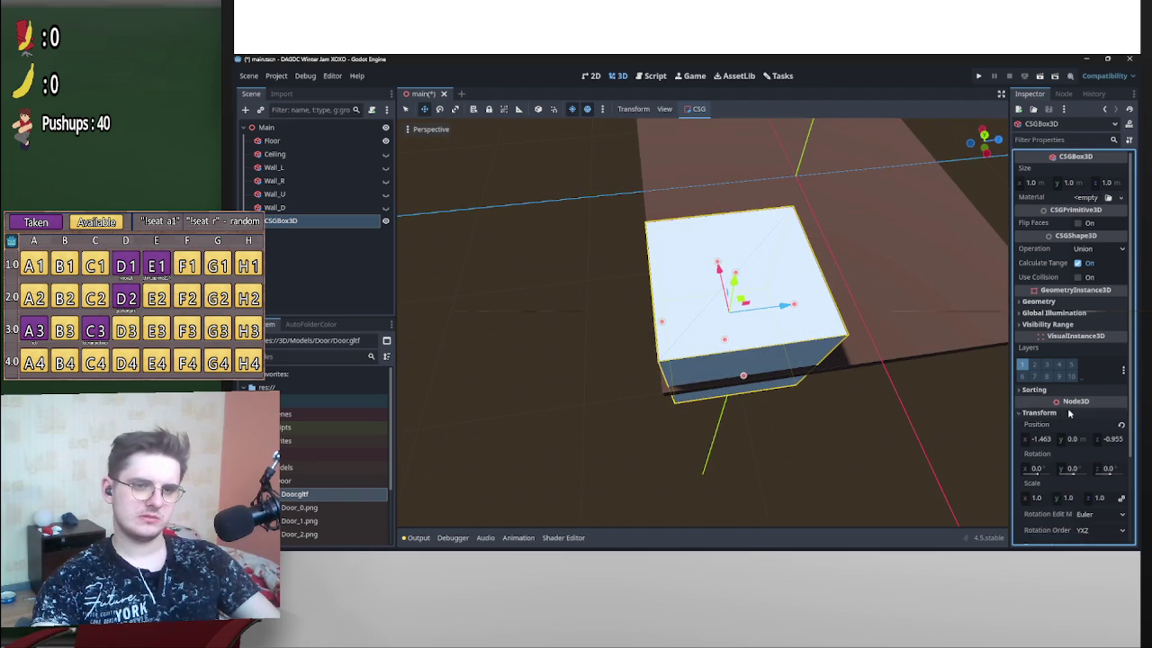
{"action": "mouse_move", "coordinate": [993, 414]}
{"action": "left_mouse_down"}
{"action": "mouse_move", "coordinate": [643, 429]}
{"action": "mouse_move", "coordinate": [703, 375]}
{"action": "mouse_move", "coordinate": [499, 378]}
{"action": "mouse_move", "coordinate": [997, 337]}
{"action": "mouse_move", "coordinate": [817, 351]}
{"action": "mouse_move", "coordinate": [792, 386]}
{"action": "mouse_move", "coordinate": [719, 362]}
{"action": "mouse_move", "coordinate": [727, 336]}
{"action": "left_mouse_up"}
{"action": "scroll", "coordinate": [817, 351], "scroll_direction": "down", "scroll_amount": 4}
{"action": "left_click_drag", "start_coordinate": [686, 373], "coordinate": [684, 463]}
{"action": "scroll", "coordinate": [719, 360], "scroll_direction": "down", "scroll_amount": 2}
{"action": "left_click_drag", "start_coordinate": [722, 356], "coordinate": [738, 358]}
Shorten the slab slightly along Z to about 1.03 × 0.38 × 1.80 m and check it from above.
{"action": "scroll", "coordinate": [739, 360], "scroll_direction": "up", "scroll_amount": 2}
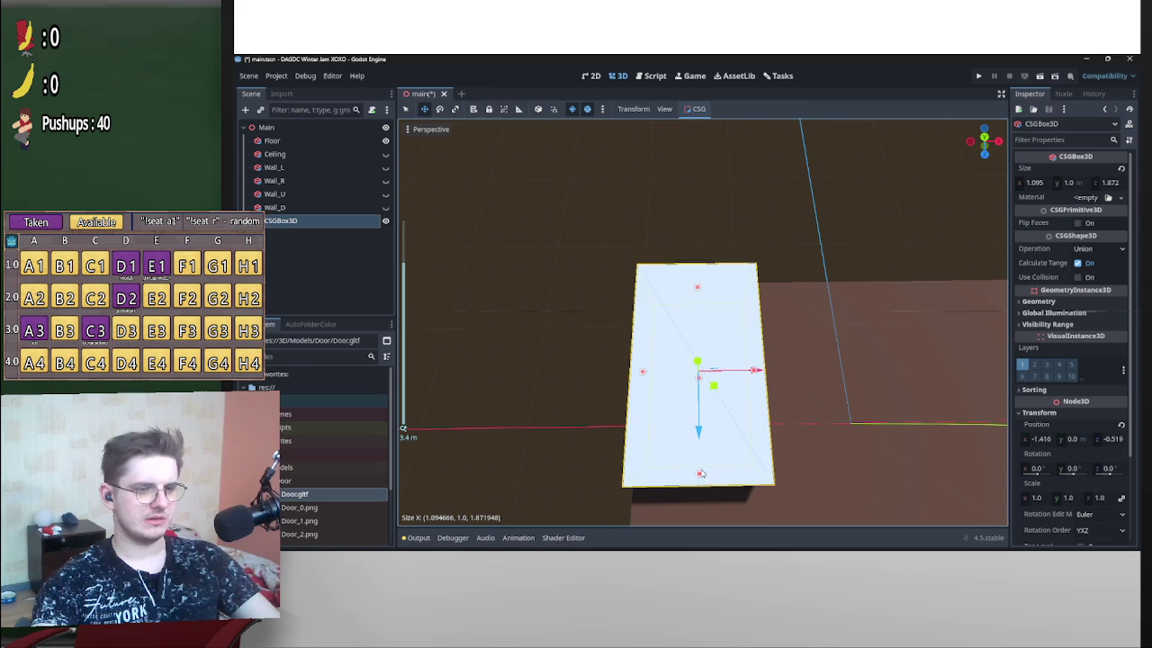
{"action": "left_click_drag", "start_coordinate": [700, 474], "coordinate": [699, 465]}
{"action": "scroll", "coordinate": [747, 371], "scroll_direction": "down", "scroll_amount": 5}
{"action": "mouse_move", "coordinate": [763, 383]}
{"action": "left_mouse_down"}
{"action": "mouse_move", "coordinate": [784, 216]}
{"action": "mouse_move", "coordinate": [776, 310]}
{"action": "mouse_move", "coordinate": [686, 357]}
{"action": "mouse_move", "coordinate": [654, 280]}
{"action": "mouse_move", "coordinate": [617, 250]}
{"action": "left_mouse_up"}
{"action": "scroll", "coordinate": [772, 351], "scroll_direction": "up", "scroll_amount": 5}
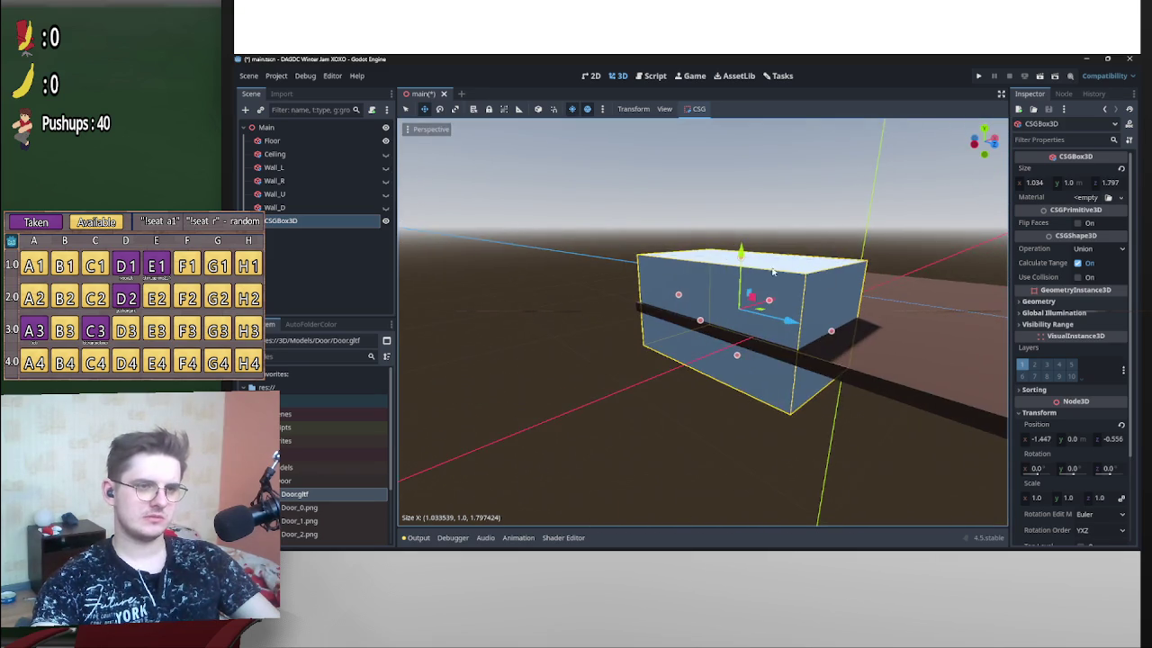
{"action": "scroll", "coordinate": [784, 213], "scroll_direction": "up", "scroll_amount": 4}
{"action": "scroll", "coordinate": [799, 314], "scroll_direction": "down", "scroll_amount": 4}
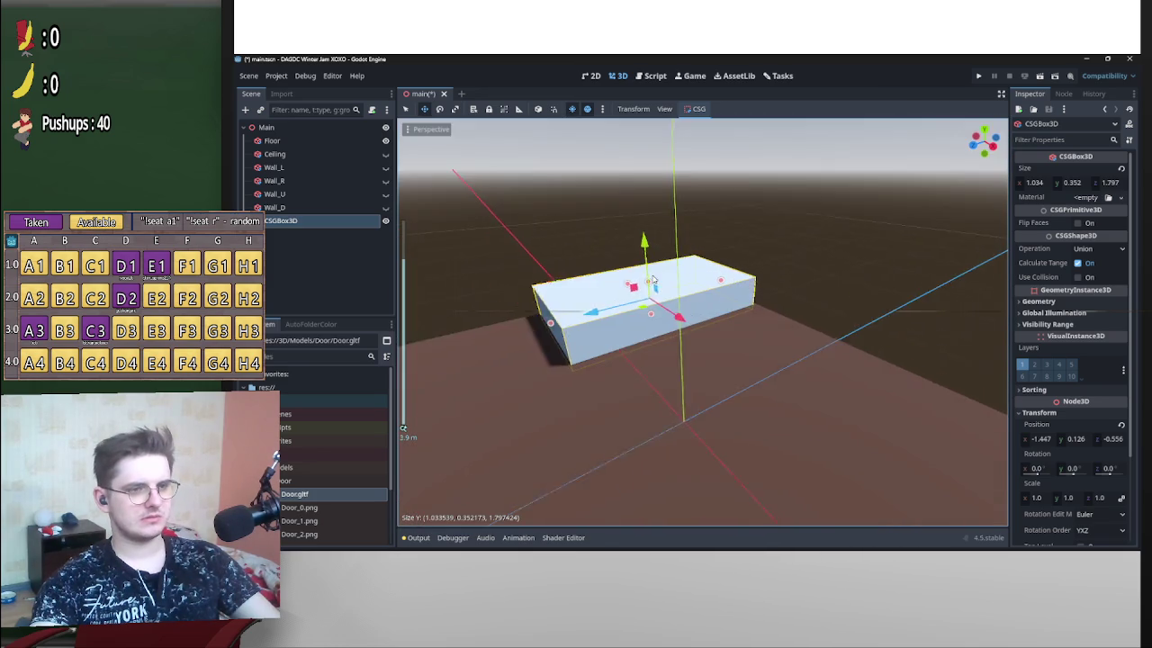
{"action": "scroll", "coordinate": [654, 280], "scroll_direction": "up", "scroll_amount": 4}
{"action": "scroll", "coordinate": [726, 301], "scroll_direction": "down", "scroll_amount": 4}
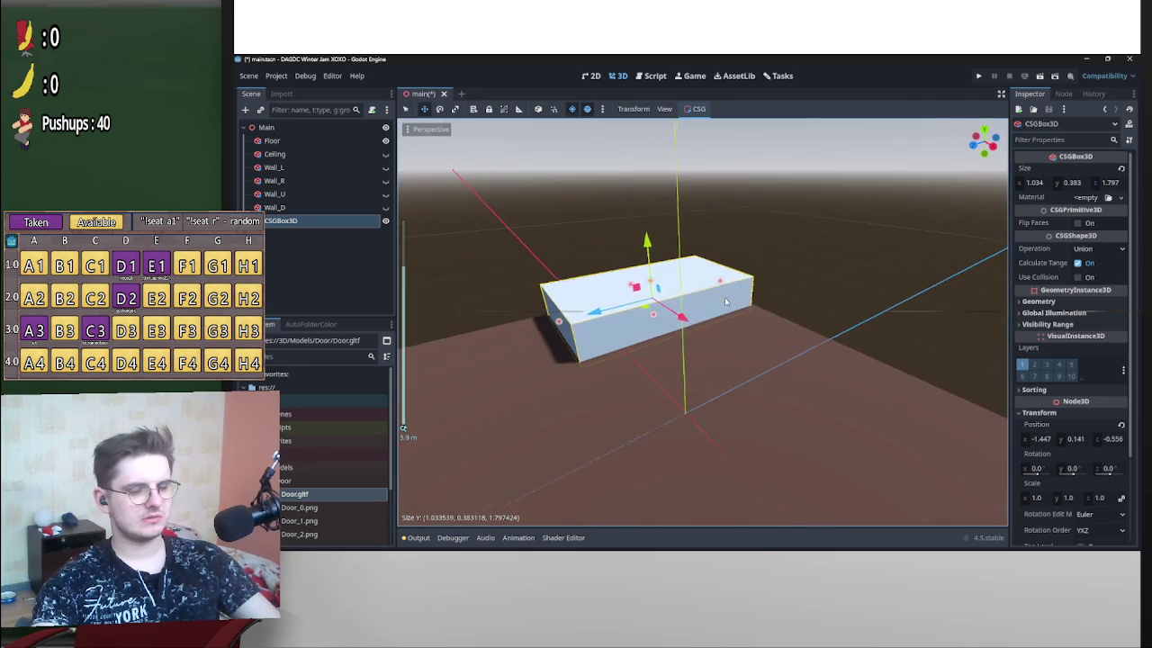
{"action": "scroll", "coordinate": [725, 301], "scroll_direction": "down", "scroll_amount": 3}
{"action": "mouse_move", "coordinate": [725, 301]}
{"action": "left_mouse_down"}
{"action": "mouse_move", "coordinate": [859, 381]}
{"action": "mouse_move", "coordinate": [828, 437]}
{"action": "left_mouse_up"}
{"action": "scroll", "coordinate": [835, 383], "scroll_direction": "up", "scroll_amount": 3}
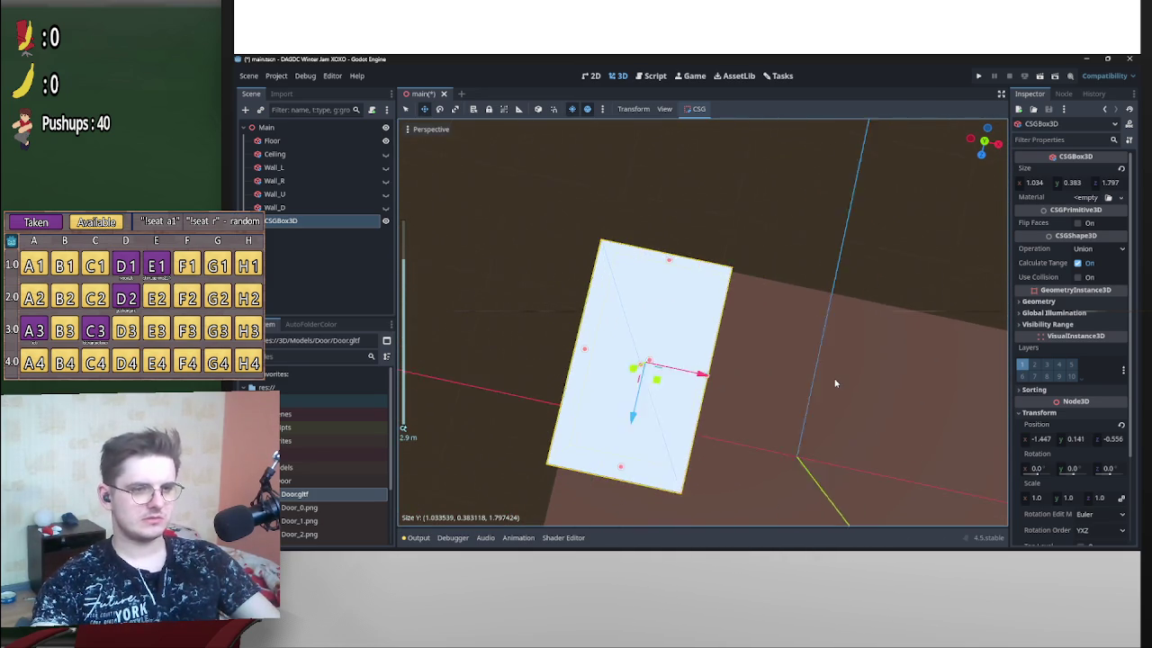
Duplicate the slab and rotate the copy, then square it back to the grid in Top view.
{"action": "key", "text": "ctrl+d"}
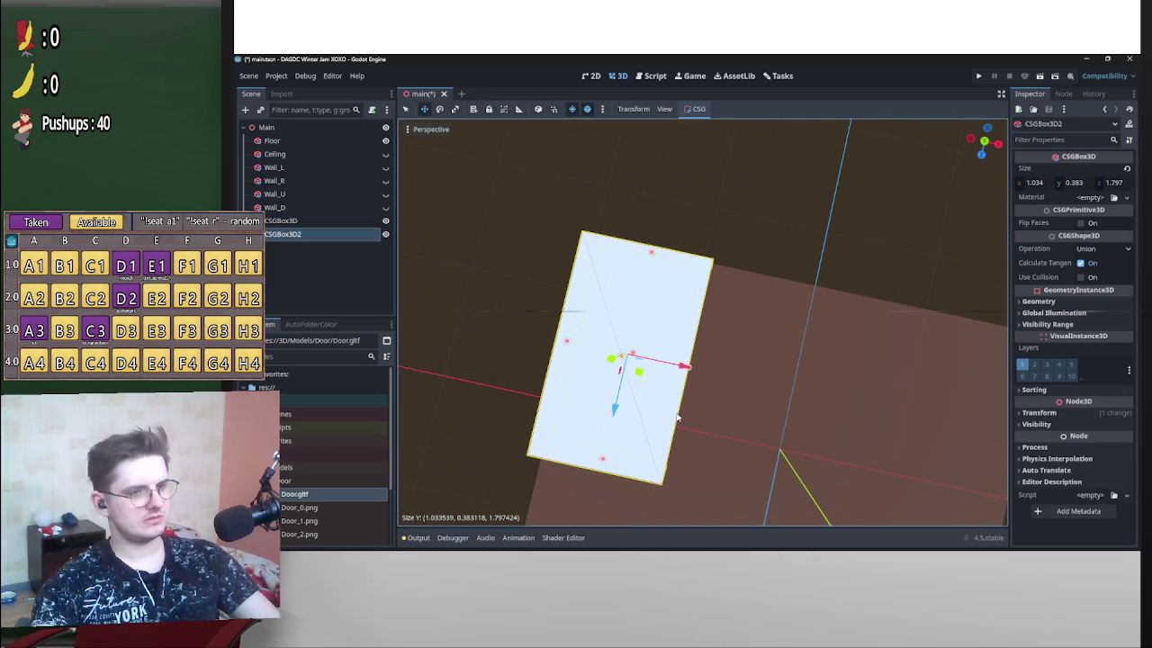
{"action": "key", "text": "e"}
{"action": "left_click_drag", "start_coordinate": [645, 396], "coordinate": [540, 400]}
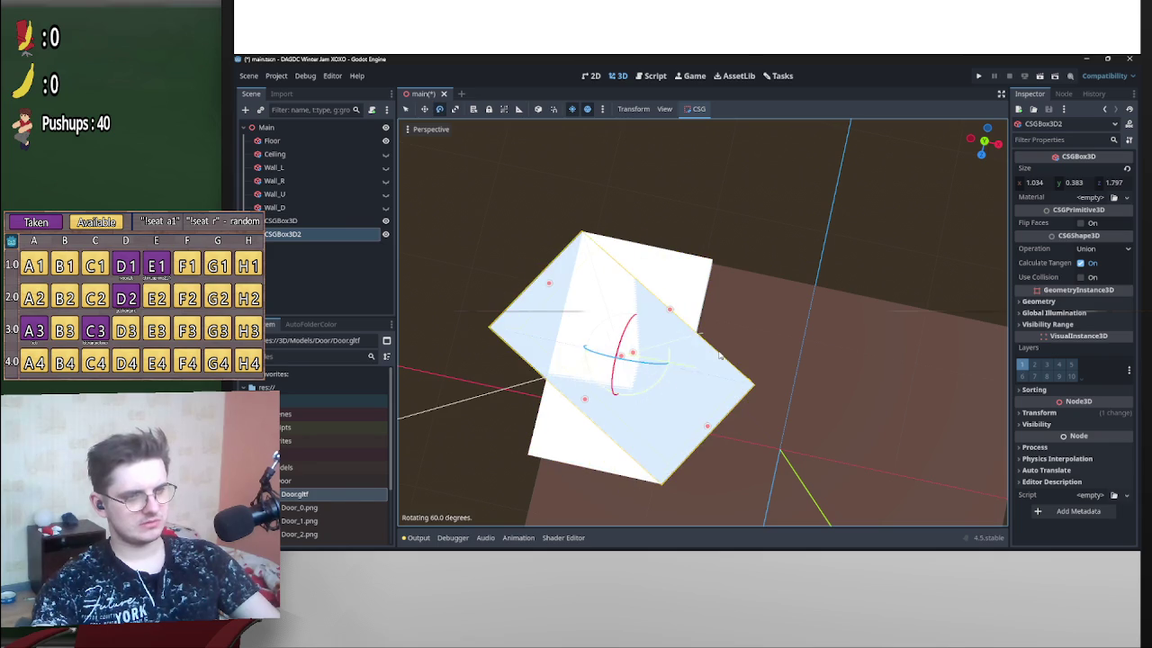
{"action": "left_click", "coordinate": [985, 142]}
{"action": "scroll", "coordinate": [767, 379], "scroll_direction": "up", "scroll_amount": 2}
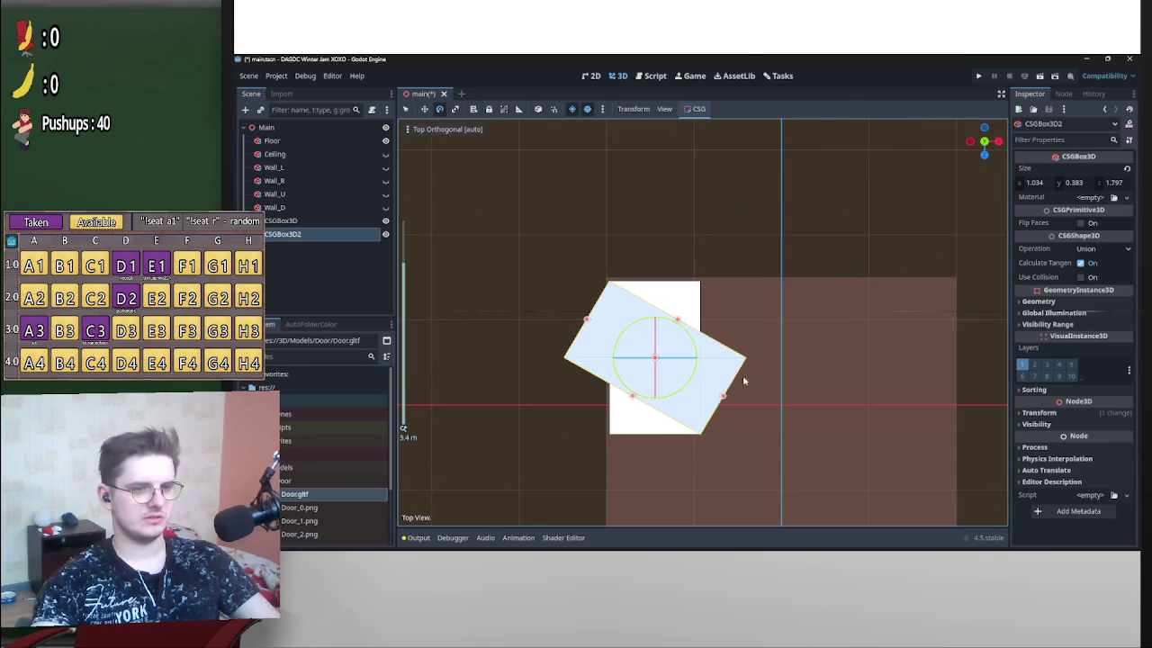
{"action": "mouse_move", "coordinate": [693, 382]}
{"action": "left_mouse_down"}
{"action": "mouse_move", "coordinate": [709, 357]}
{"action": "mouse_move", "coordinate": [761, 370]}
{"action": "mouse_move", "coordinate": [792, 360]}
{"action": "mouse_move", "coordinate": [789, 369]}
{"action": "mouse_move", "coordinate": [797, 349]}
{"action": "left_mouse_up"}
Slide the copy right of the slab and shorten it along Z to 1.217.
{"action": "key", "text": "w"}
{"action": "left_click_drag", "start_coordinate": [715, 320], "coordinate": [747, 327]}
{"action": "left_click_drag", "start_coordinate": [827, 333], "coordinate": [875, 324]}
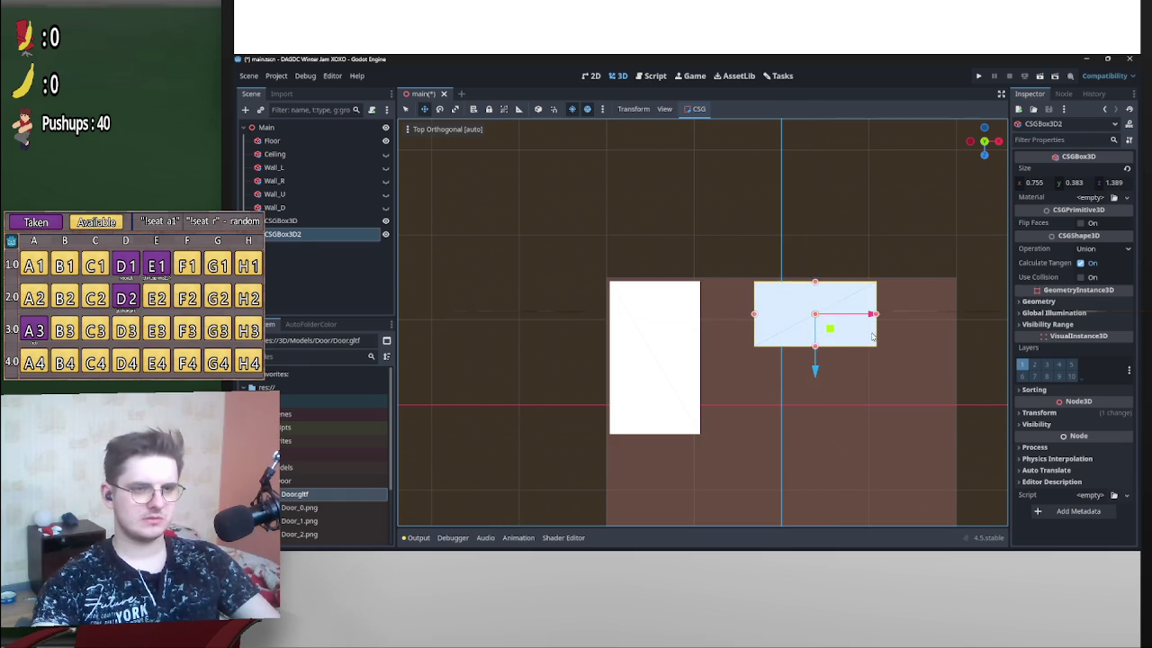
{"action": "scroll", "coordinate": [860, 337], "scroll_direction": "up", "scroll_amount": 2}
{"action": "left_click_drag", "start_coordinate": [752, 326], "coordinate": [724, 326]}
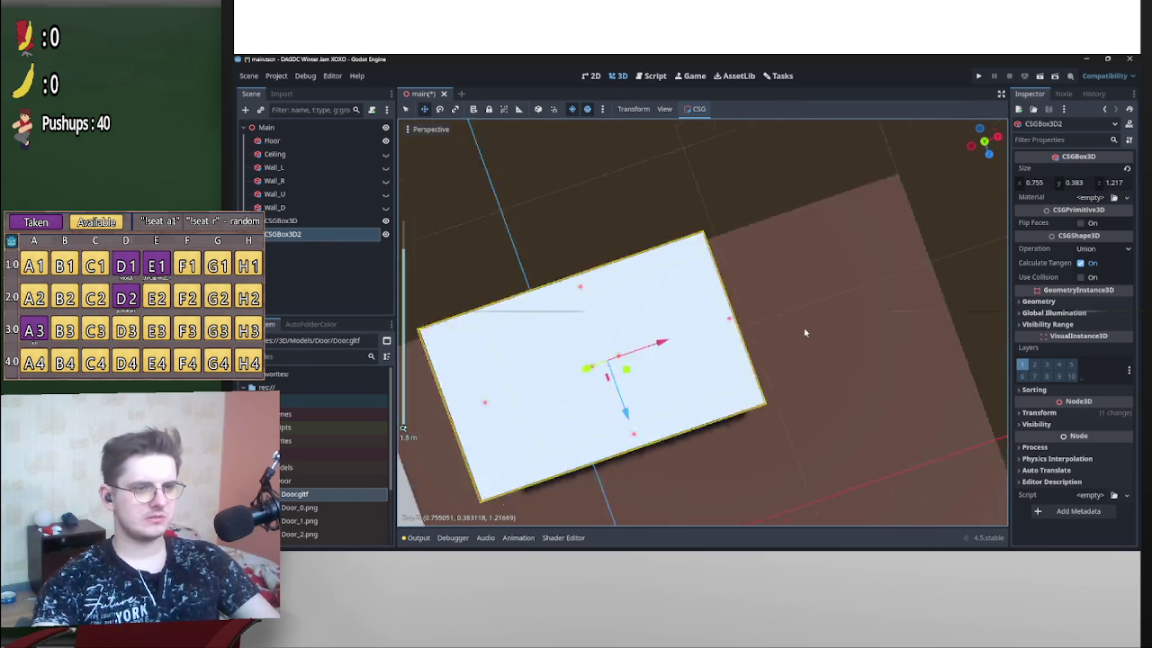
Narrow the copy along X to about 0.6, then nudge the slab slightly along Z.
{"action": "left_click", "coordinate": [985, 137]}
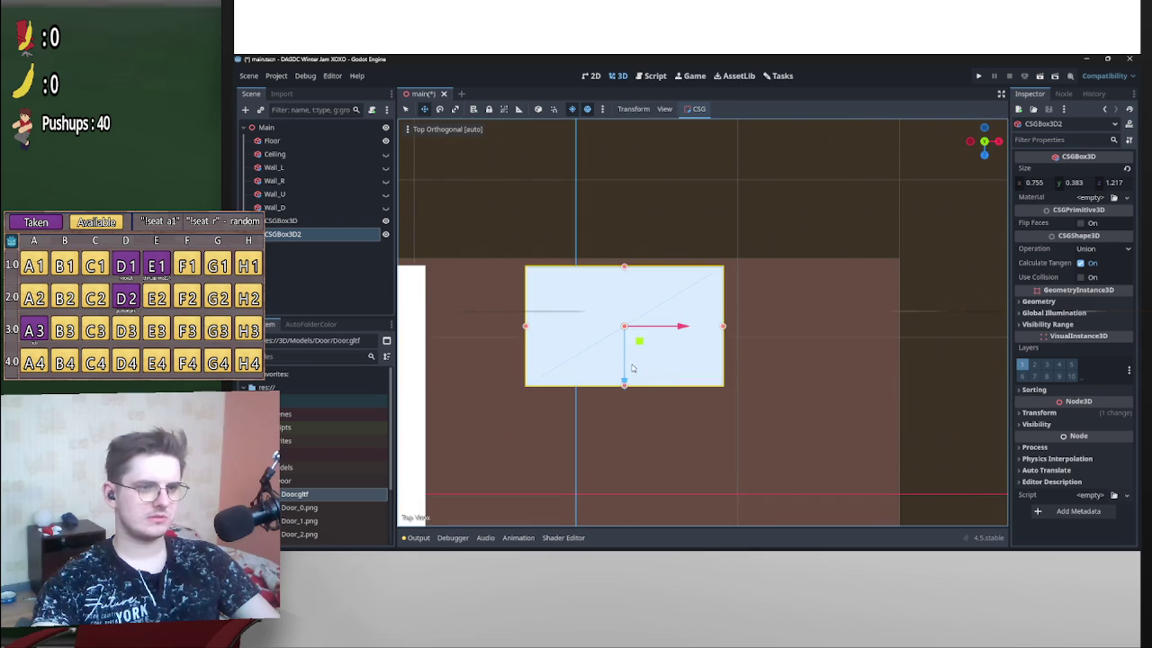
{"action": "mouse_move", "coordinate": [627, 385]}
{"action": "left_mouse_down"}
{"action": "mouse_move", "coordinate": [633, 327]}
{"action": "mouse_move", "coordinate": [753, 314]}
{"action": "left_mouse_up"}
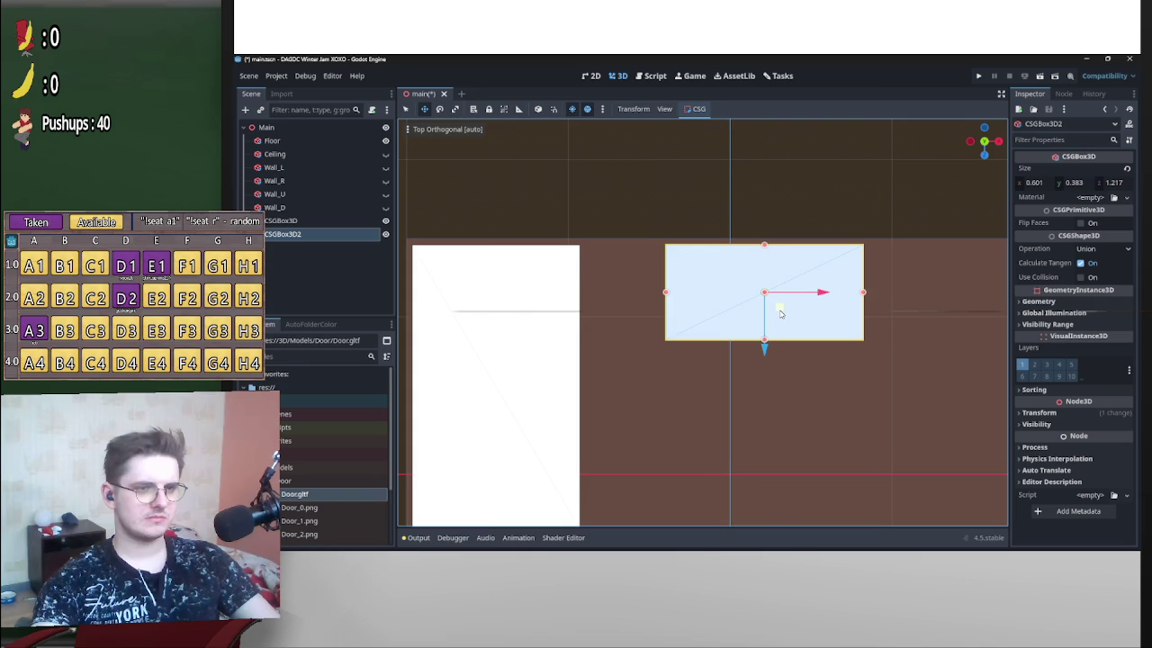
{"action": "left_click_drag", "start_coordinate": [609, 348], "coordinate": [743, 304]}
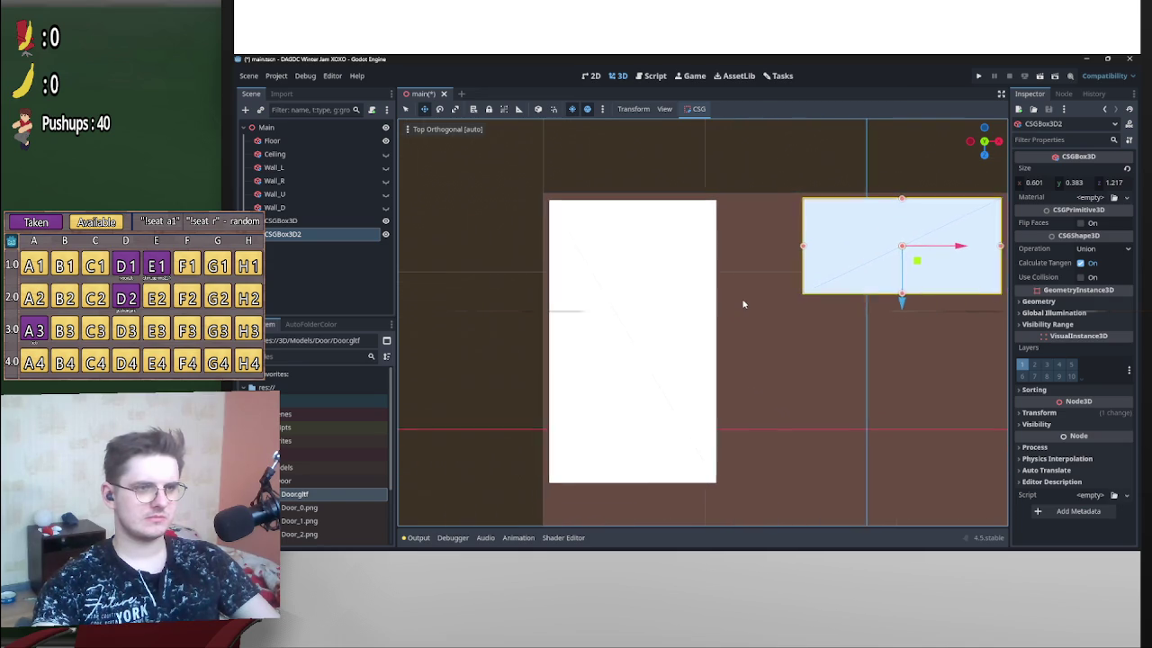
{"action": "left_click", "coordinate": [662, 345]}
{"action": "left_click_drag", "start_coordinate": [636, 396], "coordinate": [640, 394]}
Narrow the left slab to 1.017 m wide.
{"action": "left_click", "coordinate": [825, 180]}
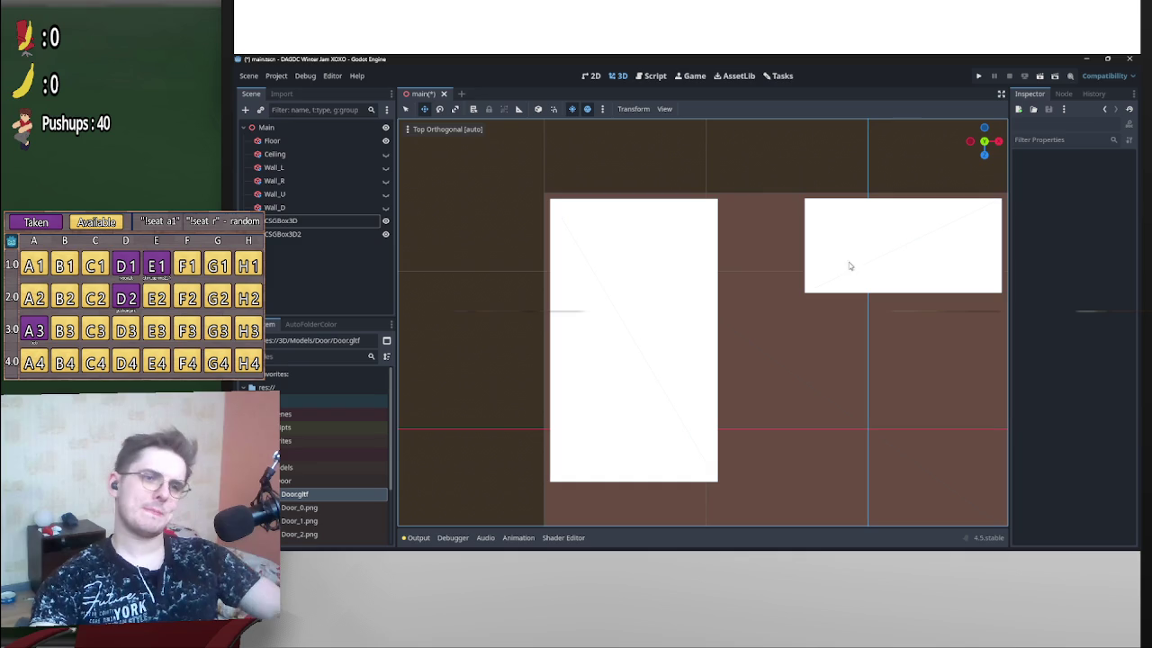
{"action": "mouse_move", "coordinate": [864, 272]}
{"action": "left_mouse_down"}
{"action": "mouse_move", "coordinate": [735, 243]}
{"action": "mouse_move", "coordinate": [681, 260]}
{"action": "mouse_move", "coordinate": [707, 292]}
{"action": "mouse_move", "coordinate": [647, 298]}
{"action": "mouse_move", "coordinate": [681, 293]}
{"action": "left_mouse_up"}
{"action": "left_click", "coordinate": [689, 320]}
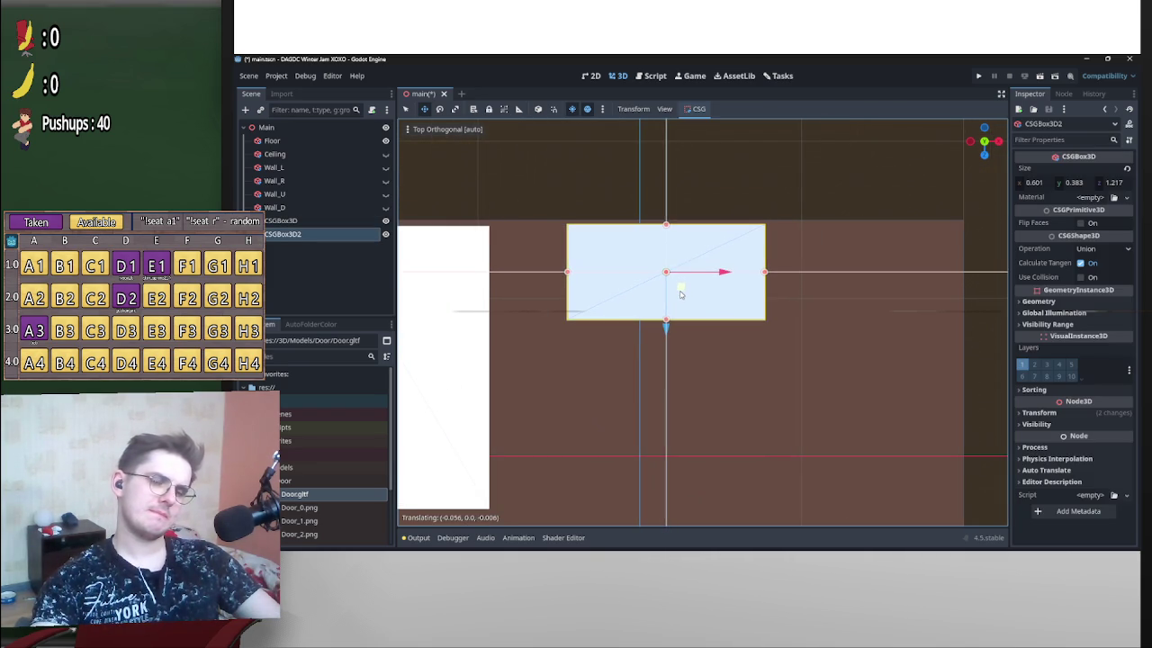
{"action": "scroll", "coordinate": [708, 293], "scroll_direction": "down", "scroll_amount": 4}
{"action": "left_click_drag", "start_coordinate": [771, 308], "coordinate": [733, 270]}
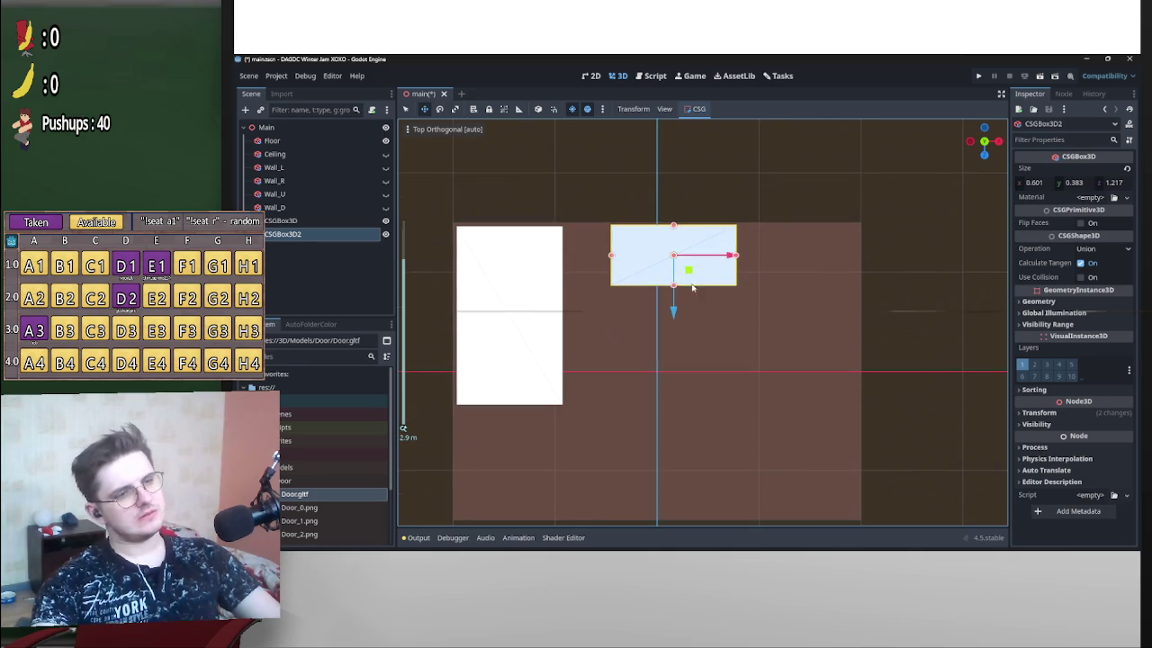
{"action": "left_click", "coordinate": [553, 318]}
{"action": "left_click_drag", "start_coordinate": [562, 319], "coordinate": [559, 320]}
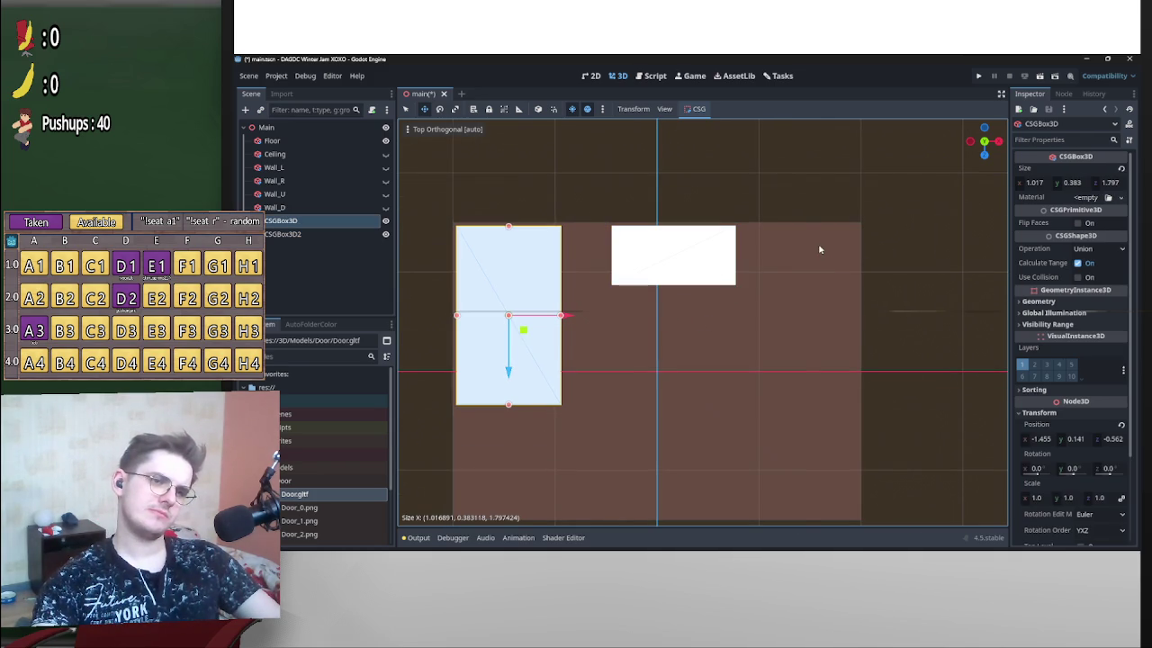
Duplicate the slab as CSGBox3D3 and select the smaller right box.
{"action": "left_click", "coordinate": [705, 266]}
{"action": "left_click_drag", "start_coordinate": [730, 260], "coordinate": [729, 260]}
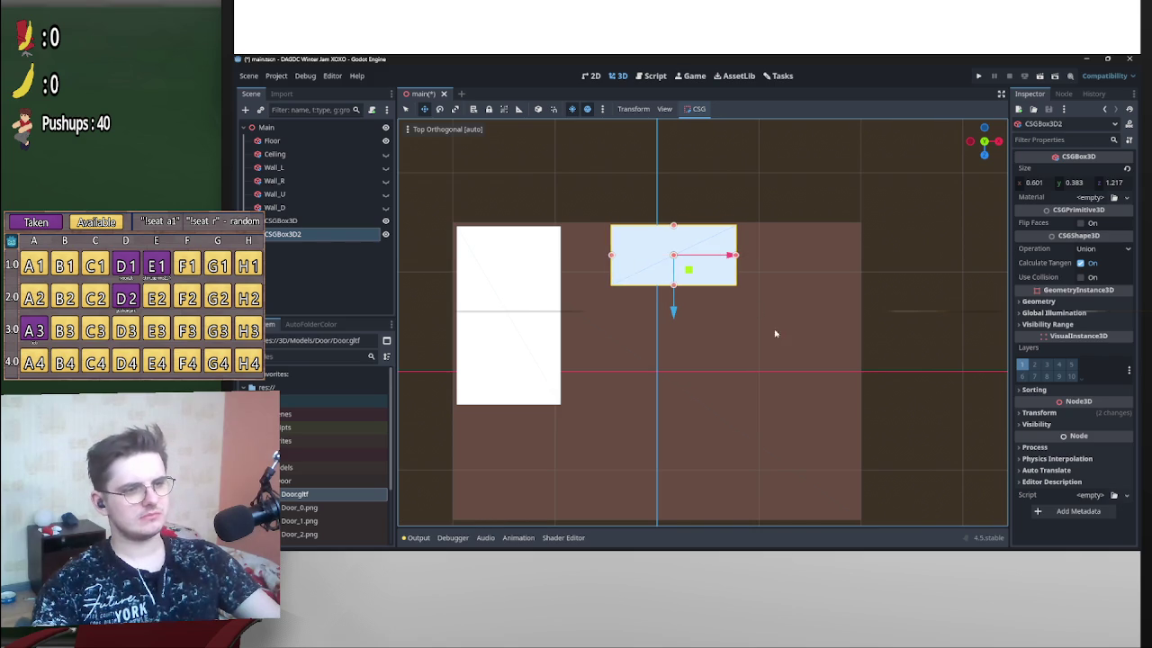
{"action": "scroll", "coordinate": [763, 306], "scroll_direction": "down", "scroll_amount": 3}
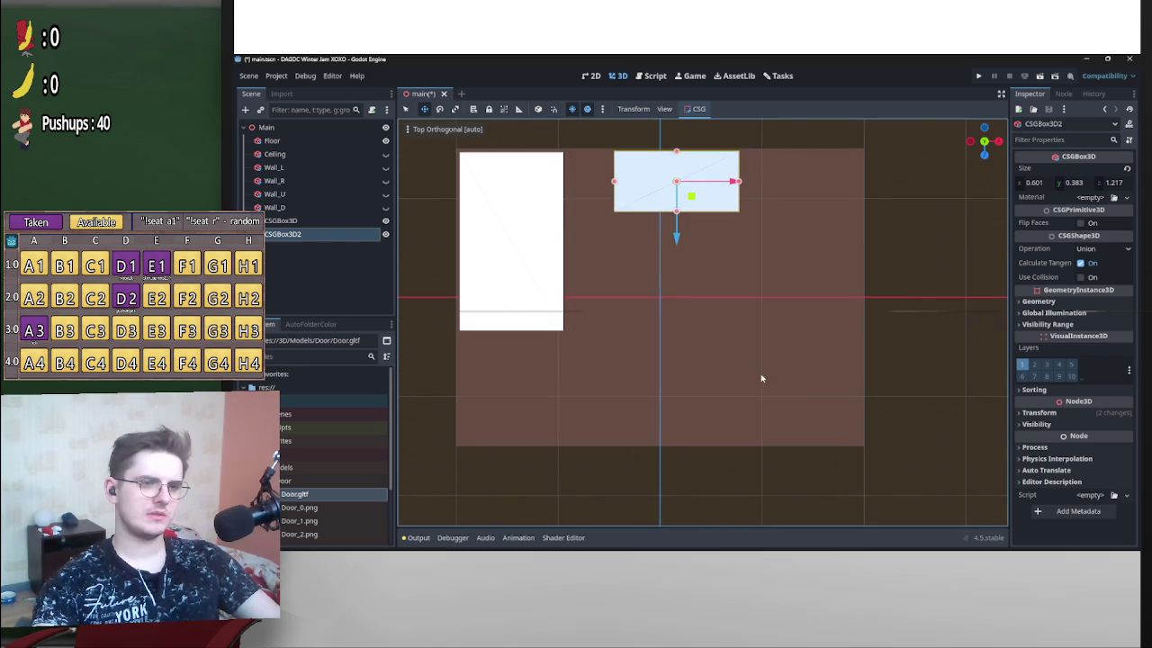
{"action": "left_click", "coordinate": [563, 286]}
{"action": "key", "text": "ctrl+d"}
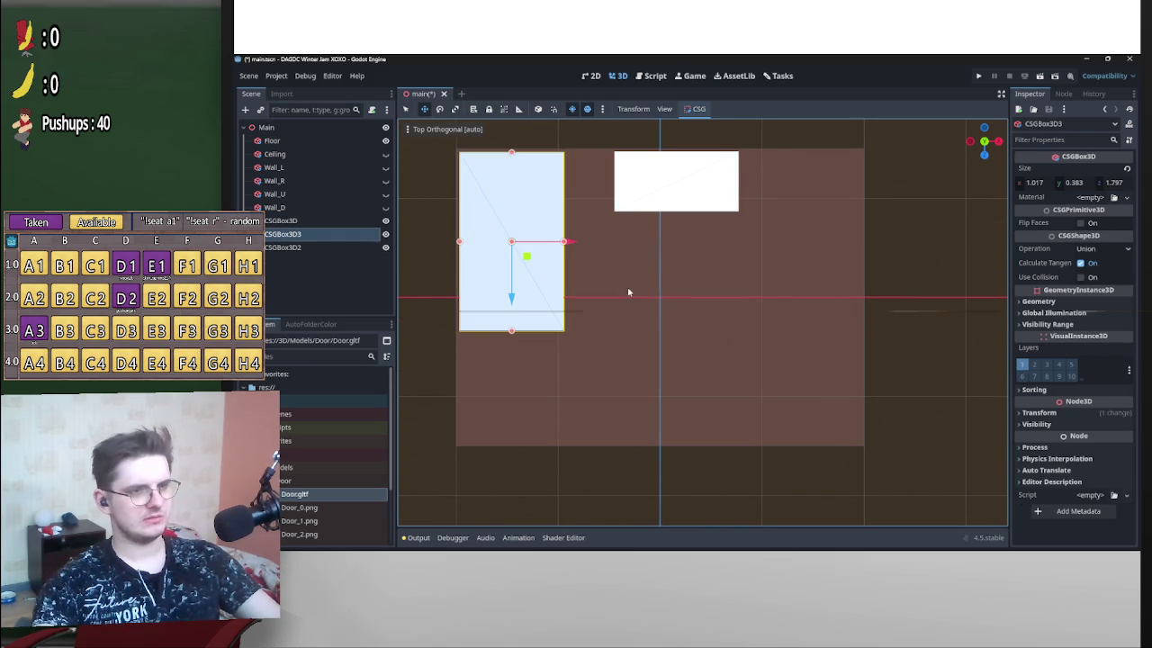
{"action": "left_click_drag", "start_coordinate": [715, 307], "coordinate": [693, 194]}
{"action": "left_click", "coordinate": [708, 225]}
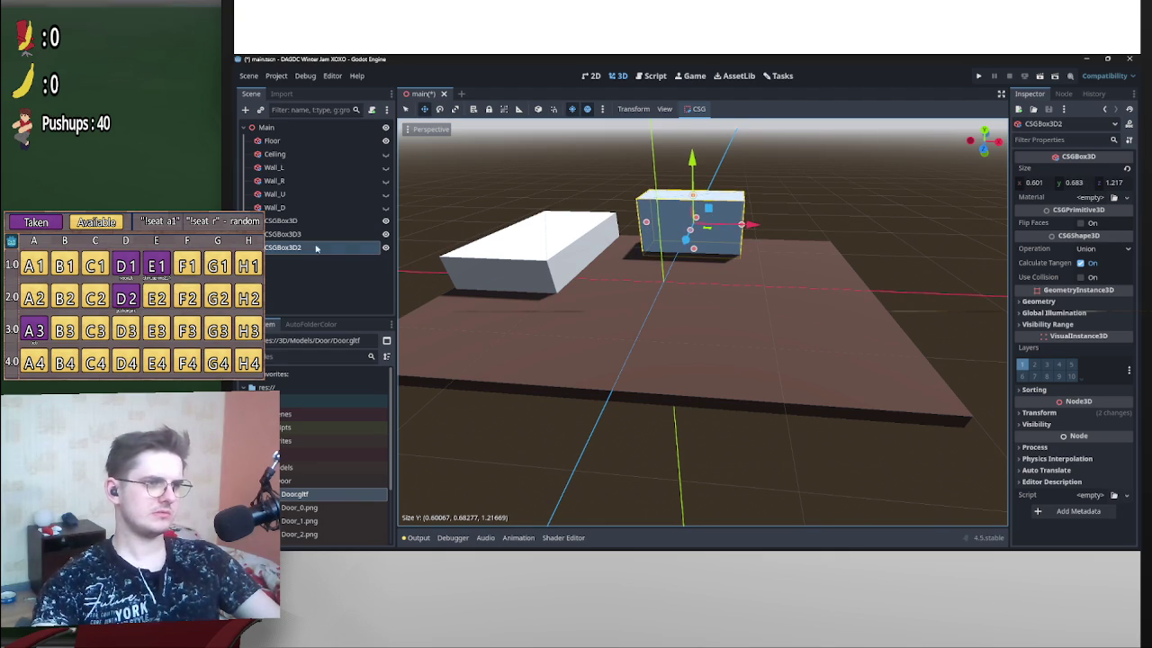
Rename the slab to Bed and the smaller box to Desk.
{"action": "left_click", "coordinate": [298, 220]}
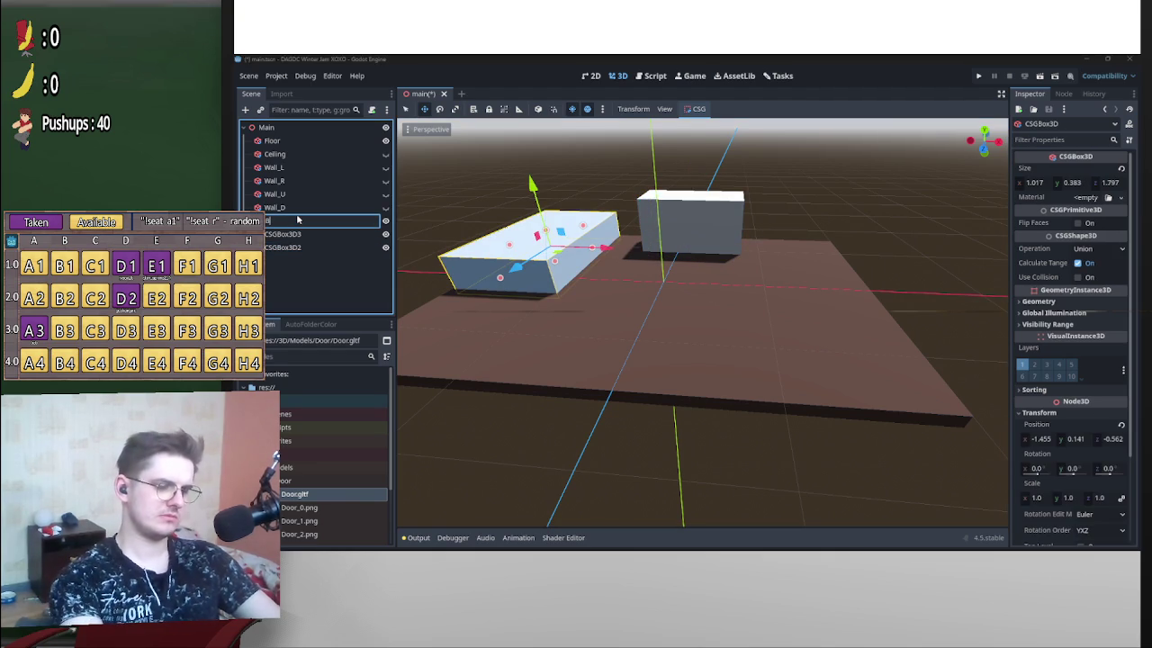
{"action": "key", "text": "Return"}
{"action": "left_click", "coordinate": [713, 219]}
{"action": "double_click", "coordinate": [305, 248]}
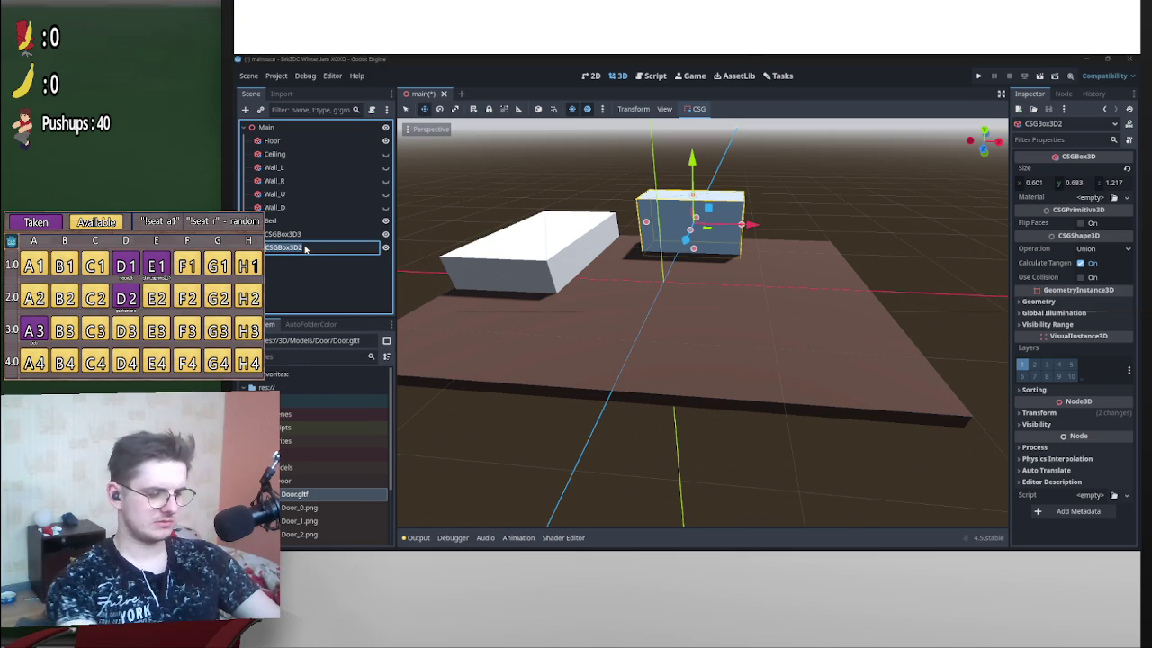
{"action": "type", "text": "Desk"}
{"action": "key", "text": "Return"}
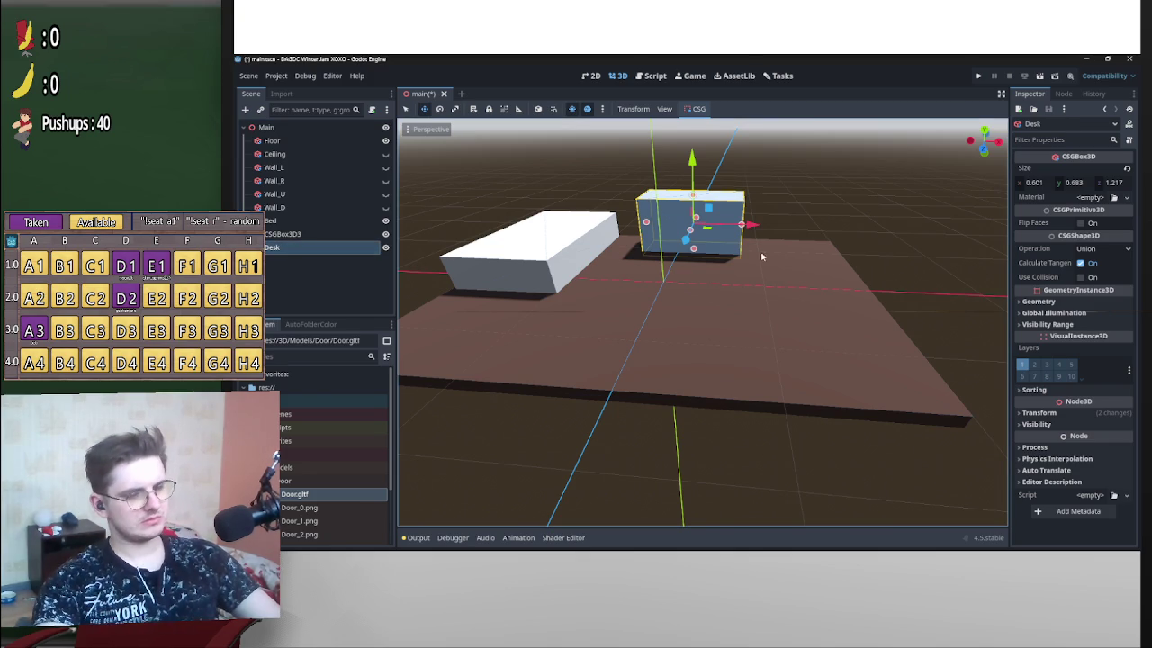
Duplicate the Desk and rename the copy Block.
{"action": "left_click_drag", "start_coordinate": [806, 239], "coordinate": [783, 250]}
{"action": "key", "text": "ctrl+d"}
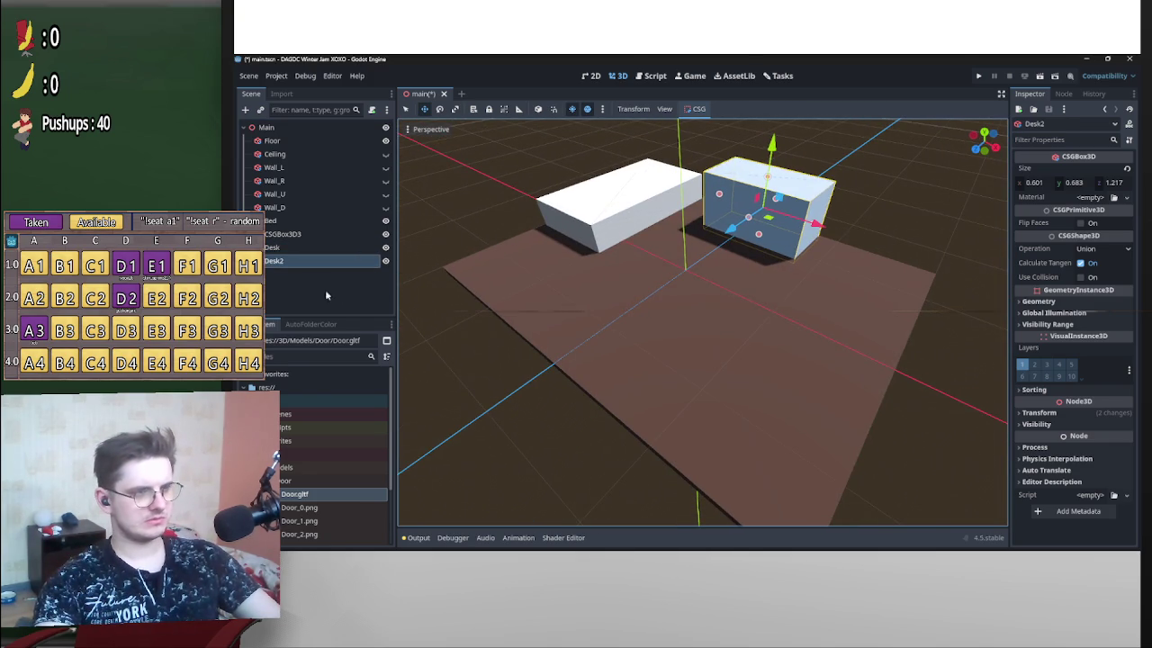
{"action": "double_click", "coordinate": [294, 260]}
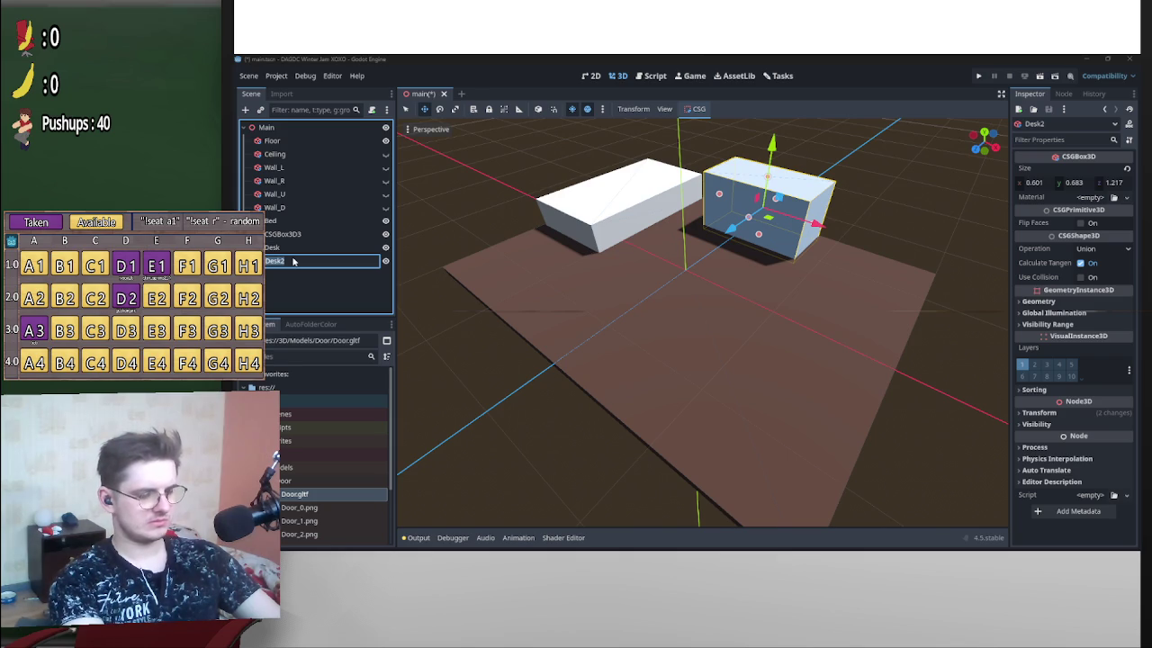
{"action": "type", "text": "Block"}
{"action": "key", "text": "Return"}
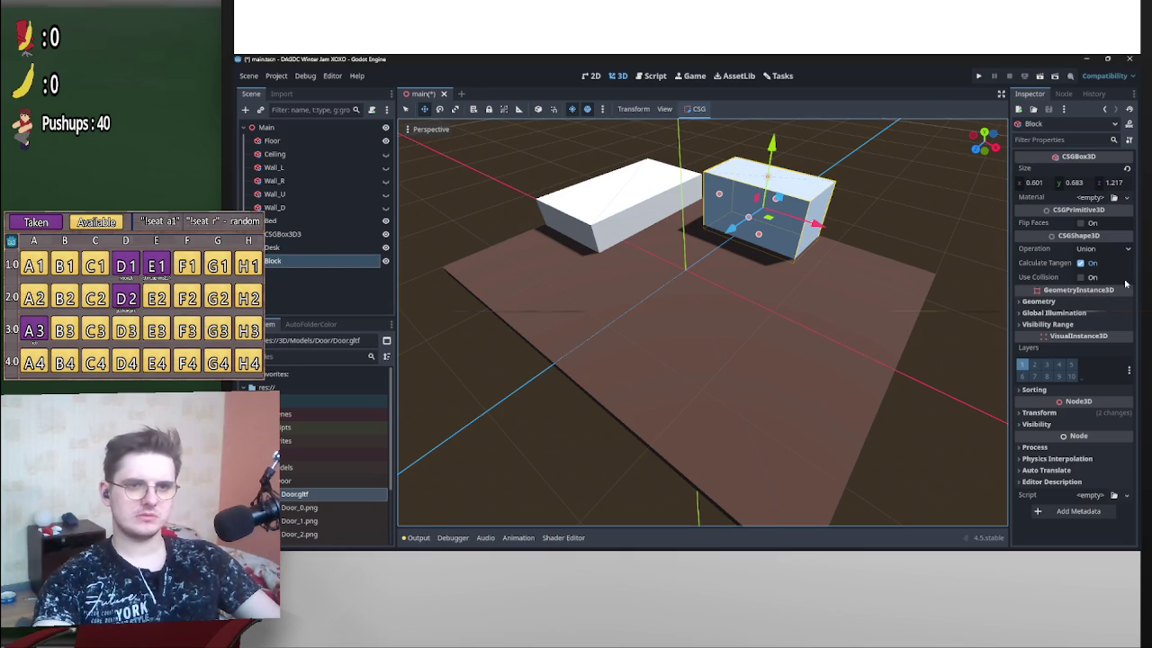
Set Block's CSG operation to Subtraction.
{"action": "left_click", "coordinate": [1101, 248]}
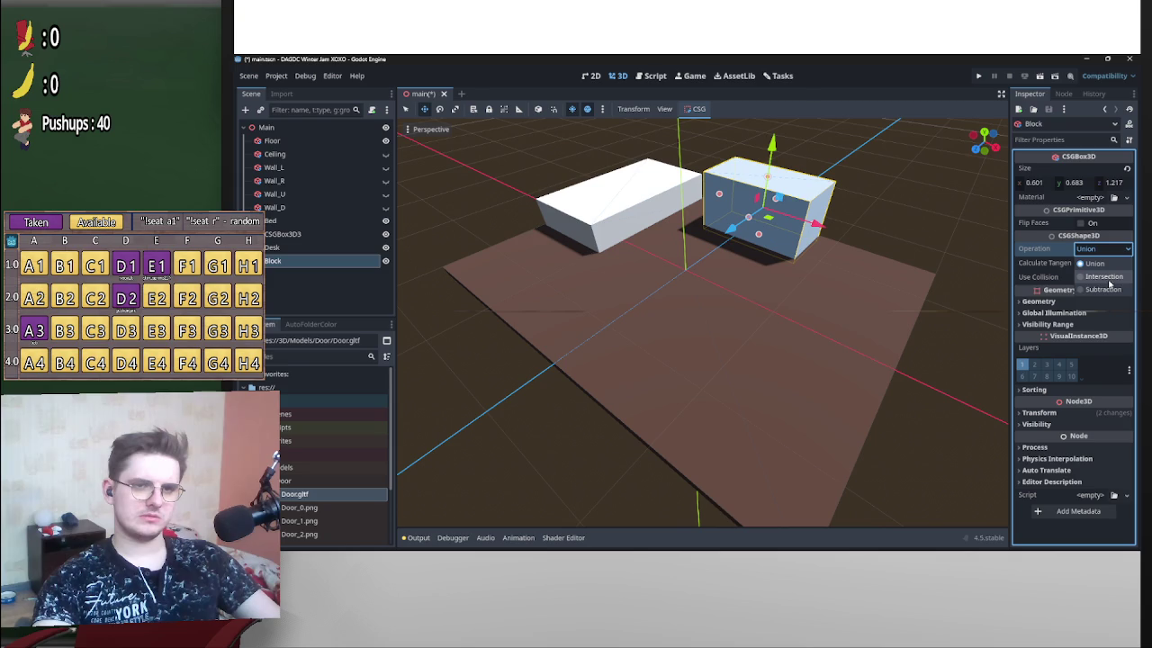
{"action": "left_click", "coordinate": [1105, 277]}
{"action": "left_click", "coordinate": [1089, 249]}
{"action": "left_click", "coordinate": [1103, 290]}
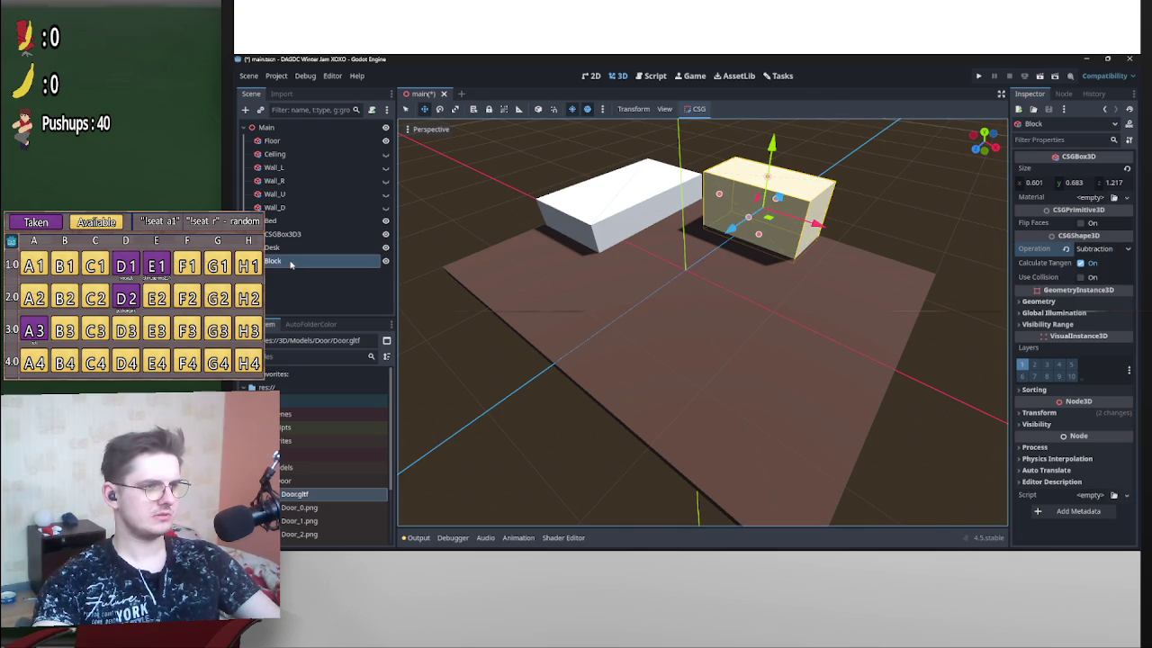
Duplicate Block as Block2 and lower Block's top to 0.517 high.
{"action": "key", "text": "ctrl+d"}
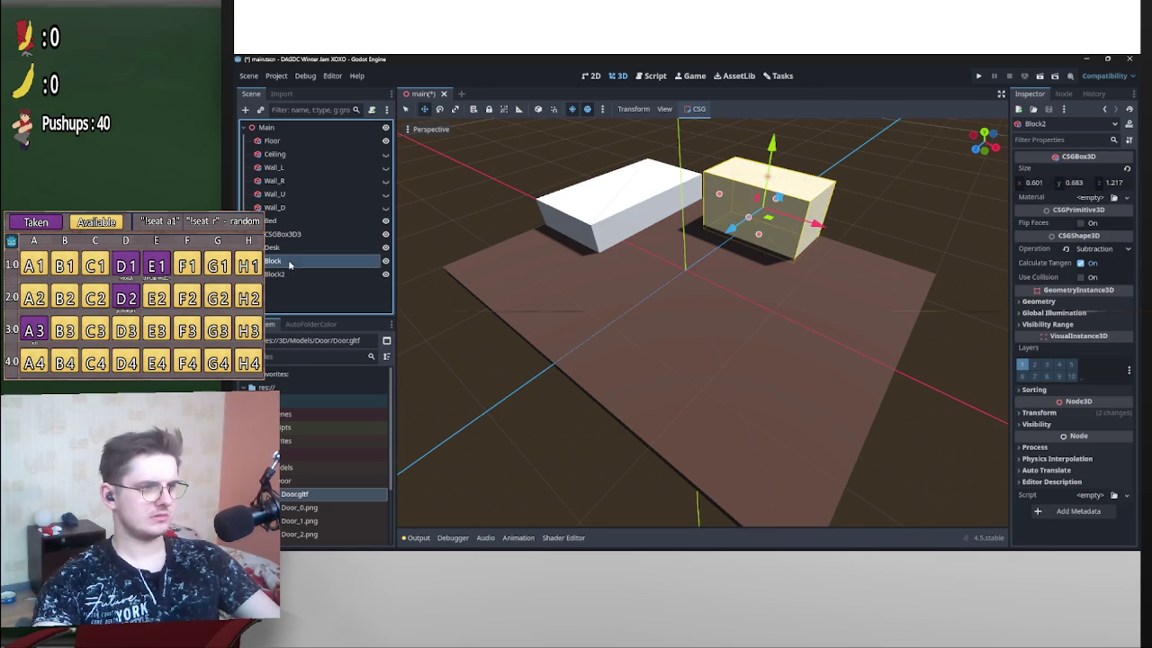
{"action": "left_click_drag", "start_coordinate": [300, 254], "coordinate": [301, 261]}
{"action": "left_click", "coordinate": [279, 273]}
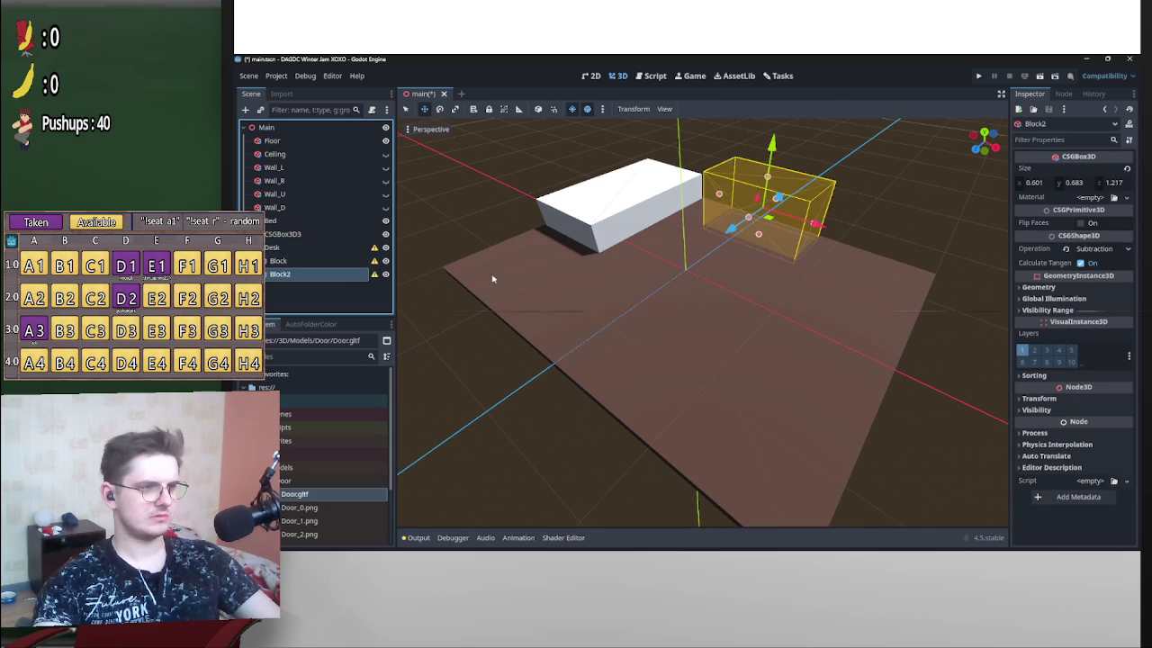
{"action": "key", "text": "f"}
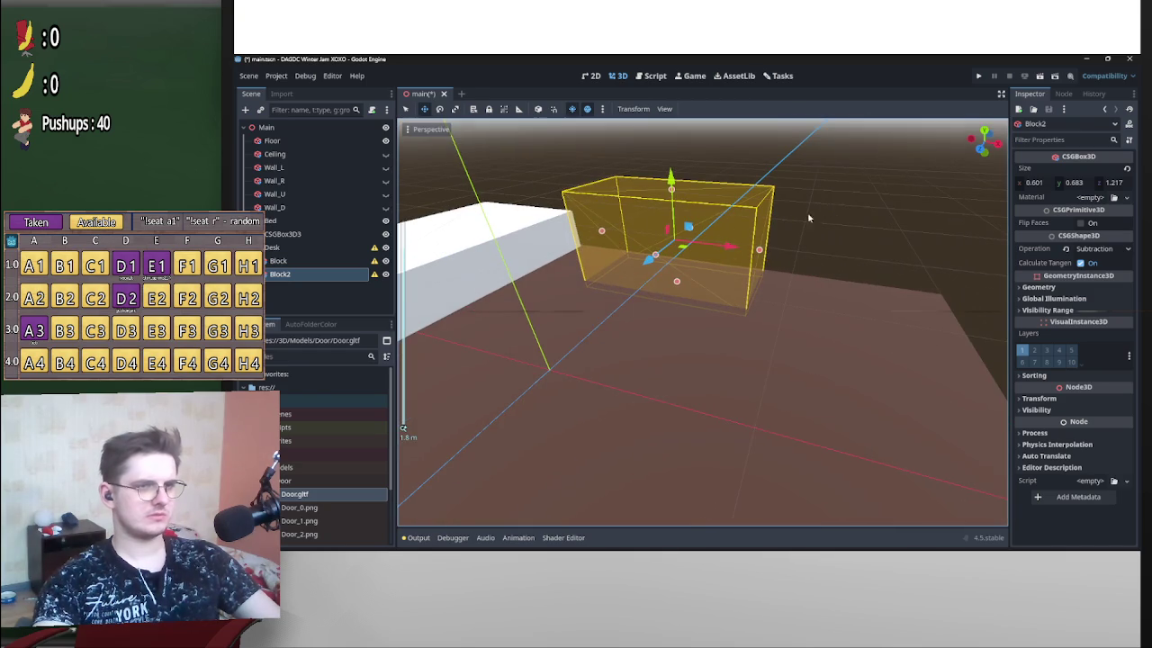
{"action": "left_click", "coordinate": [324, 261], "text": "shift"}
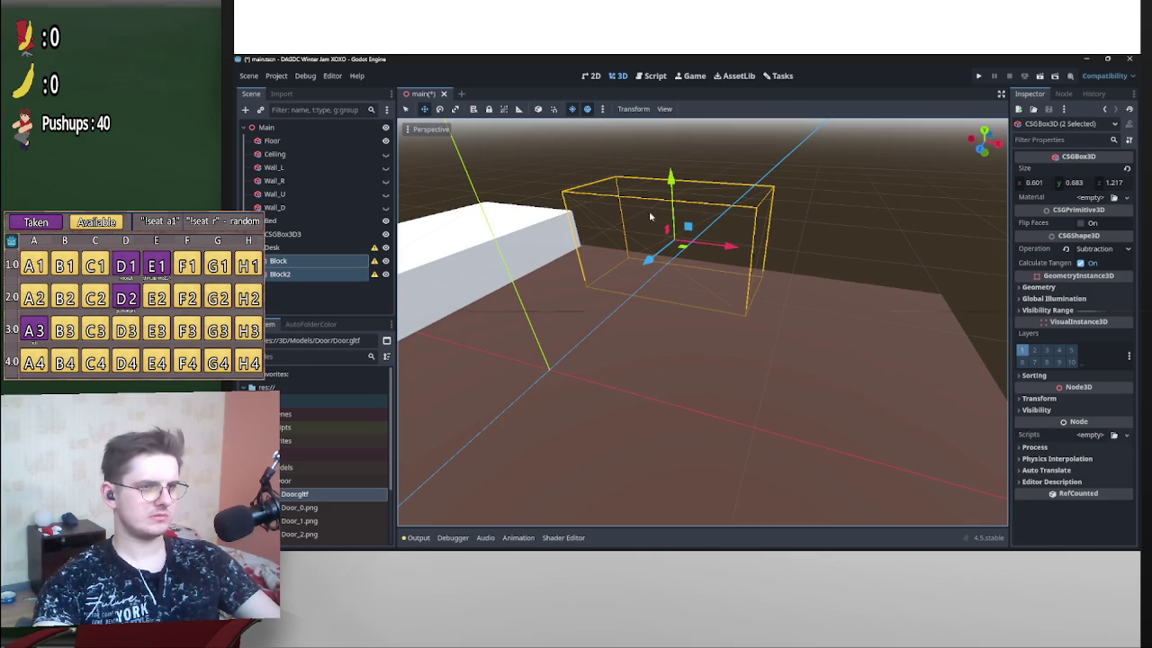
{"action": "left_click", "coordinate": [288, 261]}
{"action": "left_click_drag", "start_coordinate": [672, 192], "coordinate": [675, 214]}
Undo a height change on Block2 and request its deletion.
{"action": "left_click", "coordinate": [670, 191]}
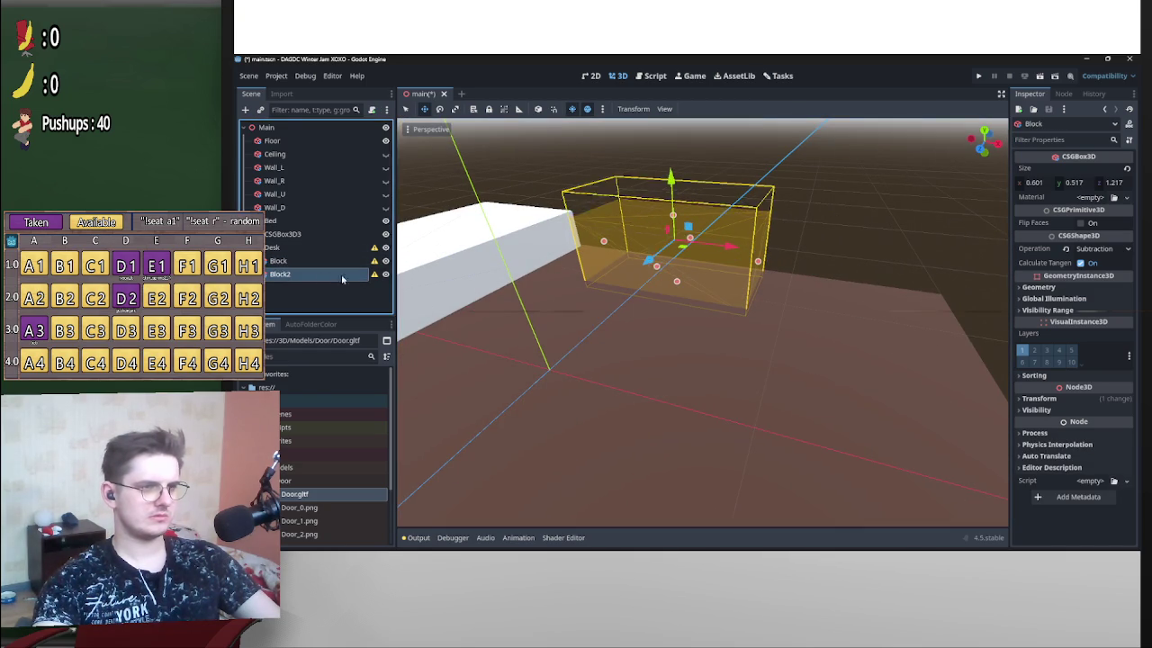
{"action": "left_click_drag", "start_coordinate": [672, 191], "coordinate": [676, 216]}
{"action": "key", "text": "ctrl+z"}
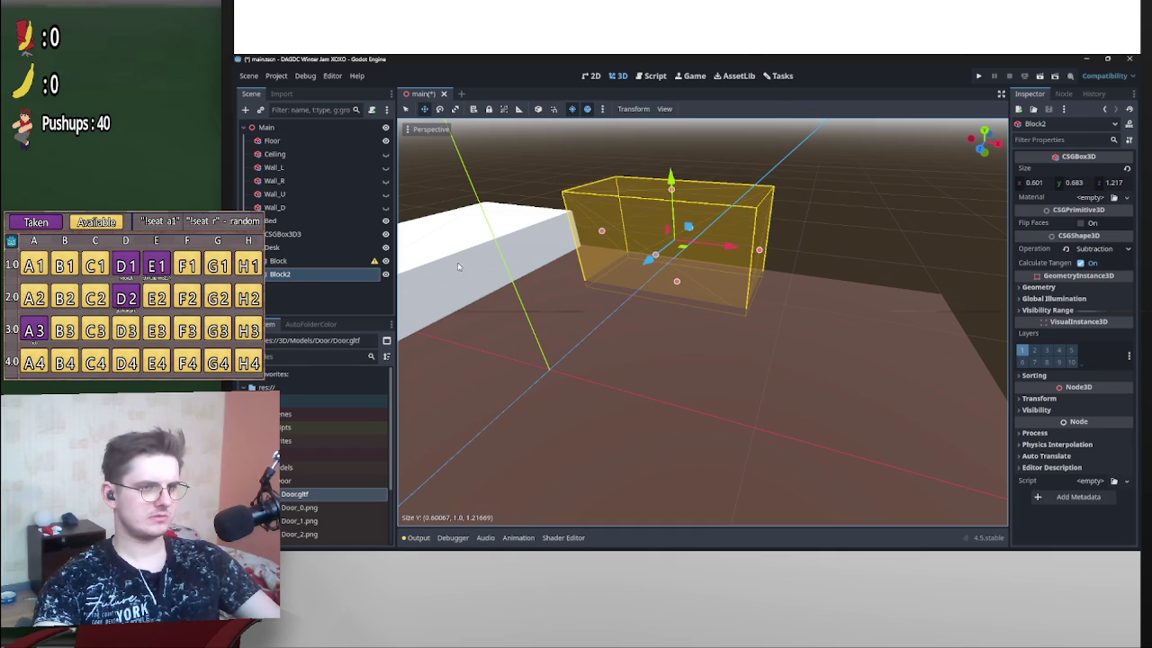
{"action": "left_click", "coordinate": [297, 260]}
{"action": "left_click", "coordinate": [306, 275]}
{"action": "key", "text": "Delete"}
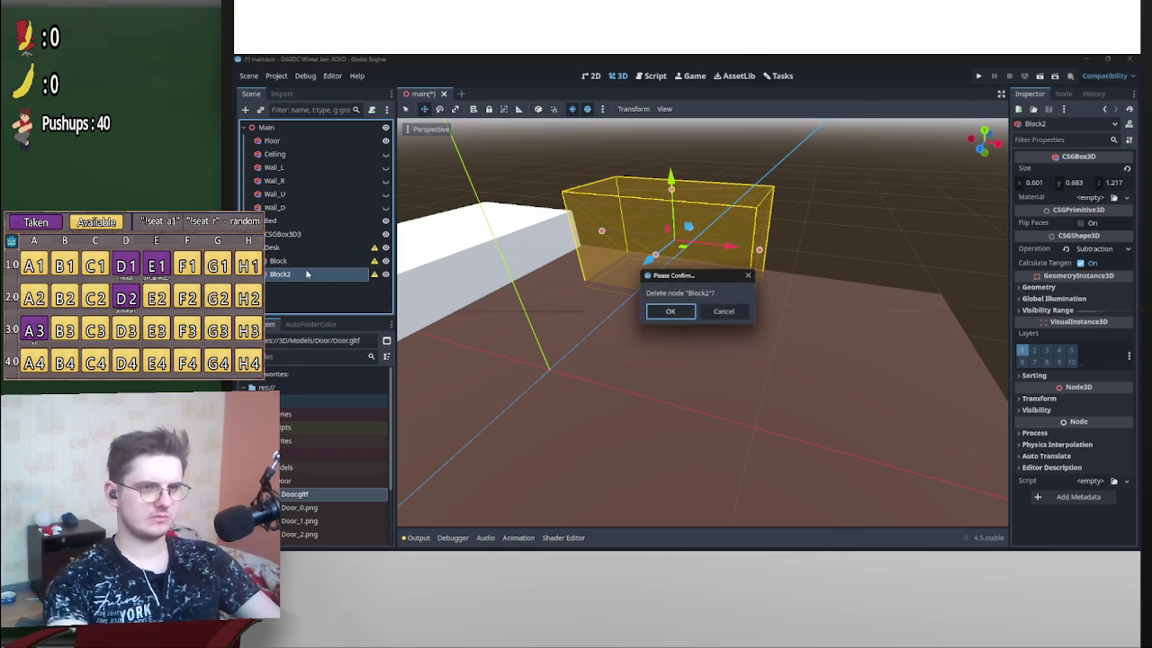
Confirm deleting Block2 and raise Block's height to 0.559.
{"action": "key", "text": "Return"}
{"action": "left_click", "coordinate": [283, 247]}
{"action": "left_click", "coordinate": [284, 260]}
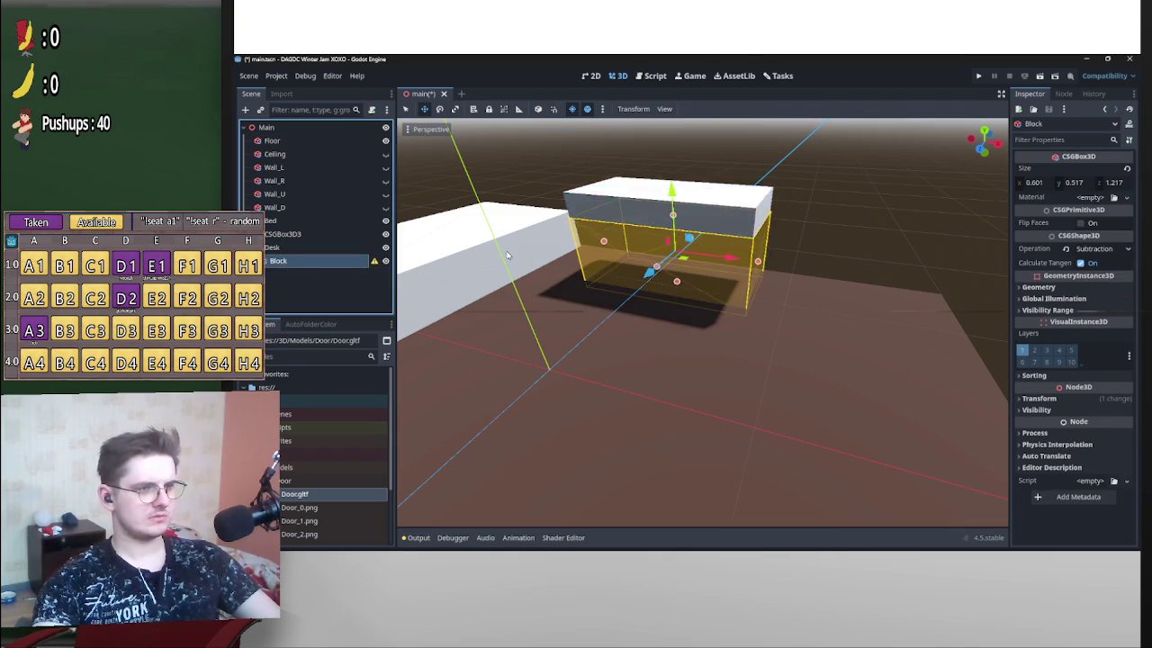
{"action": "left_click_drag", "start_coordinate": [646, 229], "coordinate": [794, 281]}
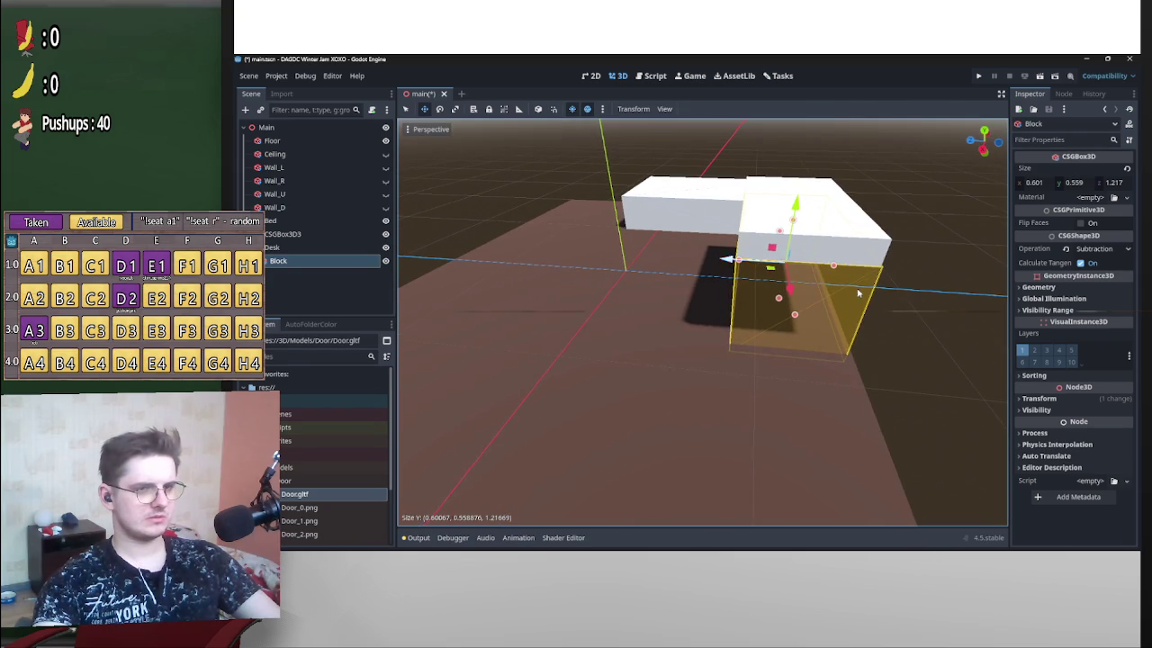
{"action": "left_click_drag", "start_coordinate": [896, 276], "coordinate": [795, 258]}
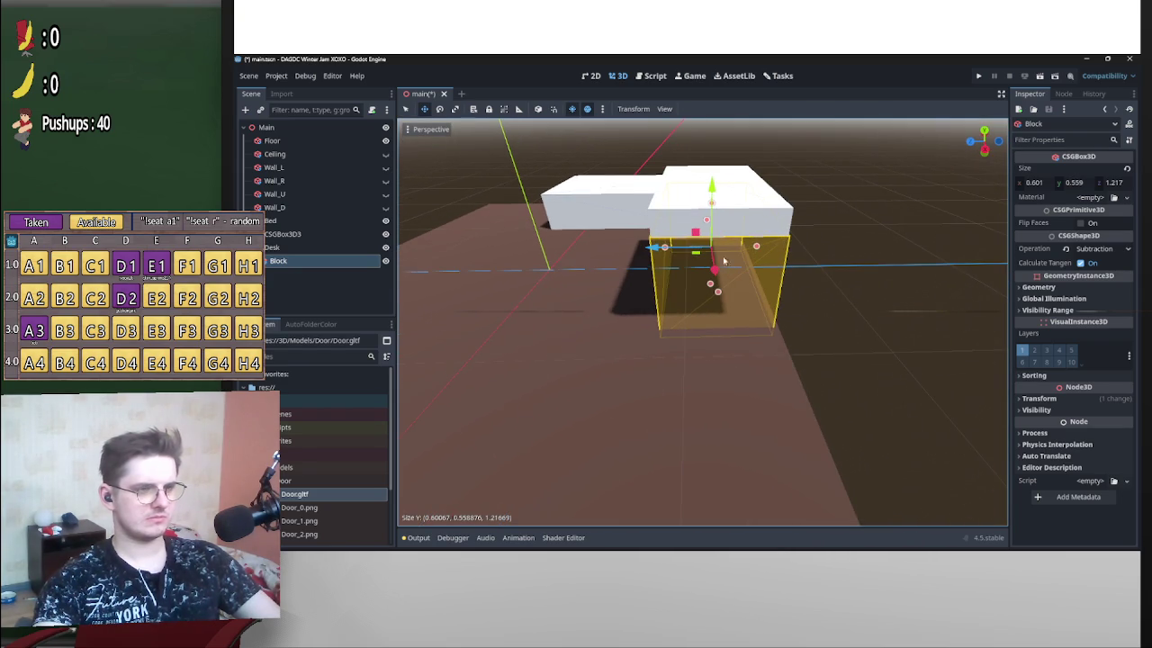
Duplicate Block as a new Block2 and resize it to 0.4 wide with a shorter depth.
{"action": "key", "text": "ctrl+d"}
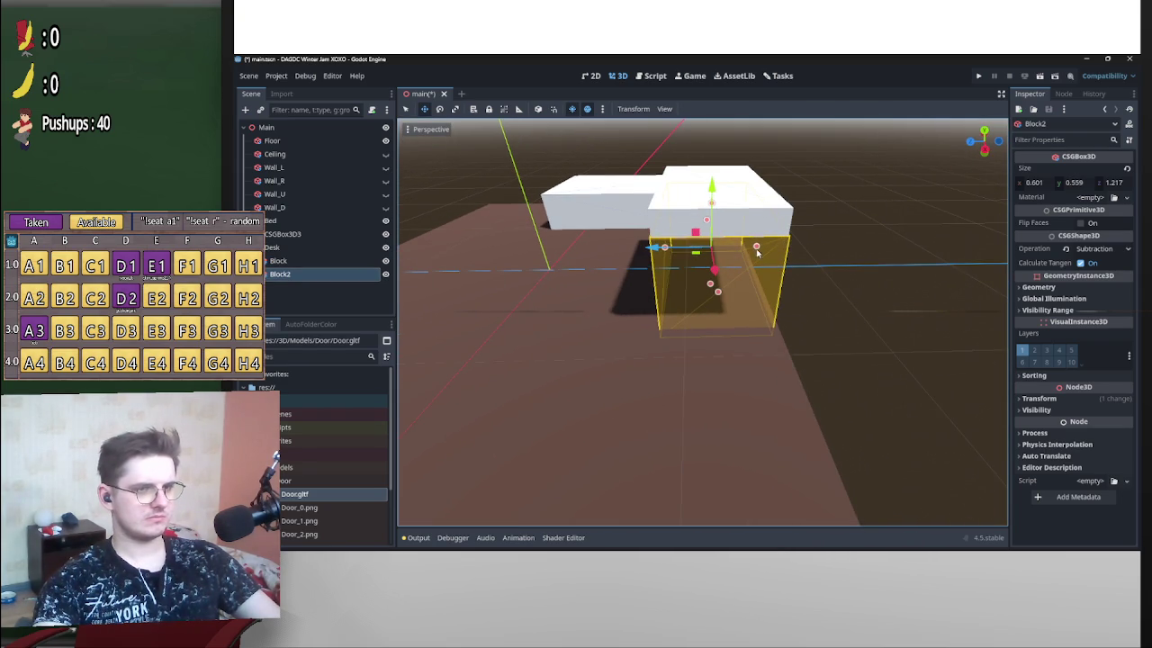
{"action": "scroll", "coordinate": [670, 259], "scroll_direction": "up", "scroll_amount": 2}
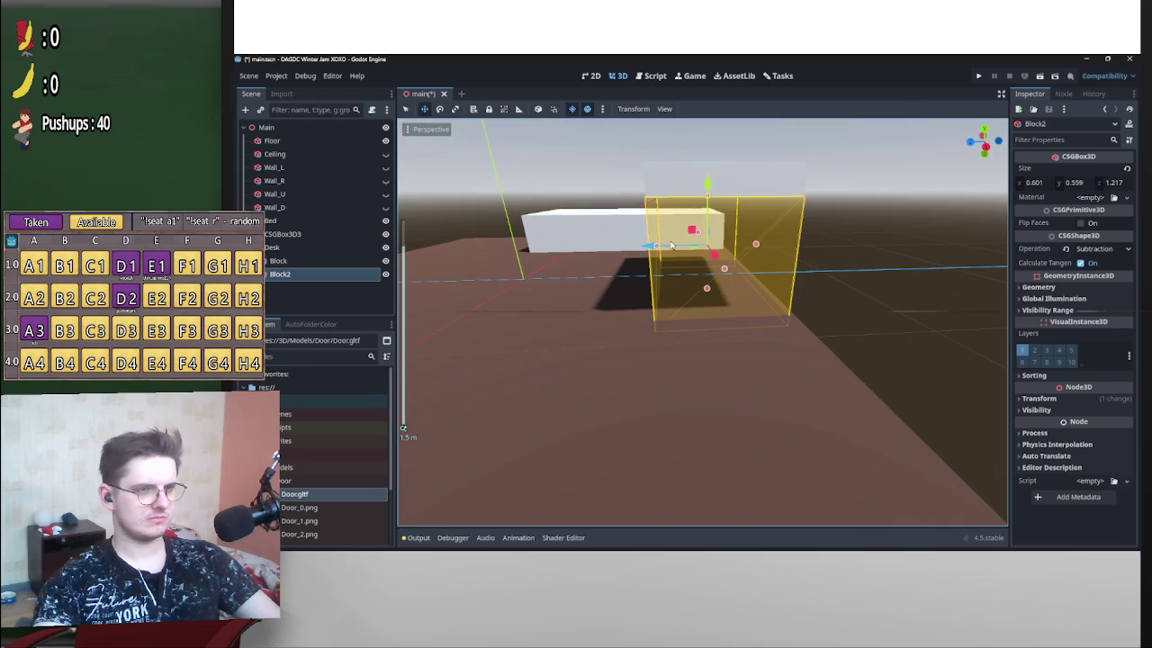
{"action": "mouse_move", "coordinate": [659, 251]}
{"action": "left_mouse_down"}
{"action": "mouse_move", "coordinate": [739, 244]}
{"action": "mouse_move", "coordinate": [726, 259]}
{"action": "mouse_move", "coordinate": [749, 258]}
{"action": "left_mouse_up"}
{"action": "key", "text": "ctrl+z"}
{"action": "key", "text": "f"}
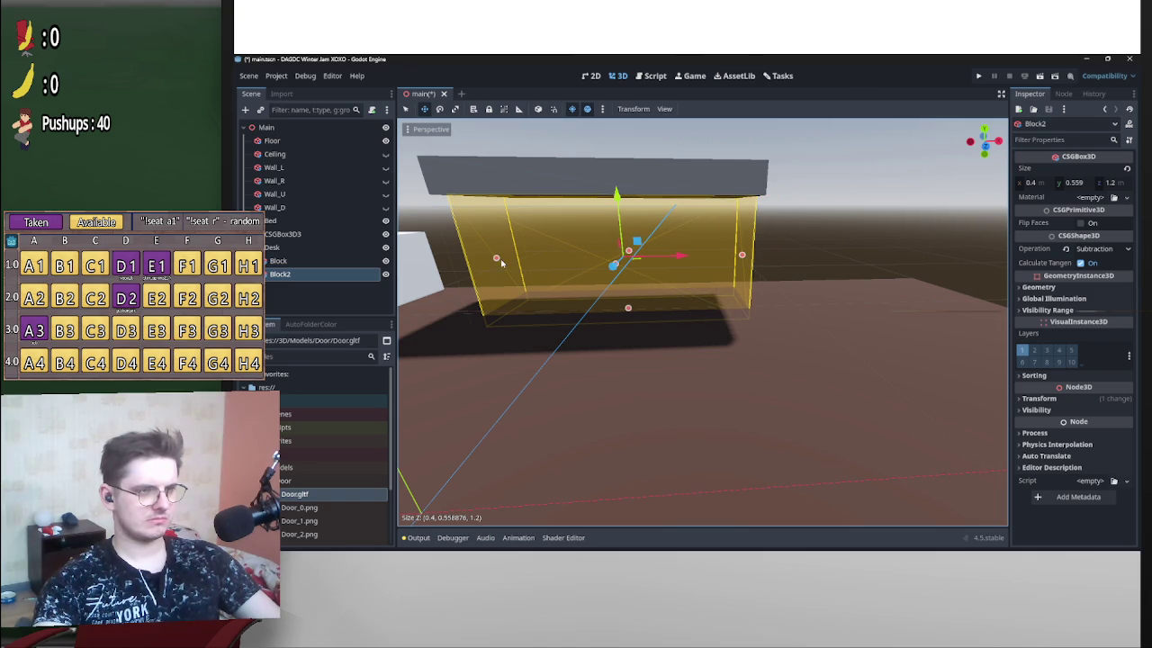
{"action": "left_click_drag", "start_coordinate": [509, 261], "coordinate": [509, 261]}
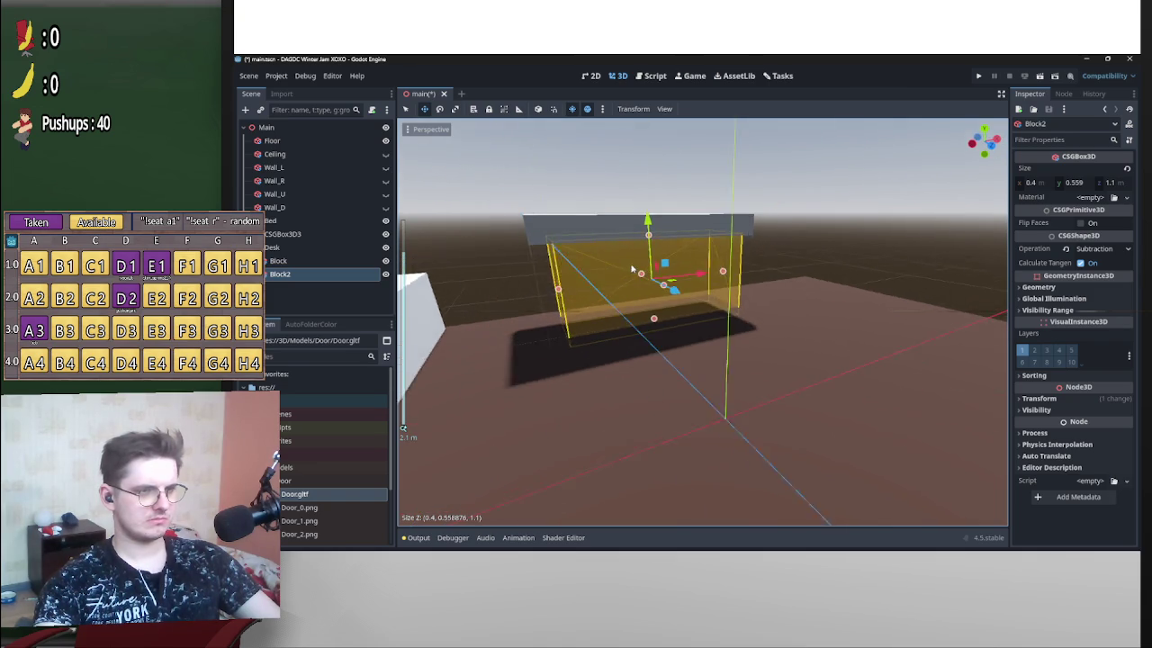
{"action": "scroll", "coordinate": [585, 271], "scroll_direction": "down", "scroll_amount": 3}
{"action": "scroll", "coordinate": [654, 280], "scroll_direction": "up", "scroll_amount": 3}
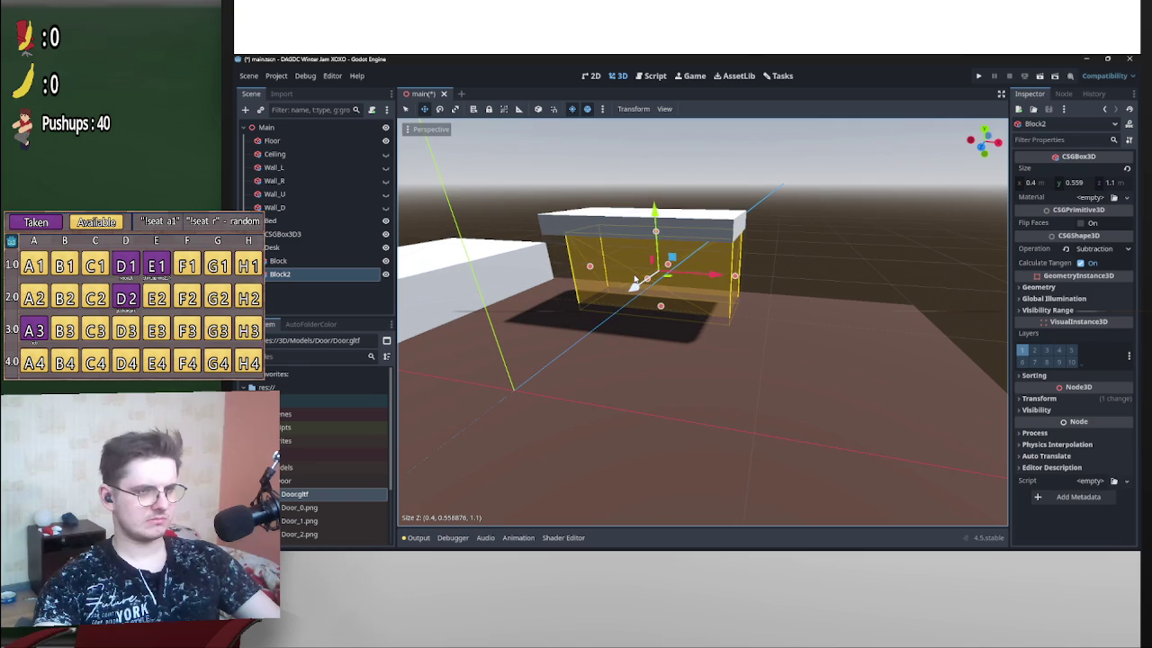
{"action": "scroll", "coordinate": [731, 265], "scroll_direction": "down", "scroll_amount": 3}
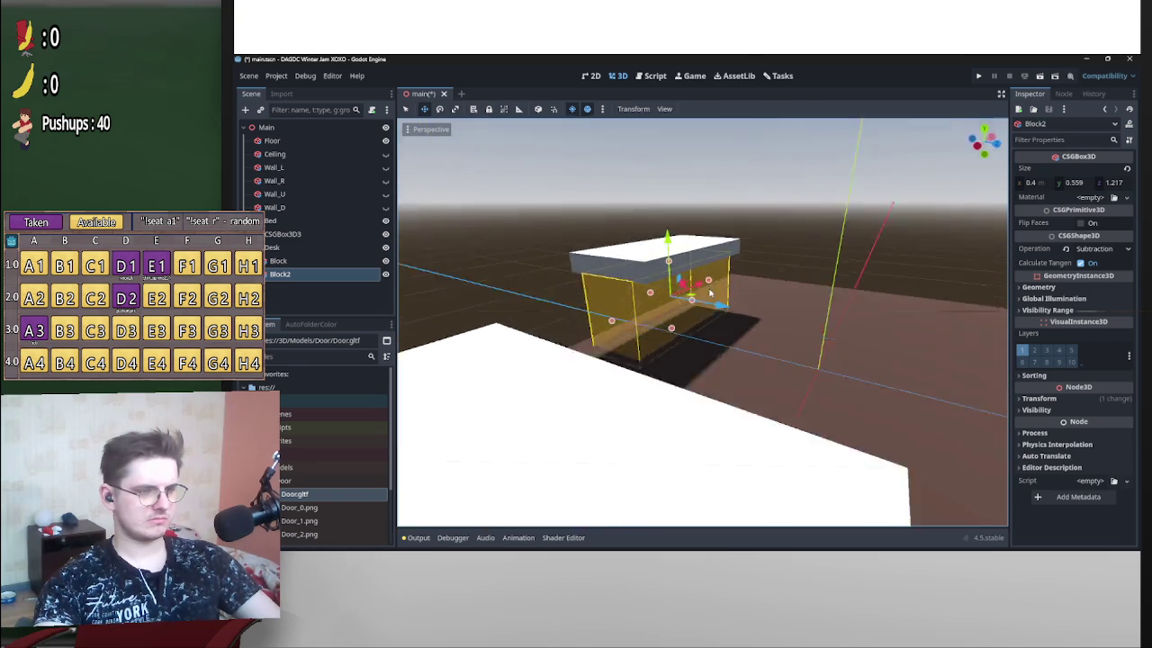
Shrink Block's depth and view the desk hollowed into a legged table.
{"action": "left_click", "coordinate": [650, 286]}
{"action": "mouse_move", "coordinate": [650, 286]}
{"action": "left_mouse_down"}
{"action": "mouse_move", "coordinate": [728, 286]}
{"action": "mouse_move", "coordinate": [716, 287]}
{"action": "left_mouse_up"}
{"action": "left_click_drag", "start_coordinate": [593, 286], "coordinate": [603, 285]}
{"action": "mouse_move", "coordinate": [696, 296]}
{"action": "left_mouse_down"}
{"action": "mouse_move", "coordinate": [527, 291]}
{"action": "mouse_move", "coordinate": [1005, 290]}
{"action": "mouse_move", "coordinate": [756, 274]}
{"action": "left_mouse_up"}
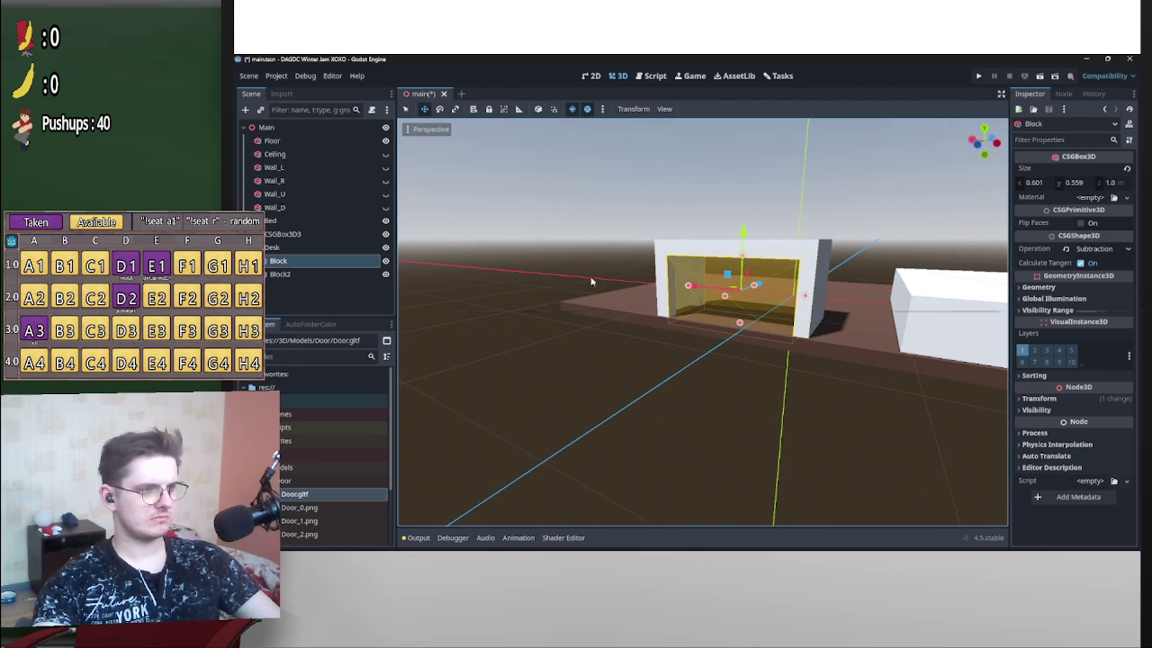
{"action": "left_click", "coordinate": [303, 274]}
{"action": "mouse_move", "coordinate": [540, 288]}
{"action": "left_mouse_down"}
{"action": "mouse_move", "coordinate": [558, 288]}
{"action": "mouse_move", "coordinate": [519, 308]}
{"action": "mouse_move", "coordinate": [506, 261]}
{"action": "mouse_move", "coordinate": [580, 278]}
{"action": "mouse_move", "coordinate": [524, 281]}
{"action": "mouse_move", "coordinate": [748, 278]}
{"action": "mouse_move", "coordinate": [731, 284]}
{"action": "left_mouse_up"}
{"action": "mouse_move", "coordinate": [593, 279]}
{"action": "left_mouse_down"}
{"action": "mouse_move", "coordinate": [887, 269]}
{"action": "mouse_move", "coordinate": [799, 345]}
{"action": "mouse_move", "coordinate": [951, 301]}
{"action": "left_mouse_up"}
{"action": "scroll", "coordinate": [953, 324], "scroll_direction": "down", "scroll_amount": 3}
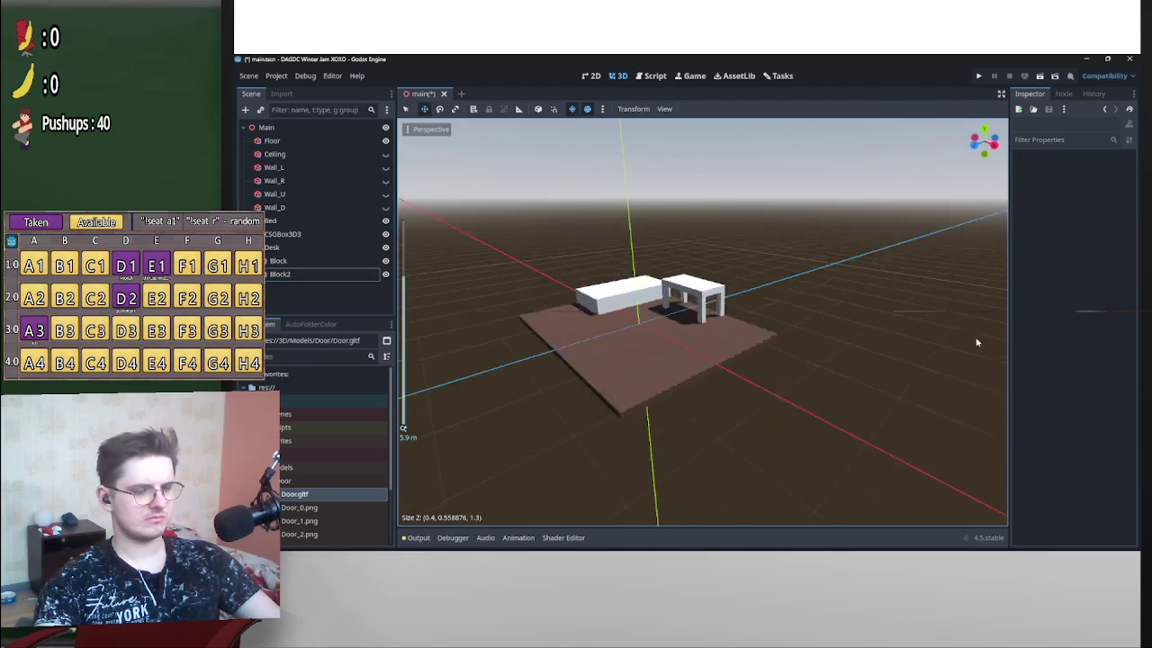
Adjust the white CSGBox3D3's height, settling at about 0.444 m.
{"action": "left_click_drag", "start_coordinate": [956, 342], "coordinate": [471, 306]}
{"action": "scroll", "coordinate": [717, 301], "scroll_direction": "up", "scroll_amount": 5}
{"action": "scroll", "coordinate": [717, 301], "scroll_direction": "down", "scroll_amount": 2}
{"action": "left_click_drag", "start_coordinate": [771, 352], "coordinate": [774, 396]}
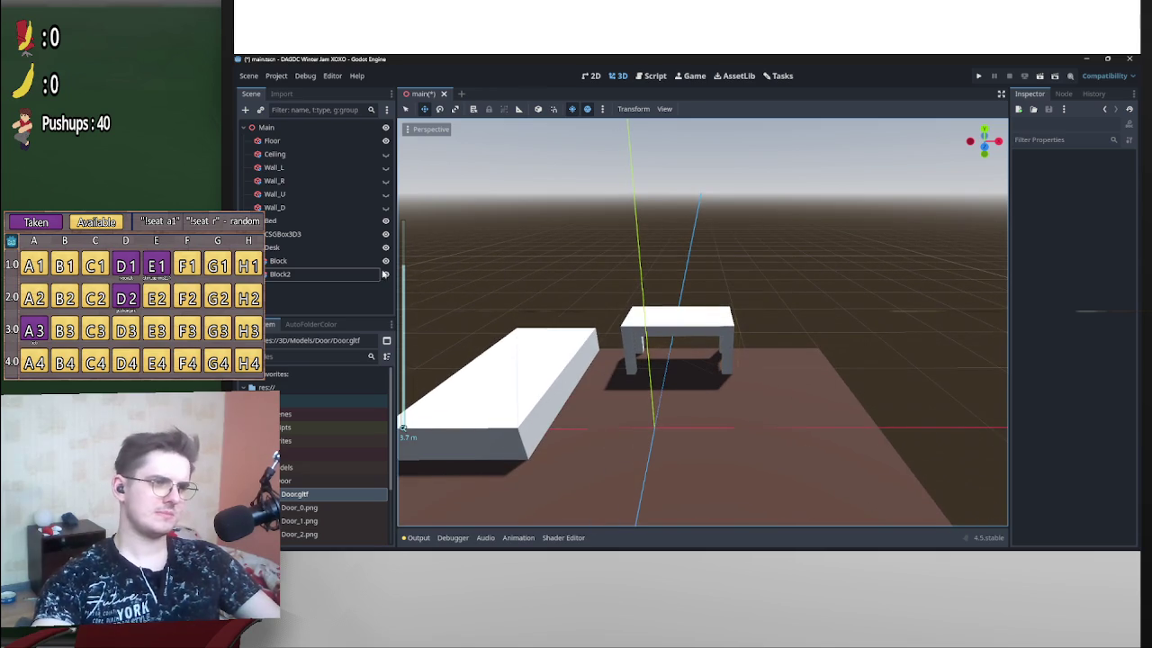
{"action": "left_click", "coordinate": [352, 272]}
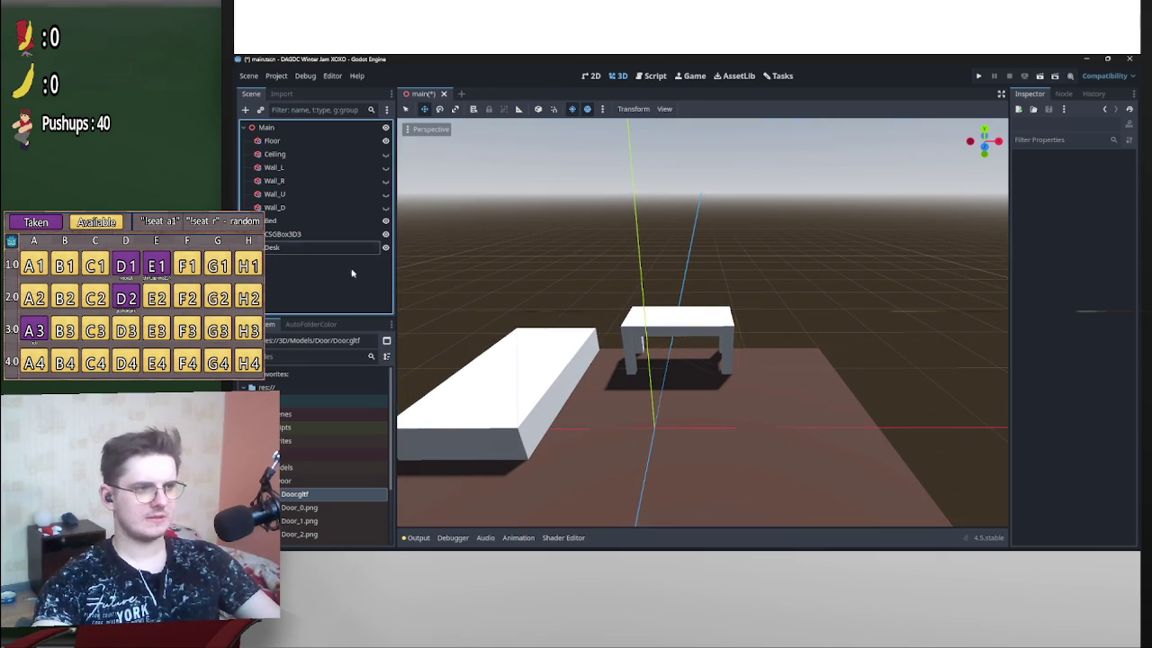
{"action": "scroll", "coordinate": [805, 352], "scroll_direction": "down", "scroll_amount": 2}
{"action": "mouse_move", "coordinate": [805, 352]}
{"action": "left_mouse_down"}
{"action": "mouse_move", "coordinate": [812, 359]}
{"action": "mouse_move", "coordinate": [707, 361]}
{"action": "mouse_move", "coordinate": [834, 329]}
{"action": "mouse_move", "coordinate": [711, 363]}
{"action": "left_mouse_up"}
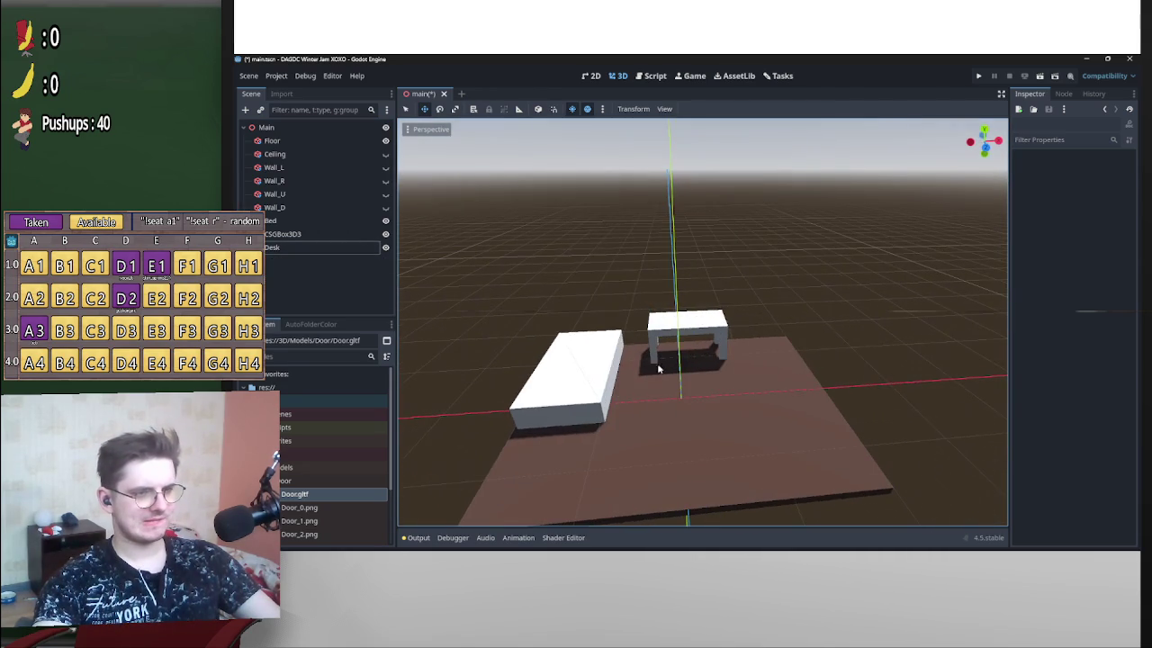
{"action": "left_click", "coordinate": [609, 376]}
{"action": "mouse_move", "coordinate": [583, 366]}
{"action": "left_mouse_down"}
{"action": "mouse_move", "coordinate": [593, 325]}
{"action": "mouse_move", "coordinate": [576, 344]}
{"action": "left_mouse_up"}
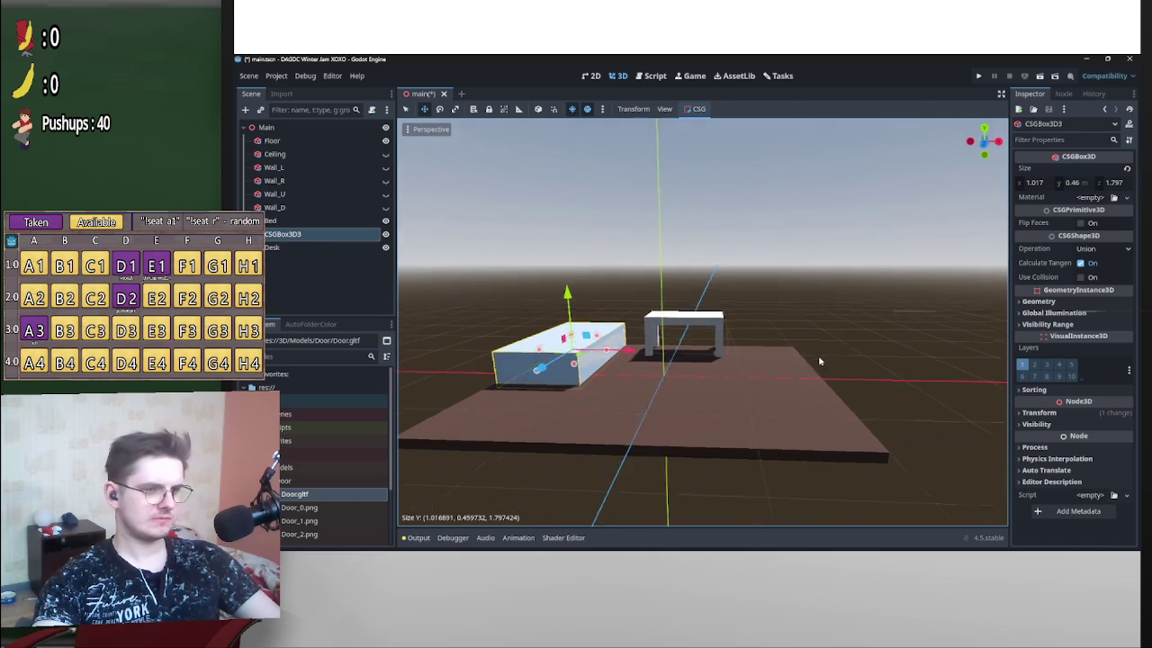
{"action": "left_click", "coordinate": [825, 354]}
{"action": "mouse_move", "coordinate": [825, 355]}
{"action": "left_mouse_down"}
{"action": "mouse_move", "coordinate": [747, 358]}
{"action": "mouse_move", "coordinate": [846, 351]}
{"action": "left_mouse_up"}
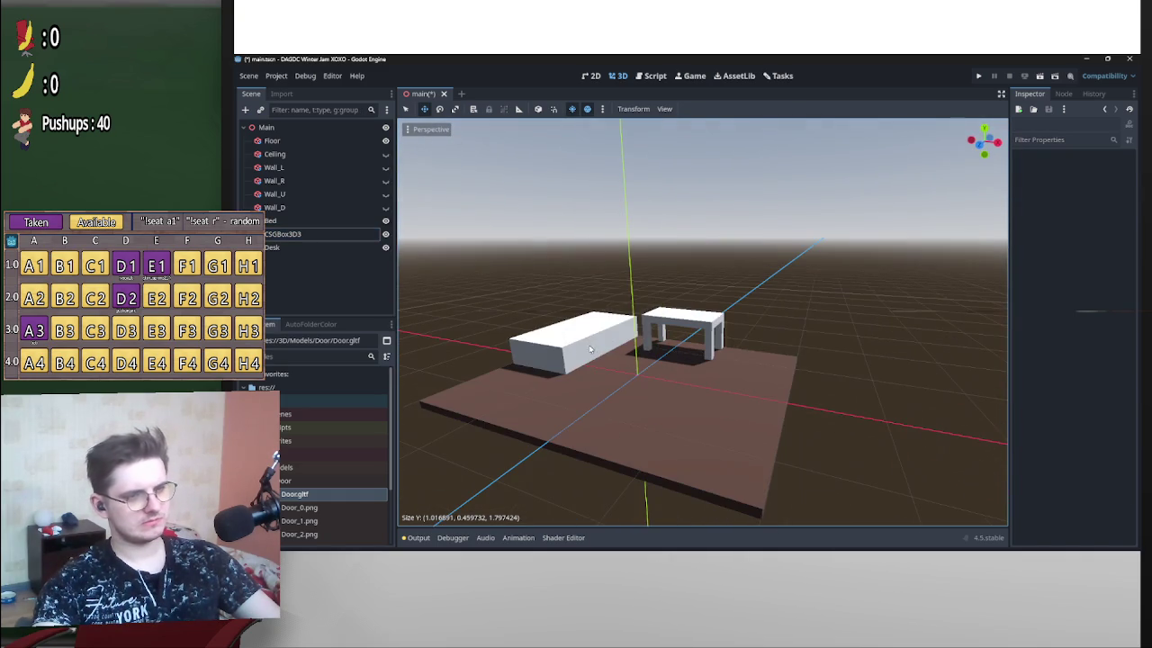
{"action": "left_click", "coordinate": [572, 345]}
{"action": "left_click_drag", "start_coordinate": [583, 332], "coordinate": [585, 329]}
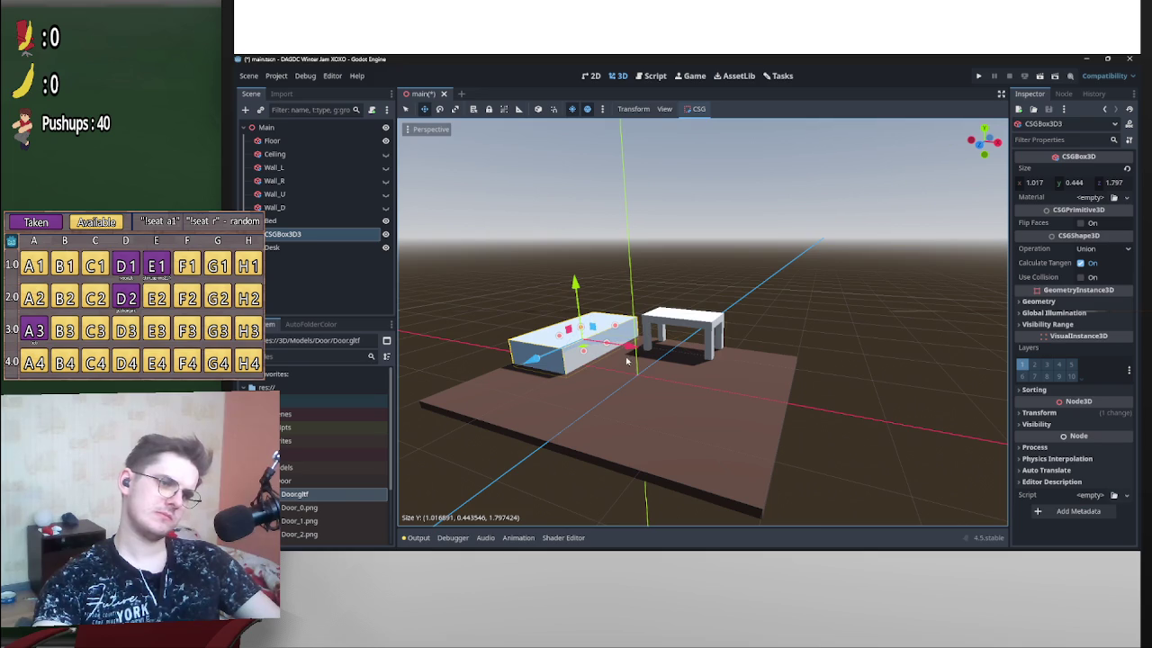
{"action": "left_click_drag", "start_coordinate": [545, 371], "coordinate": [628, 361]}
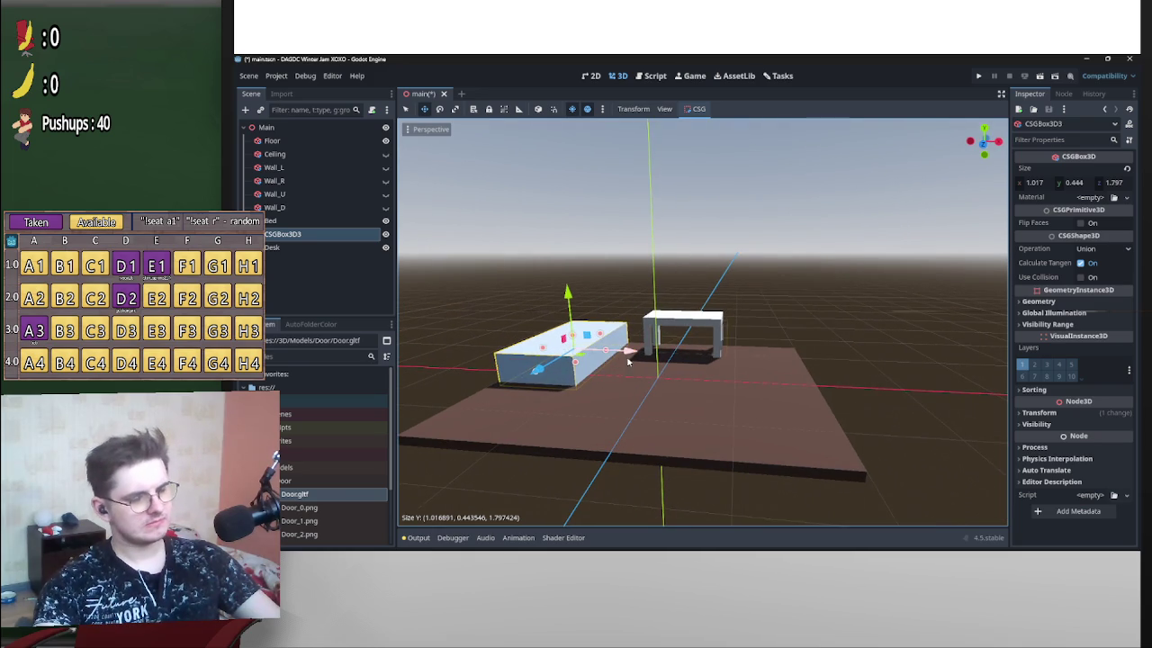
Select Block and Block2 with Delete, then compare CSGBox3D3's size against the Bed.
{"action": "left_click", "coordinate": [350, 247]}
{"action": "left_click", "coordinate": [286, 273]}
{"action": "left_click", "coordinate": [286, 261], "text": "shift"}
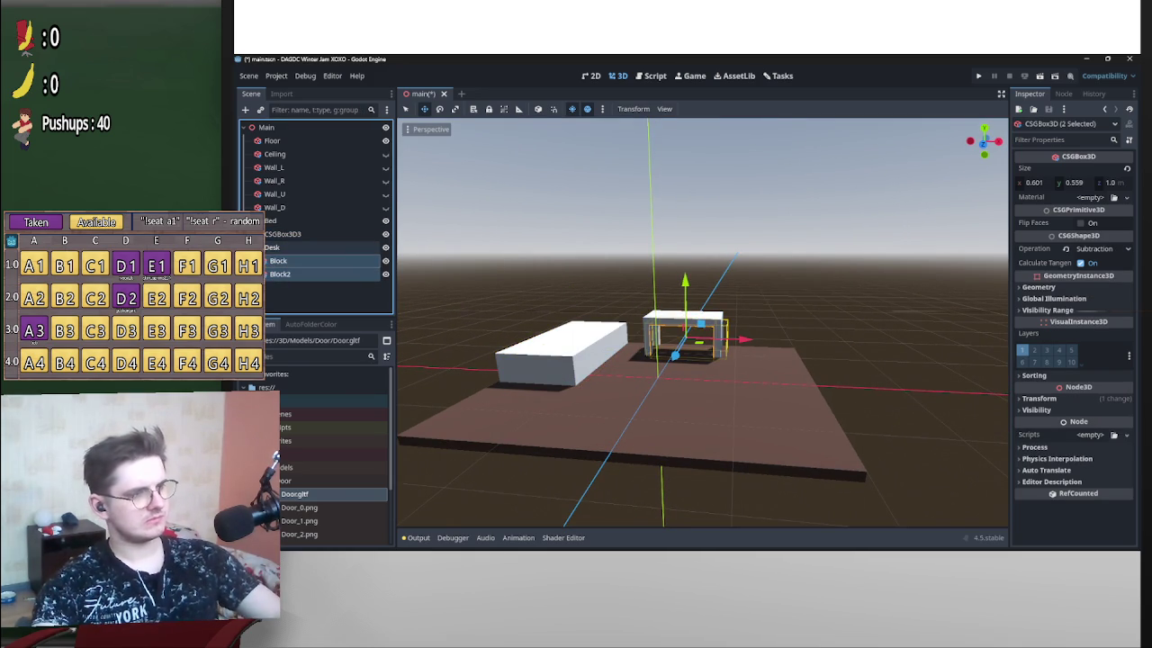
{"action": "key", "text": "Delete"}
{"action": "left_click", "coordinate": [578, 360]}
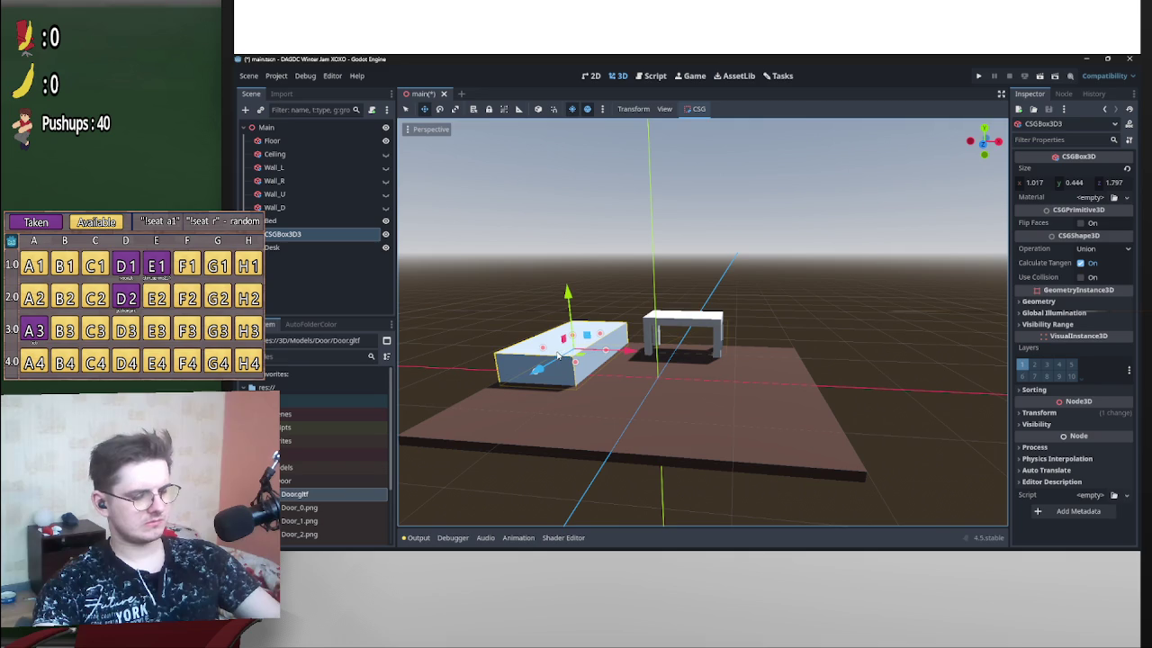
{"action": "left_click", "coordinate": [303, 222]}
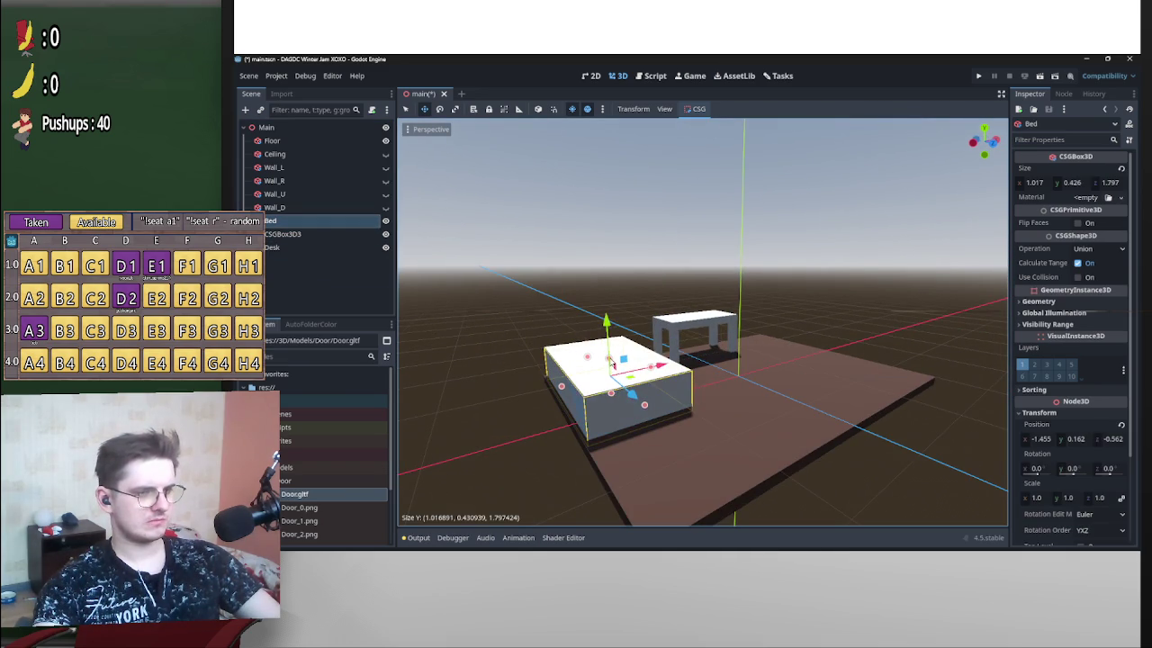
{"action": "left_click", "coordinate": [303, 236]}
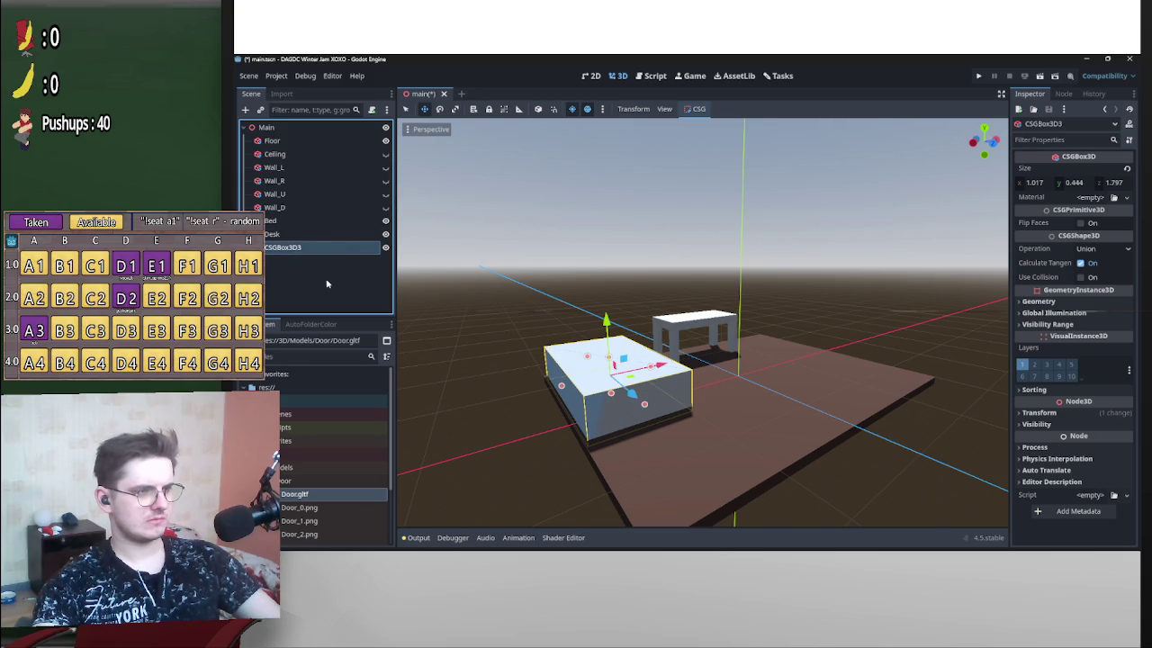
{"action": "mouse_move", "coordinate": [762, 334]}
{"action": "left_mouse_down"}
{"action": "mouse_move", "coordinate": [598, 398]}
{"action": "mouse_move", "coordinate": [891, 465]}
{"action": "mouse_move", "coordinate": [839, 463]}
{"action": "mouse_move", "coordinate": [809, 422]}
{"action": "mouse_move", "coordinate": [894, 437]}
{"action": "mouse_move", "coordinate": [799, 387]}
{"action": "mouse_move", "coordinate": [864, 342]}
{"action": "mouse_move", "coordinate": [976, 194]}
{"action": "left_mouse_up"}
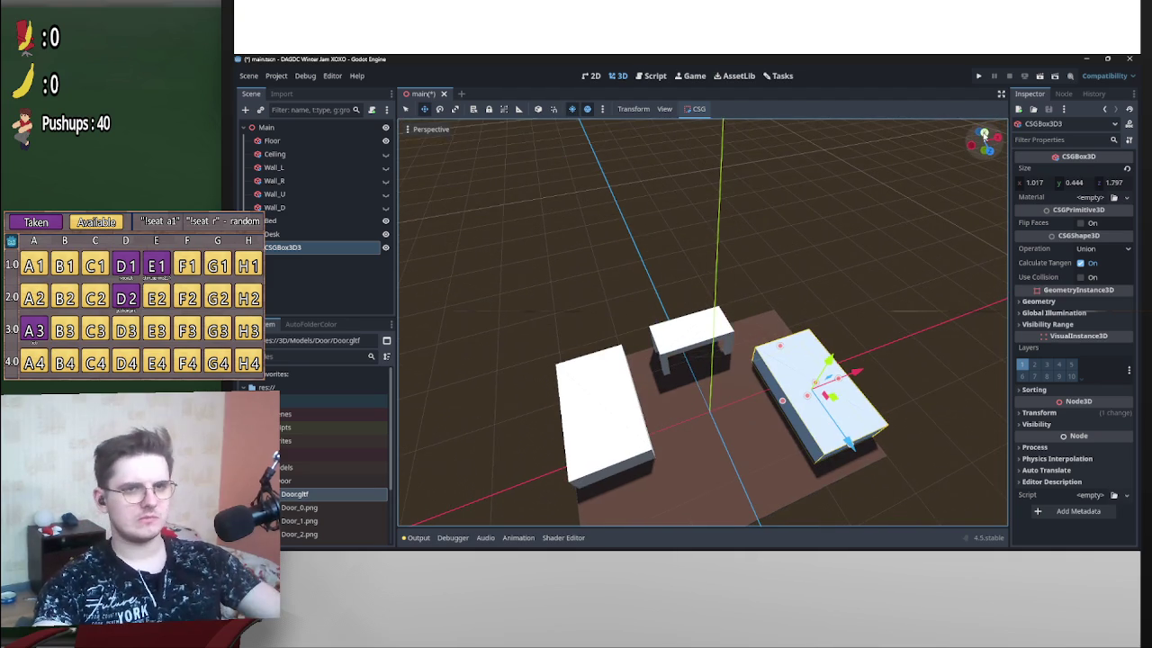
In Top view, move CSGBox3D3 toward the floor's edge and raise it to about 1.67 m tall.
{"action": "left_click", "coordinate": [984, 134]}
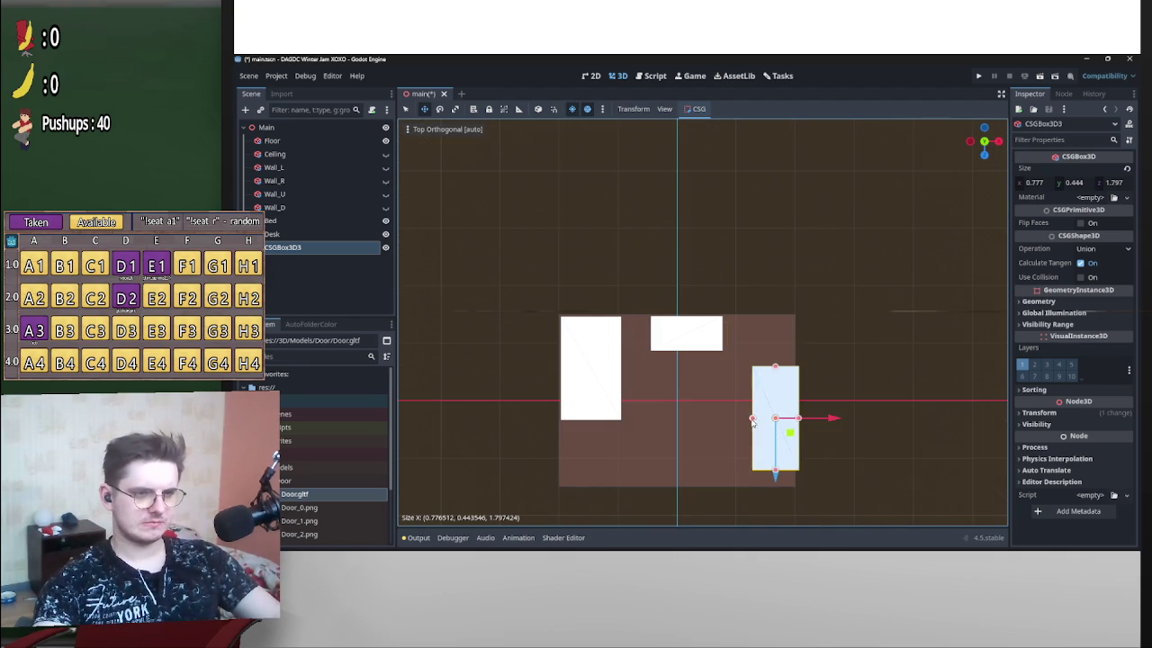
{"action": "mouse_move", "coordinate": [790, 424]}
{"action": "left_mouse_down"}
{"action": "mouse_move", "coordinate": [784, 447]}
{"action": "mouse_move", "coordinate": [912, 329]}
{"action": "mouse_move", "coordinate": [789, 326]}
{"action": "mouse_move", "coordinate": [838, 386]}
{"action": "left_mouse_up"}
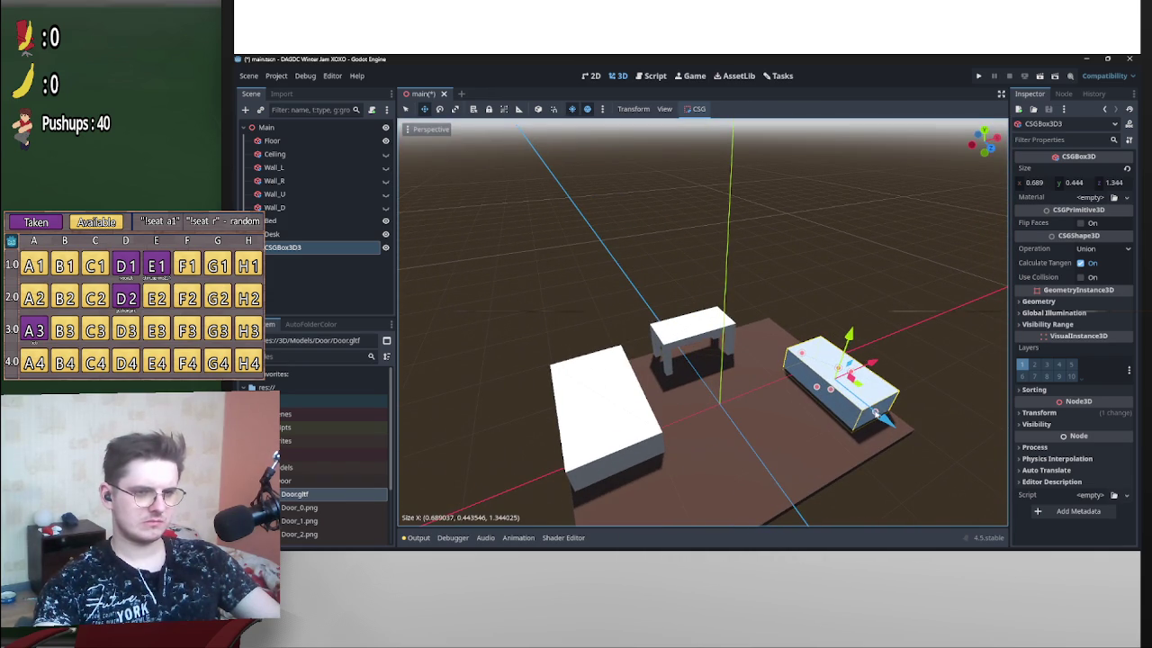
{"action": "mouse_move", "coordinate": [837, 372]}
{"action": "left_mouse_down"}
{"action": "mouse_move", "coordinate": [887, 371]}
{"action": "mouse_move", "coordinate": [766, 471]}
{"action": "mouse_move", "coordinate": [666, 455]}
{"action": "mouse_move", "coordinate": [840, 399]}
{"action": "mouse_move", "coordinate": [652, 419]}
{"action": "mouse_move", "coordinate": [769, 404]}
{"action": "mouse_move", "coordinate": [863, 472]}
{"action": "mouse_move", "coordinate": [732, 426]}
{"action": "mouse_move", "coordinate": [918, 434]}
{"action": "mouse_move", "coordinate": [810, 421]}
{"action": "mouse_move", "coordinate": [773, 435]}
{"action": "mouse_move", "coordinate": [827, 437]}
{"action": "mouse_move", "coordinate": [835, 450]}
{"action": "mouse_move", "coordinate": [852, 389]}
{"action": "mouse_move", "coordinate": [976, 335]}
{"action": "mouse_move", "coordinate": [823, 342]}
{"action": "mouse_move", "coordinate": [861, 360]}
{"action": "mouse_move", "coordinate": [849, 372]}
{"action": "mouse_move", "coordinate": [882, 355]}
{"action": "mouse_move", "coordinate": [757, 287]}
{"action": "mouse_move", "coordinate": [630, 314]}
{"action": "mouse_move", "coordinate": [562, 240]}
{"action": "mouse_move", "coordinate": [494, 242]}
{"action": "left_mouse_up"}
Rotate the tall closet box on the floor and orbit to view the room.
{"action": "left_click_drag", "start_coordinate": [847, 376], "coordinate": [837, 360]}
{"action": "scroll", "coordinate": [931, 369], "scroll_direction": "down", "scroll_amount": 3}
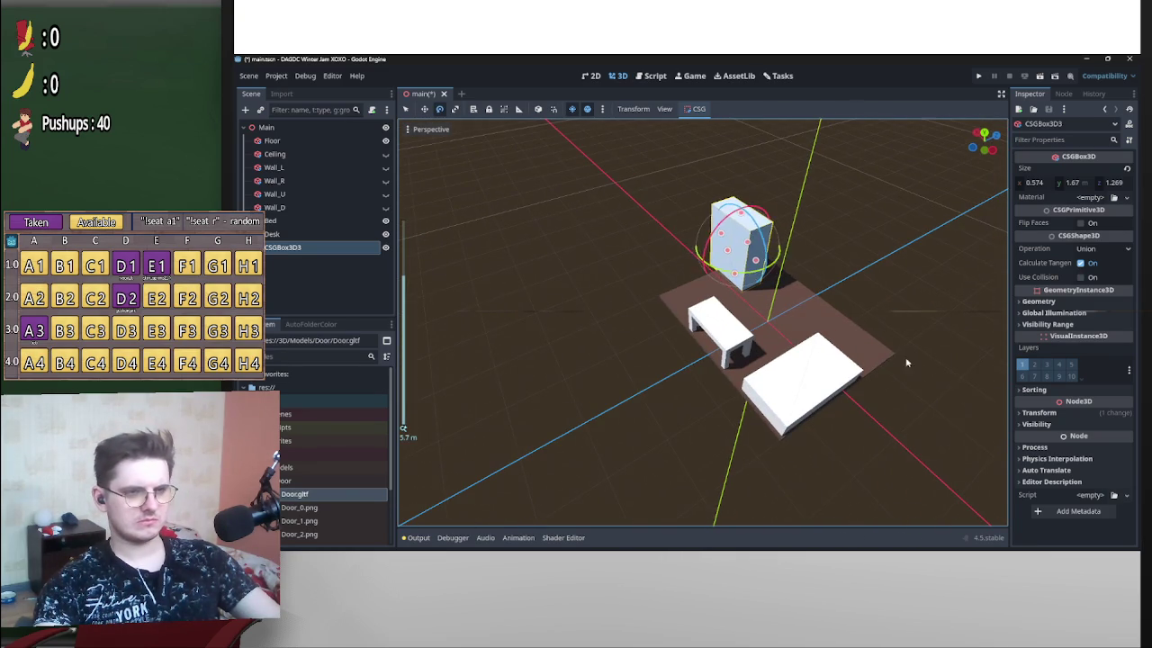
{"action": "mouse_move", "coordinate": [755, 263]}
{"action": "left_mouse_down"}
{"action": "mouse_move", "coordinate": [763, 248]}
{"action": "mouse_move", "coordinate": [729, 249]}
{"action": "mouse_move", "coordinate": [712, 333]}
{"action": "mouse_move", "coordinate": [687, 343]}
{"action": "mouse_move", "coordinate": [681, 367]}
{"action": "mouse_move", "coordinate": [695, 381]}
{"action": "mouse_move", "coordinate": [682, 459]}
{"action": "mouse_move", "coordinate": [822, 442]}
{"action": "mouse_move", "coordinate": [745, 322]}
{"action": "mouse_move", "coordinate": [818, 360]}
{"action": "mouse_move", "coordinate": [807, 420]}
{"action": "left_mouse_up"}
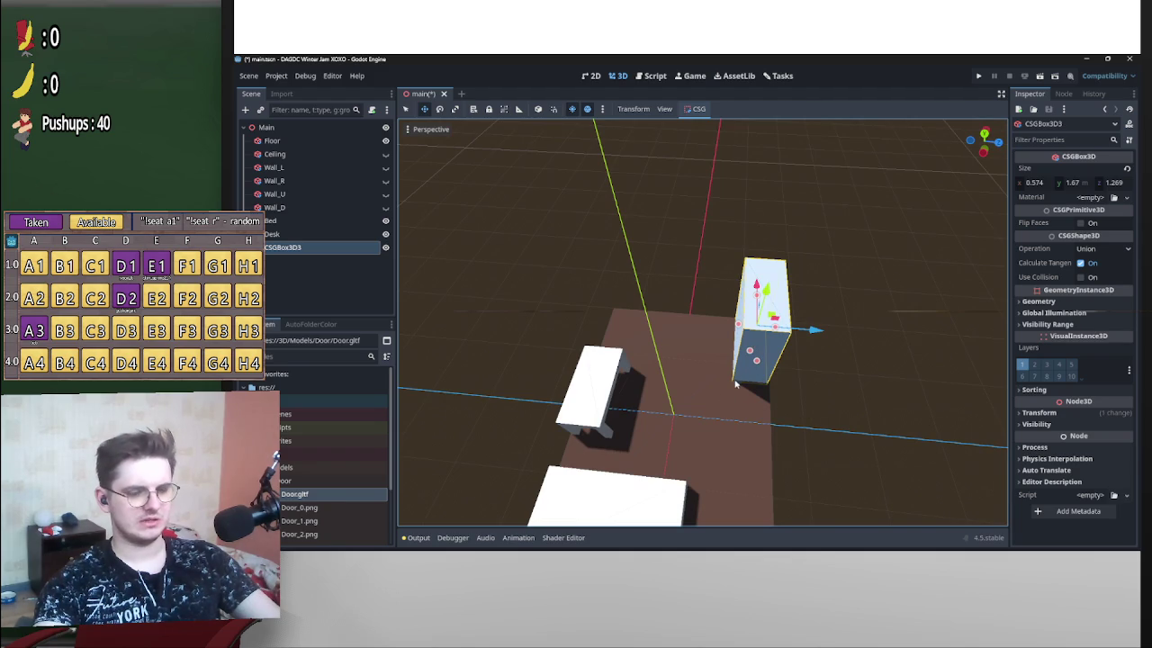
{"action": "mouse_move", "coordinate": [698, 327]}
{"action": "left_mouse_down"}
{"action": "mouse_move", "coordinate": [792, 333]}
{"action": "mouse_move", "coordinate": [898, 314]}
{"action": "mouse_move", "coordinate": [849, 296]}
{"action": "mouse_move", "coordinate": [746, 294]}
{"action": "mouse_move", "coordinate": [779, 357]}
{"action": "mouse_move", "coordinate": [818, 368]}
{"action": "mouse_move", "coordinate": [601, 375]}
{"action": "mouse_move", "coordinate": [726, 372]}
{"action": "mouse_move", "coordinate": [794, 394]}
{"action": "mouse_move", "coordinate": [867, 373]}
{"action": "mouse_move", "coordinate": [801, 360]}
{"action": "mouse_move", "coordinate": [845, 364]}
{"action": "mouse_move", "coordinate": [756, 310]}
{"action": "mouse_move", "coordinate": [738, 346]}
{"action": "left_mouse_up"}
Nudge the Desk slightly along the X axis beside the bed.
{"action": "left_click", "coordinate": [738, 347]}
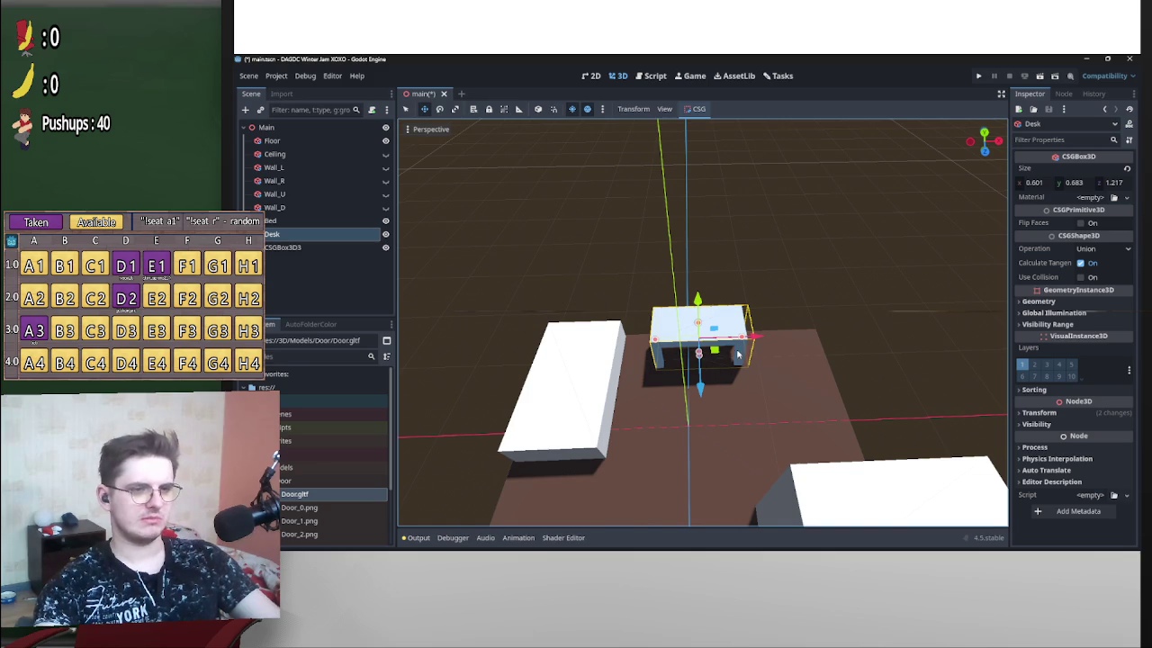
{"action": "mouse_move", "coordinate": [789, 351]}
{"action": "left_mouse_down"}
{"action": "mouse_move", "coordinate": [755, 347]}
{"action": "mouse_move", "coordinate": [855, 333]}
{"action": "mouse_move", "coordinate": [771, 360]}
{"action": "mouse_move", "coordinate": [753, 337]}
{"action": "mouse_move", "coordinate": [718, 366]}
{"action": "mouse_move", "coordinate": [750, 375]}
{"action": "mouse_move", "coordinate": [771, 323]}
{"action": "mouse_move", "coordinate": [800, 334]}
{"action": "mouse_move", "coordinate": [617, 381]}
{"action": "mouse_move", "coordinate": [792, 398]}
{"action": "mouse_move", "coordinate": [687, 404]}
{"action": "mouse_move", "coordinate": [784, 420]}
{"action": "mouse_move", "coordinate": [694, 453]}
{"action": "mouse_move", "coordinate": [656, 410]}
{"action": "mouse_move", "coordinate": [765, 389]}
{"action": "mouse_move", "coordinate": [805, 356]}
{"action": "left_mouse_up"}
{"action": "left_click", "coordinate": [817, 358]}
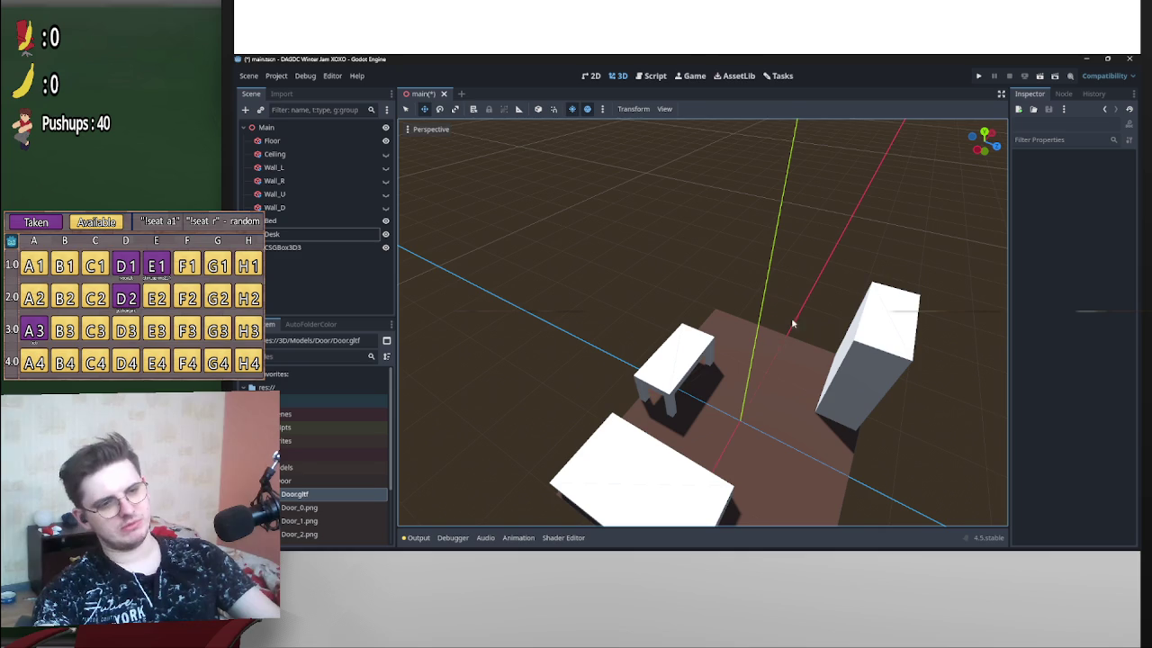
{"action": "mouse_move", "coordinate": [799, 311]}
{"action": "left_mouse_down"}
{"action": "mouse_move", "coordinate": [836, 355]}
{"action": "mouse_move", "coordinate": [926, 342]}
{"action": "mouse_move", "coordinate": [743, 329]}
{"action": "mouse_move", "coordinate": [748, 378]}
{"action": "mouse_move", "coordinate": [746, 368]}
{"action": "mouse_move", "coordinate": [986, 356]}
{"action": "mouse_move", "coordinate": [723, 376]}
{"action": "mouse_move", "coordinate": [733, 337]}
{"action": "mouse_move", "coordinate": [797, 341]}
{"action": "mouse_move", "coordinate": [746, 322]}
{"action": "mouse_move", "coordinate": [932, 365]}
{"action": "left_mouse_up"}
{"action": "left_click", "coordinate": [736, 340]}
Duplicate the tall box and make the copy thinner, shorter and shallower.
{"action": "left_click", "coordinate": [932, 364]}
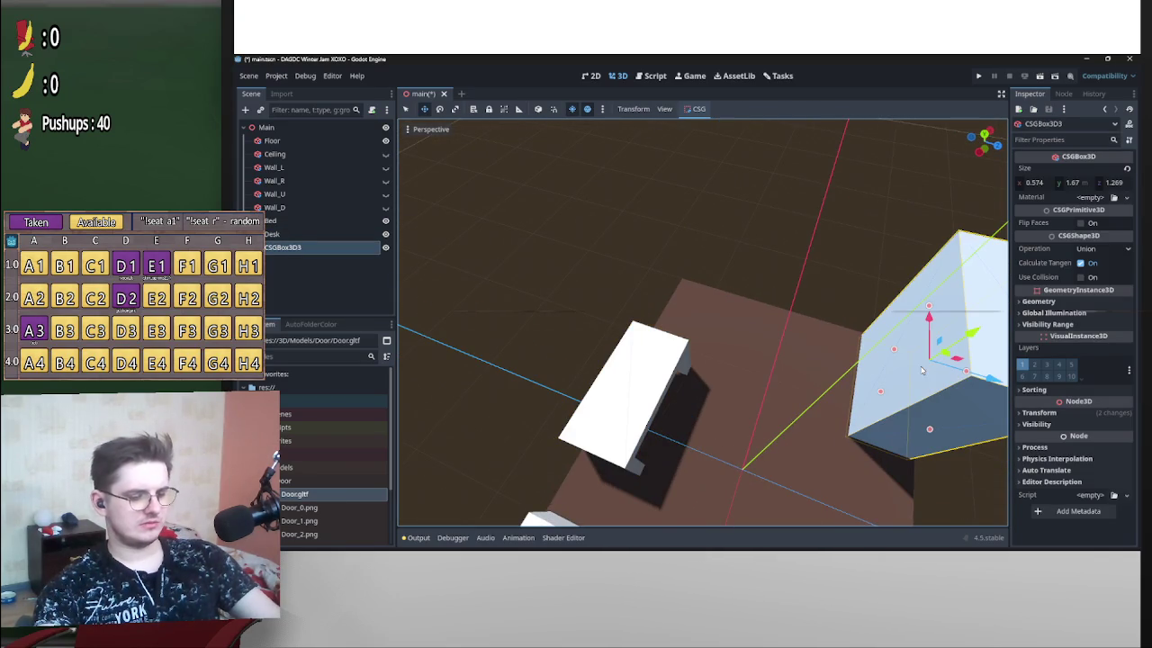
{"action": "key", "text": "f"}
{"action": "mouse_move", "coordinate": [784, 314]}
{"action": "left_mouse_down"}
{"action": "mouse_move", "coordinate": [776, 333]}
{"action": "mouse_move", "coordinate": [791, 300]}
{"action": "left_mouse_up"}
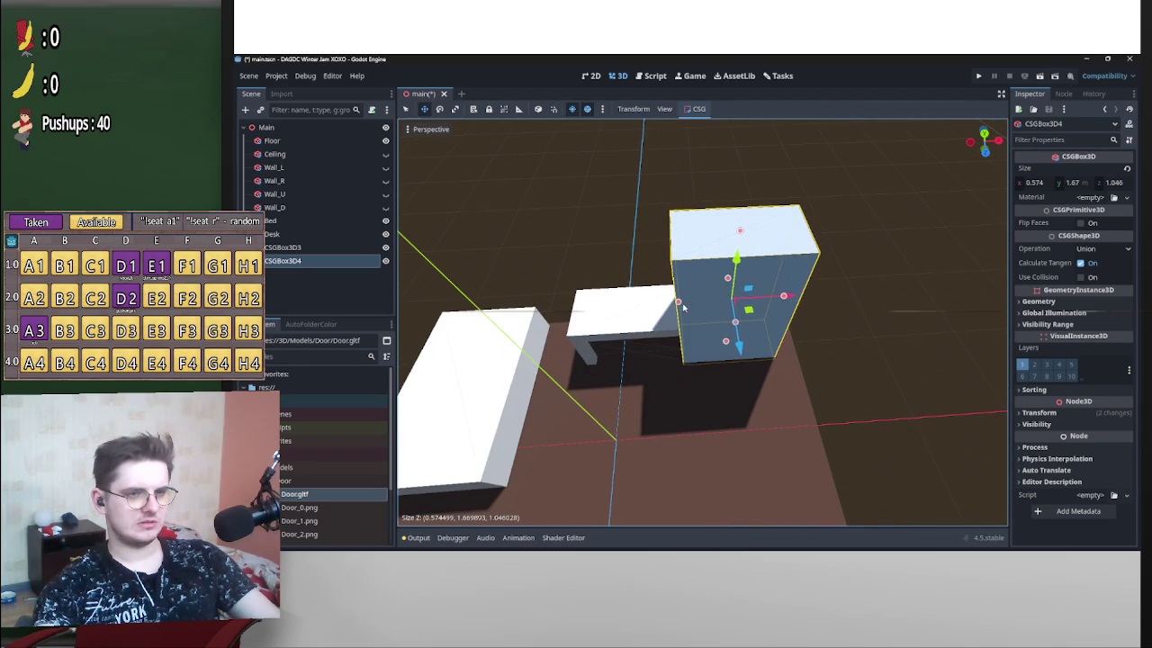
{"action": "left_click_drag", "start_coordinate": [684, 308], "coordinate": [703, 297]}
{"action": "mouse_move", "coordinate": [749, 232]}
{"action": "left_mouse_down"}
{"action": "mouse_move", "coordinate": [749, 261]}
{"action": "mouse_move", "coordinate": [741, 203]}
{"action": "mouse_move", "coordinate": [792, 342]}
{"action": "mouse_move", "coordinate": [700, 376]}
{"action": "left_mouse_up"}
{"action": "mouse_move", "coordinate": [764, 422]}
{"action": "left_mouse_down"}
{"action": "mouse_move", "coordinate": [738, 424]}
{"action": "mouse_move", "coordinate": [789, 421]}
{"action": "left_mouse_up"}
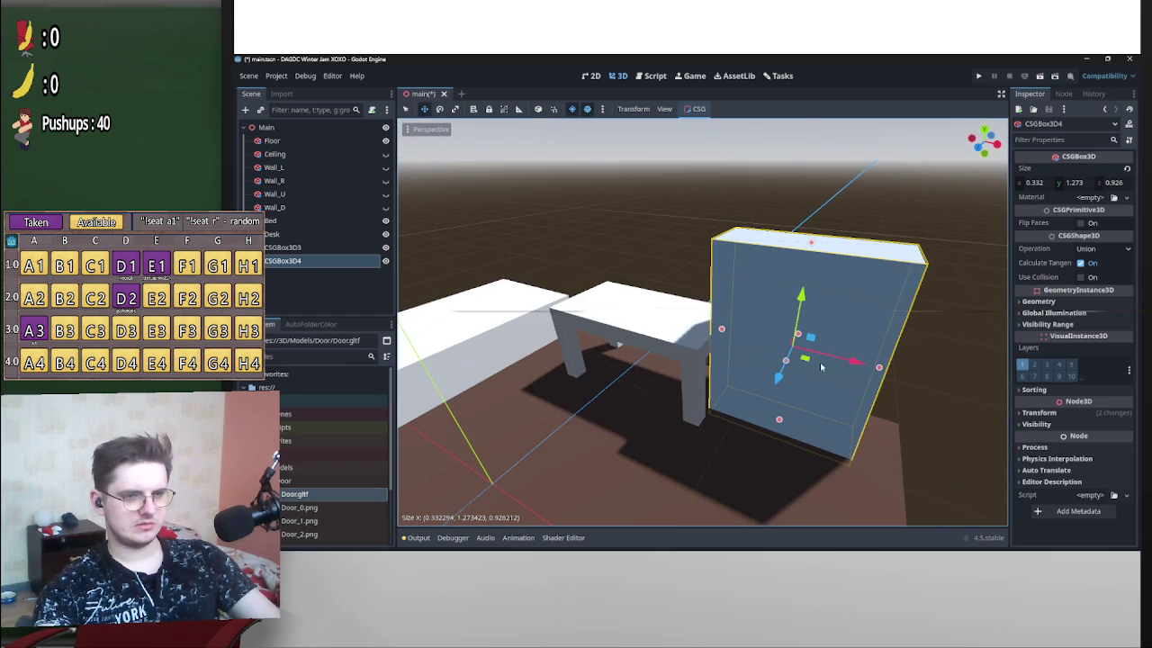
{"action": "mouse_move", "coordinate": [805, 360]}
{"action": "left_mouse_down"}
{"action": "mouse_move", "coordinate": [710, 348]}
{"action": "mouse_move", "coordinate": [941, 211]}
{"action": "left_mouse_up"}
{"action": "left_click", "coordinate": [985, 129]}
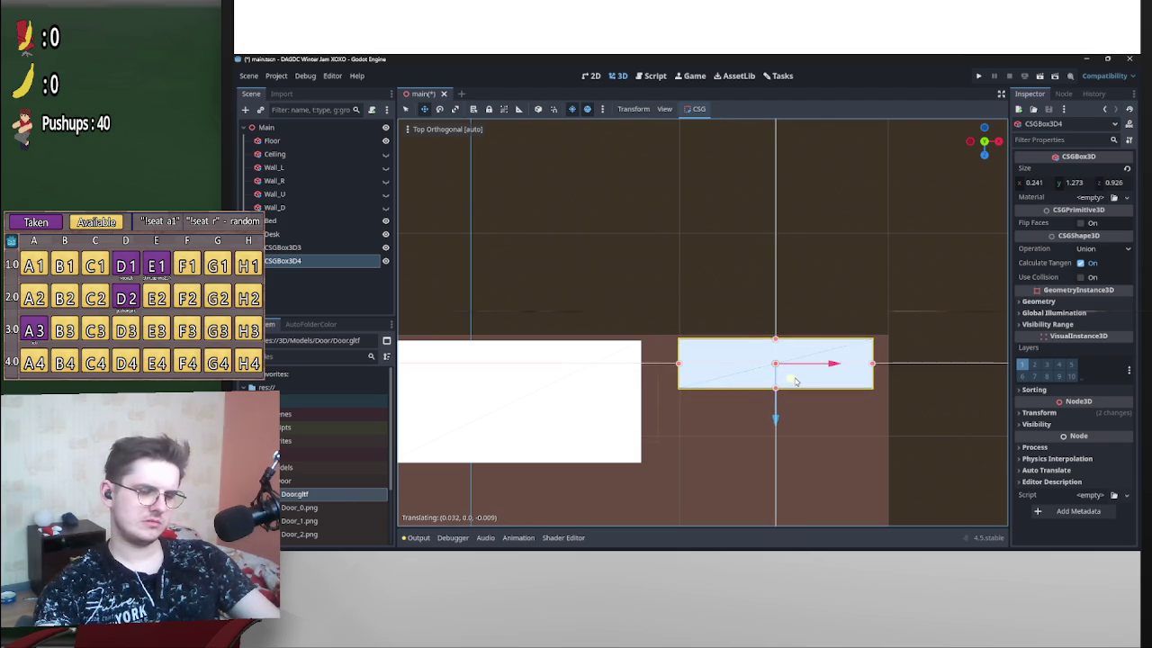
{"action": "mouse_move", "coordinate": [807, 391]}
{"action": "left_mouse_down"}
{"action": "mouse_move", "coordinate": [897, 411]}
{"action": "mouse_move", "coordinate": [682, 345]}
{"action": "mouse_move", "coordinate": [666, 290]}
{"action": "mouse_move", "coordinate": [653, 317]}
{"action": "mouse_move", "coordinate": [676, 305]}
{"action": "mouse_move", "coordinate": [657, 338]}
{"action": "left_mouse_up"}
{"action": "scroll", "coordinate": [681, 344], "scroll_direction": "up", "scroll_amount": 2}
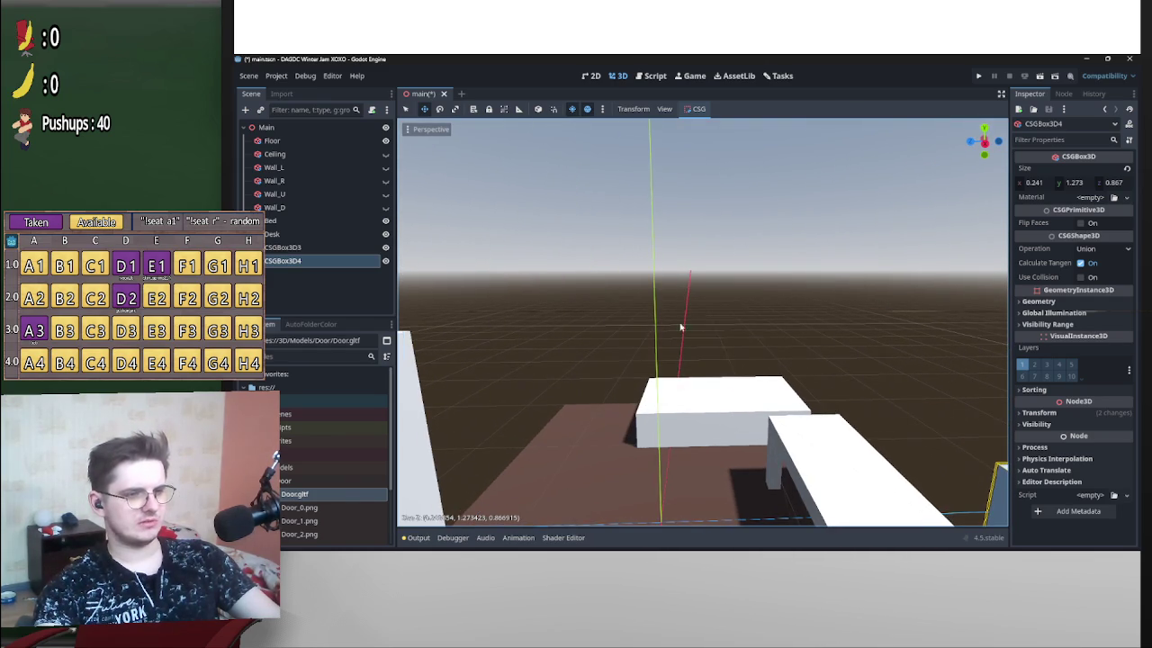
{"action": "mouse_move", "coordinate": [717, 378]}
{"action": "left_mouse_down"}
{"action": "mouse_move", "coordinate": [826, 439]}
{"action": "mouse_move", "coordinate": [818, 426]}
{"action": "mouse_move", "coordinate": [956, 412]}
{"action": "mouse_move", "coordinate": [956, 390]}
{"action": "mouse_move", "coordinate": [877, 344]}
{"action": "left_mouse_up"}
Shorten the original tall box CSGBox3D3 to 0.482 × 1.468 × 1.029 m and nudge it along X.
{"action": "left_click", "coordinate": [877, 345]}
{"action": "mouse_move", "coordinate": [867, 273]}
{"action": "left_mouse_down"}
{"action": "mouse_move", "coordinate": [865, 292]}
{"action": "mouse_move", "coordinate": [764, 318]}
{"action": "mouse_move", "coordinate": [880, 313]}
{"action": "mouse_move", "coordinate": [832, 375]}
{"action": "mouse_move", "coordinate": [552, 357]}
{"action": "mouse_move", "coordinate": [474, 381]}
{"action": "mouse_move", "coordinate": [673, 383]}
{"action": "mouse_move", "coordinate": [627, 371]}
{"action": "mouse_move", "coordinate": [959, 390]}
{"action": "mouse_move", "coordinate": [655, 333]}
{"action": "mouse_move", "coordinate": [792, 322]}
{"action": "mouse_move", "coordinate": [407, 271]}
{"action": "left_mouse_up"}
{"action": "key", "text": "g"}
{"action": "key", "text": "x"}
{"action": "left_click_drag", "start_coordinate": [403, 194], "coordinate": [1005, 224]}
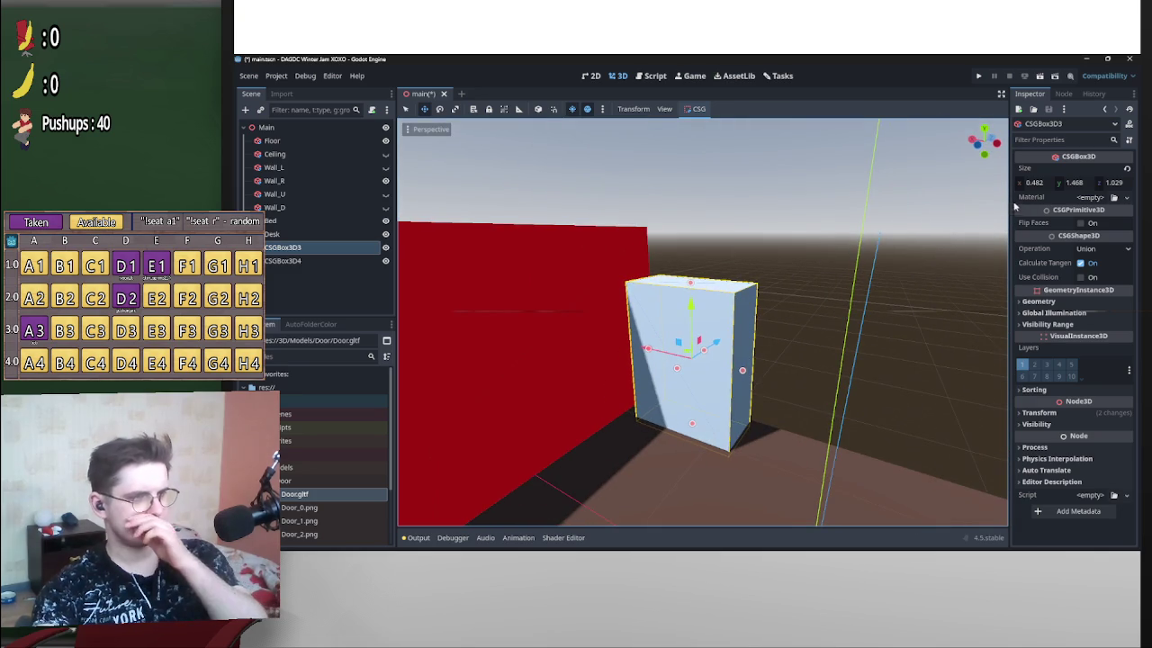
{"action": "mouse_move", "coordinate": [403, 189]}
{"action": "left_mouse_down"}
{"action": "mouse_move", "coordinate": [504, 261]}
{"action": "mouse_move", "coordinate": [627, 323]}
{"action": "mouse_move", "coordinate": [522, 381]}
{"action": "mouse_move", "coordinate": [478, 377]}
{"action": "left_mouse_up"}
{"action": "mouse_move", "coordinate": [669, 360]}
{"action": "left_mouse_down"}
{"action": "mouse_move", "coordinate": [737, 355]}
{"action": "mouse_move", "coordinate": [694, 373]}
{"action": "mouse_move", "coordinate": [761, 338]}
{"action": "mouse_move", "coordinate": [551, 377]}
{"action": "mouse_move", "coordinate": [783, 321]}
{"action": "mouse_move", "coordinate": [516, 387]}
{"action": "mouse_move", "coordinate": [541, 346]}
{"action": "left_mouse_up"}
{"action": "left_click", "coordinate": [541, 346]}
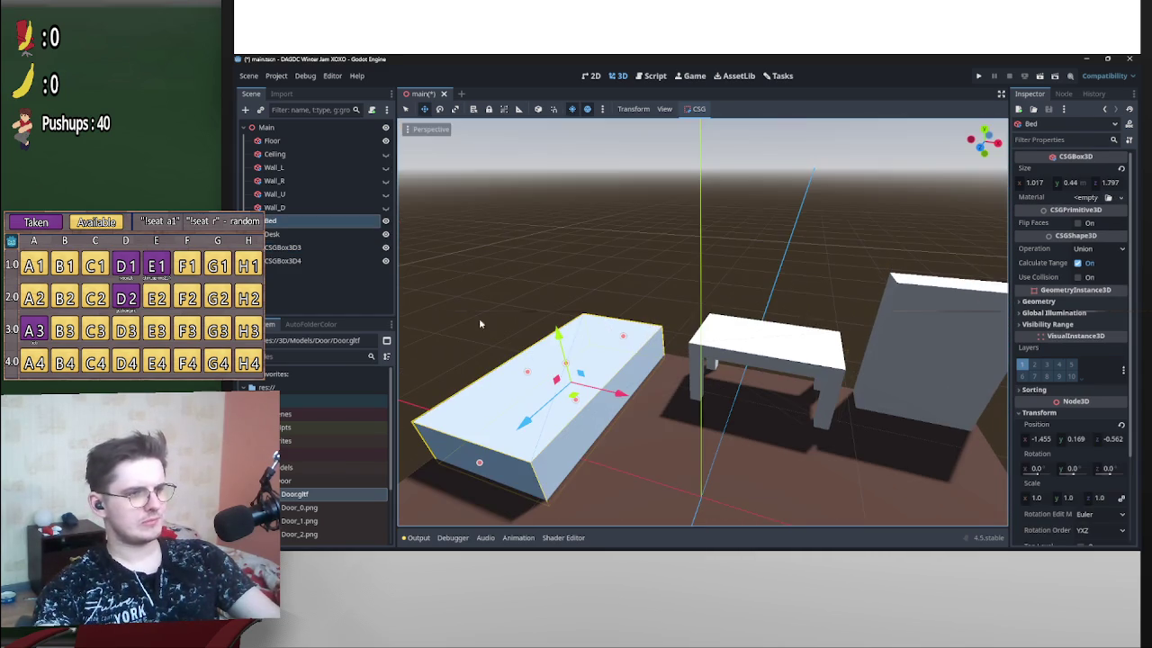
Move the desk's Block and Block2 cutters under the Bed node.
{"action": "left_click", "coordinate": [252, 234]}
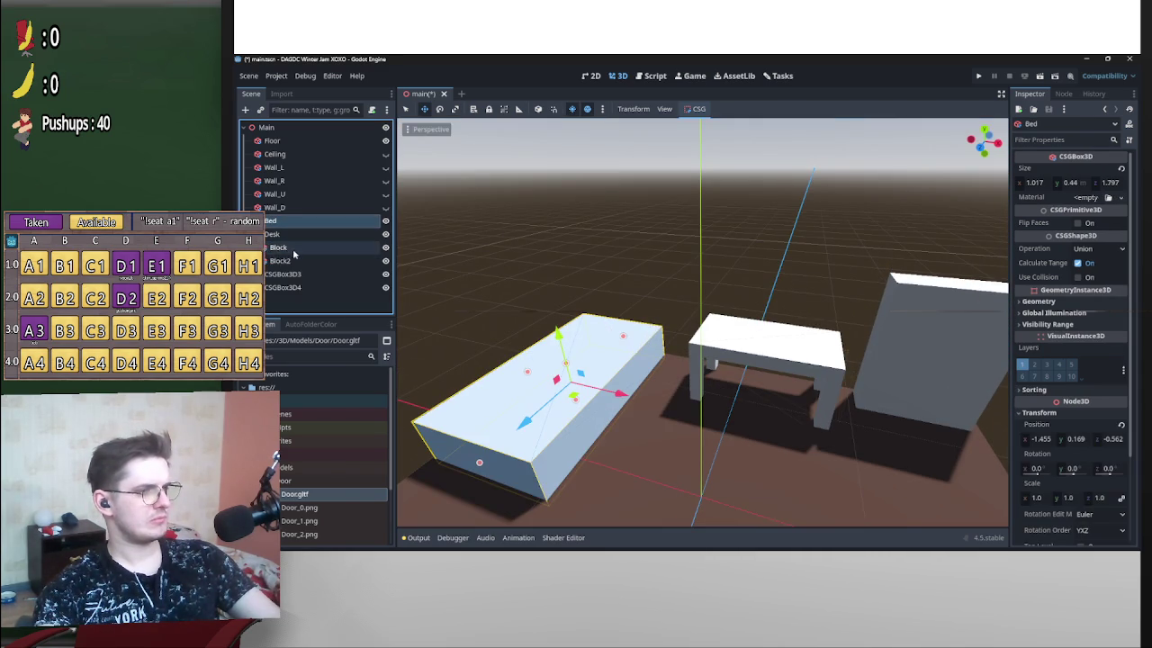
{"action": "left_click", "coordinate": [279, 247]}
{"action": "left_click", "coordinate": [288, 261], "text": "shift"}
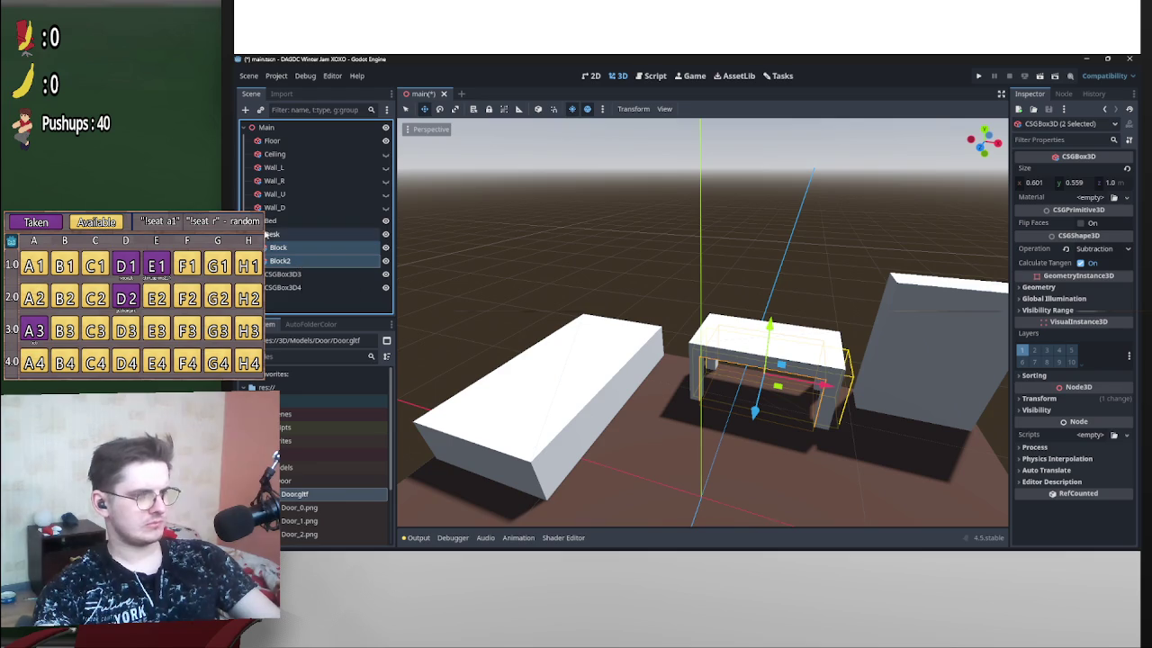
{"action": "left_click_drag", "start_coordinate": [274, 246], "coordinate": [270, 221]}
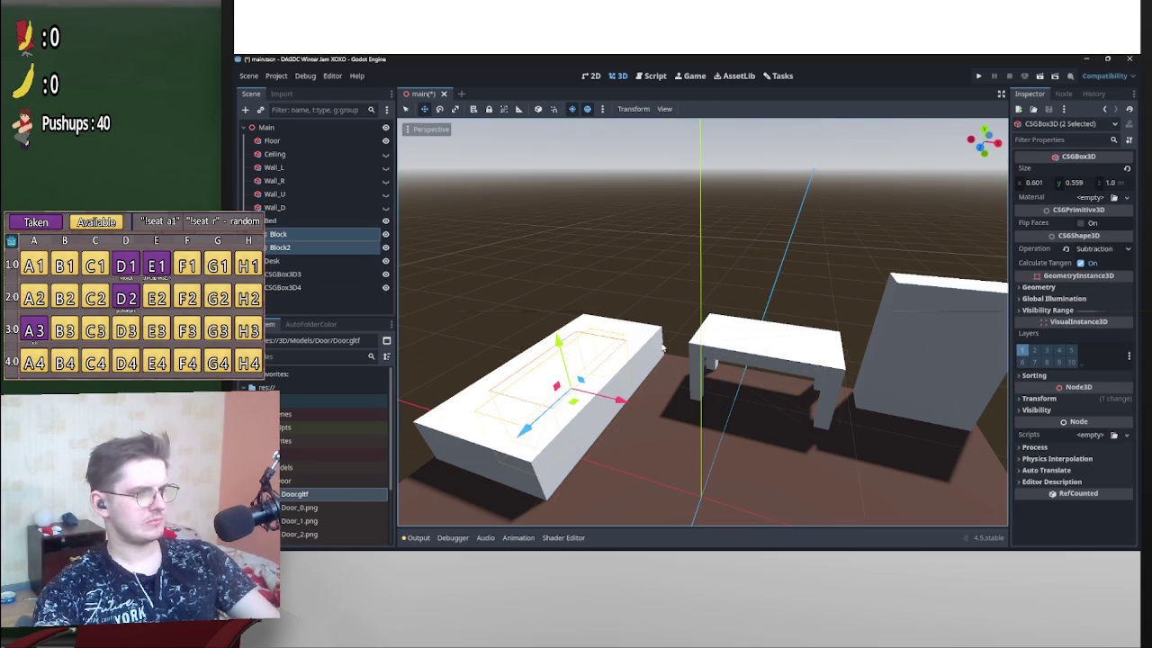
{"action": "key", "text": "f"}
{"action": "mouse_move", "coordinate": [677, 315]}
{"action": "left_mouse_down"}
{"action": "mouse_move", "coordinate": [609, 329]}
{"action": "mouse_move", "coordinate": [625, 330]}
{"action": "left_mouse_up"}
{"action": "scroll", "coordinate": [661, 427], "scroll_direction": "up", "scroll_amount": 3}
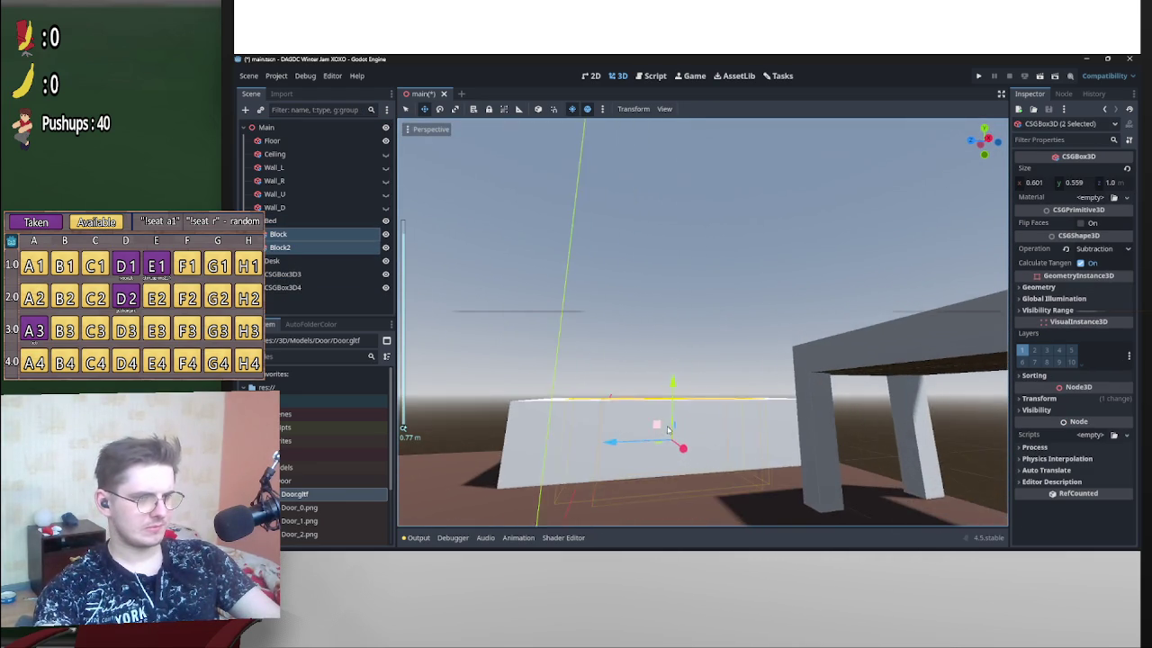
{"action": "left_click_drag", "start_coordinate": [661, 428], "coordinate": [699, 373]}
Resize Block2 into a low 0.4 × 0.3 × 1.591 m cutter under the bed.
{"action": "left_click", "coordinate": [285, 249]}
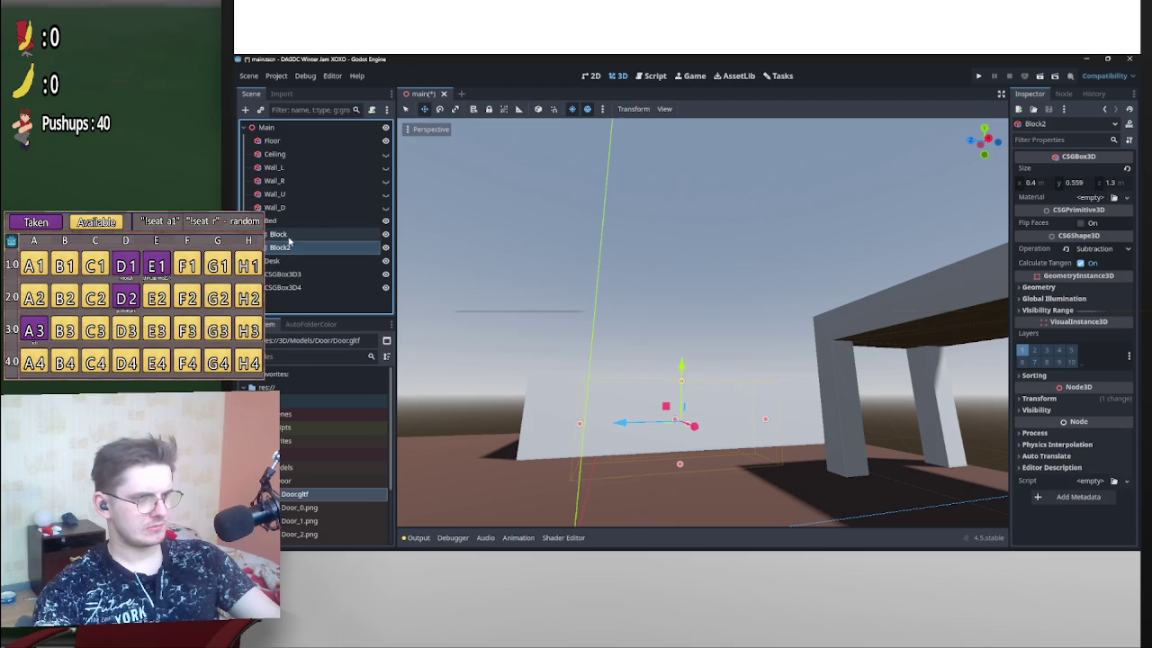
{"action": "left_click", "coordinate": [285, 246]}
{"action": "left_click_drag", "start_coordinate": [629, 315], "coordinate": [798, 316]}
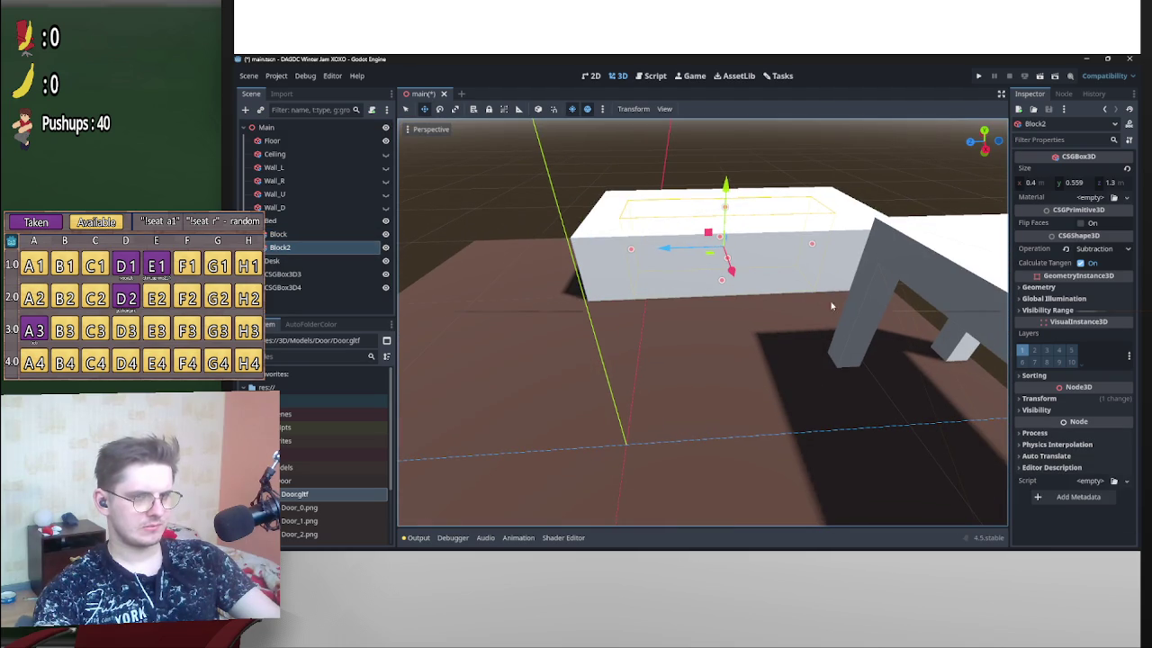
{"action": "mouse_move", "coordinate": [850, 243]}
{"action": "left_mouse_down"}
{"action": "mouse_move", "coordinate": [957, 214]}
{"action": "mouse_move", "coordinate": [815, 237]}
{"action": "mouse_move", "coordinate": [915, 311]}
{"action": "mouse_move", "coordinate": [837, 275]}
{"action": "mouse_move", "coordinate": [889, 301]}
{"action": "mouse_move", "coordinate": [897, 336]}
{"action": "left_mouse_up"}
{"action": "mouse_move", "coordinate": [905, 280]}
{"action": "left_mouse_down"}
{"action": "mouse_move", "coordinate": [907, 245]}
{"action": "mouse_move", "coordinate": [881, 269]}
{"action": "left_mouse_up"}
{"action": "mouse_move", "coordinate": [892, 204]}
{"action": "left_mouse_down"}
{"action": "mouse_move", "coordinate": [882, 265]}
{"action": "mouse_move", "coordinate": [893, 297]}
{"action": "mouse_move", "coordinate": [897, 283]}
{"action": "mouse_move", "coordinate": [898, 353]}
{"action": "mouse_move", "coordinate": [901, 340]}
{"action": "mouse_move", "coordinate": [715, 305]}
{"action": "left_mouse_up"}
{"action": "left_click", "coordinate": [714, 304]}
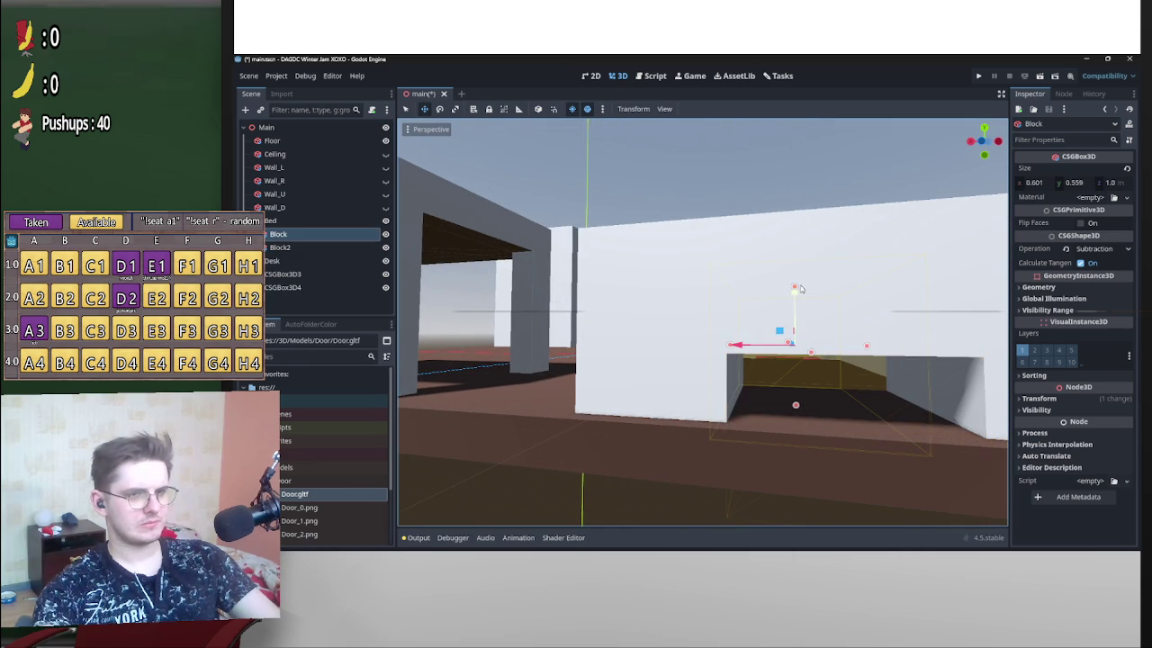
Lower Block to 0.2 high and narrow it, then extend and lengthen Block2 along Z.
{"action": "mouse_move", "coordinate": [795, 288]}
{"action": "left_mouse_down"}
{"action": "mouse_move", "coordinate": [811, 360]}
{"action": "mouse_move", "coordinate": [811, 350]}
{"action": "left_mouse_up"}
{"action": "mouse_move", "coordinate": [881, 350]}
{"action": "left_mouse_down"}
{"action": "mouse_move", "coordinate": [756, 342]}
{"action": "mouse_move", "coordinate": [908, 362]}
{"action": "mouse_move", "coordinate": [844, 364]}
{"action": "mouse_move", "coordinate": [891, 364]}
{"action": "mouse_move", "coordinate": [870, 366]}
{"action": "left_mouse_up"}
{"action": "left_click", "coordinate": [280, 247]}
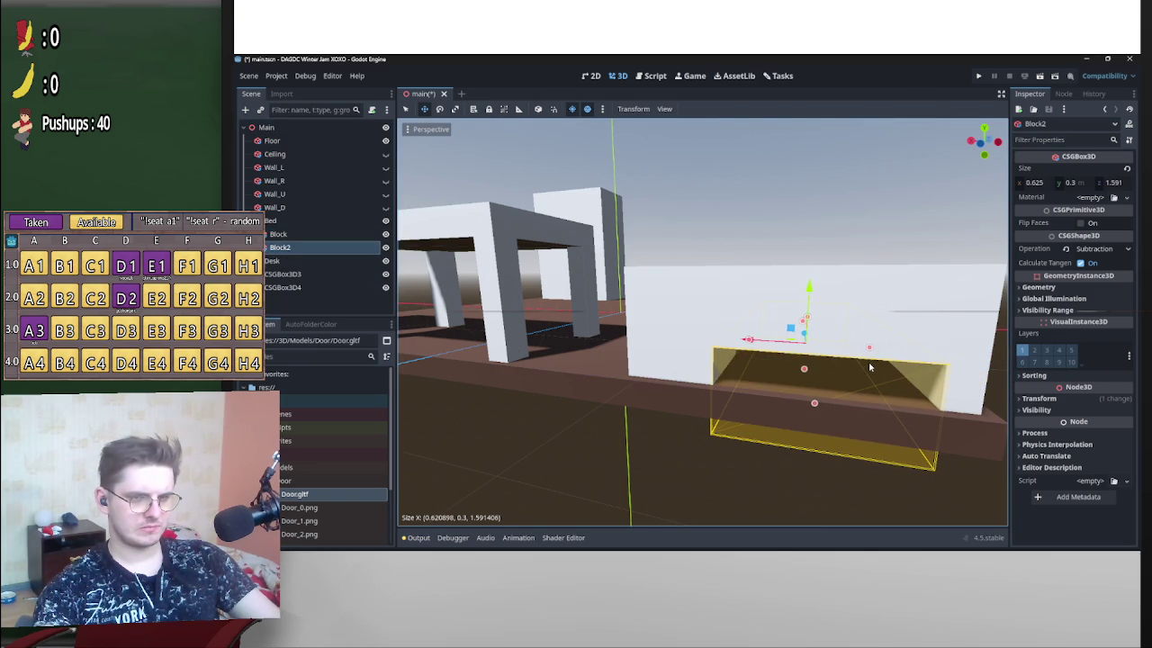
{"action": "left_click_drag", "start_coordinate": [751, 342], "coordinate": [719, 348]}
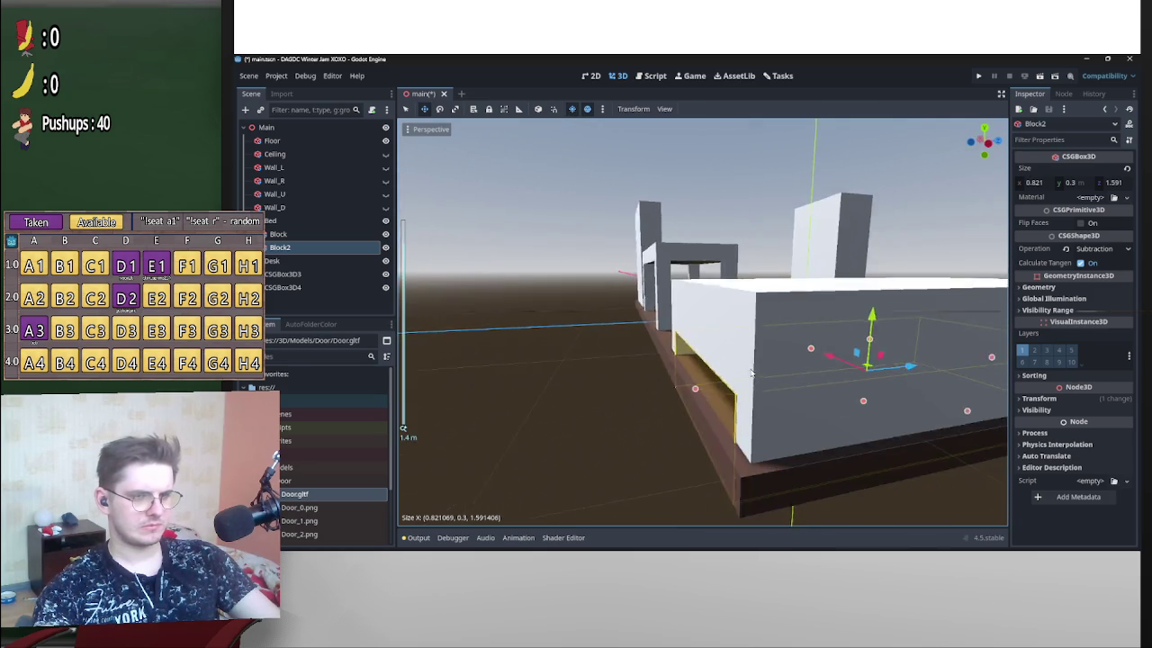
{"action": "left_click", "coordinate": [278, 234]}
{"action": "mouse_move", "coordinate": [885, 410]}
{"action": "left_mouse_down"}
{"action": "mouse_move", "coordinate": [442, 419]}
{"action": "mouse_move", "coordinate": [788, 366]}
{"action": "left_mouse_up"}
{"action": "mouse_move", "coordinate": [796, 322]}
{"action": "left_mouse_down"}
{"action": "mouse_move", "coordinate": [661, 324]}
{"action": "mouse_move", "coordinate": [649, 354]}
{"action": "mouse_move", "coordinate": [834, 350]}
{"action": "mouse_move", "coordinate": [878, 332]}
{"action": "mouse_move", "coordinate": [792, 354]}
{"action": "mouse_move", "coordinate": [717, 333]}
{"action": "mouse_move", "coordinate": [746, 341]}
{"action": "mouse_move", "coordinate": [716, 351]}
{"action": "mouse_move", "coordinate": [683, 338]}
{"action": "mouse_move", "coordinate": [577, 363]}
{"action": "mouse_move", "coordinate": [701, 355]}
{"action": "left_mouse_up"}
{"action": "left_click", "coordinate": [702, 356]}
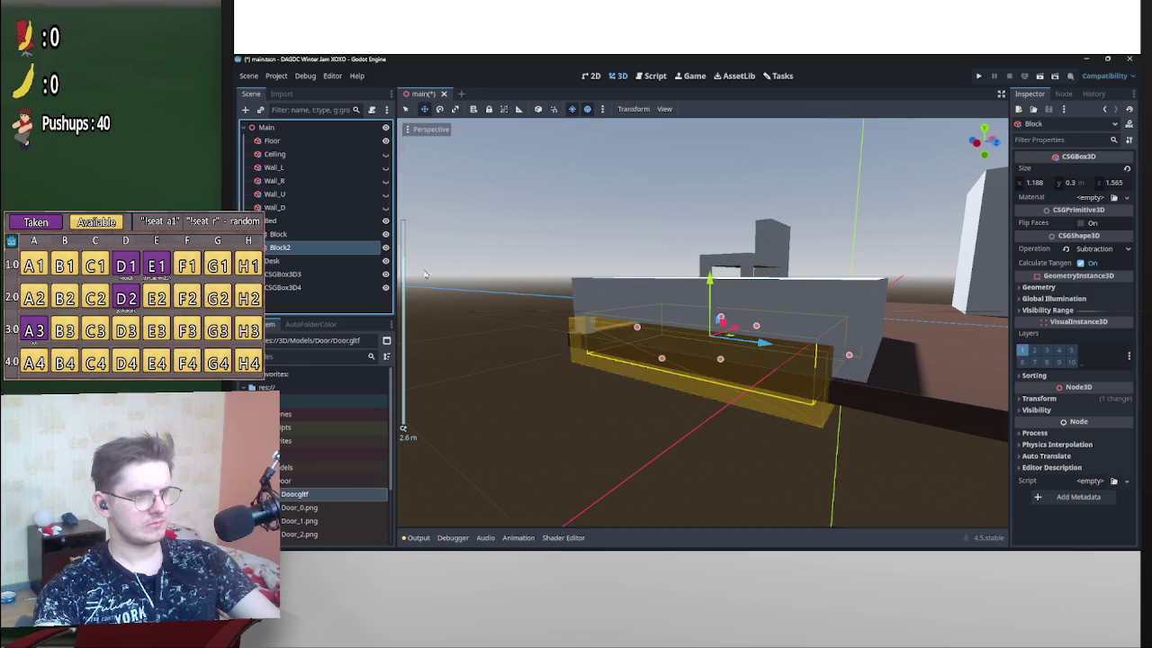
{"action": "left_click_drag", "start_coordinate": [833, 354], "coordinate": [941, 372]}
Raise Block's height slightly and lower the bed's overall height.
{"action": "left_click", "coordinate": [248, 220]}
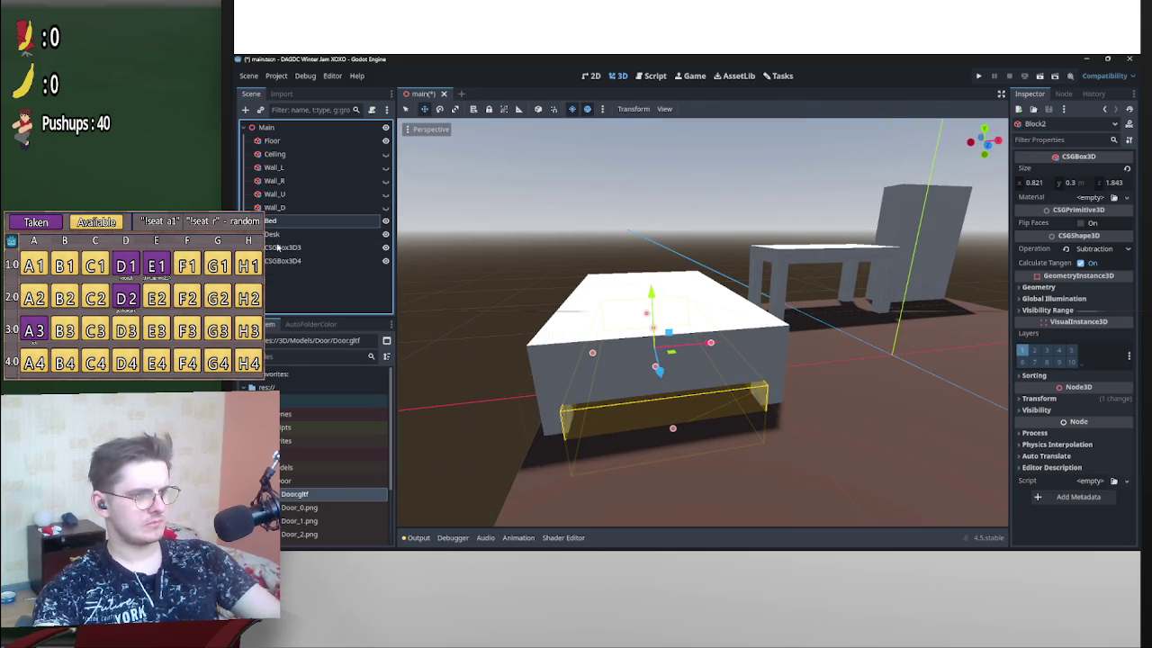
{"action": "scroll", "coordinate": [788, 396], "scroll_direction": "down", "scroll_amount": 3}
{"action": "left_click_drag", "start_coordinate": [788, 396], "coordinate": [663, 339]}
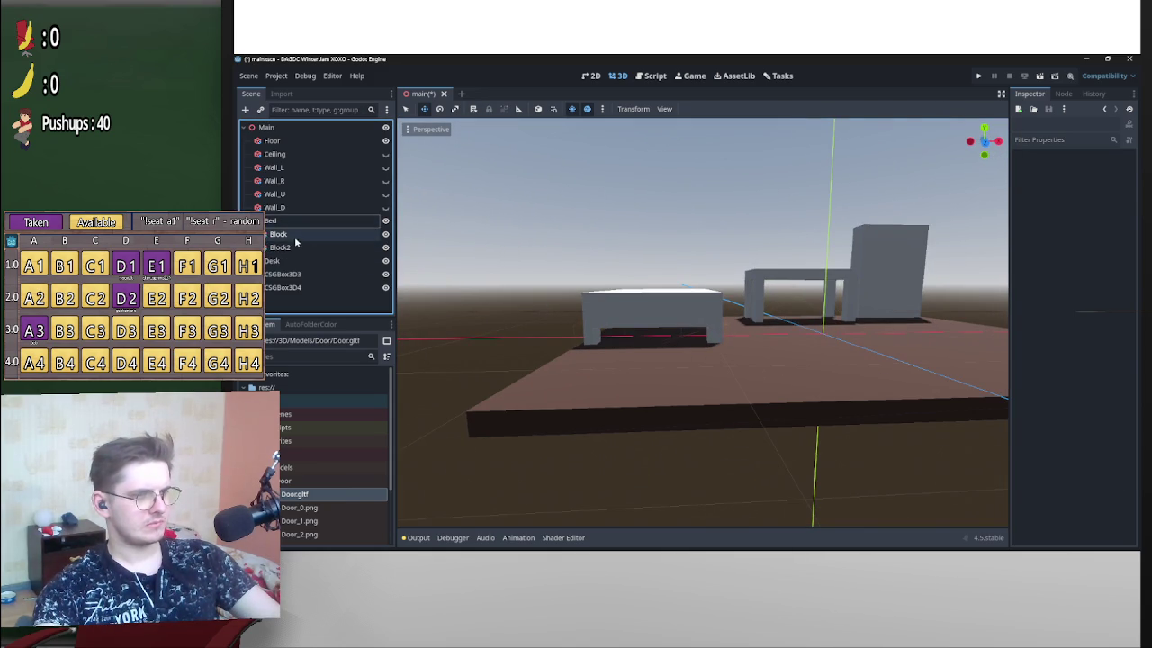
{"action": "left_click", "coordinate": [660, 317]}
{"action": "left_click_drag", "start_coordinate": [661, 318], "coordinate": [663, 313]}
{"action": "left_click", "coordinate": [280, 247]}
{"action": "left_click", "coordinate": [649, 312]}
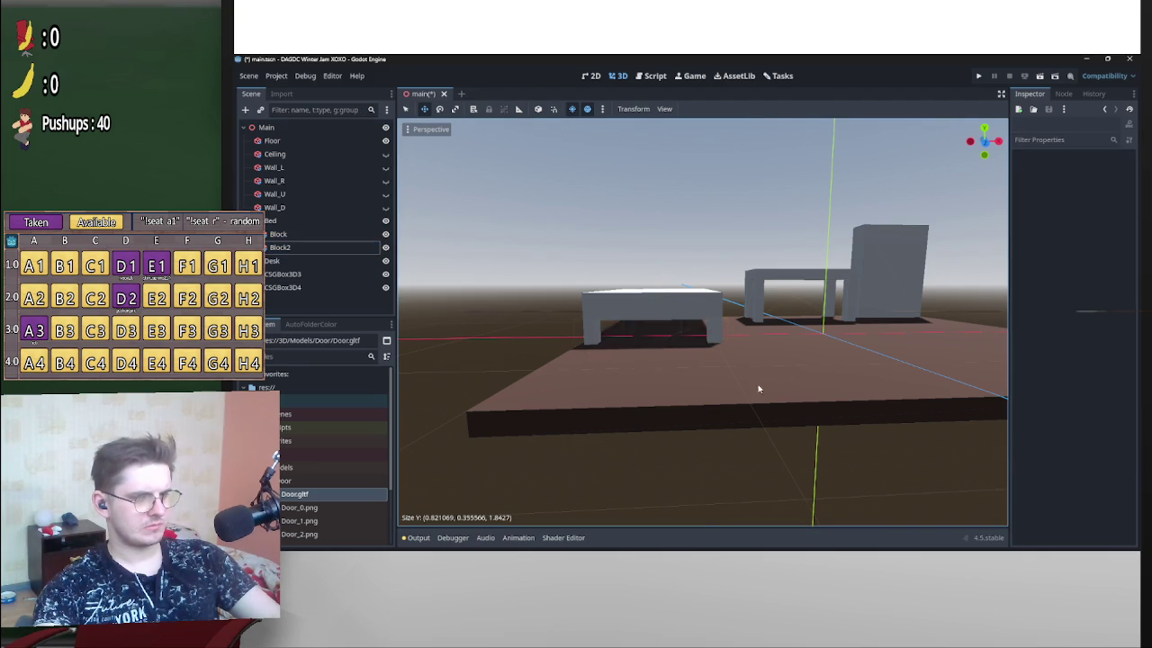
{"action": "mouse_move", "coordinate": [868, 379]}
{"action": "left_mouse_down"}
{"action": "mouse_move", "coordinate": [710, 419]}
{"action": "mouse_move", "coordinate": [776, 398]}
{"action": "mouse_move", "coordinate": [795, 342]}
{"action": "mouse_move", "coordinate": [764, 391]}
{"action": "mouse_move", "coordinate": [713, 369]}
{"action": "left_mouse_up"}
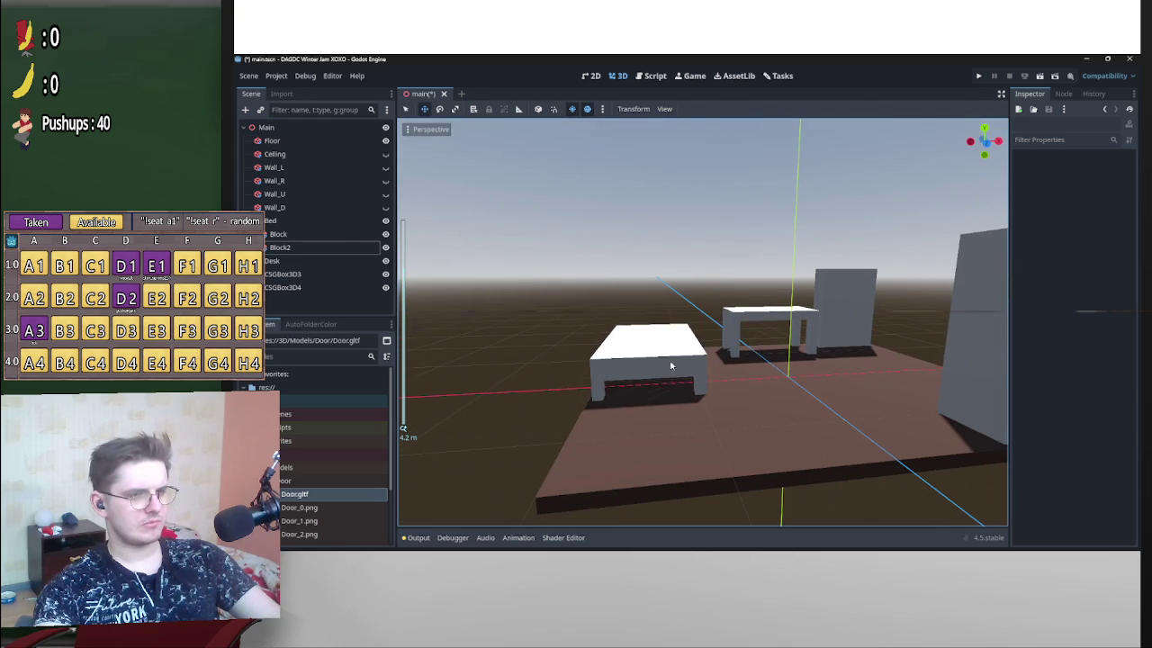
{"action": "left_click", "coordinate": [631, 362]}
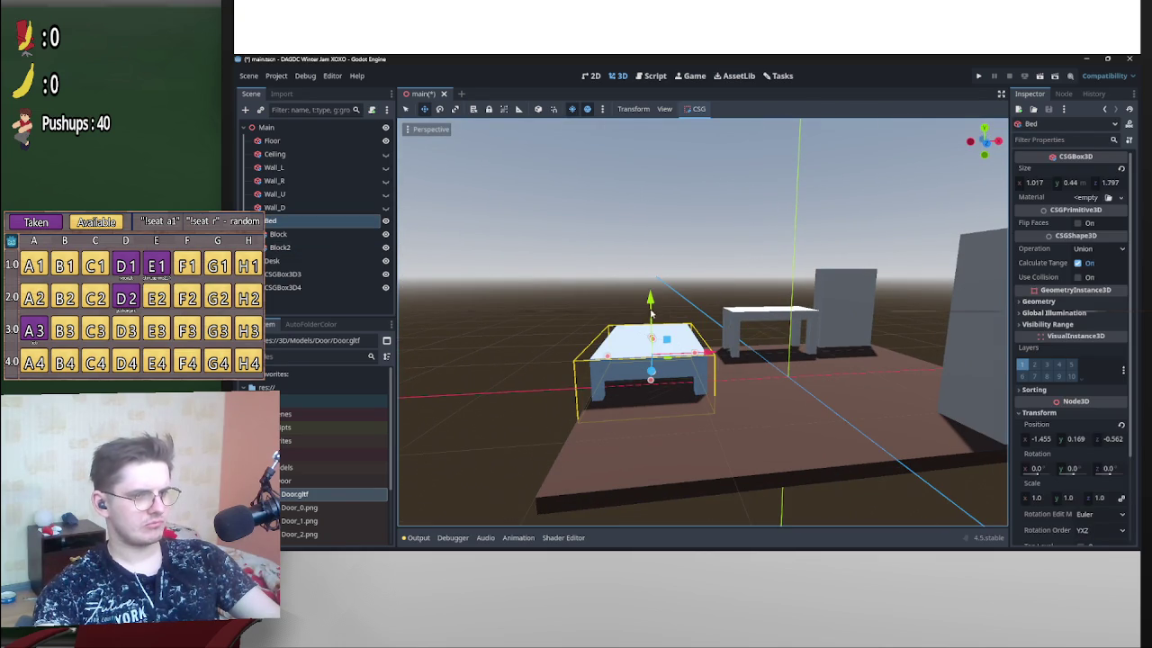
{"action": "left_click_drag", "start_coordinate": [654, 340], "coordinate": [637, 331]}
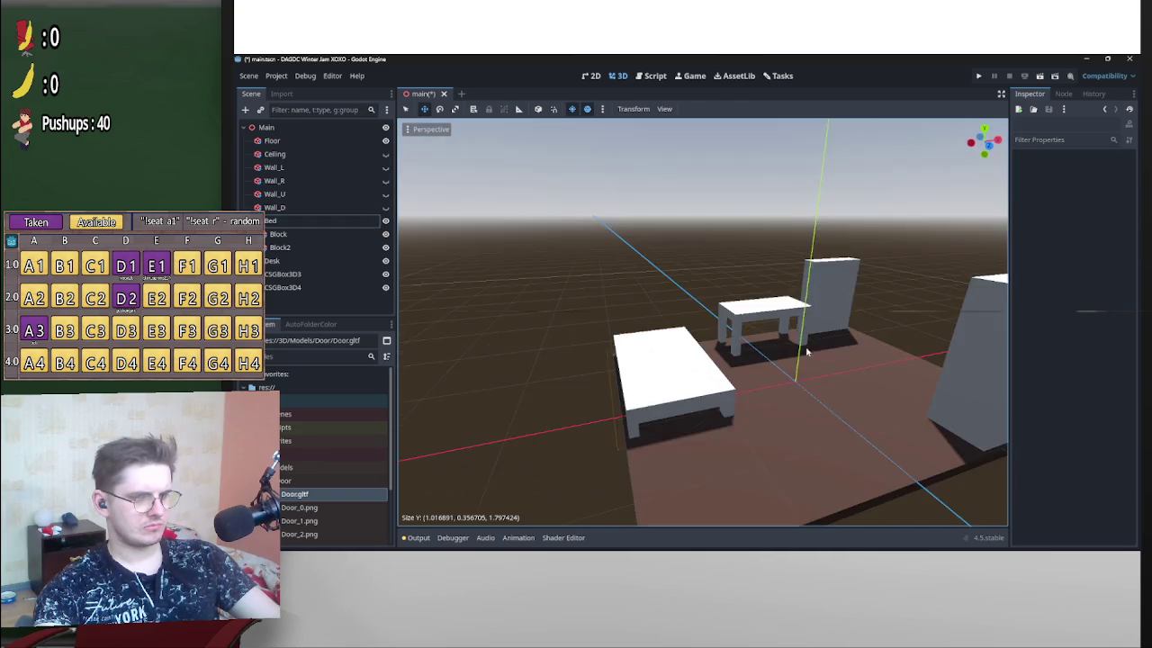
Nudge the desk's Block along X and lock Block and Block2 against editing.
{"action": "left_click_drag", "start_coordinate": [885, 386], "coordinate": [964, 378]}
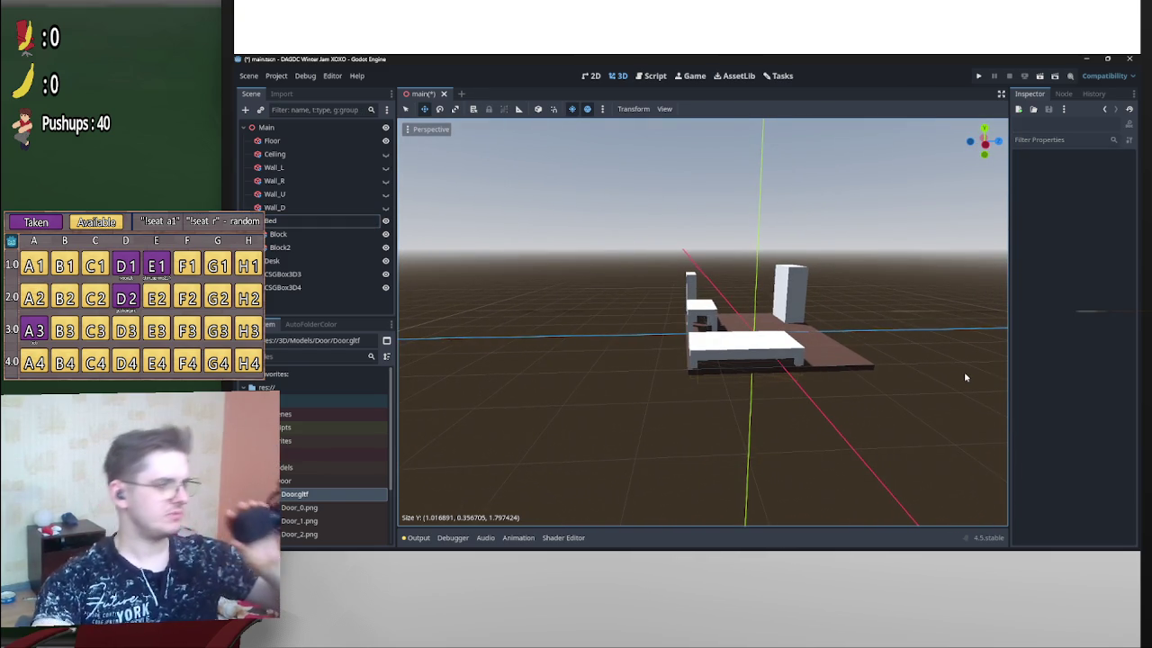
{"action": "mouse_move", "coordinate": [800, 363]}
{"action": "left_mouse_down"}
{"action": "mouse_move", "coordinate": [631, 429]}
{"action": "mouse_move", "coordinate": [616, 358]}
{"action": "mouse_move", "coordinate": [854, 391]}
{"action": "mouse_move", "coordinate": [638, 390]}
{"action": "mouse_move", "coordinate": [720, 391]}
{"action": "left_mouse_up"}
{"action": "scroll", "coordinate": [750, 419], "scroll_direction": "up", "scroll_amount": 5}
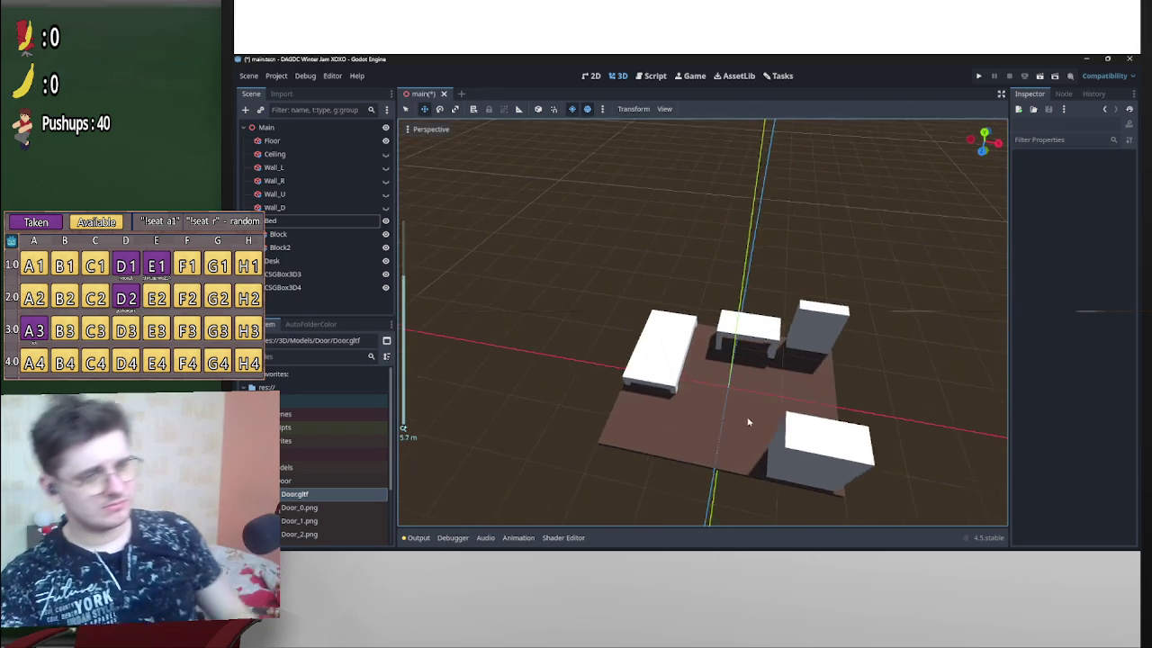
{"action": "left_click", "coordinate": [770, 342]}
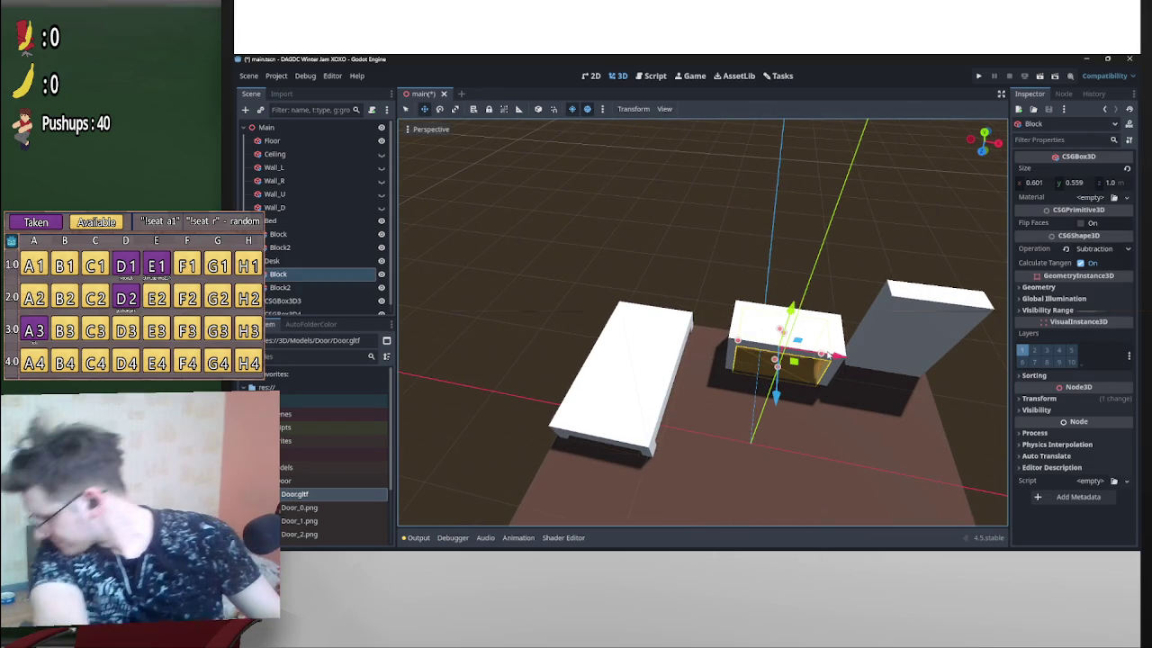
{"action": "left_click_drag", "start_coordinate": [828, 355], "coordinate": [737, 378]}
{"action": "left_click", "coordinate": [279, 287], "text": "ctrl"}
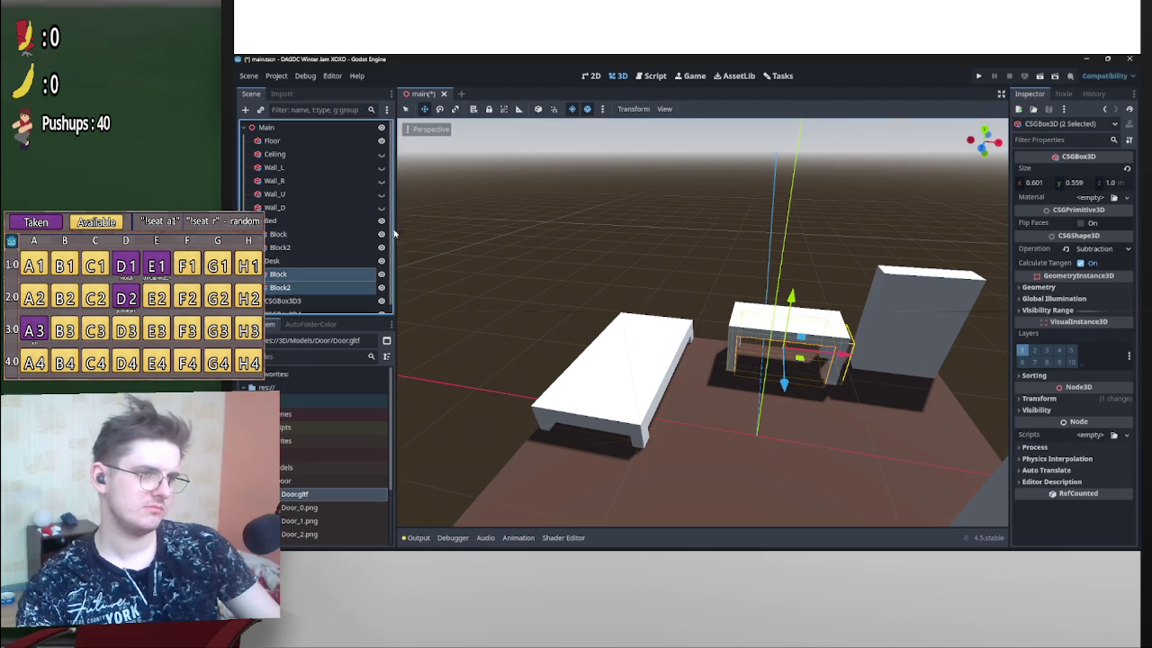
{"action": "left_click", "coordinate": [489, 109]}
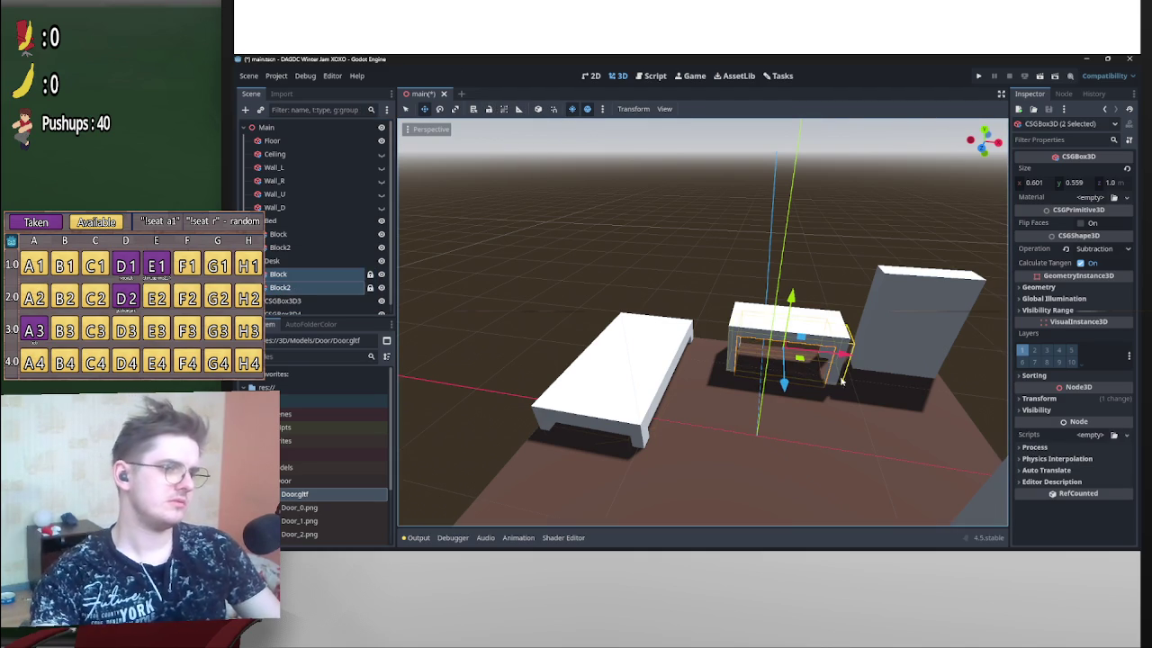
{"action": "left_click", "coordinate": [812, 359]}
{"action": "left_click", "coordinate": [839, 244]}
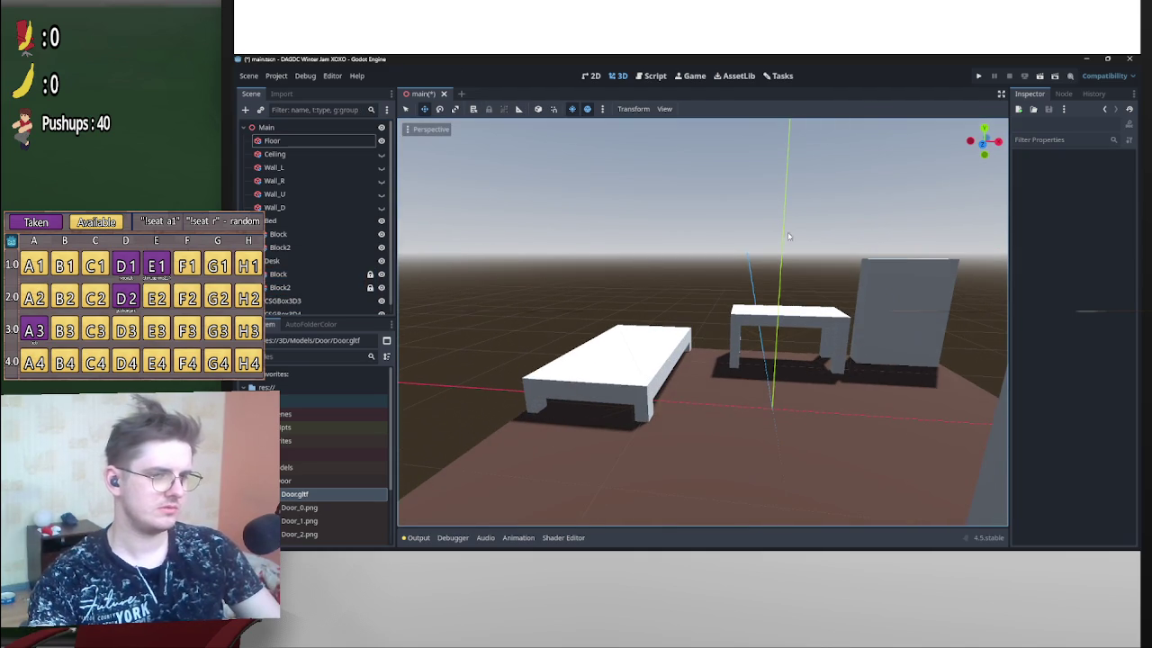
{"action": "left_click", "coordinate": [279, 235]}
{"action": "left_click", "coordinate": [280, 247], "text": "shift"}
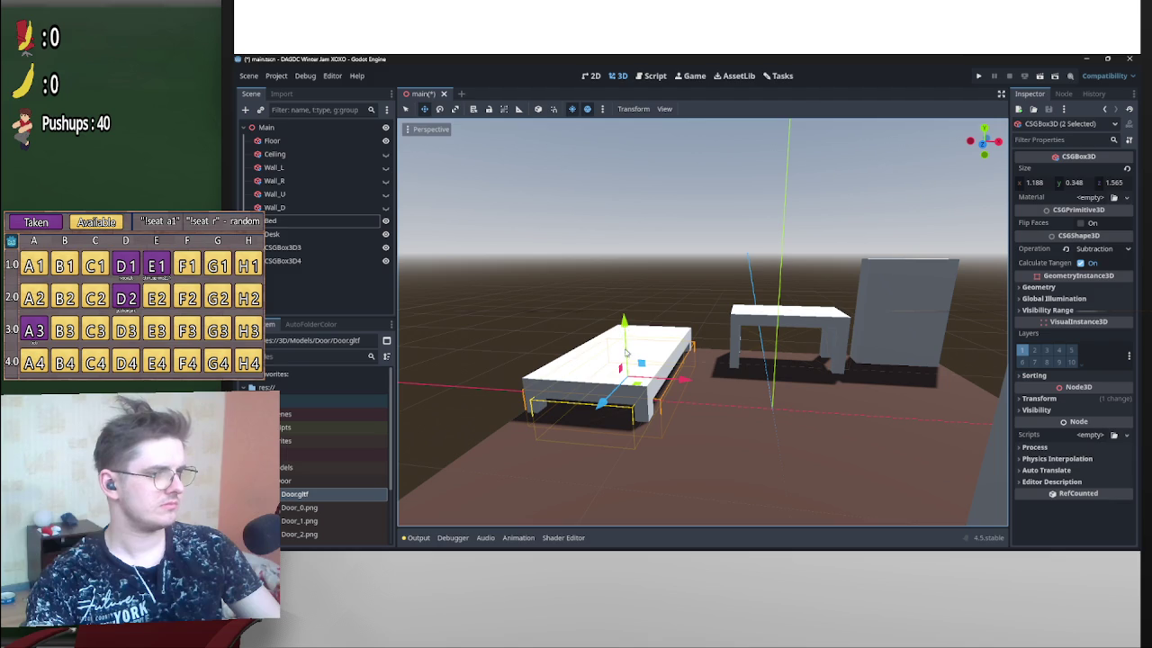
Deselect the bed's cutters and select the 0.601 × 0.683 × 1.217 m desk.
{"action": "left_click", "coordinate": [785, 258]}
{"action": "mouse_move", "coordinate": [785, 258]}
{"action": "left_mouse_down"}
{"action": "mouse_move", "coordinate": [822, 309]}
{"action": "mouse_move", "coordinate": [778, 335]}
{"action": "mouse_move", "coordinate": [680, 322]}
{"action": "mouse_move", "coordinate": [836, 275]}
{"action": "mouse_move", "coordinate": [706, 274]}
{"action": "mouse_move", "coordinate": [720, 270]}
{"action": "mouse_move", "coordinate": [769, 272]}
{"action": "mouse_move", "coordinate": [699, 284]}
{"action": "mouse_move", "coordinate": [882, 334]}
{"action": "mouse_move", "coordinate": [975, 342]}
{"action": "mouse_move", "coordinate": [908, 359]}
{"action": "left_mouse_up"}
{"action": "left_click", "coordinate": [765, 325]}
{"action": "scroll", "coordinate": [907, 359], "scroll_direction": "up", "scroll_amount": 3}
{"action": "scroll", "coordinate": [908, 359], "scroll_direction": "down", "scroll_amount": 3}
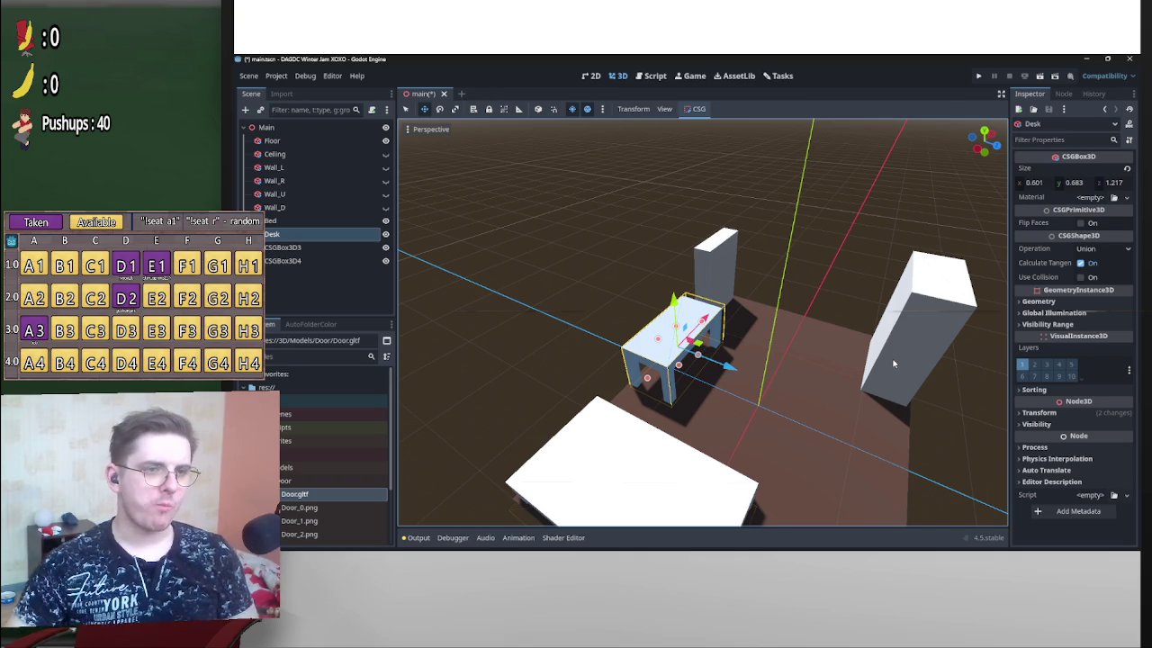
Shift the desk slightly left along the X axis.
{"action": "left_click_drag", "start_coordinate": [779, 384], "coordinate": [720, 359]}
{"action": "scroll", "coordinate": [720, 359], "scroll_direction": "up", "scroll_amount": 3}
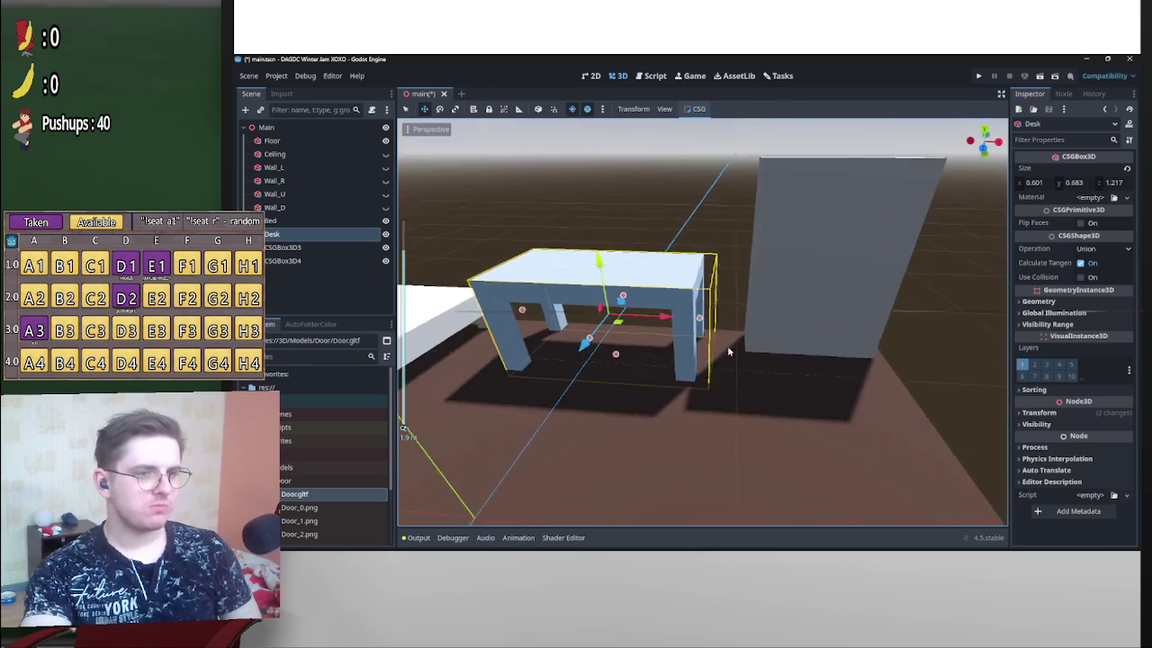
{"action": "scroll", "coordinate": [700, 347], "scroll_direction": "down", "scroll_amount": 3}
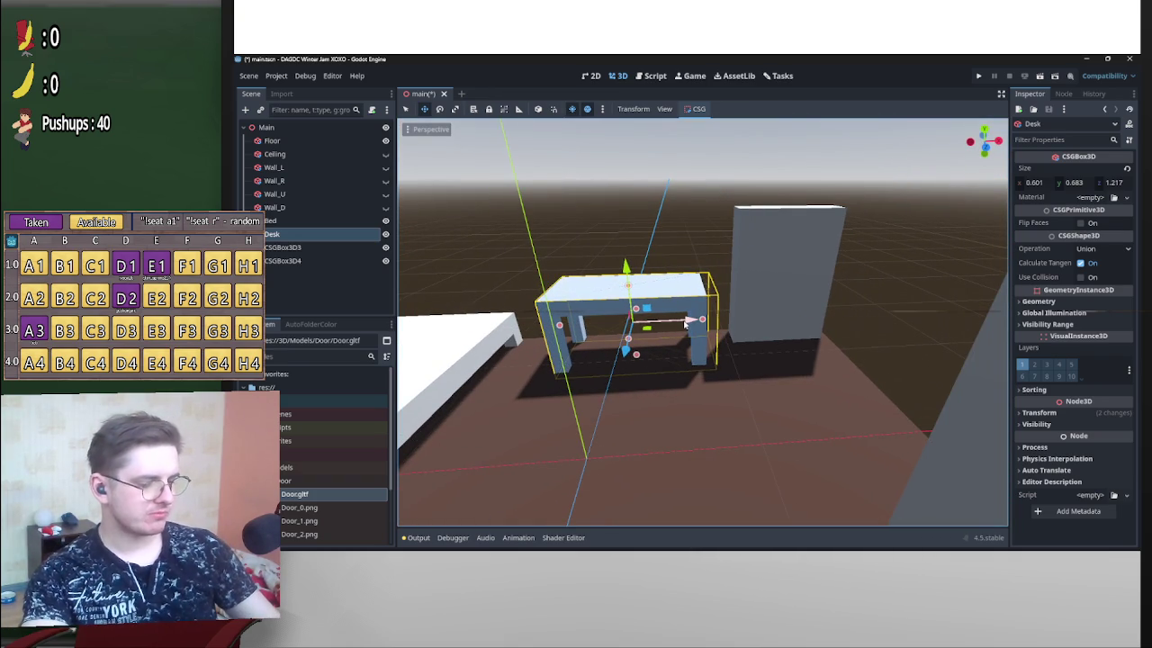
{"action": "left_click_drag", "start_coordinate": [685, 322], "coordinate": [681, 322]}
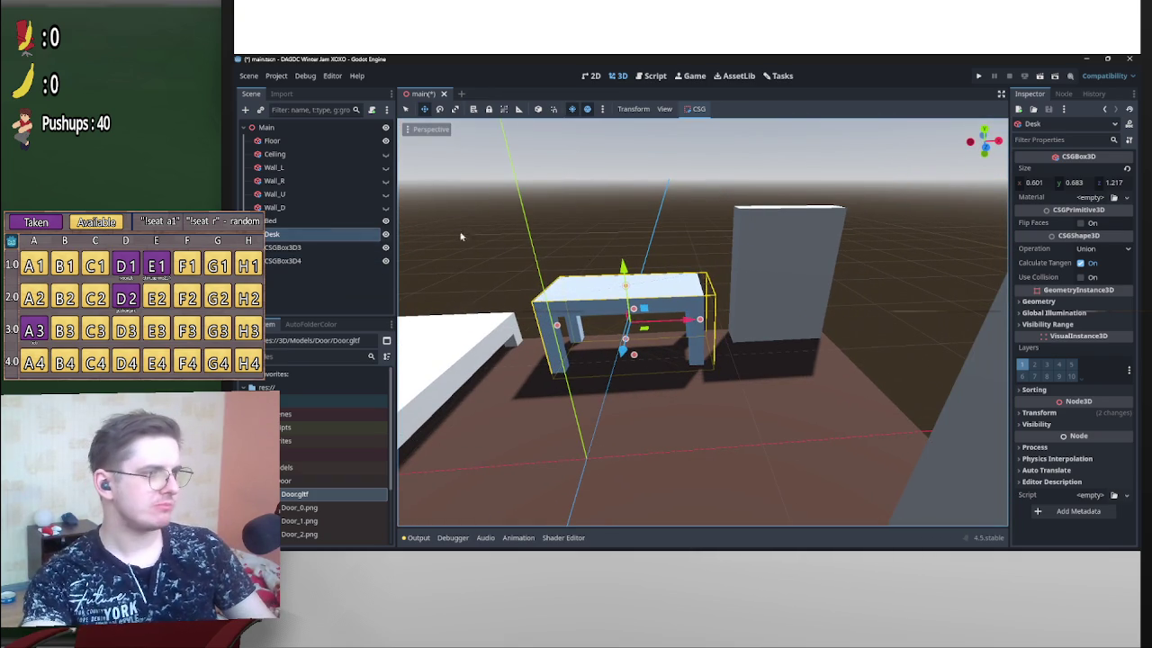
{"action": "left_click", "coordinate": [286, 246]}
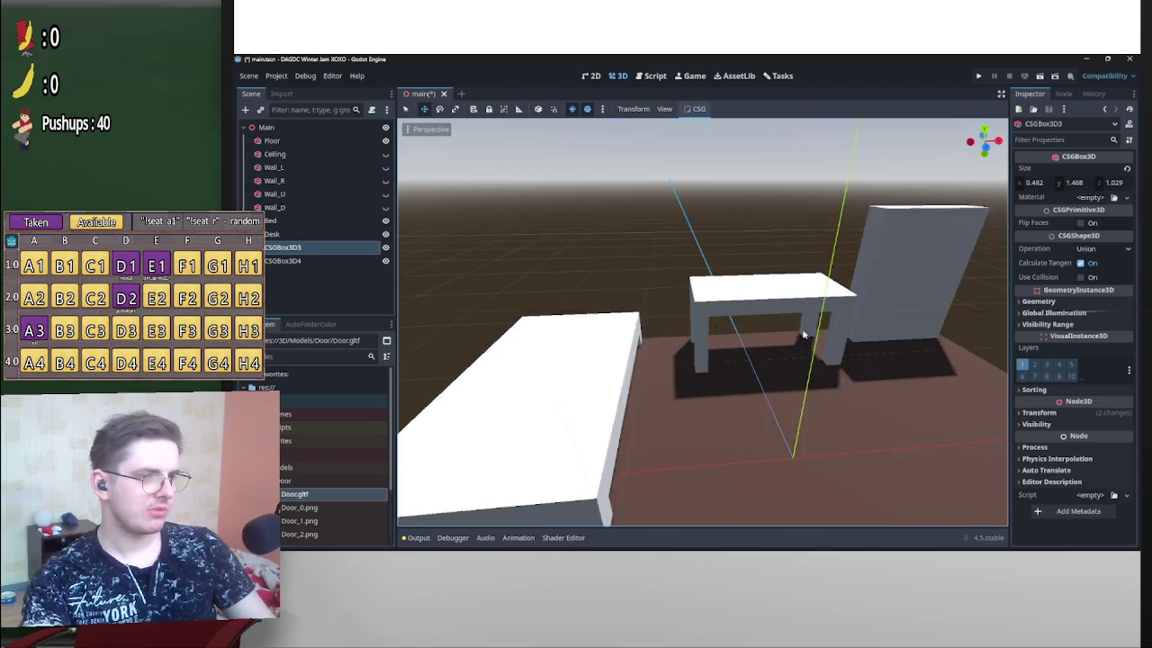
{"action": "left_click", "coordinate": [813, 325]}
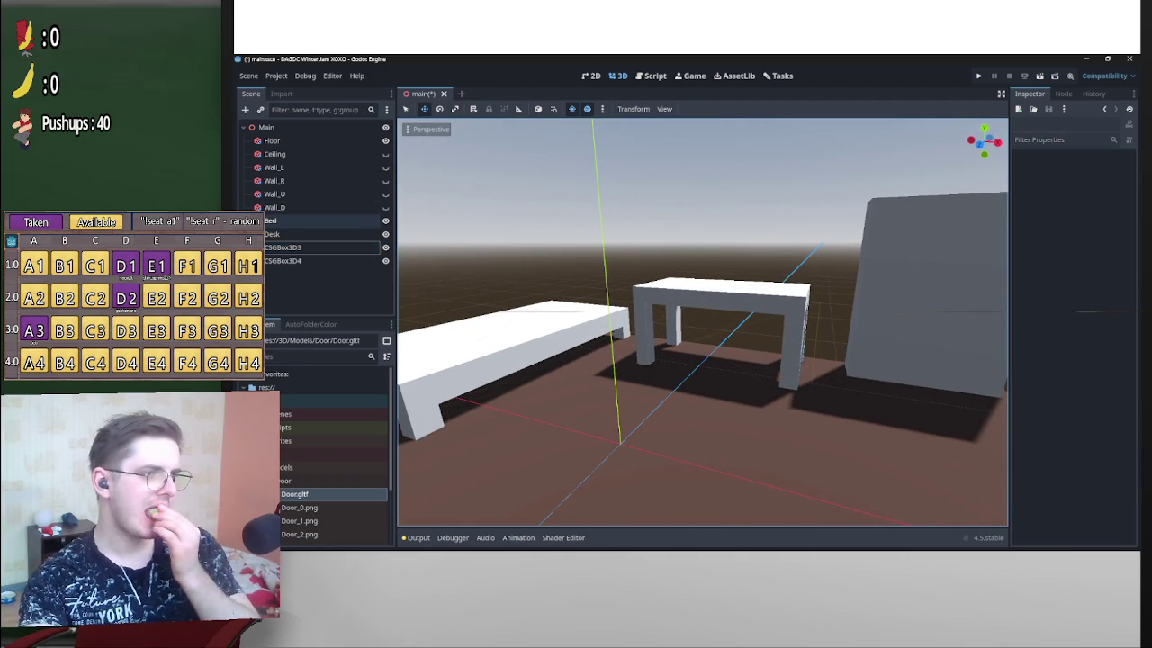
Make the desk's Block2 cut-out shallower, from 1.3 to 1.244 deep.
{"action": "left_click", "coordinate": [270, 220]}
{"action": "left_click", "coordinate": [274, 234]}
{"action": "left_click", "coordinate": [253, 234]}
{"action": "left_click", "coordinate": [286, 249]}
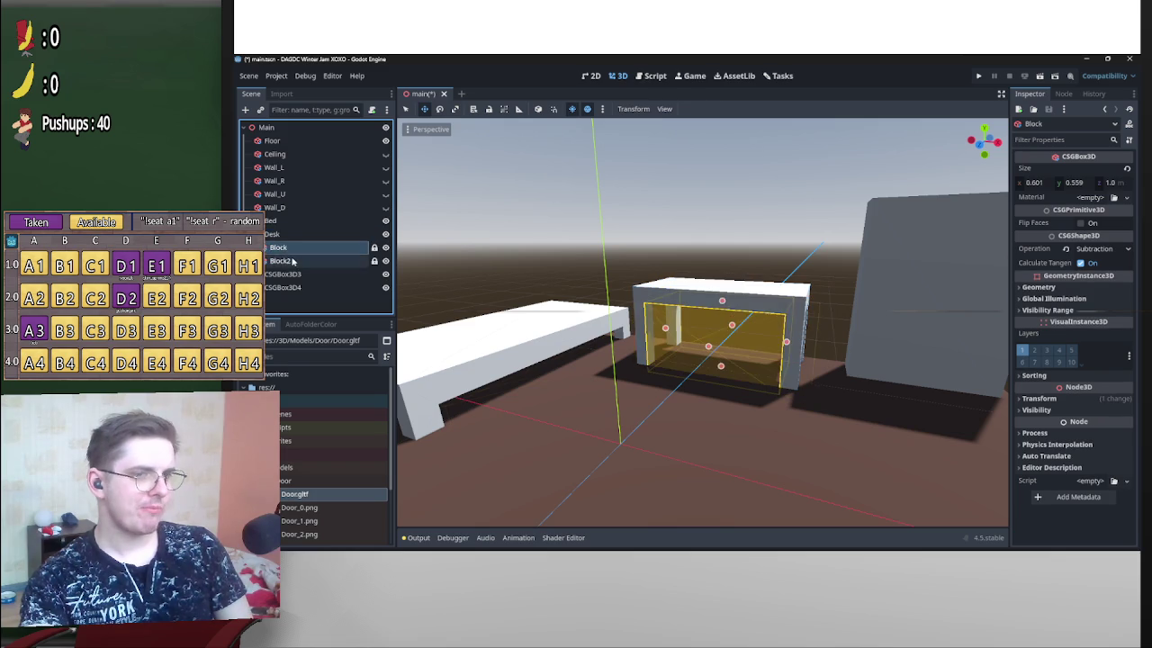
{"action": "left_click", "coordinate": [293, 261]}
{"action": "mouse_move", "coordinate": [815, 347]}
{"action": "left_mouse_down"}
{"action": "mouse_move", "coordinate": [740, 344]}
{"action": "mouse_move", "coordinate": [741, 360]}
{"action": "mouse_move", "coordinate": [909, 370]}
{"action": "mouse_move", "coordinate": [809, 355]}
{"action": "mouse_move", "coordinate": [738, 315]}
{"action": "mouse_move", "coordinate": [663, 249]}
{"action": "mouse_move", "coordinate": [738, 257]}
{"action": "mouse_move", "coordinate": [671, 249]}
{"action": "mouse_move", "coordinate": [769, 329]}
{"action": "mouse_move", "coordinate": [797, 267]}
{"action": "left_mouse_up"}
{"action": "left_click", "coordinate": [702, 288]}
{"action": "left_click", "coordinate": [797, 267]}
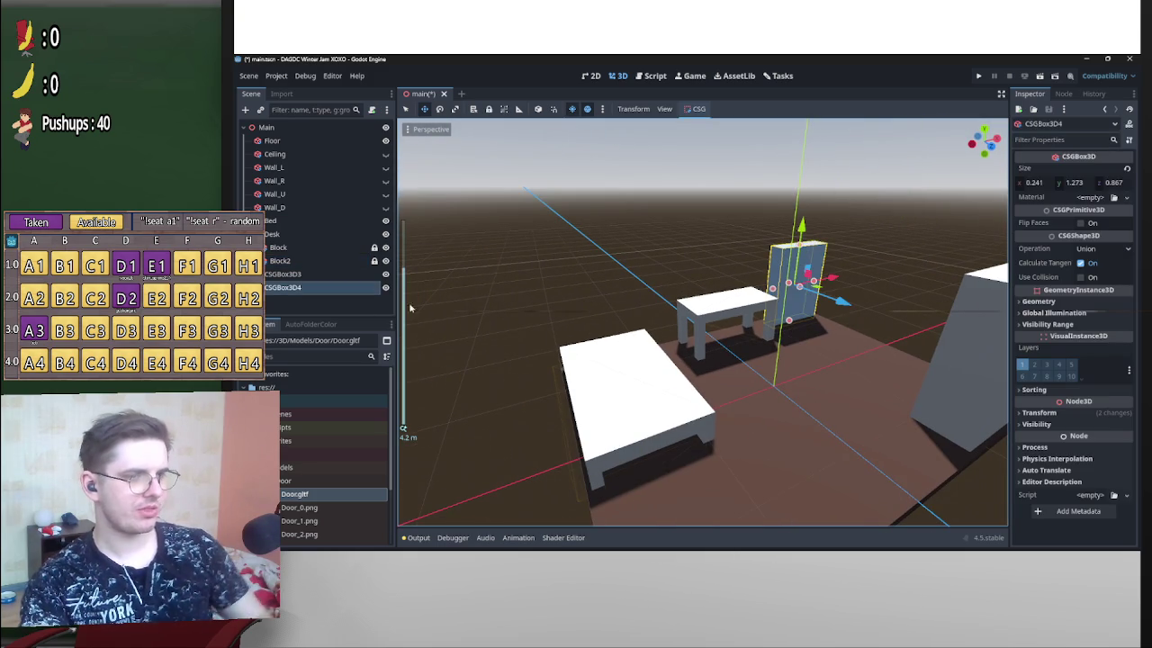
Rename CSGBox3D4 to Bookshelf and CSGBox3D3 to Closet.
{"action": "double_click", "coordinate": [306, 288]}
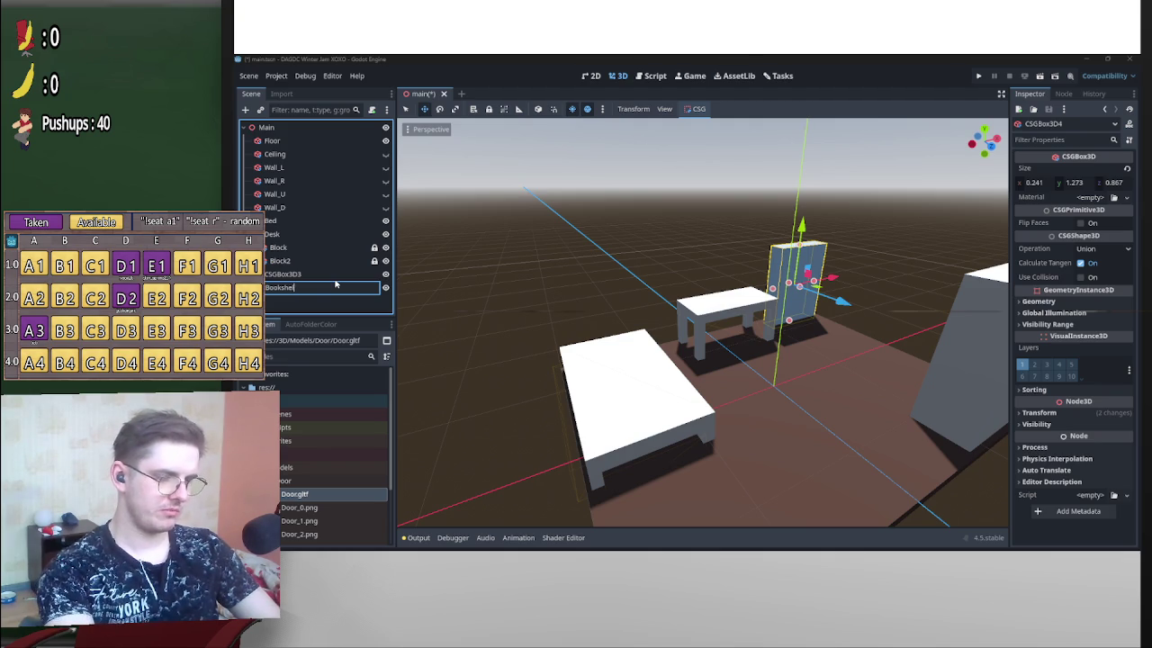
{"action": "type", "text": "f"}
{"action": "key", "text": "Return"}
{"action": "double_click", "coordinate": [297, 274]}
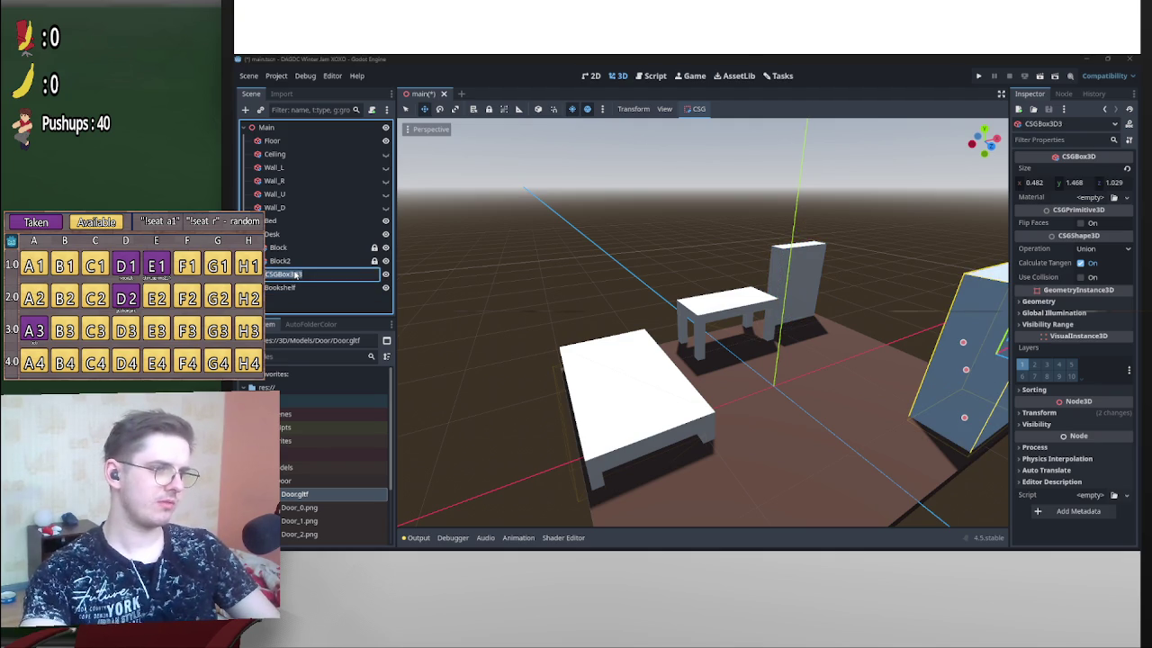
{"action": "type", "text": "Closet"}
{"action": "key", "text": "Return"}
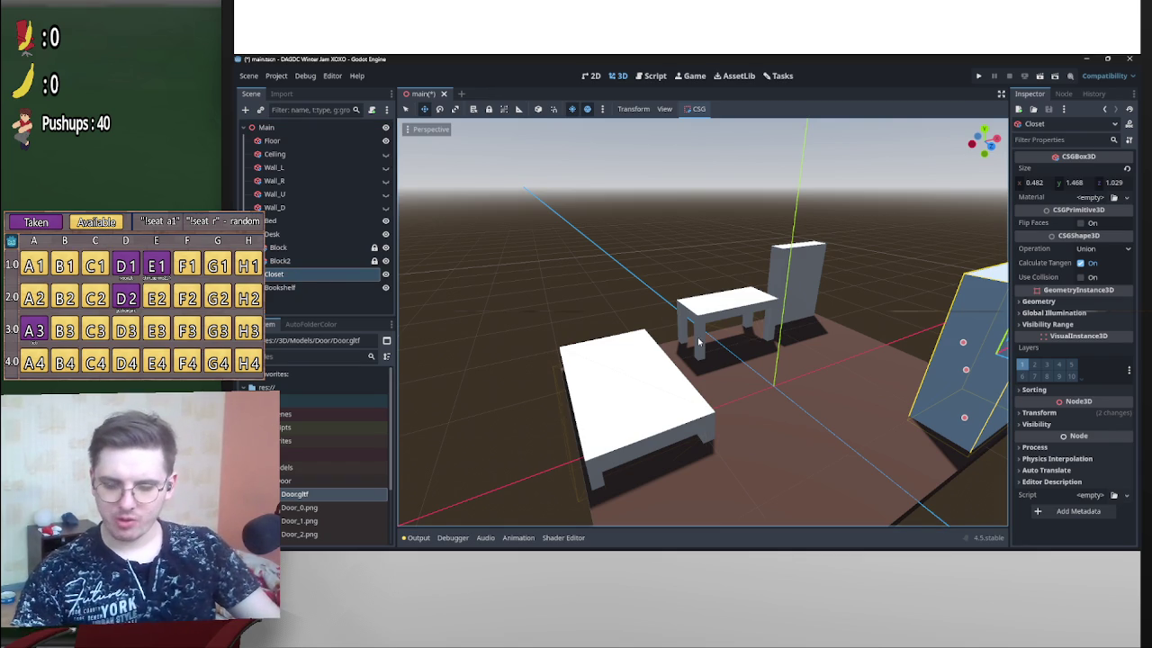
{"action": "mouse_move", "coordinate": [677, 335]}
{"action": "left_mouse_down"}
{"action": "mouse_move", "coordinate": [828, 380]}
{"action": "mouse_move", "coordinate": [779, 380]}
{"action": "mouse_move", "coordinate": [763, 367]}
{"action": "mouse_move", "coordinate": [732, 392]}
{"action": "mouse_move", "coordinate": [685, 346]}
{"action": "mouse_move", "coordinate": [737, 366]}
{"action": "mouse_move", "coordinate": [677, 367]}
{"action": "left_mouse_up"}
Move the bed forward and along Z to about X -1.405, Z -0.474.
{"action": "left_click", "coordinate": [658, 341]}
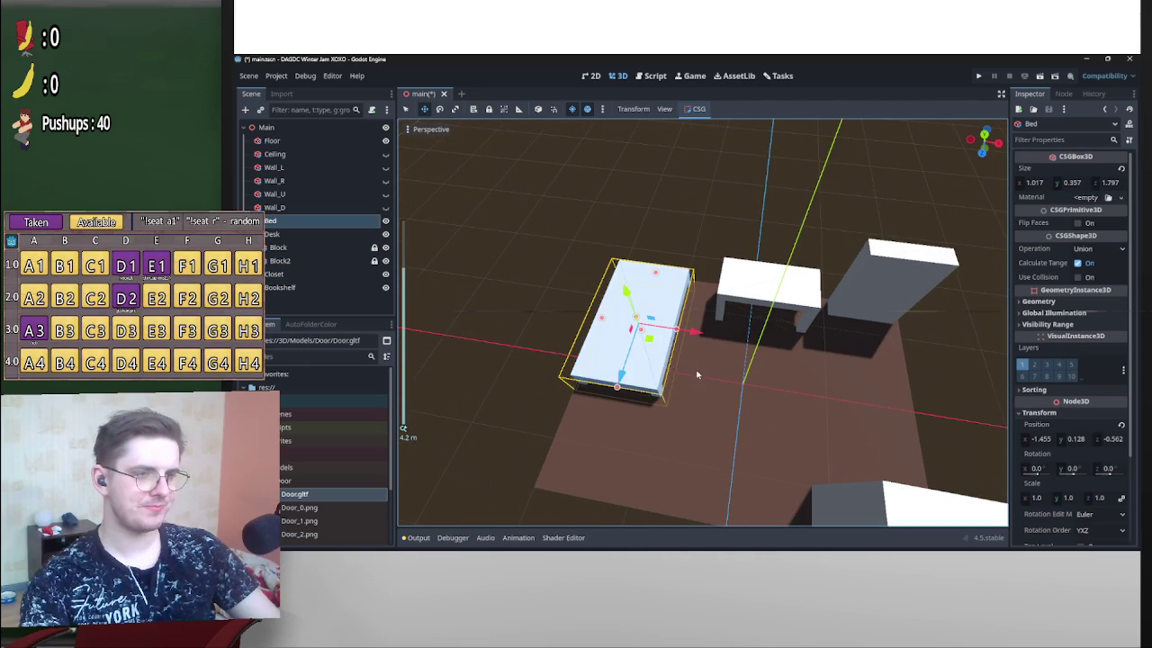
{"action": "mouse_move", "coordinate": [653, 343]}
{"action": "left_mouse_down"}
{"action": "mouse_move", "coordinate": [654, 353]}
{"action": "mouse_move", "coordinate": [710, 321]}
{"action": "mouse_move", "coordinate": [664, 338]}
{"action": "mouse_move", "coordinate": [630, 320]}
{"action": "mouse_move", "coordinate": [843, 322]}
{"action": "mouse_move", "coordinate": [828, 360]}
{"action": "mouse_move", "coordinate": [788, 342]}
{"action": "mouse_move", "coordinate": [765, 346]}
{"action": "left_mouse_up"}
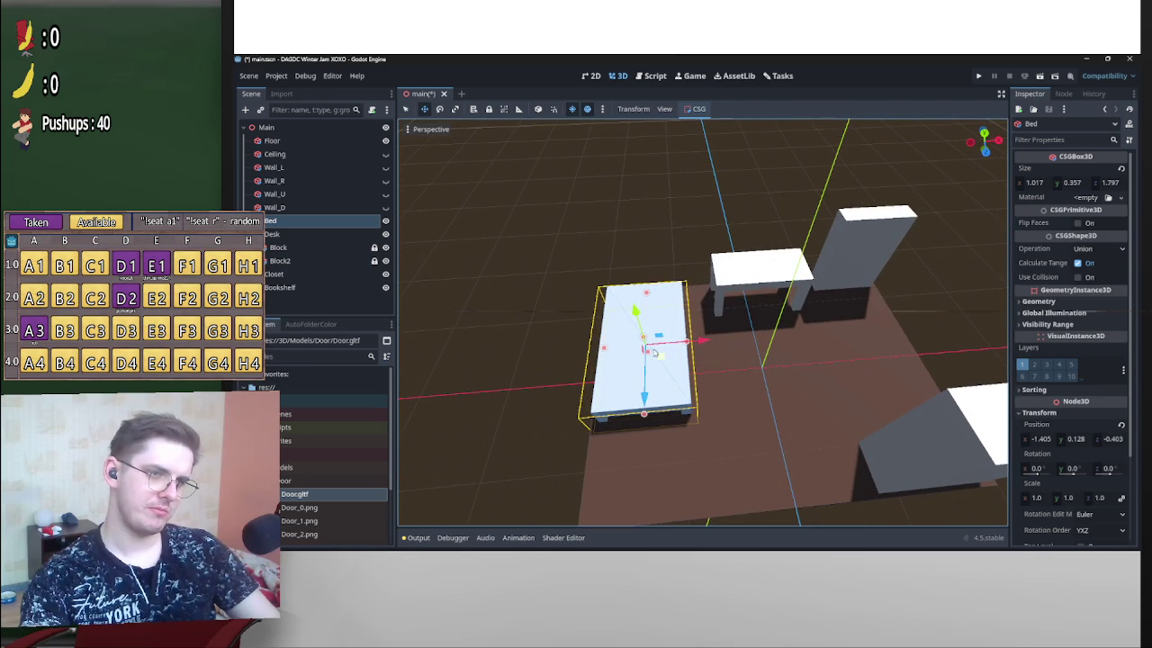
{"action": "mouse_move", "coordinate": [646, 406]}
{"action": "left_mouse_down"}
{"action": "mouse_move", "coordinate": [887, 386]}
{"action": "mouse_move", "coordinate": [741, 384]}
{"action": "mouse_move", "coordinate": [698, 356]}
{"action": "left_mouse_up"}
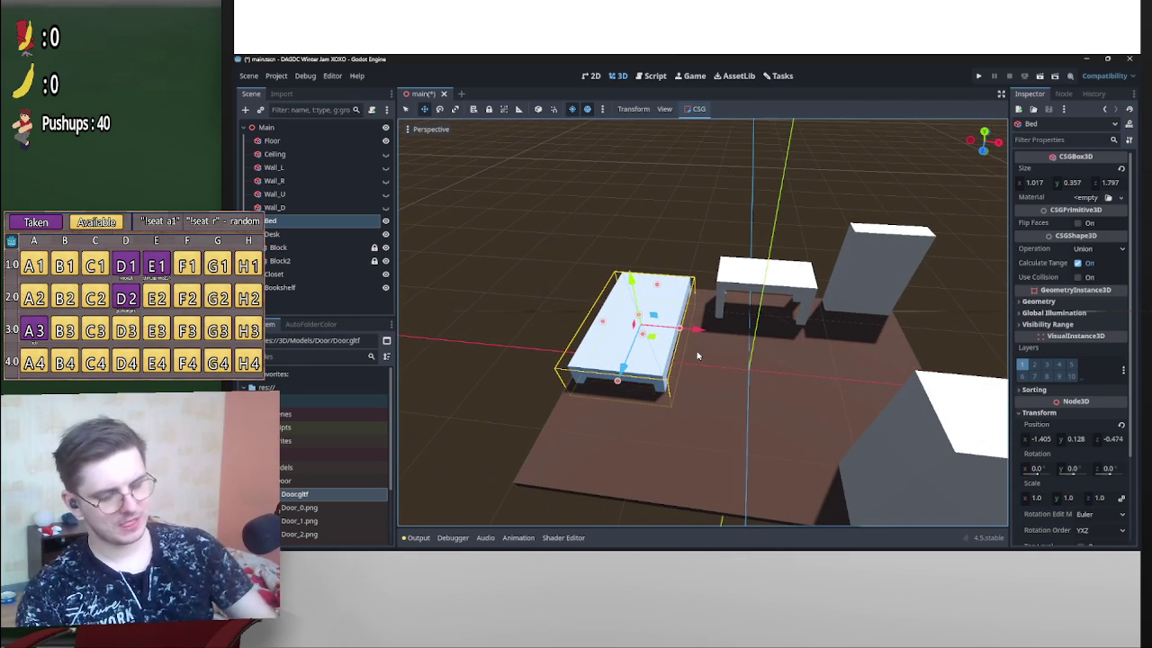
{"action": "left_click_drag", "start_coordinate": [792, 364], "coordinate": [770, 382]}
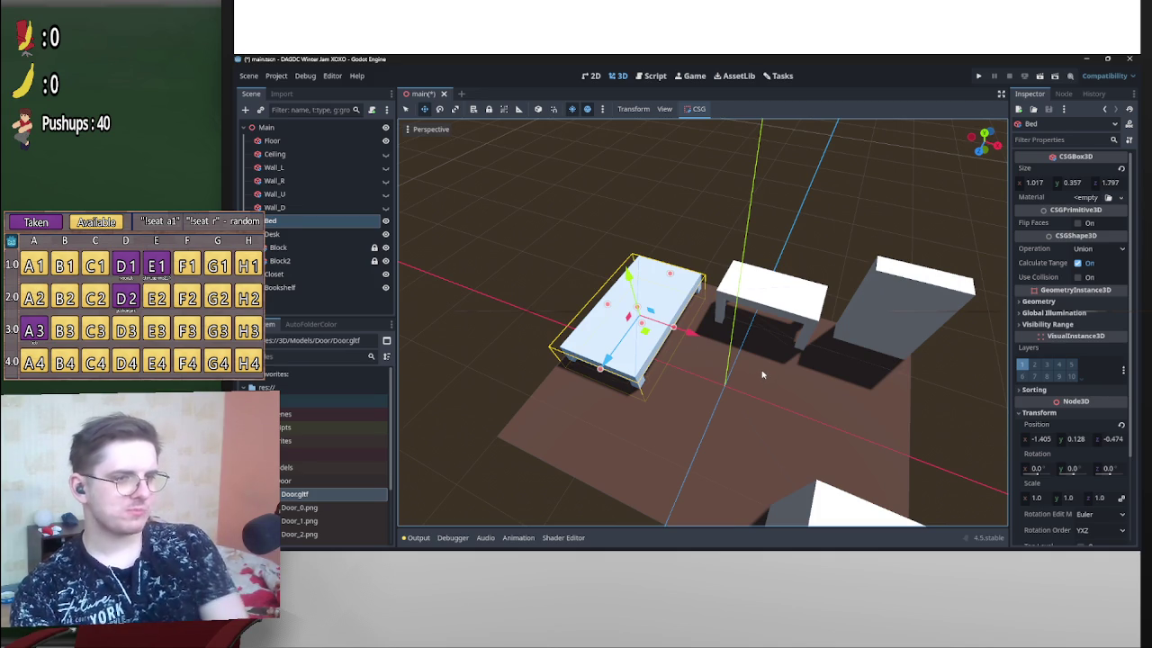
{"action": "mouse_move", "coordinate": [762, 374]}
{"action": "left_mouse_down"}
{"action": "mouse_move", "coordinate": [804, 366]}
{"action": "mouse_move", "coordinate": [784, 380]}
{"action": "left_mouse_up"}
{"action": "scroll", "coordinate": [804, 365], "scroll_direction": "up", "scroll_amount": 3}
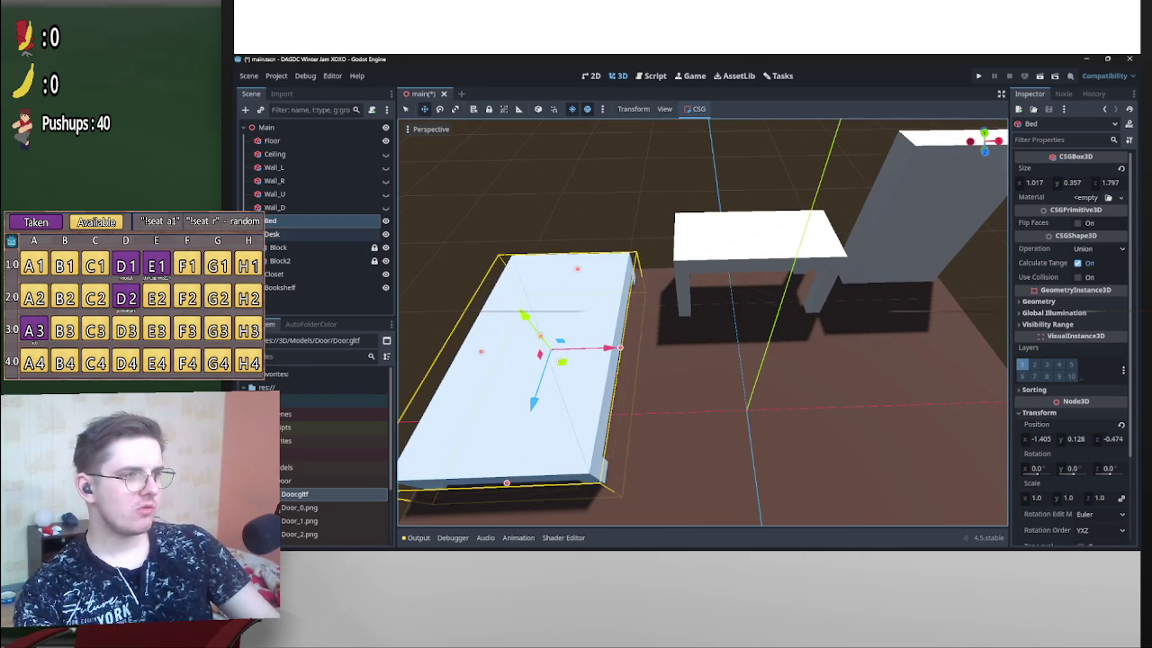
{"action": "mouse_move", "coordinate": [764, 342]}
{"action": "left_mouse_down"}
{"action": "mouse_move", "coordinate": [712, 335]}
{"action": "mouse_move", "coordinate": [737, 321]}
{"action": "mouse_move", "coordinate": [604, 304]}
{"action": "left_mouse_up"}
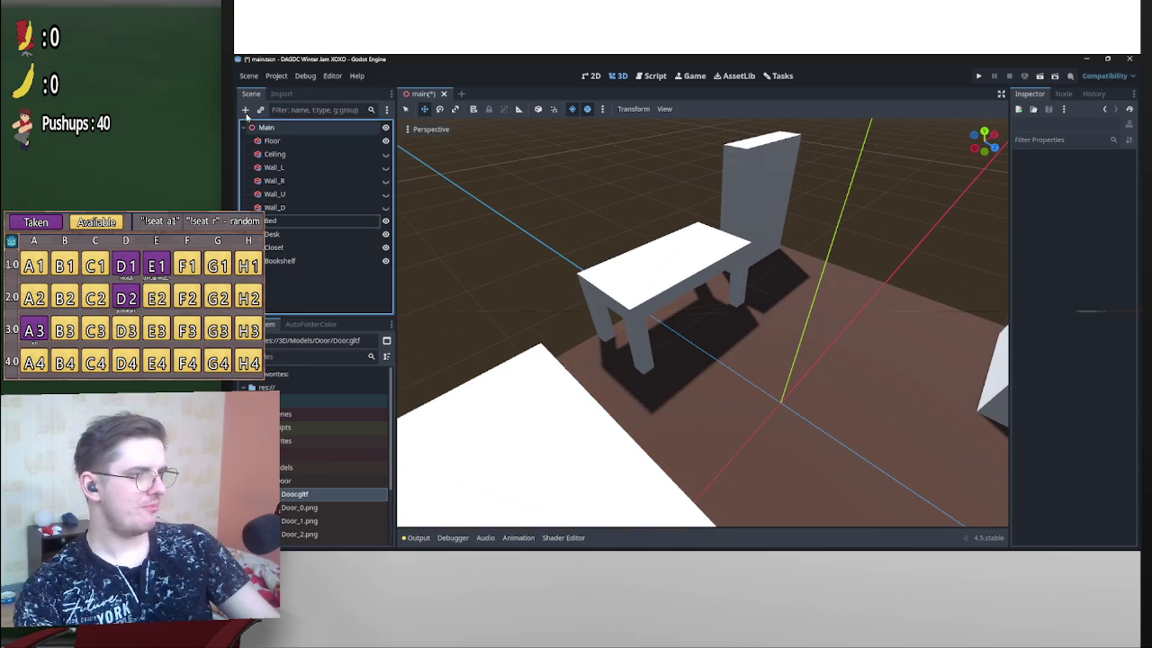
Add a CSGBox3D, resize it to about 0.5 × 0.9 × 0.5 m, and duplicate it.
{"action": "left_click", "coordinate": [244, 109]}
{"action": "key", "text": "Return"}
{"action": "mouse_move", "coordinate": [720, 351]}
{"action": "left_mouse_down"}
{"action": "mouse_move", "coordinate": [756, 368]}
{"action": "mouse_move", "coordinate": [635, 420]}
{"action": "mouse_move", "coordinate": [675, 431]}
{"action": "left_mouse_up"}
{"action": "mouse_move", "coordinate": [760, 417]}
{"action": "left_mouse_down"}
{"action": "mouse_move", "coordinate": [857, 447]}
{"action": "mouse_move", "coordinate": [807, 391]}
{"action": "left_mouse_up"}
{"action": "mouse_move", "coordinate": [736, 421]}
{"action": "left_mouse_down"}
{"action": "mouse_move", "coordinate": [778, 399]}
{"action": "mouse_move", "coordinate": [630, 389]}
{"action": "mouse_move", "coordinate": [791, 308]}
{"action": "mouse_move", "coordinate": [801, 218]}
{"action": "mouse_move", "coordinate": [814, 245]}
{"action": "mouse_move", "coordinate": [797, 257]}
{"action": "mouse_move", "coordinate": [809, 268]}
{"action": "mouse_move", "coordinate": [713, 345]}
{"action": "mouse_move", "coordinate": [819, 370]}
{"action": "mouse_move", "coordinate": [815, 422]}
{"action": "mouse_move", "coordinate": [787, 407]}
{"action": "mouse_move", "coordinate": [755, 353]}
{"action": "mouse_move", "coordinate": [681, 378]}
{"action": "mouse_move", "coordinate": [720, 376]}
{"action": "mouse_move", "coordinate": [547, 345]}
{"action": "mouse_move", "coordinate": [944, 312]}
{"action": "left_mouse_up"}
{"action": "key", "text": "ctrl+d"}
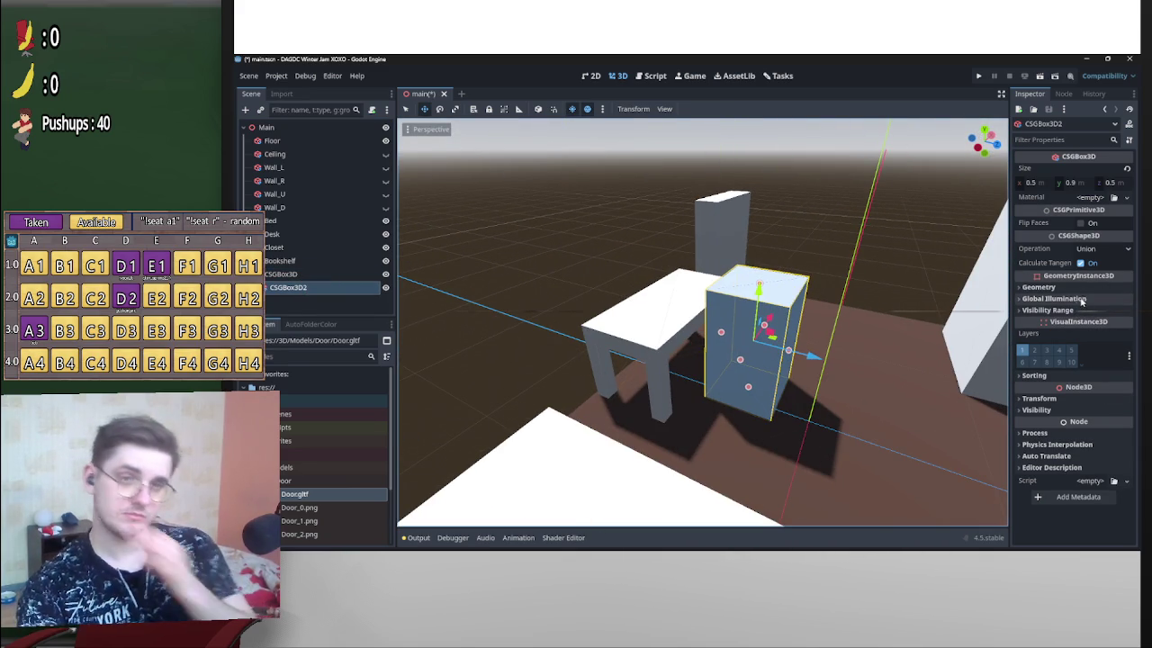
Set CSGBox3D2 to Subtraction and shrink it to a 0.5 × 0.276 × 0.396 m cutter.
{"action": "left_click", "coordinate": [1092, 250]}
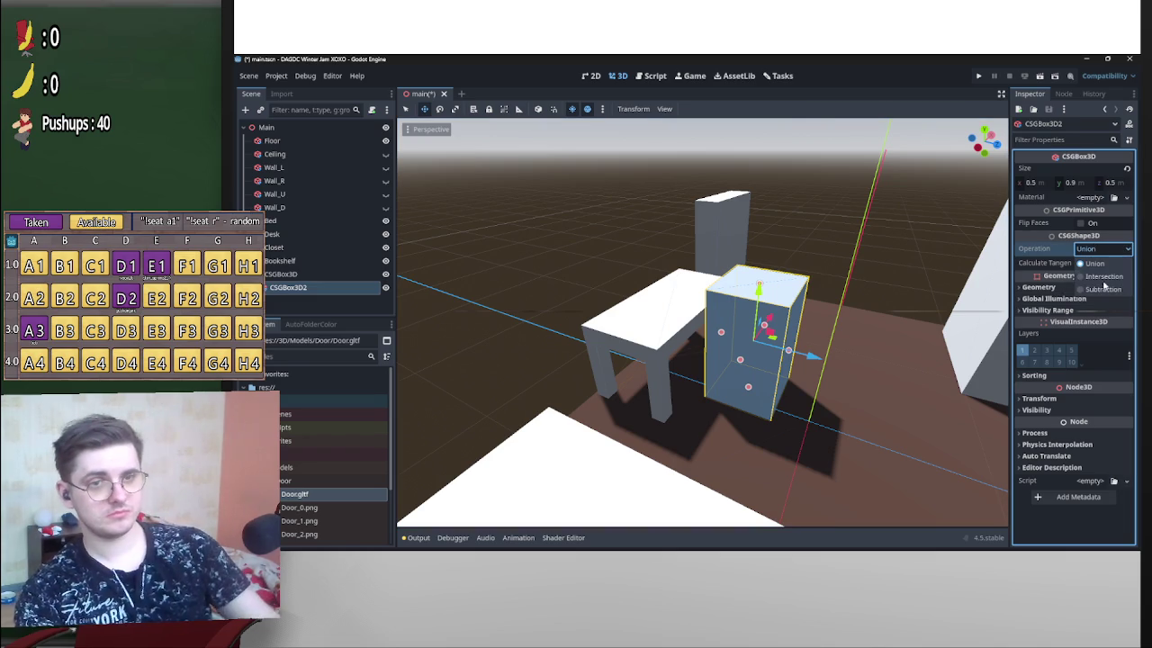
{"action": "left_click", "coordinate": [1102, 276]}
{"action": "left_click_drag", "start_coordinate": [917, 334], "coordinate": [772, 270]}
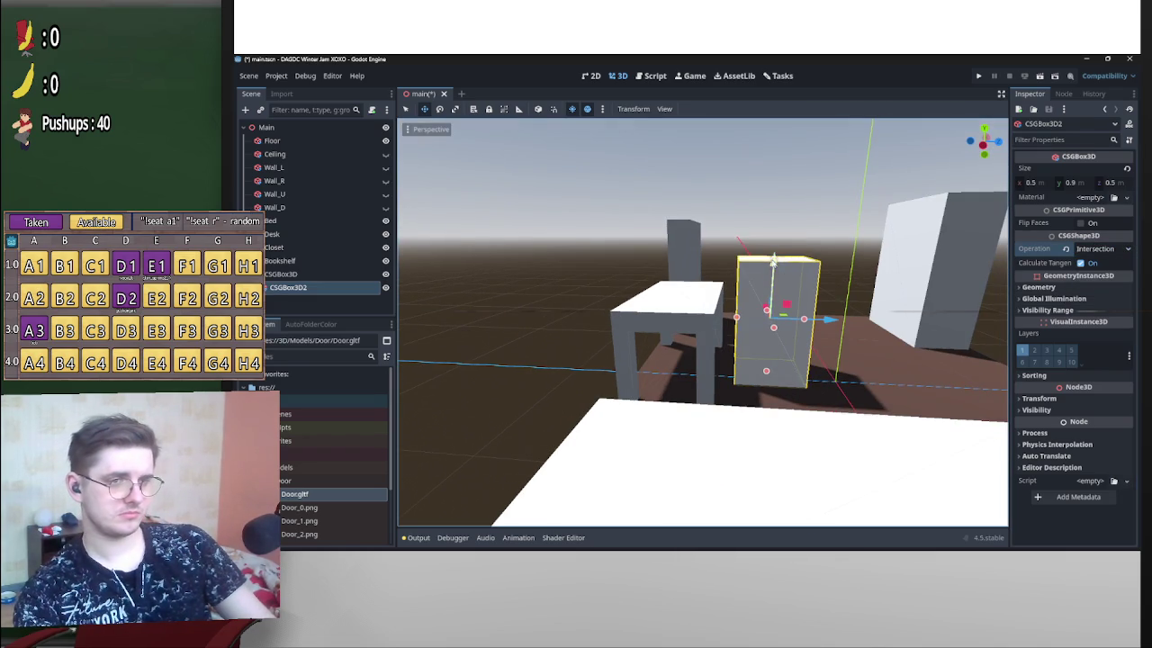
{"action": "left_click", "coordinate": [1096, 249]}
{"action": "left_click", "coordinate": [1102, 289]}
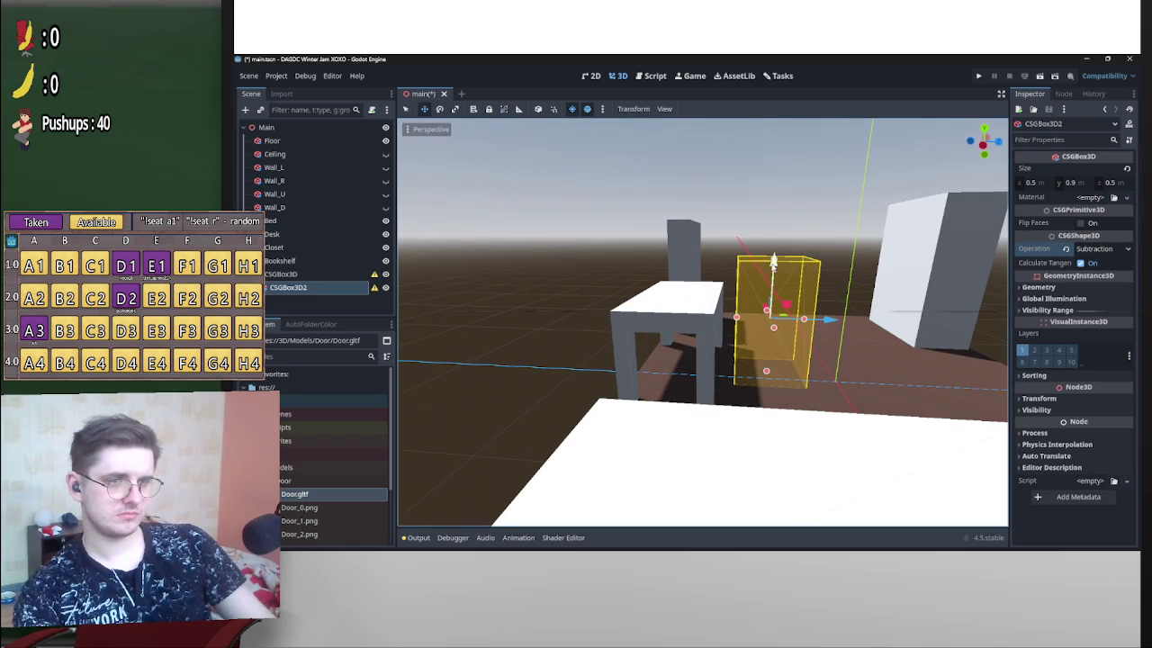
{"action": "mouse_move", "coordinate": [859, 273]}
{"action": "left_mouse_down"}
{"action": "mouse_move", "coordinate": [824, 228]}
{"action": "mouse_move", "coordinate": [822, 347]}
{"action": "mouse_move", "coordinate": [762, 324]}
{"action": "mouse_move", "coordinate": [844, 337]}
{"action": "mouse_move", "coordinate": [810, 300]}
{"action": "mouse_move", "coordinate": [854, 334]}
{"action": "mouse_move", "coordinate": [936, 342]}
{"action": "mouse_move", "coordinate": [875, 391]}
{"action": "left_mouse_up"}
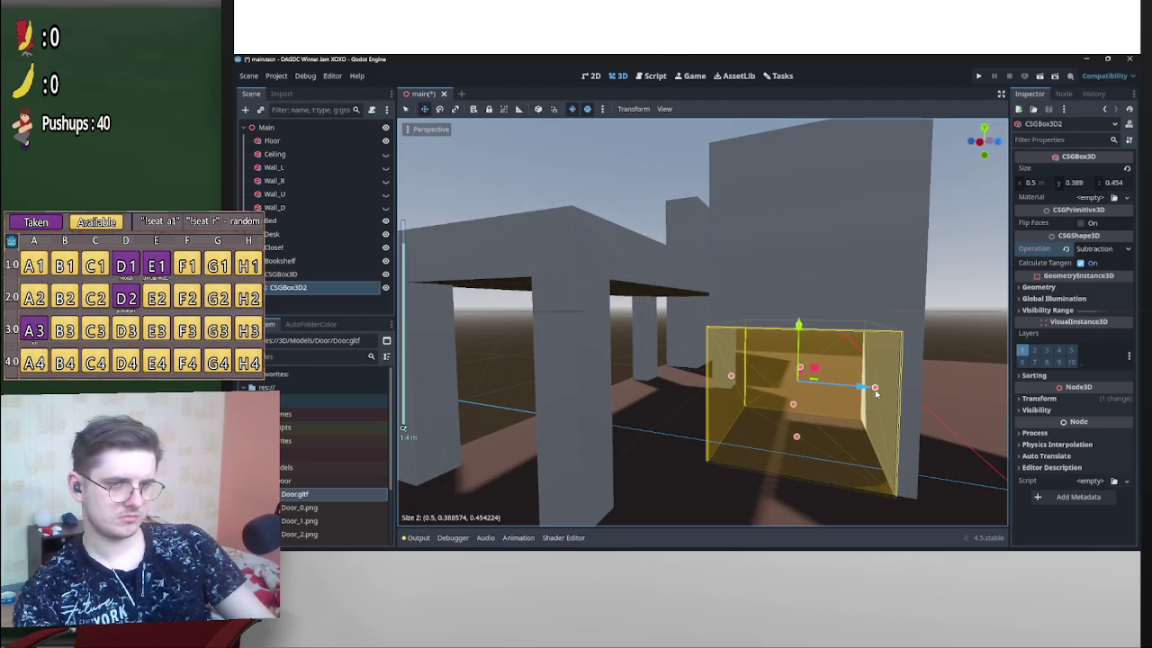
{"action": "left_click_drag", "start_coordinate": [732, 378], "coordinate": [836, 357]}
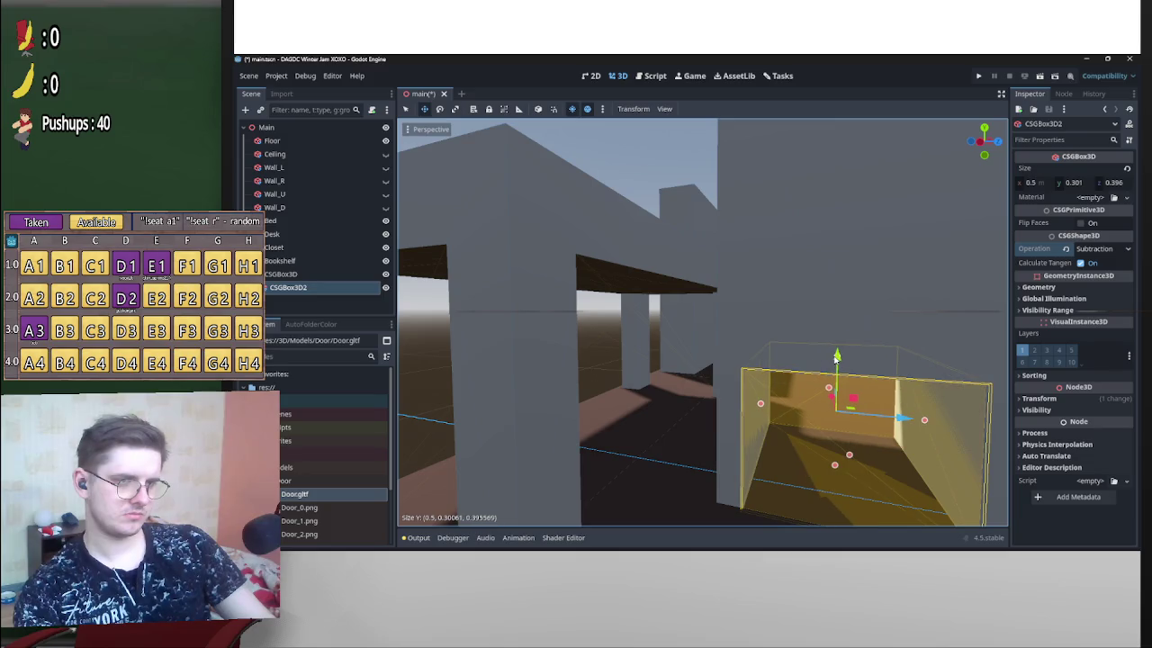
{"action": "scroll", "coordinate": [836, 357], "scroll_direction": "down", "scroll_amount": 5}
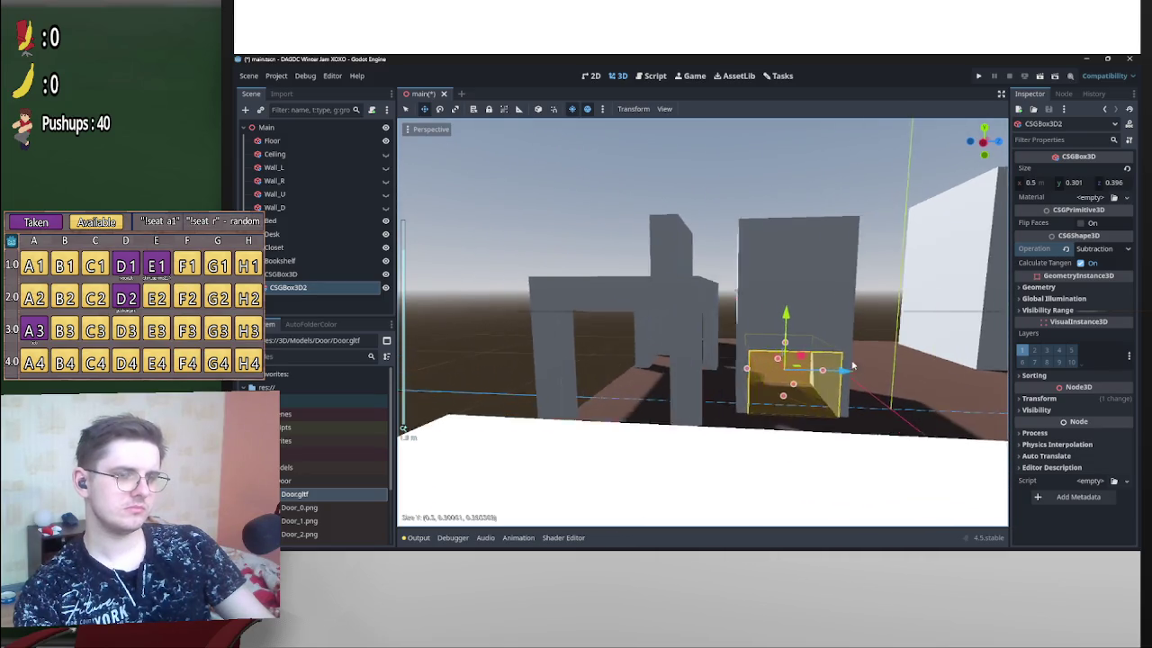
{"action": "scroll", "coordinate": [841, 362], "scroll_direction": "up", "scroll_amount": 2}
{"action": "left_click_drag", "start_coordinate": [783, 345], "coordinate": [787, 352]}
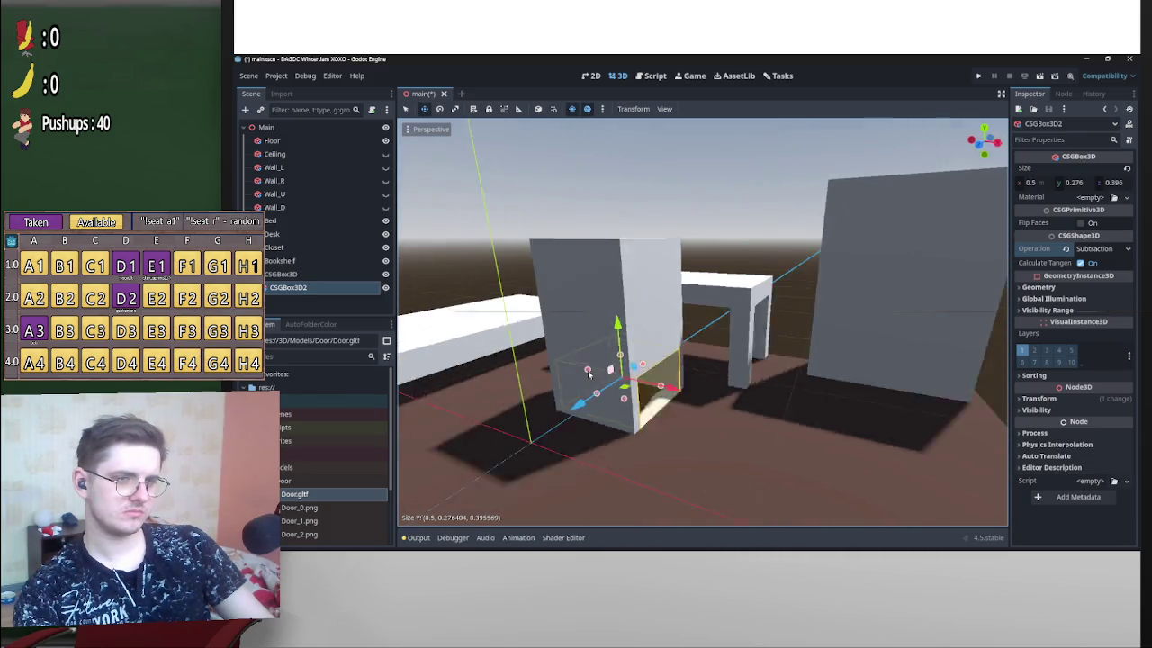
Lower the desk's height to 0.683 m.
{"action": "left_click", "coordinate": [717, 291]}
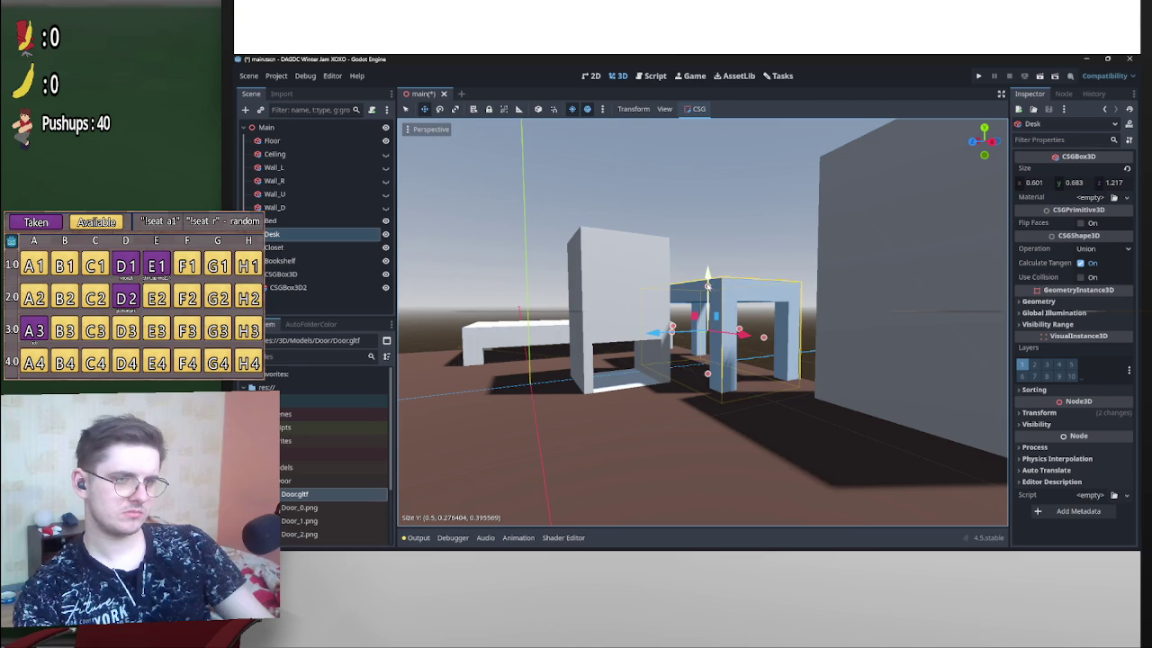
{"action": "left_click_drag", "start_coordinate": [715, 282], "coordinate": [715, 297]}
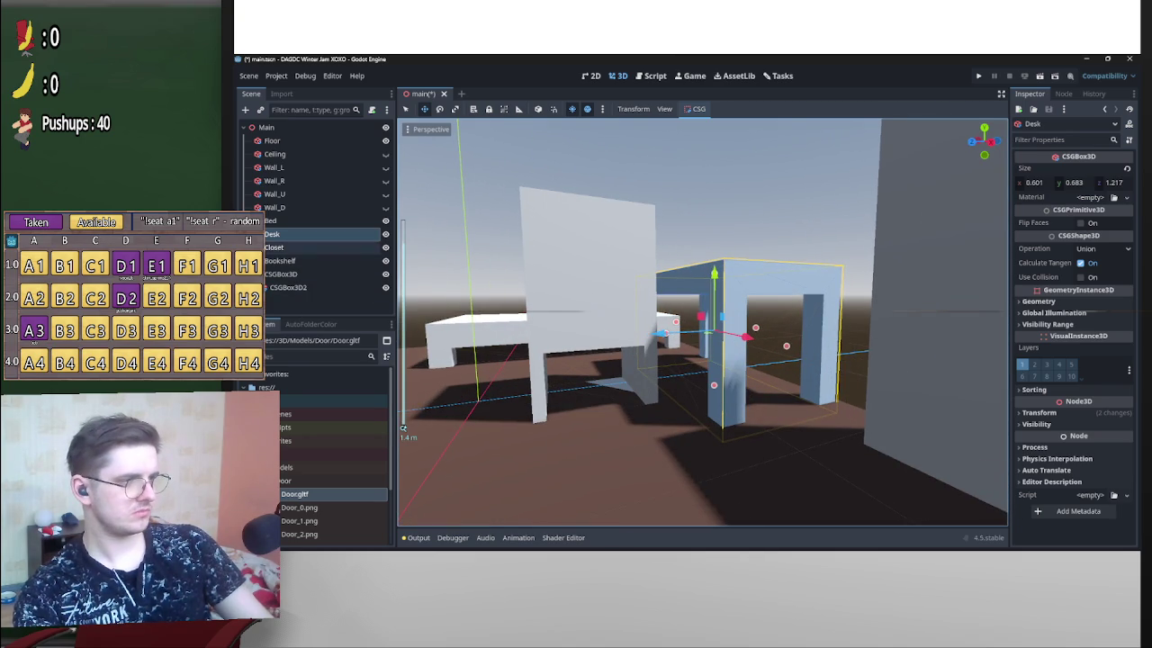
{"action": "left_click", "coordinate": [287, 275]}
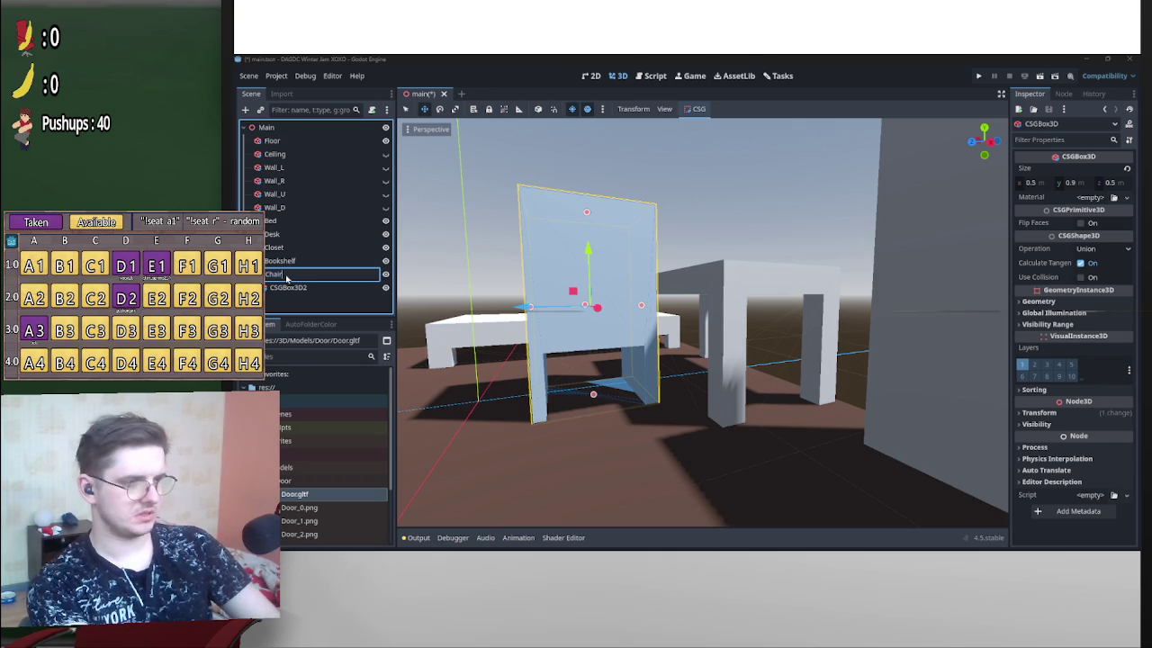
Confirm the name Chair and raise the cut-out box to 0.29 high, then copy it with slightly longer depth.
{"action": "key", "text": "Return"}
{"action": "left_click", "coordinate": [307, 289]}
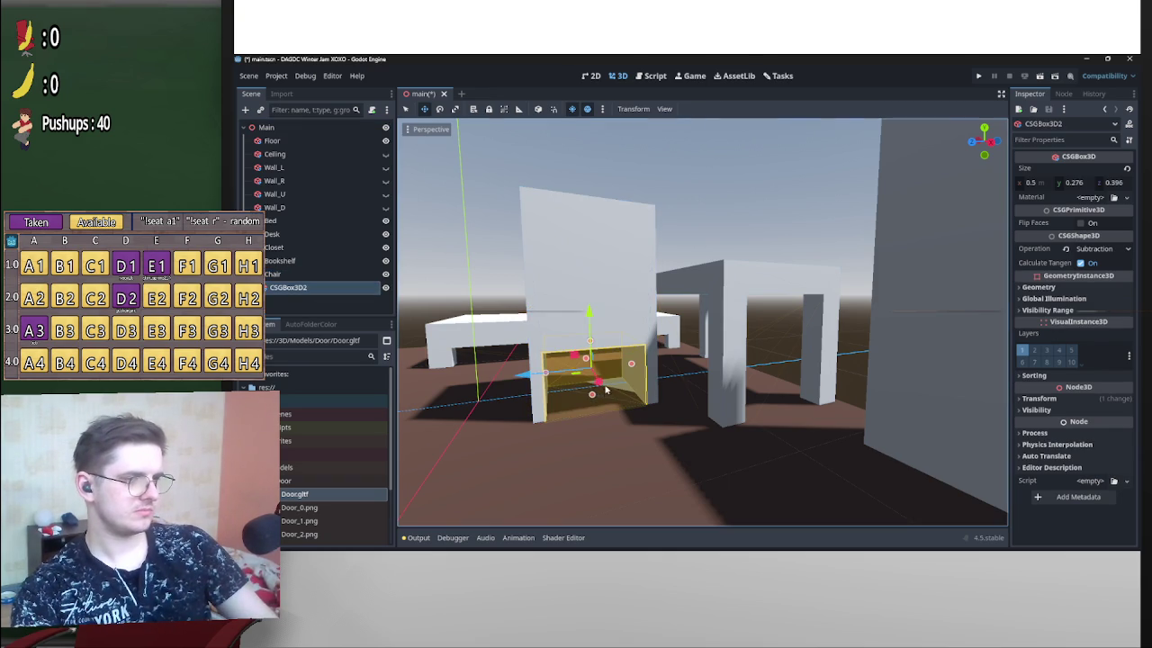
{"action": "left_click_drag", "start_coordinate": [590, 399], "coordinate": [627, 410]}
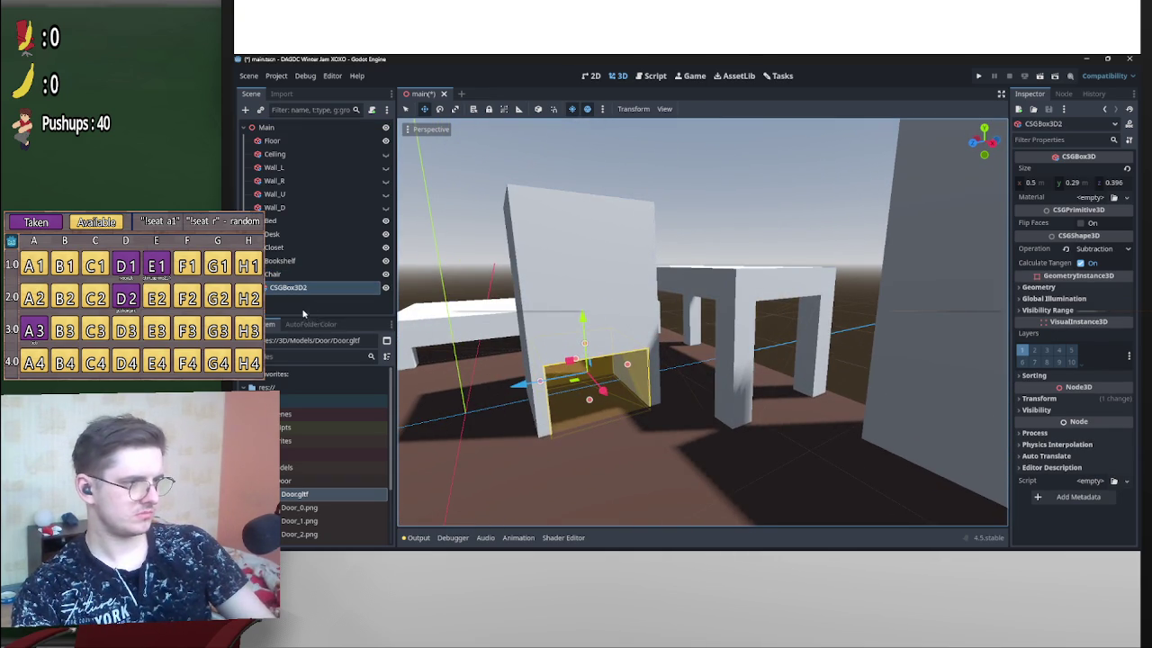
{"action": "key", "text": "ctrl+d"}
{"action": "mouse_move", "coordinate": [632, 374]}
{"action": "left_mouse_down"}
{"action": "mouse_move", "coordinate": [710, 345]}
{"action": "mouse_move", "coordinate": [659, 397]}
{"action": "mouse_move", "coordinate": [646, 392]}
{"action": "left_mouse_up"}
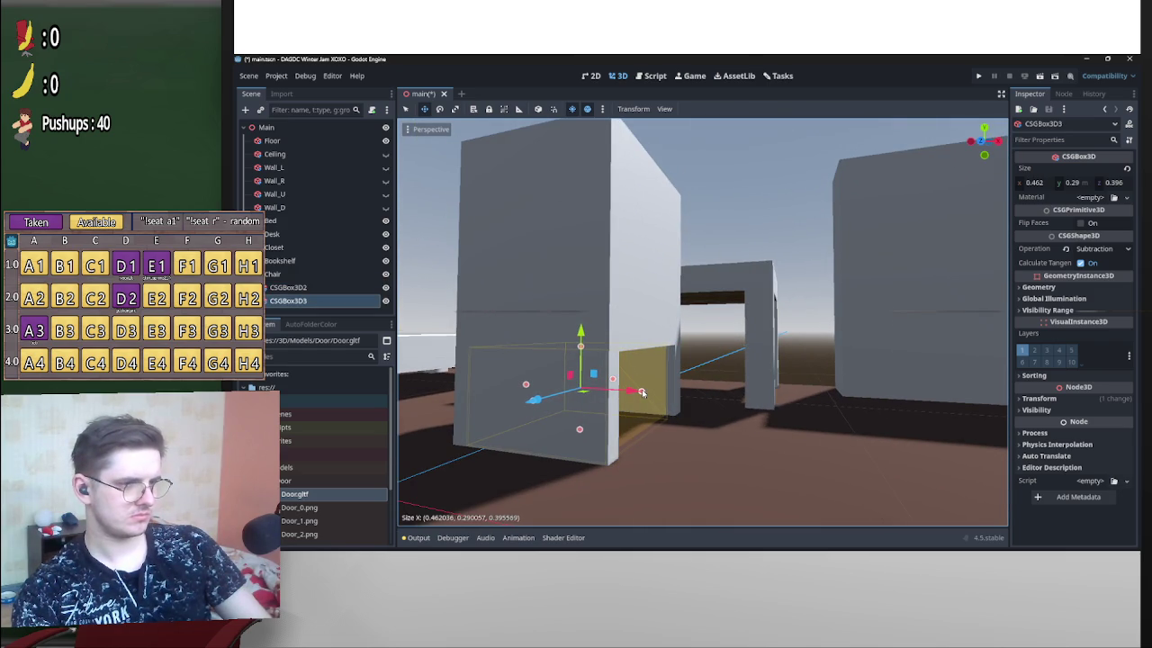
{"action": "mouse_move", "coordinate": [654, 389]}
{"action": "left_mouse_down"}
{"action": "mouse_move", "coordinate": [630, 385]}
{"action": "mouse_move", "coordinate": [691, 418]}
{"action": "mouse_move", "coordinate": [660, 407]}
{"action": "left_mouse_up"}
{"action": "mouse_move", "coordinate": [795, 413]}
{"action": "left_mouse_down"}
{"action": "mouse_move", "coordinate": [916, 433]}
{"action": "mouse_move", "coordinate": [796, 418]}
{"action": "left_mouse_up"}
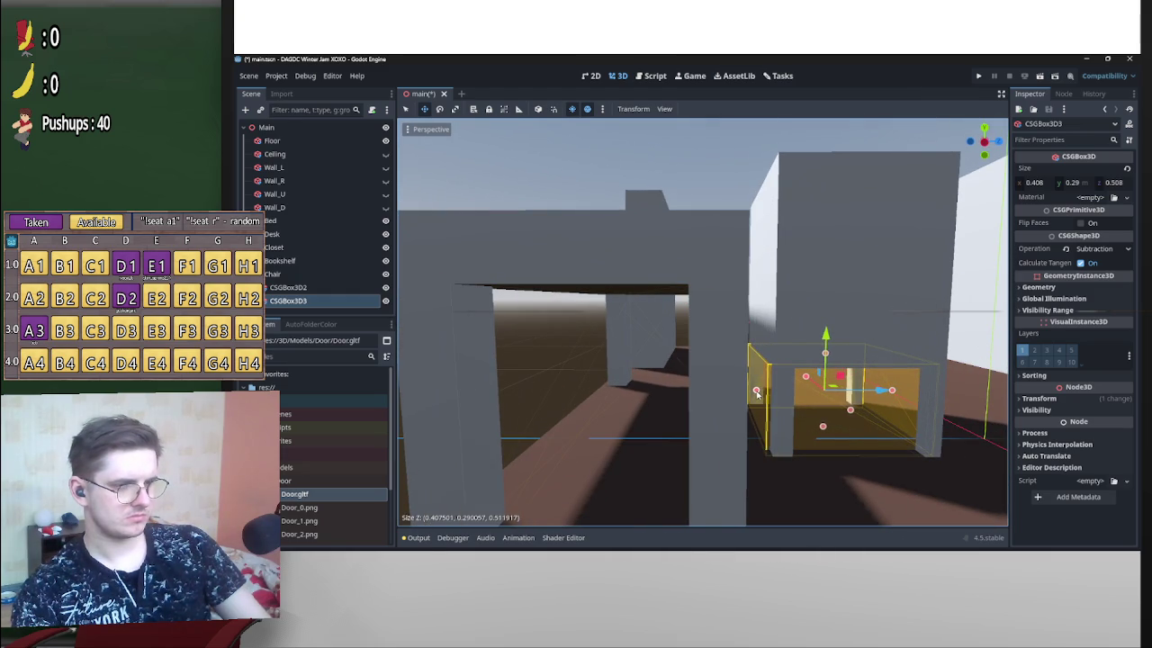
{"action": "left_click_drag", "start_coordinate": [779, 399], "coordinate": [535, 380]}
Duplicate the cut-out box over the seat as a taller back cut-out, widened to 0.63.
{"action": "key", "text": "ctrl+d"}
{"action": "mouse_move", "coordinate": [415, 356]}
{"action": "left_mouse_down"}
{"action": "mouse_move", "coordinate": [794, 360]}
{"action": "mouse_move", "coordinate": [797, 214]}
{"action": "mouse_move", "coordinate": [820, 298]}
{"action": "mouse_move", "coordinate": [871, 325]}
{"action": "left_mouse_up"}
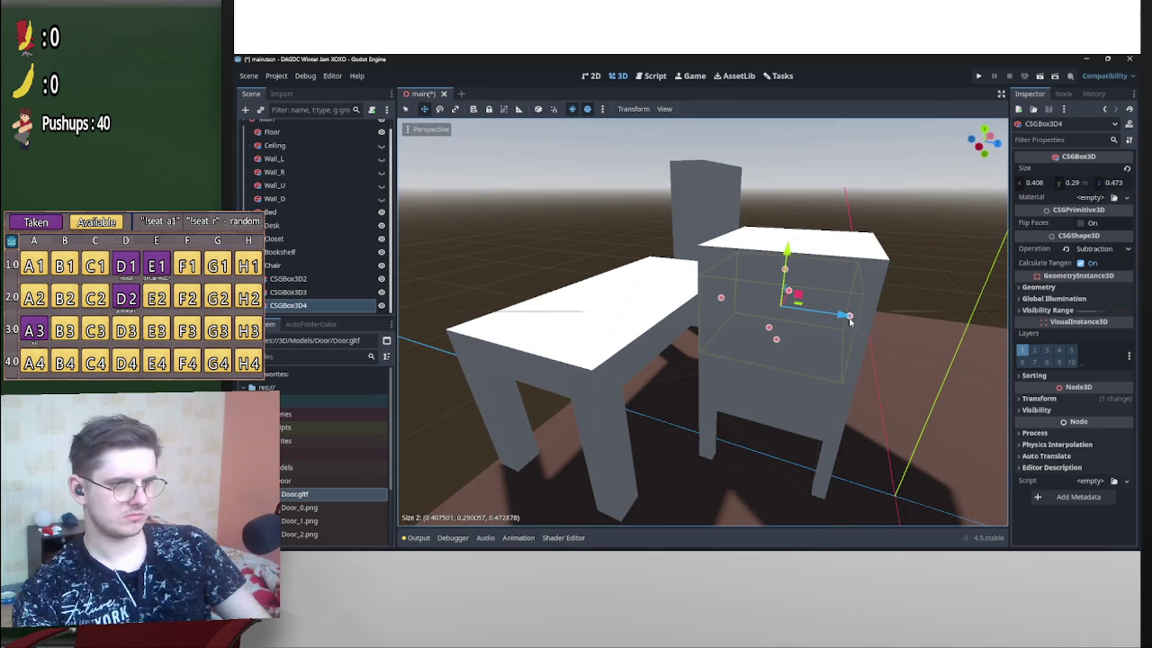
{"action": "mouse_move", "coordinate": [785, 269]}
{"action": "left_mouse_down"}
{"action": "mouse_move", "coordinate": [782, 232]}
{"action": "mouse_move", "coordinate": [864, 308]}
{"action": "left_mouse_up"}
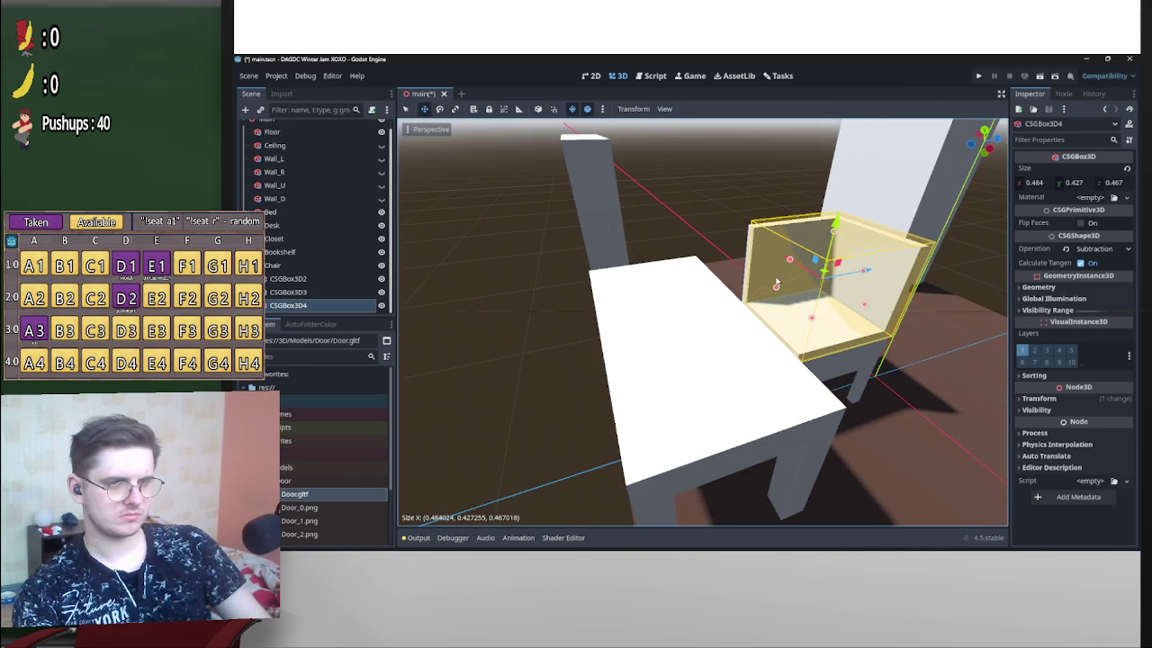
{"action": "mouse_move", "coordinate": [790, 262]}
{"action": "left_mouse_down"}
{"action": "mouse_move", "coordinate": [772, 263]}
{"action": "mouse_move", "coordinate": [804, 294]}
{"action": "left_mouse_up"}
{"action": "mouse_move", "coordinate": [852, 265]}
{"action": "left_mouse_down"}
{"action": "mouse_move", "coordinate": [884, 254]}
{"action": "mouse_move", "coordinate": [844, 266]}
{"action": "left_mouse_up"}
{"action": "mouse_move", "coordinate": [805, 301]}
{"action": "left_mouse_down"}
{"action": "mouse_move", "coordinate": [809, 338]}
{"action": "mouse_move", "coordinate": [818, 318]}
{"action": "mouse_move", "coordinate": [823, 334]}
{"action": "mouse_move", "coordinate": [792, 331]}
{"action": "mouse_move", "coordinate": [858, 358]}
{"action": "left_mouse_up"}
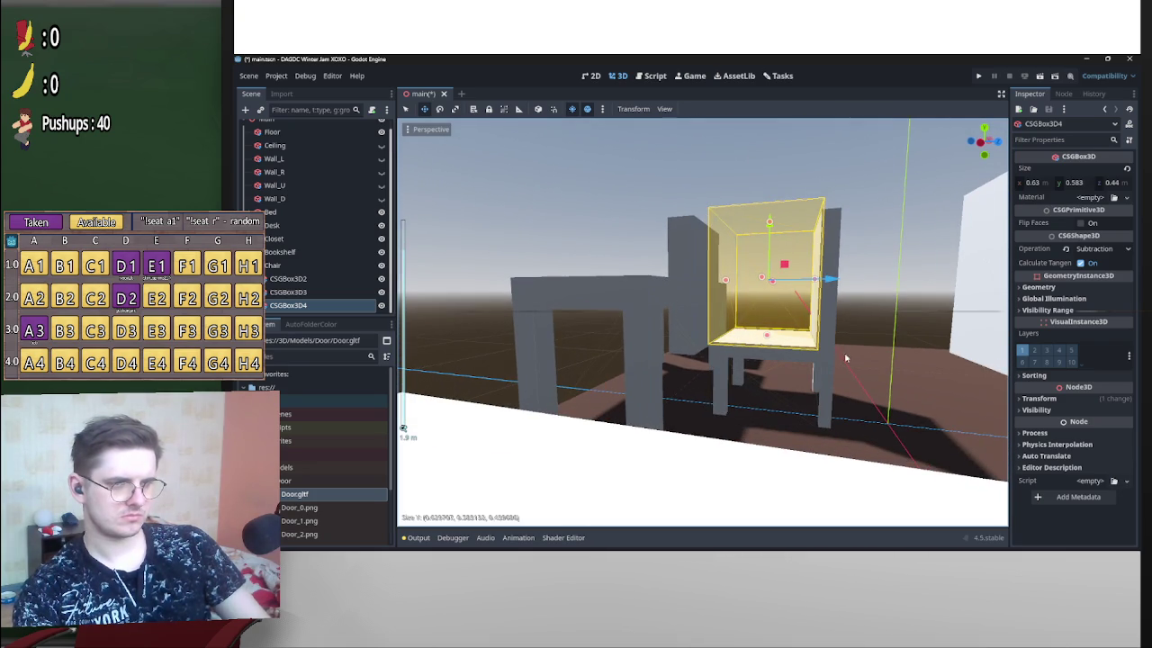
Make the Chair shallower, reducing its depth to 0.45.
{"action": "left_click", "coordinate": [275, 266]}
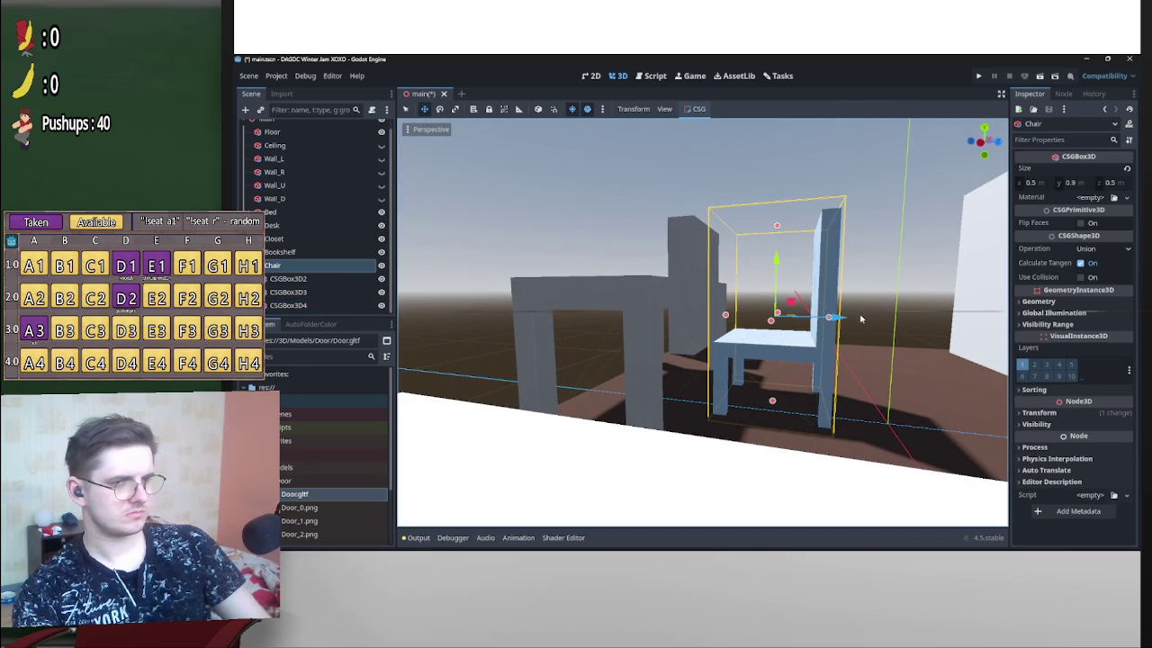
{"action": "scroll", "coordinate": [835, 324], "scroll_direction": "up", "scroll_amount": 2}
{"action": "mouse_move", "coordinate": [865, 315]}
{"action": "left_mouse_down"}
{"action": "mouse_move", "coordinate": [883, 326]}
{"action": "mouse_move", "coordinate": [846, 335]}
{"action": "left_mouse_up"}
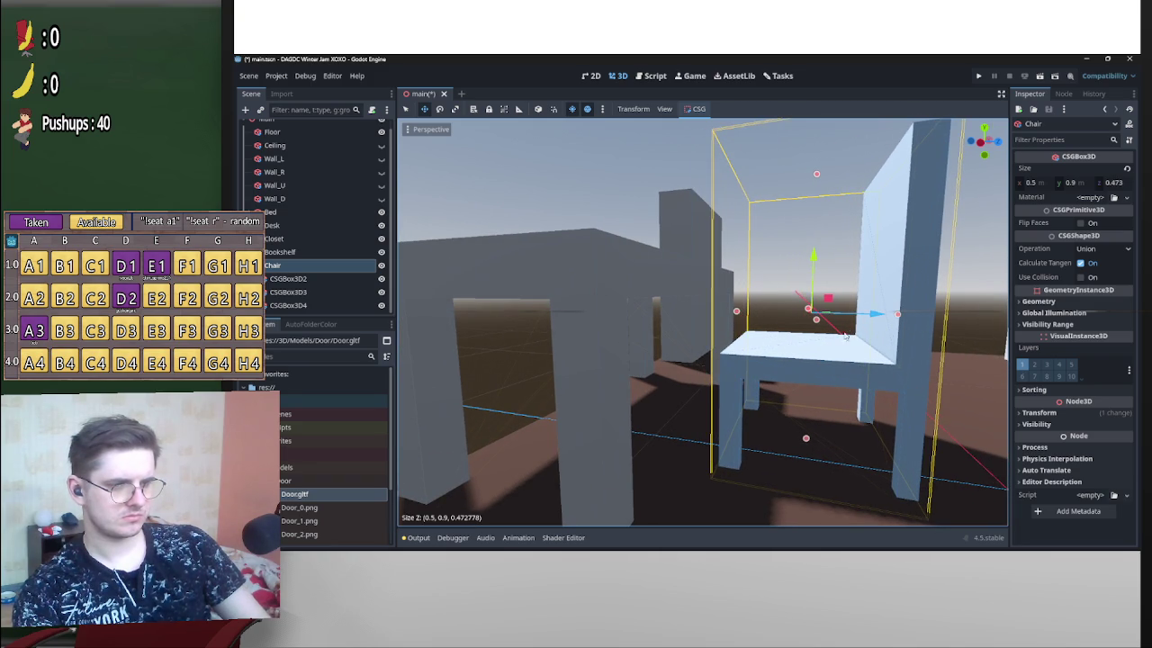
{"action": "left_click", "coordinate": [288, 278]}
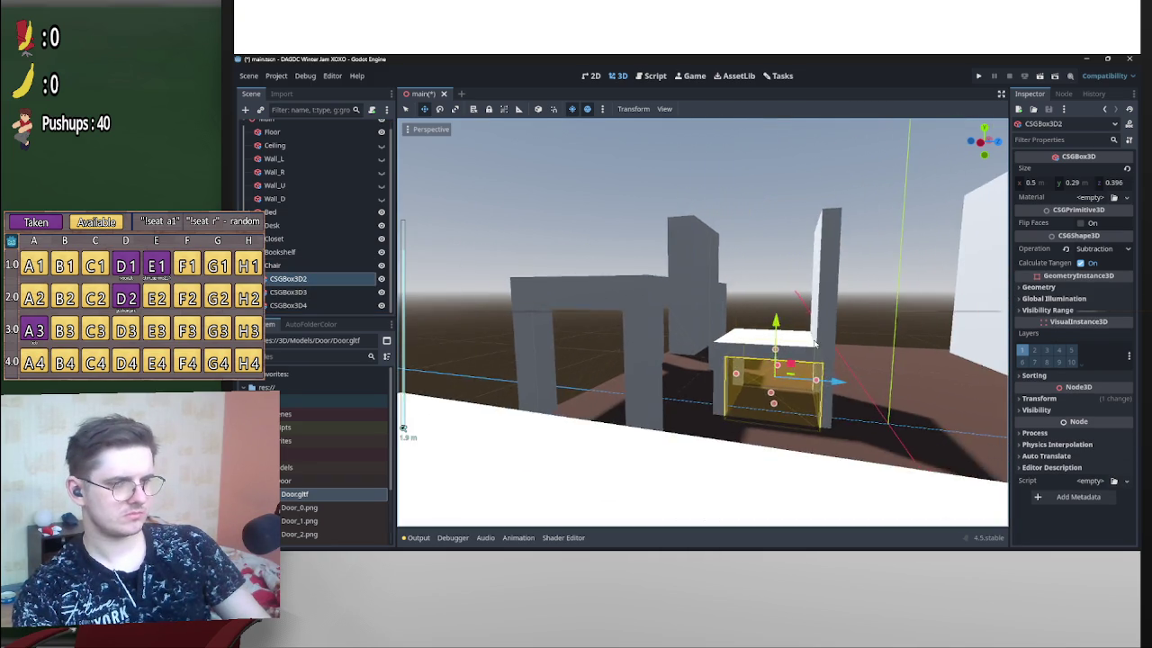
{"action": "mouse_move", "coordinate": [666, 412]}
{"action": "left_mouse_down"}
{"action": "mouse_move", "coordinate": [553, 360]}
{"action": "mouse_move", "coordinate": [450, 368]}
{"action": "mouse_move", "coordinate": [773, 393]}
{"action": "mouse_move", "coordinate": [532, 335]}
{"action": "mouse_move", "coordinate": [723, 392]}
{"action": "mouse_move", "coordinate": [764, 423]}
{"action": "mouse_move", "coordinate": [959, 437]}
{"action": "mouse_move", "coordinate": [425, 440]}
{"action": "mouse_move", "coordinate": [439, 395]}
{"action": "mouse_move", "coordinate": [583, 436]}
{"action": "left_mouse_up"}
{"action": "left_click", "coordinate": [286, 268]}
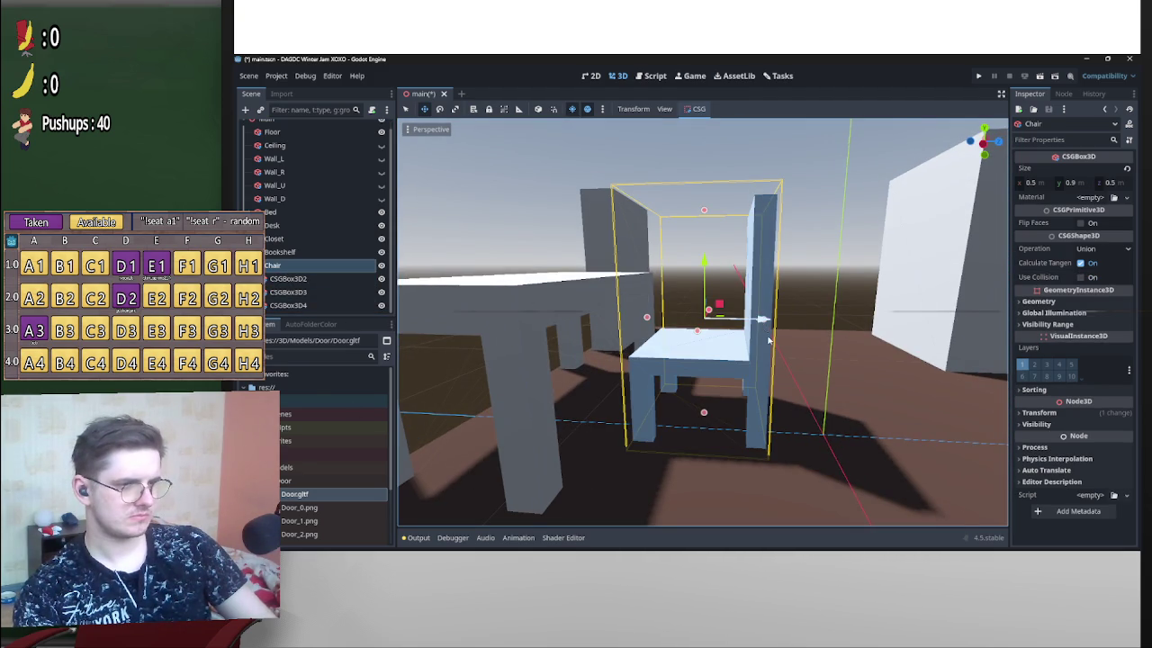
{"action": "scroll", "coordinate": [765, 340], "scroll_direction": "up", "scroll_amount": 2}
{"action": "mouse_move", "coordinate": [761, 319]}
{"action": "left_mouse_down"}
{"action": "mouse_move", "coordinate": [706, 369]}
{"action": "mouse_move", "coordinate": [646, 385]}
{"action": "mouse_move", "coordinate": [452, 342]}
{"action": "mouse_move", "coordinate": [420, 354]}
{"action": "mouse_move", "coordinate": [844, 410]}
{"action": "mouse_move", "coordinate": [711, 234]}
{"action": "mouse_move", "coordinate": [719, 220]}
{"action": "mouse_move", "coordinate": [703, 239]}
{"action": "left_mouse_up"}
Narrow the CSGBox3D3 cut-out box's width to 0.345.
{"action": "mouse_move", "coordinate": [783, 315]}
{"action": "left_mouse_down"}
{"action": "mouse_move", "coordinate": [684, 359]}
{"action": "mouse_move", "coordinate": [519, 409]}
{"action": "mouse_move", "coordinate": [407, 343]}
{"action": "mouse_move", "coordinate": [540, 387]}
{"action": "mouse_move", "coordinate": [825, 383]}
{"action": "left_mouse_up"}
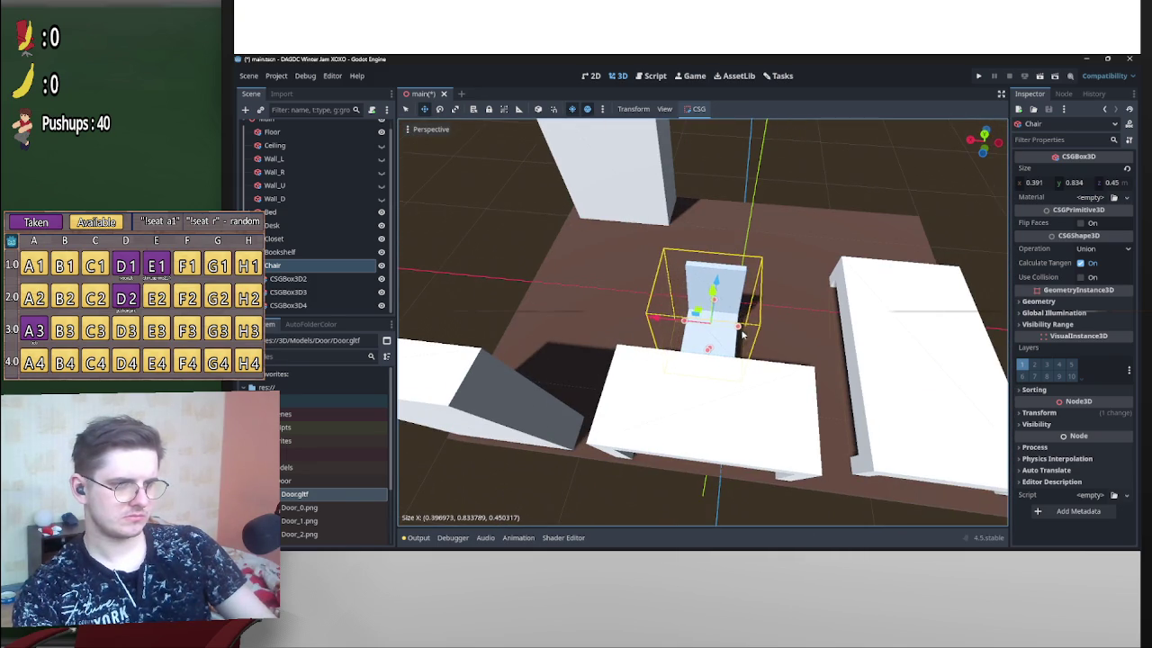
{"action": "mouse_move", "coordinate": [743, 335]}
{"action": "left_mouse_down"}
{"action": "mouse_move", "coordinate": [666, 360]}
{"action": "mouse_move", "coordinate": [652, 353]}
{"action": "left_mouse_up"}
{"action": "scroll", "coordinate": [698, 398], "scroll_direction": "up", "scroll_amount": 3}
{"action": "left_click", "coordinate": [698, 397]}
{"action": "left_click", "coordinate": [687, 413]}
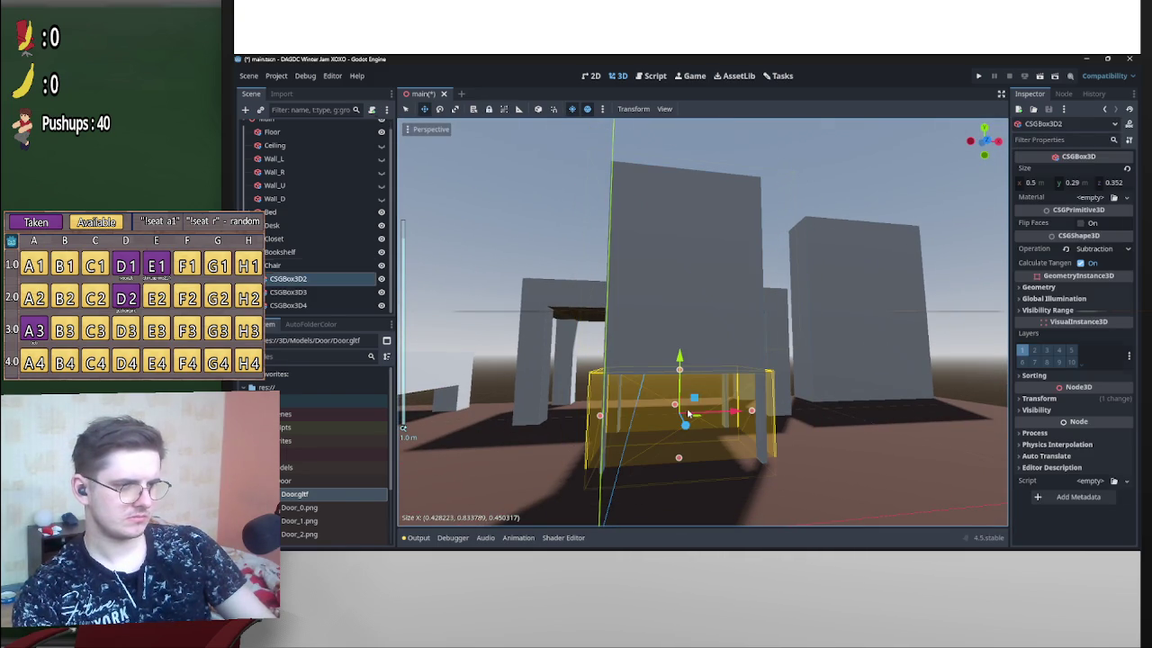
{"action": "left_click_drag", "start_coordinate": [752, 411], "coordinate": [770, 439]}
{"action": "left_click", "coordinate": [765, 432]}
{"action": "left_click", "coordinate": [754, 425]}
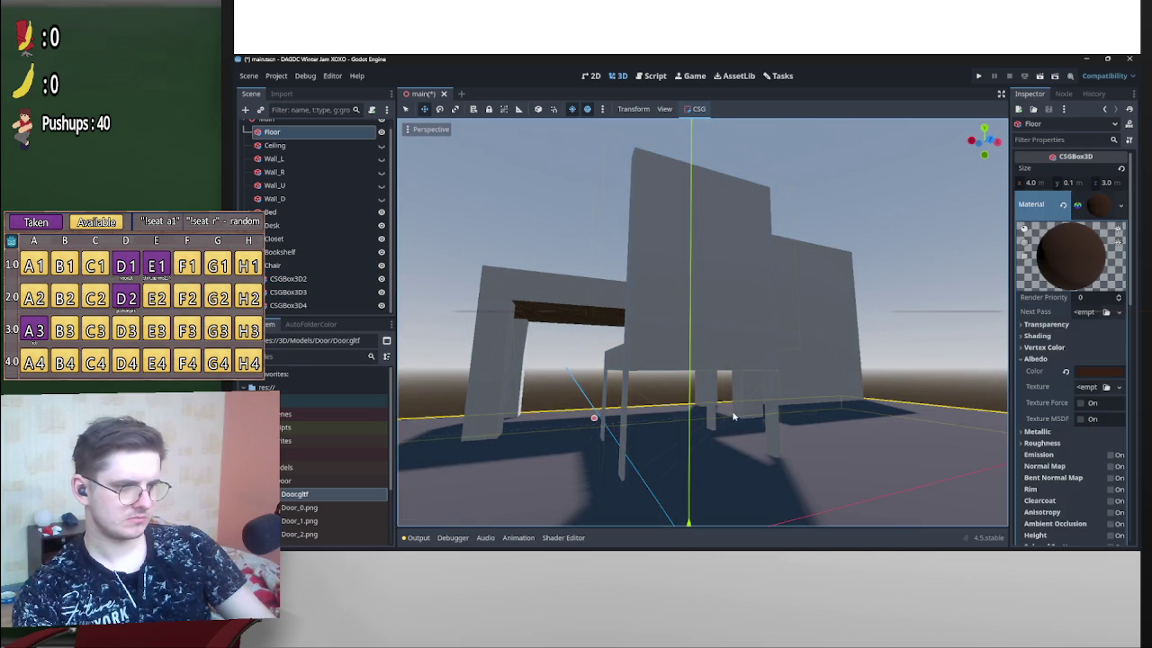
{"action": "left_click", "coordinate": [737, 419]}
{"action": "scroll", "coordinate": [739, 423], "scroll_direction": "up", "scroll_amount": 3}
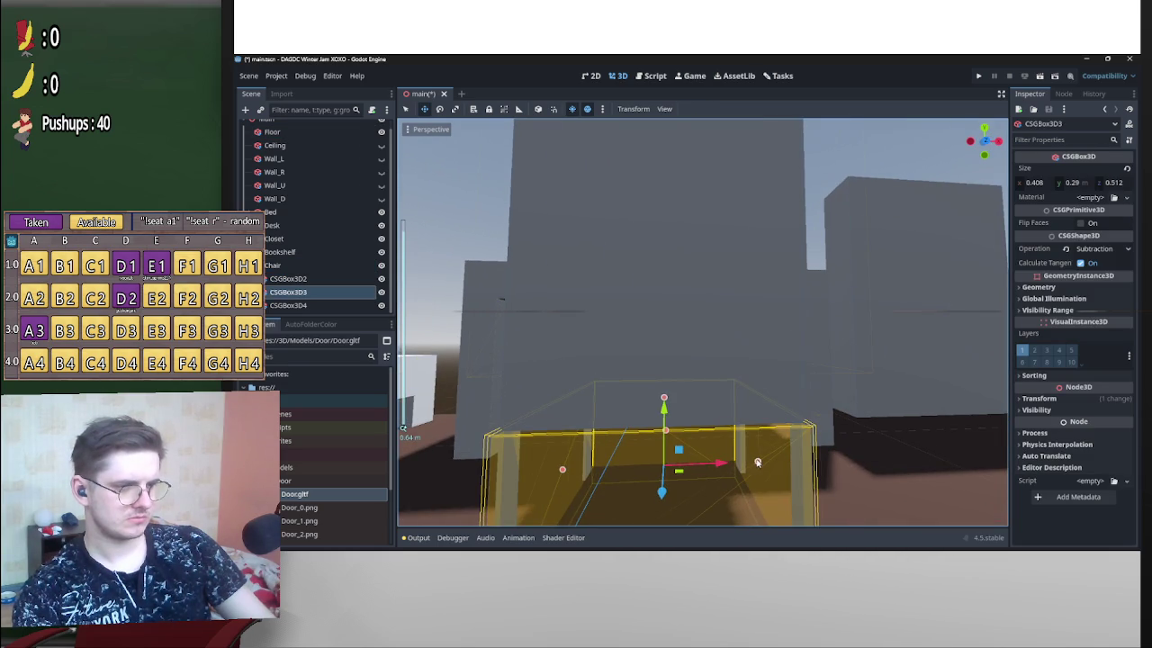
{"action": "mouse_move", "coordinate": [746, 463]}
{"action": "left_mouse_down"}
{"action": "mouse_move", "coordinate": [707, 458]}
{"action": "mouse_move", "coordinate": [722, 445]}
{"action": "left_mouse_up"}
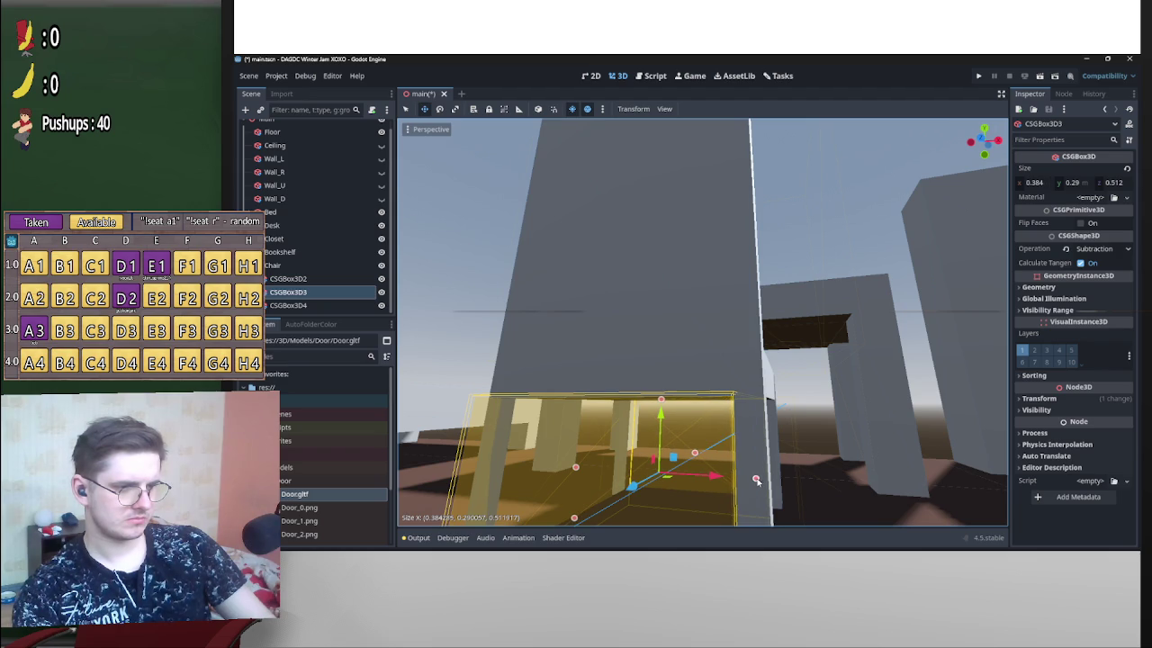
{"action": "left_click_drag", "start_coordinate": [591, 441], "coordinate": [666, 457]}
{"action": "mouse_move", "coordinate": [583, 459]}
{"action": "left_mouse_down"}
{"action": "mouse_move", "coordinate": [708, 484]}
{"action": "mouse_move", "coordinate": [706, 215]}
{"action": "mouse_move", "coordinate": [406, 326]}
{"action": "mouse_move", "coordinate": [746, 370]}
{"action": "left_mouse_up"}
{"action": "left_click", "coordinate": [745, 370]}
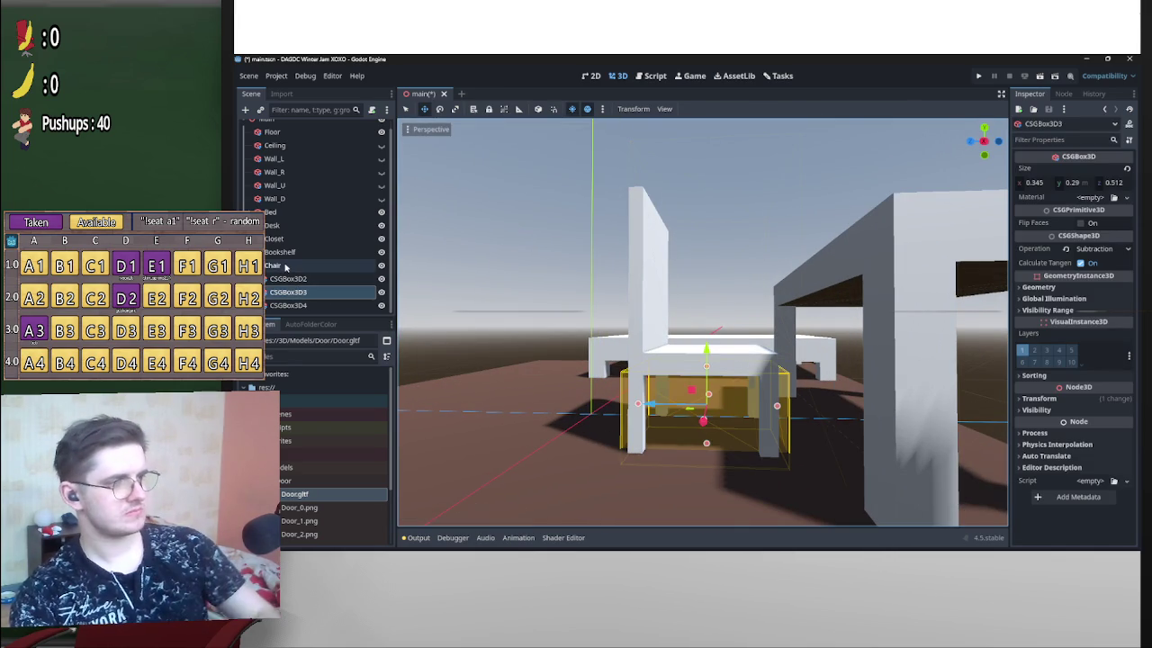
Shrink the Chair's depth to about 0.417 and trim the cut-outs' depths to 0.416 and 0.34.
{"action": "left_click", "coordinate": [272, 265]}
{"action": "left_click_drag", "start_coordinate": [768, 323], "coordinate": [761, 334]}
{"action": "left_click", "coordinate": [726, 264]}
{"action": "left_click", "coordinate": [693, 396]}
{"action": "left_click", "coordinate": [681, 289]}
{"action": "left_click_drag", "start_coordinate": [653, 273], "coordinate": [660, 276]}
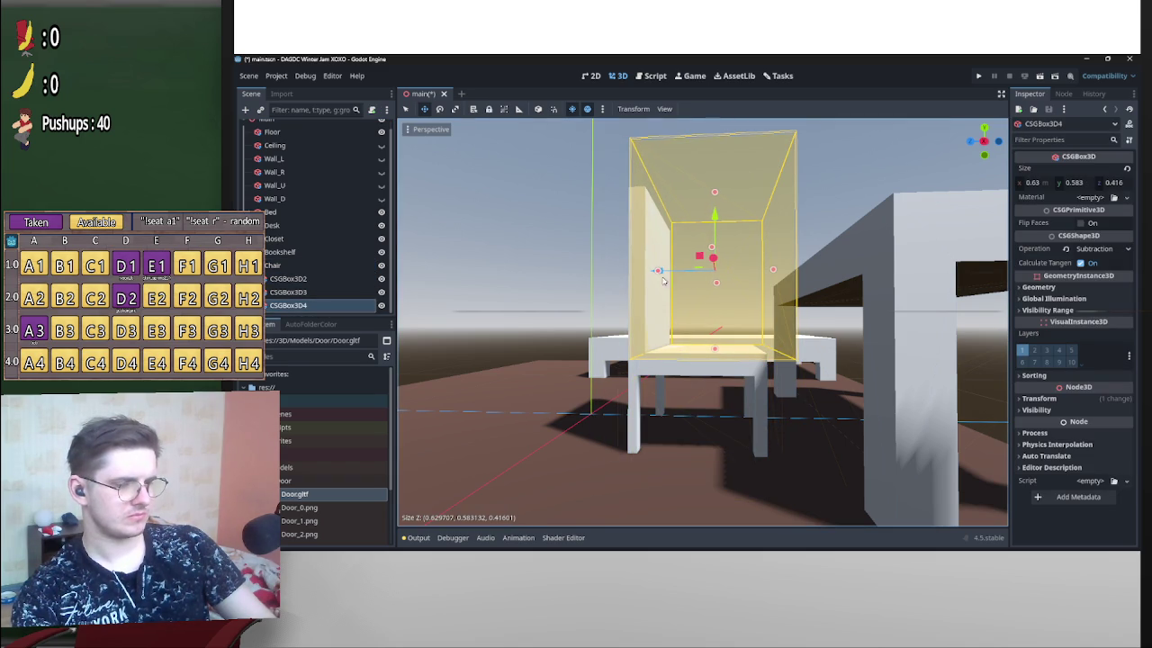
{"action": "left_click", "coordinate": [667, 402]}
{"action": "left_click_drag", "start_coordinate": [648, 408], "coordinate": [654, 409]}
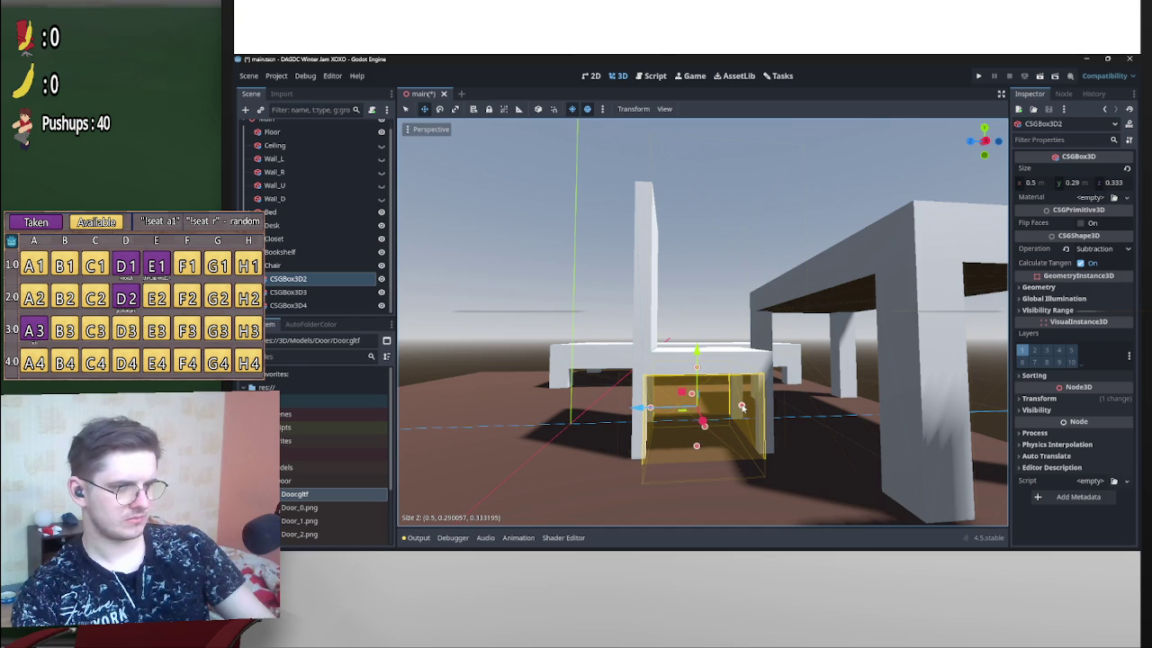
Select all three cut-out boxes and lock them in place.
{"action": "mouse_move", "coordinate": [741, 406]}
{"action": "left_mouse_down"}
{"action": "mouse_move", "coordinate": [630, 432]}
{"action": "mouse_move", "coordinate": [540, 476]}
{"action": "mouse_move", "coordinate": [896, 178]}
{"action": "mouse_move", "coordinate": [769, 255]}
{"action": "mouse_move", "coordinate": [783, 213]}
{"action": "mouse_move", "coordinate": [702, 358]}
{"action": "left_mouse_up"}
{"action": "left_click", "coordinate": [895, 178]}
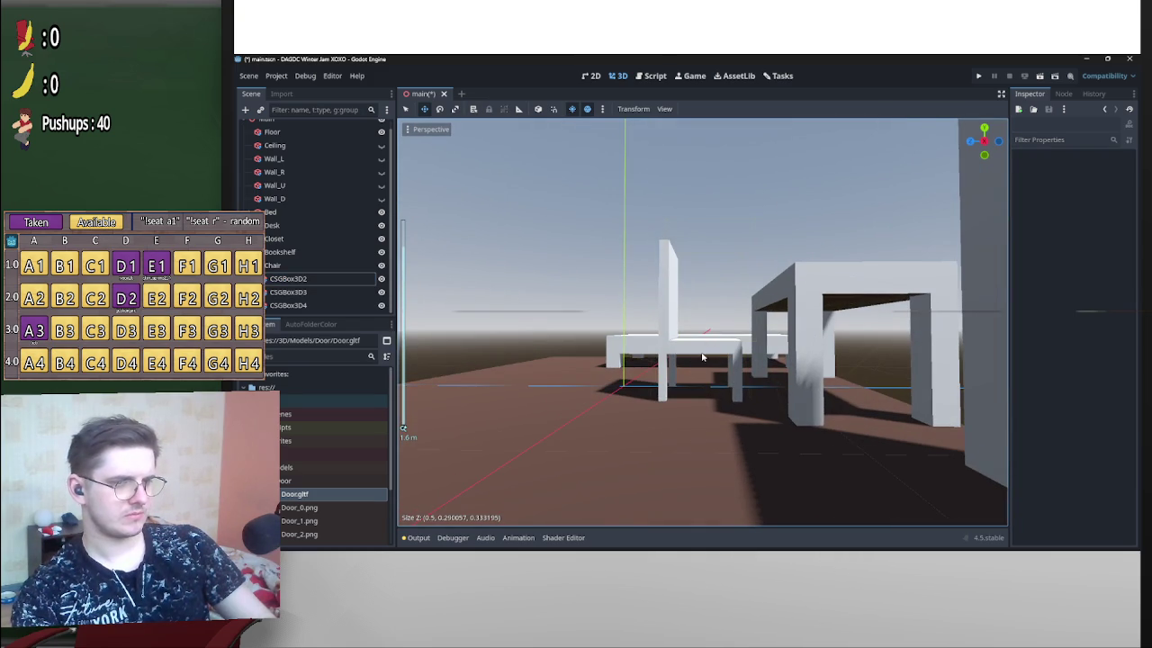
{"action": "left_click", "coordinate": [305, 307], "text": "shift"}
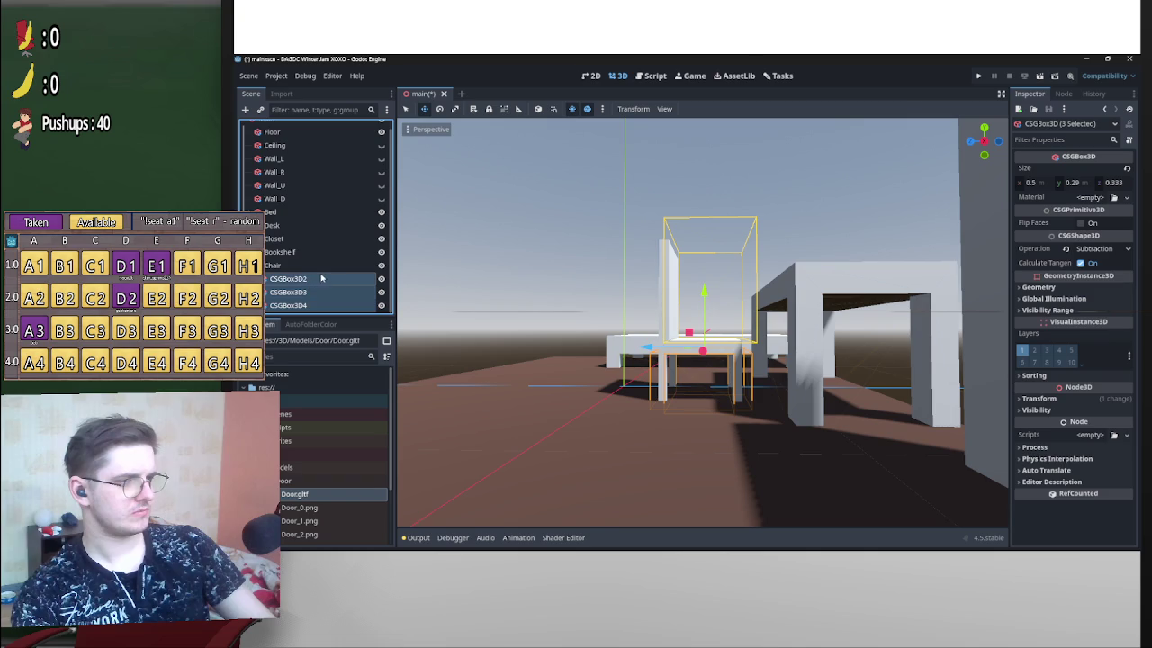
{"action": "key", "text": "Delete"}
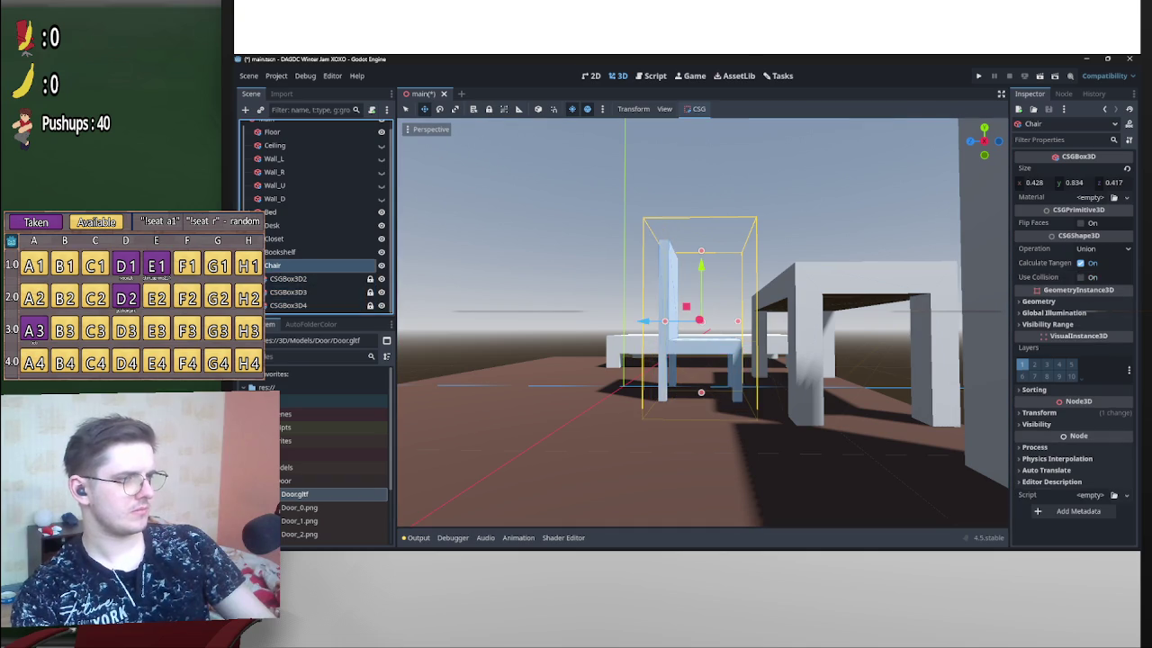
Drag the Chair along its axis so it sits partly beneath the Desk, then view the room.
{"action": "mouse_move", "coordinate": [706, 351]}
{"action": "left_mouse_down"}
{"action": "mouse_move", "coordinate": [747, 402]}
{"action": "mouse_move", "coordinate": [713, 370]}
{"action": "left_mouse_up"}
{"action": "mouse_move", "coordinate": [648, 316]}
{"action": "left_mouse_down"}
{"action": "mouse_move", "coordinate": [904, 235]}
{"action": "mouse_move", "coordinate": [922, 349]}
{"action": "left_mouse_up"}
{"action": "left_click", "coordinate": [904, 236]}
{"action": "scroll", "coordinate": [919, 351], "scroll_direction": "down", "scroll_amount": 3}
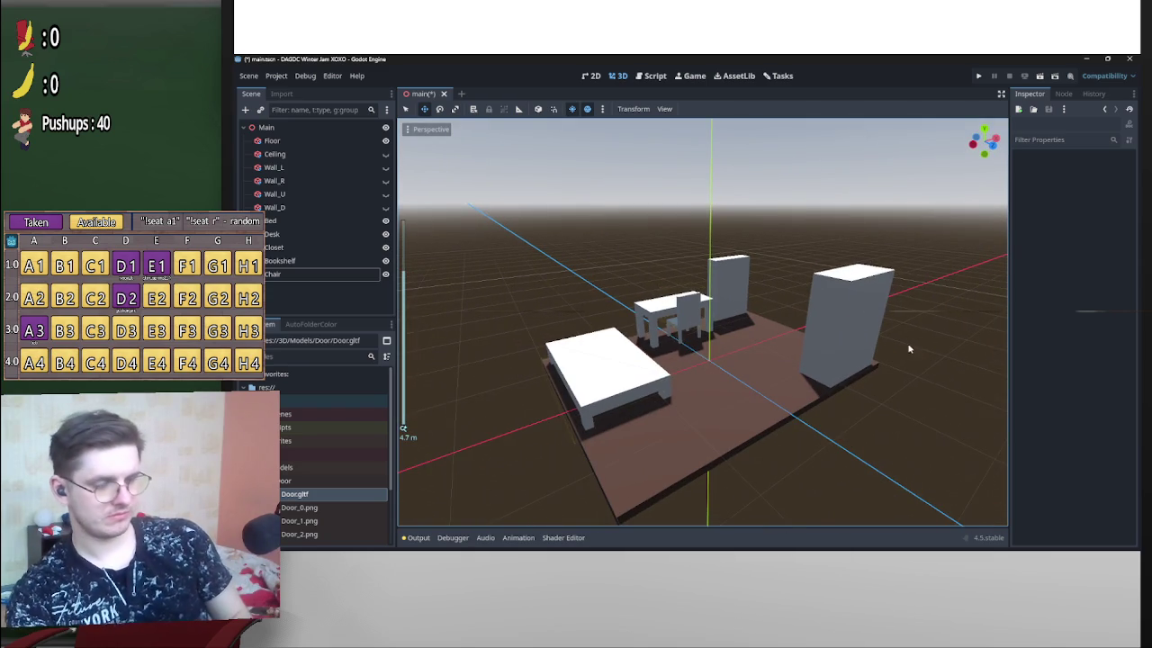
{"action": "scroll", "coordinate": [864, 342], "scroll_direction": "down", "scroll_amount": 2}
{"action": "scroll", "coordinate": [826, 338], "scroll_direction": "down", "scroll_amount": 2}
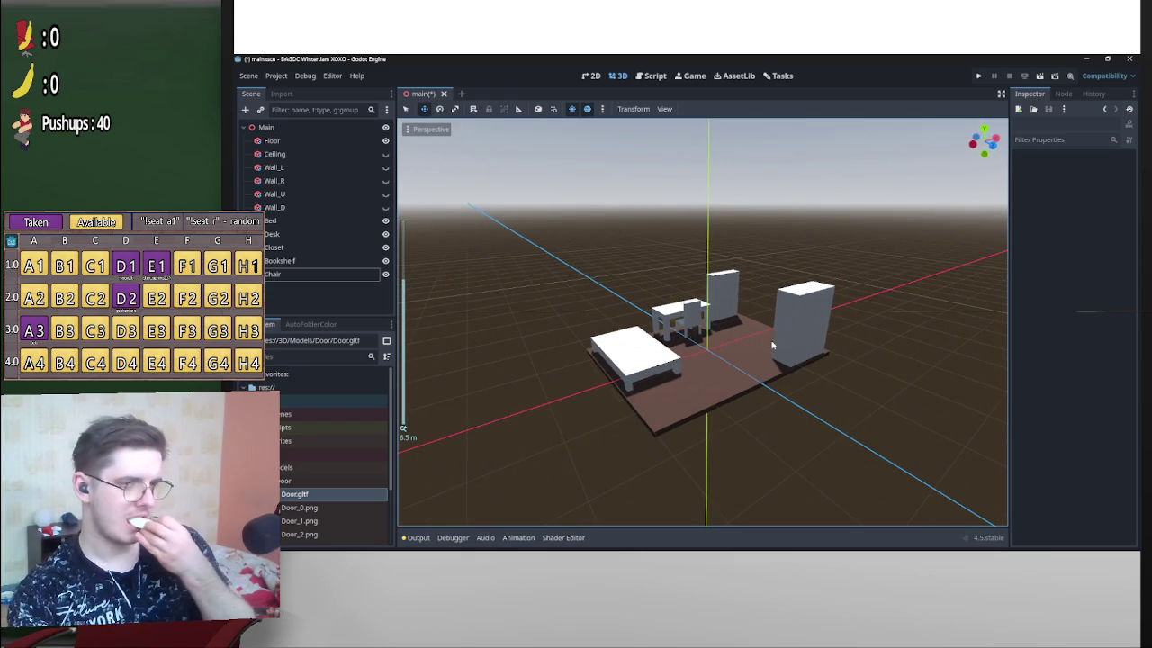
{"action": "scroll", "coordinate": [775, 345], "scroll_direction": "up", "scroll_amount": 10}
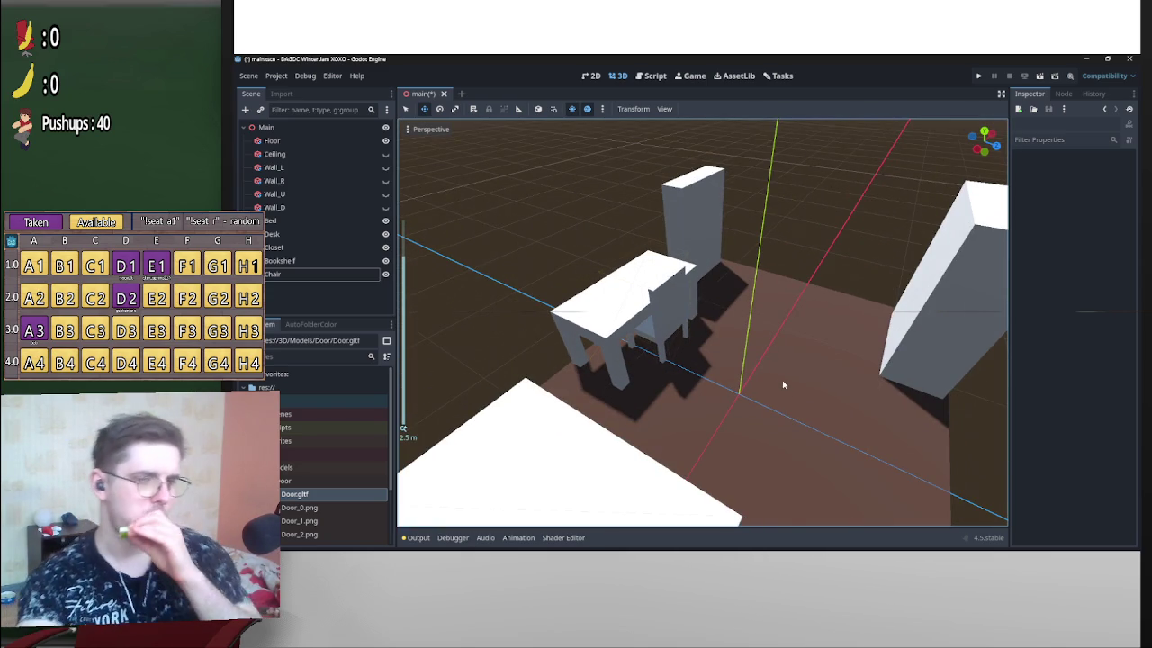
{"action": "mouse_move", "coordinate": [822, 308]}
{"action": "left_mouse_down"}
{"action": "mouse_move", "coordinate": [855, 300]}
{"action": "mouse_move", "coordinate": [830, 249]}
{"action": "mouse_move", "coordinate": [758, 295]}
{"action": "mouse_move", "coordinate": [816, 278]}
{"action": "mouse_move", "coordinate": [809, 321]}
{"action": "mouse_move", "coordinate": [874, 300]}
{"action": "mouse_move", "coordinate": [873, 288]}
{"action": "left_mouse_up"}
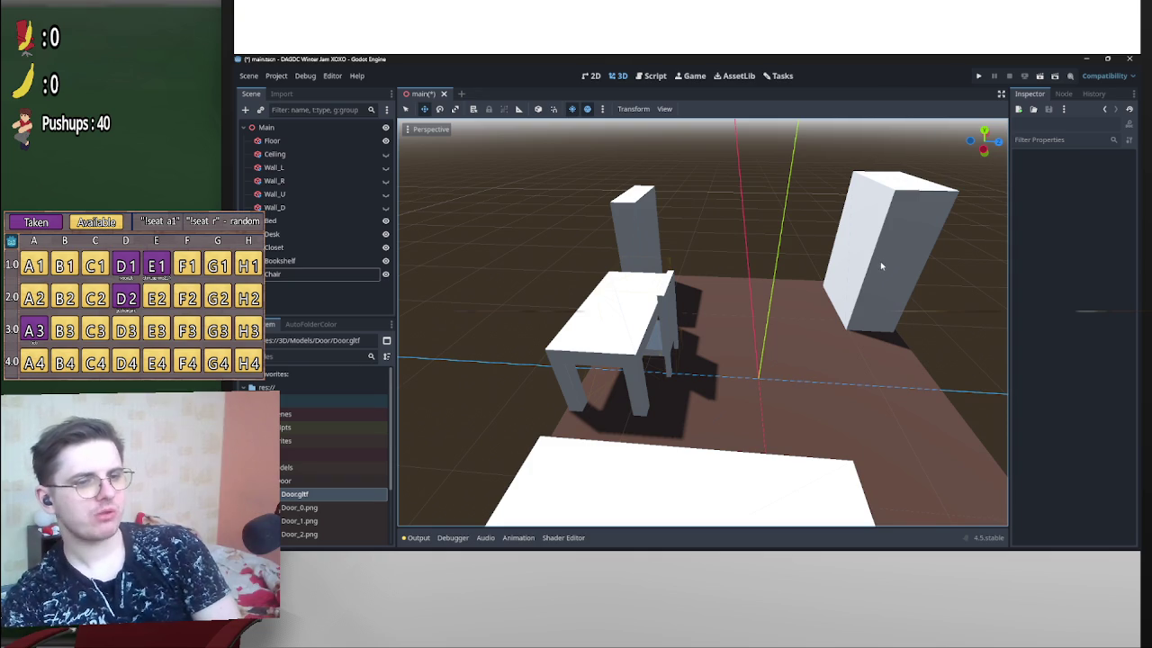
{"action": "mouse_move", "coordinate": [877, 261]}
{"action": "left_mouse_down"}
{"action": "mouse_move", "coordinate": [843, 314]}
{"action": "mouse_move", "coordinate": [874, 301]}
{"action": "mouse_move", "coordinate": [833, 286]}
{"action": "mouse_move", "coordinate": [867, 304]}
{"action": "mouse_move", "coordinate": [868, 268]}
{"action": "left_mouse_up"}
Frame the Closet, reposition it across the floor, and duplicate it as Closet2.
{"action": "left_click", "coordinate": [867, 303]}
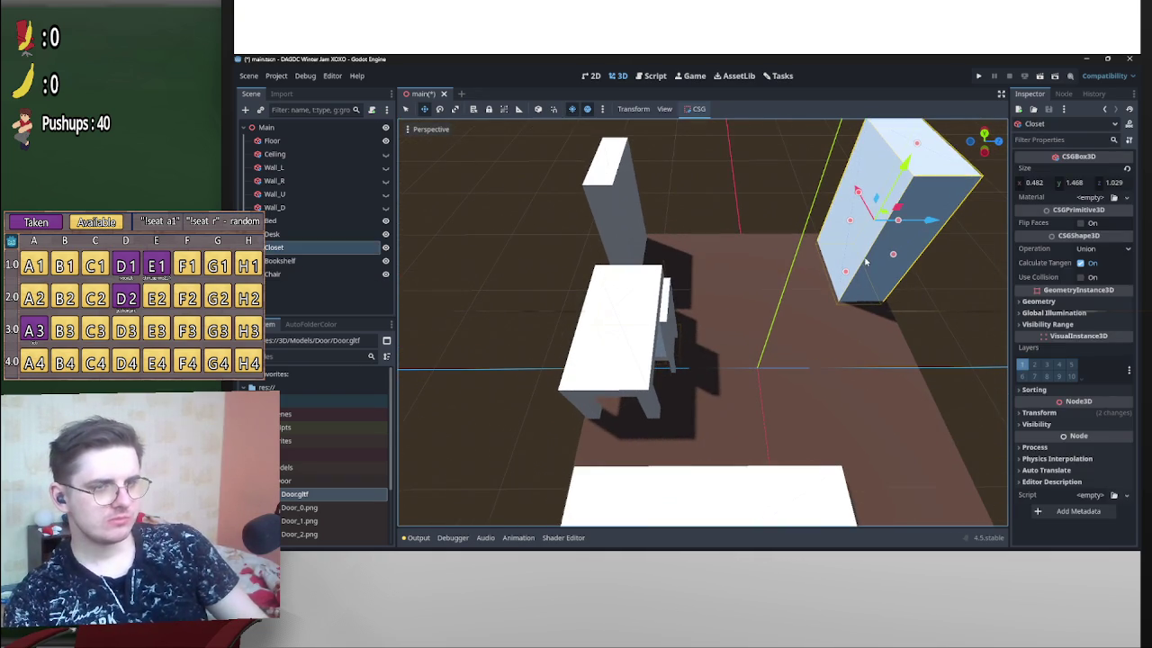
{"action": "mouse_move", "coordinate": [858, 220]}
{"action": "left_mouse_down"}
{"action": "mouse_move", "coordinate": [826, 266]}
{"action": "mouse_move", "coordinate": [859, 270]}
{"action": "mouse_move", "coordinate": [904, 227]}
{"action": "mouse_move", "coordinate": [841, 248]}
{"action": "mouse_move", "coordinate": [803, 287]}
{"action": "left_mouse_up"}
{"action": "key", "text": "f"}
{"action": "mouse_move", "coordinate": [684, 304]}
{"action": "left_mouse_down"}
{"action": "mouse_move", "coordinate": [690, 285]}
{"action": "mouse_move", "coordinate": [871, 260]}
{"action": "mouse_move", "coordinate": [763, 320]}
{"action": "mouse_move", "coordinate": [721, 320]}
{"action": "left_mouse_up"}
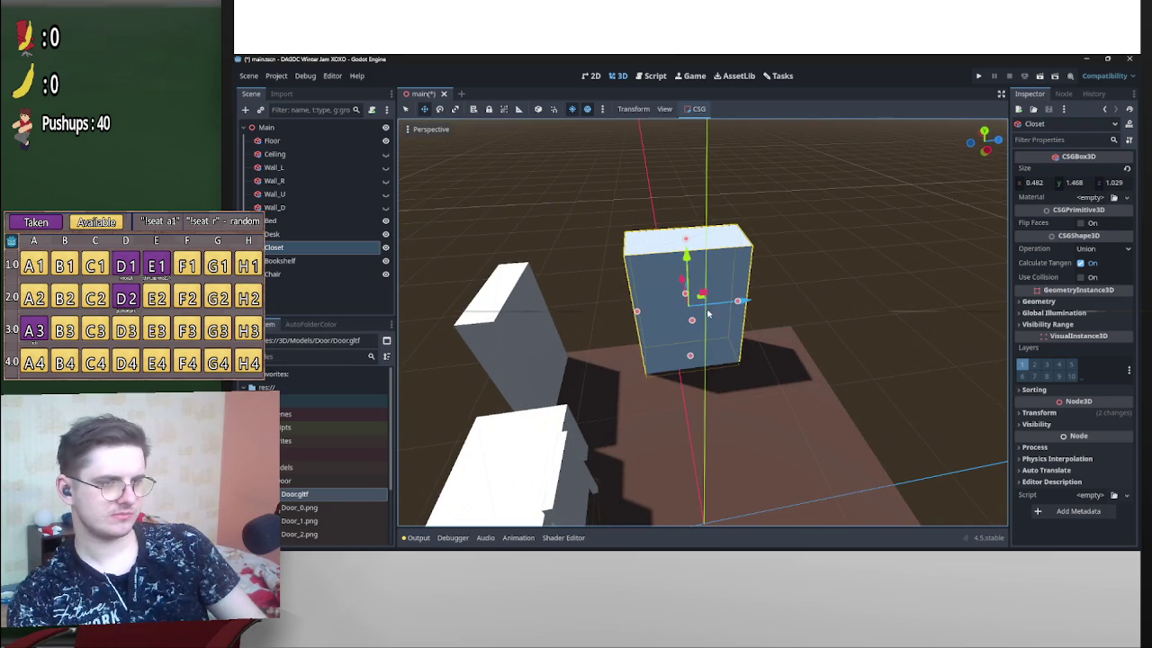
{"action": "scroll", "coordinate": [699, 309], "scroll_direction": "up", "scroll_amount": 5}
{"action": "left_click_drag", "start_coordinate": [689, 289], "coordinate": [699, 278]}
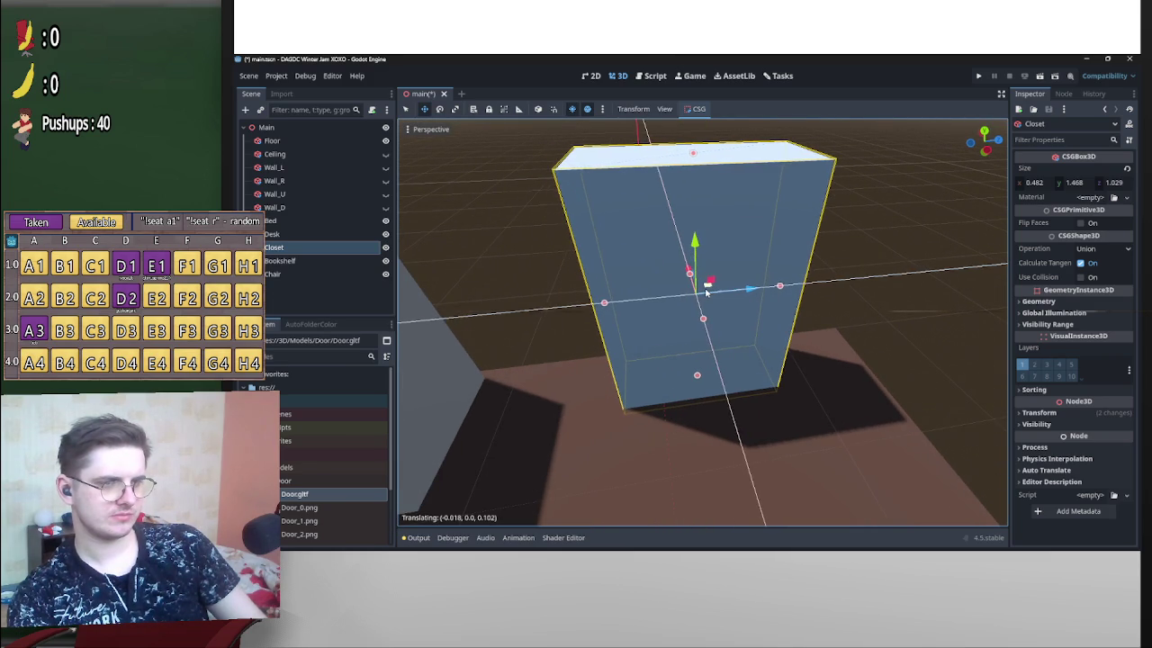
{"action": "scroll", "coordinate": [828, 340], "scroll_direction": "down", "scroll_amount": 5}
{"action": "mouse_move", "coordinate": [863, 355]}
{"action": "left_mouse_down"}
{"action": "mouse_move", "coordinate": [750, 327]}
{"action": "mouse_move", "coordinate": [732, 360]}
{"action": "mouse_move", "coordinate": [697, 290]}
{"action": "left_mouse_up"}
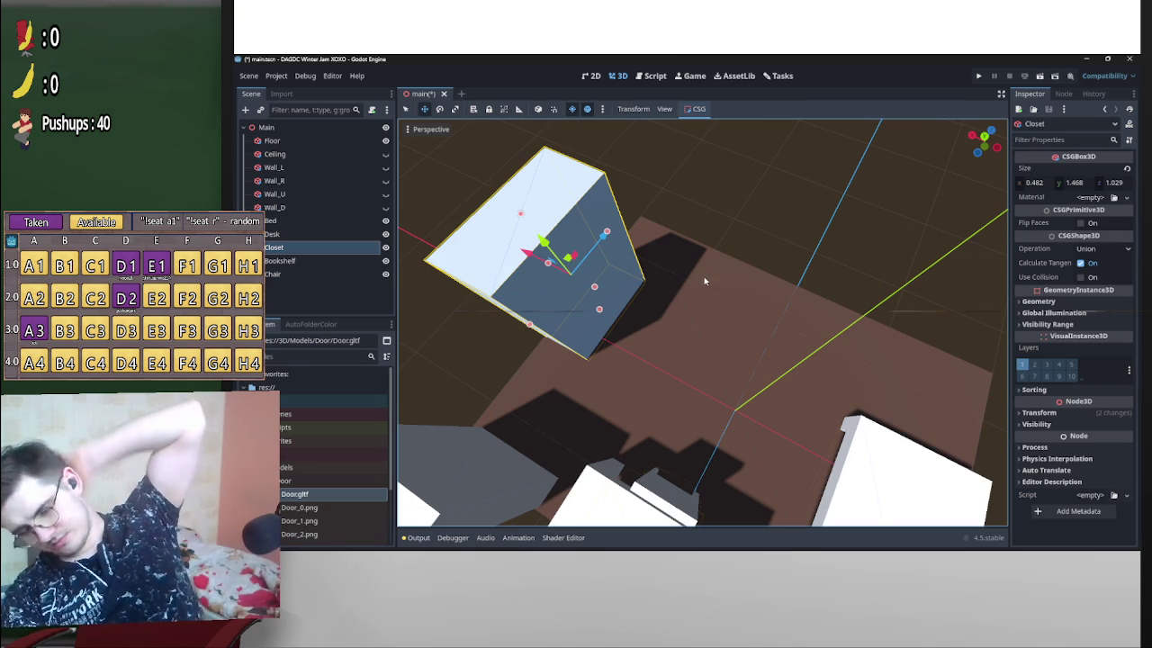
{"action": "left_click_drag", "start_coordinate": [697, 312], "coordinate": [596, 289]}
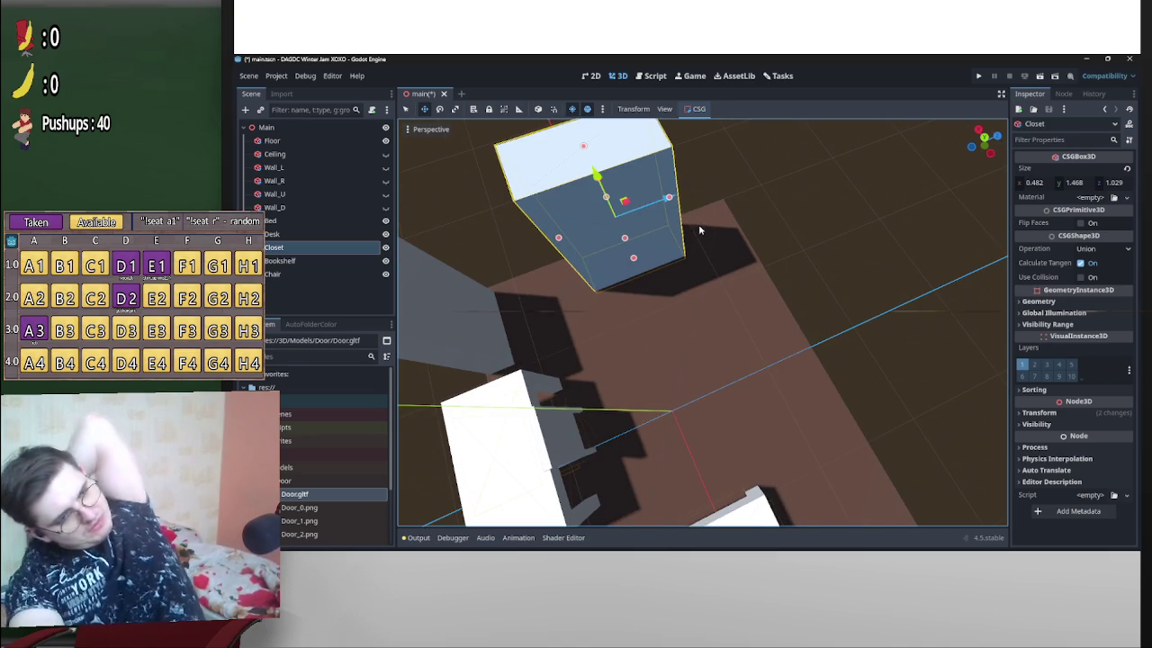
{"action": "mouse_move", "coordinate": [684, 294]}
{"action": "left_mouse_down"}
{"action": "mouse_move", "coordinate": [669, 253]}
{"action": "mouse_move", "coordinate": [697, 259]}
{"action": "left_mouse_up"}
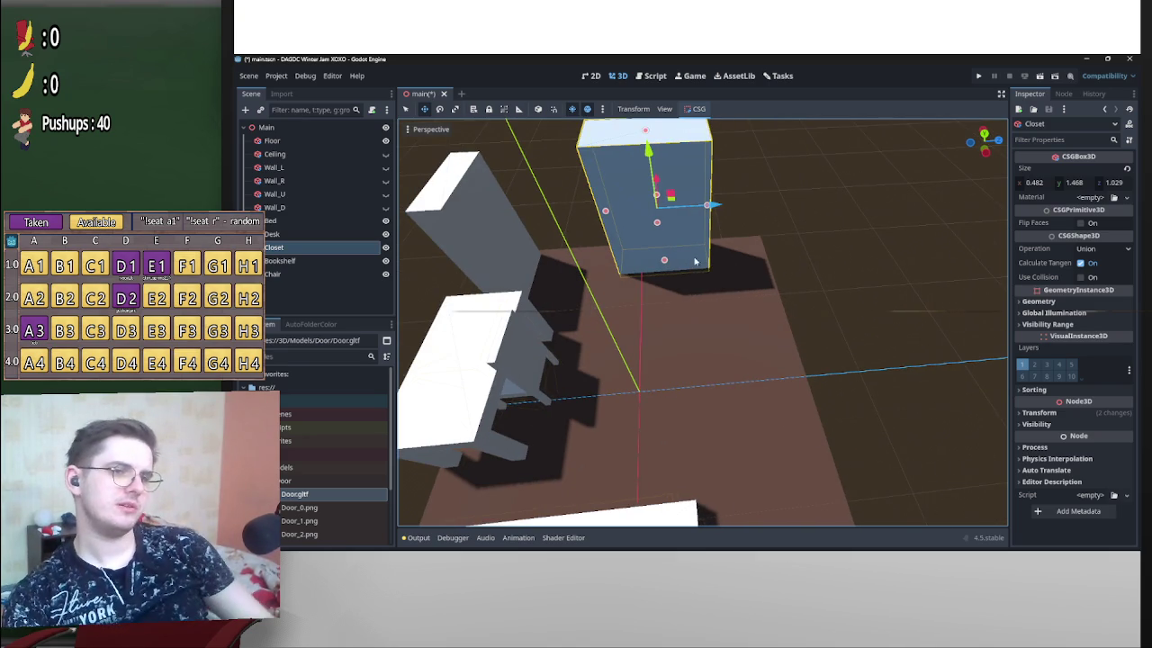
{"action": "key", "text": "ctrl+d"}
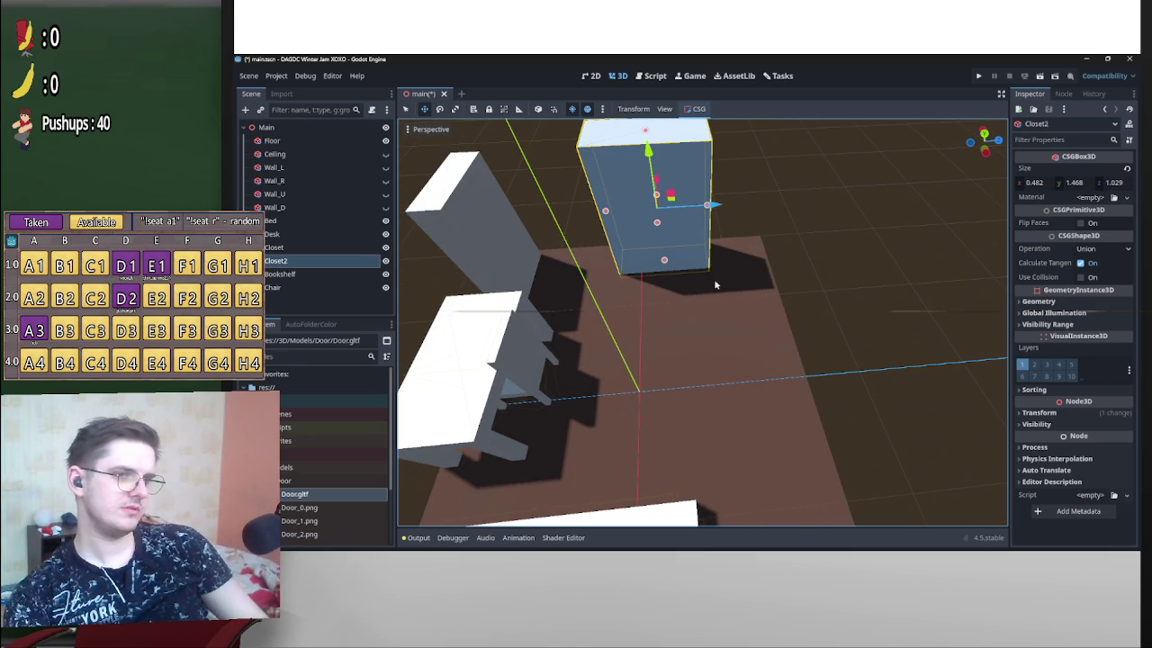
Rename the duplicated closet to Laundry Basket.
{"action": "left_click_drag", "start_coordinate": [711, 278], "coordinate": [684, 270]}
{"action": "double_click", "coordinate": [304, 261]}
{"action": "type", "text": "Laundry Bas"}
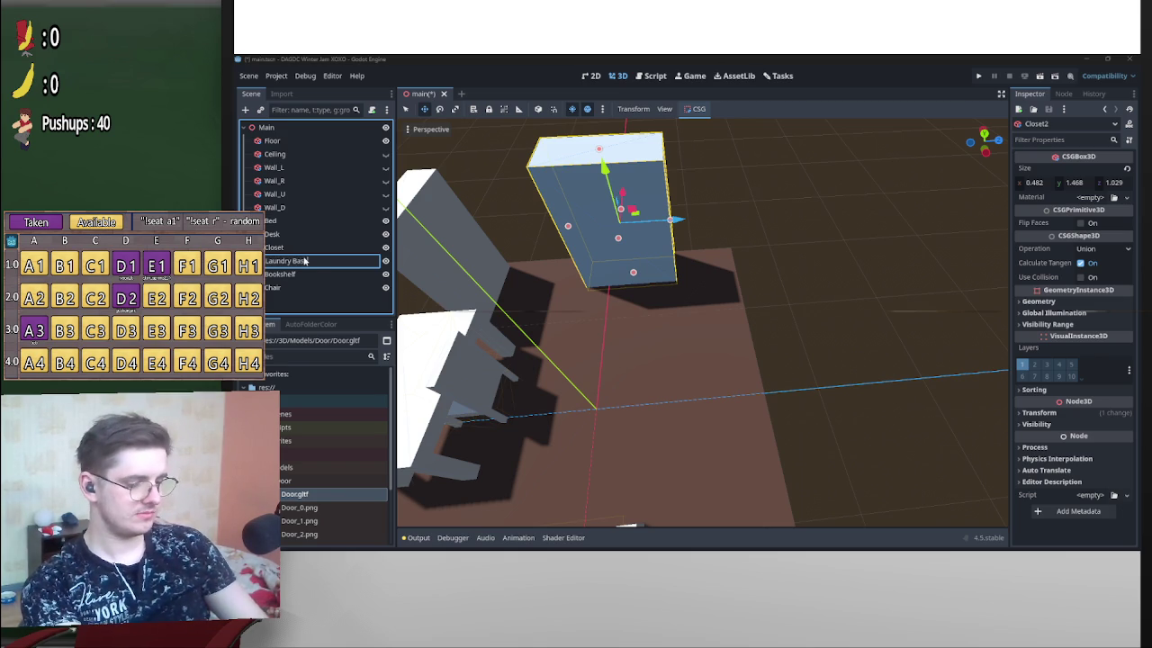
{"action": "type", "text": "ket"}
{"action": "key", "text": "Return"}
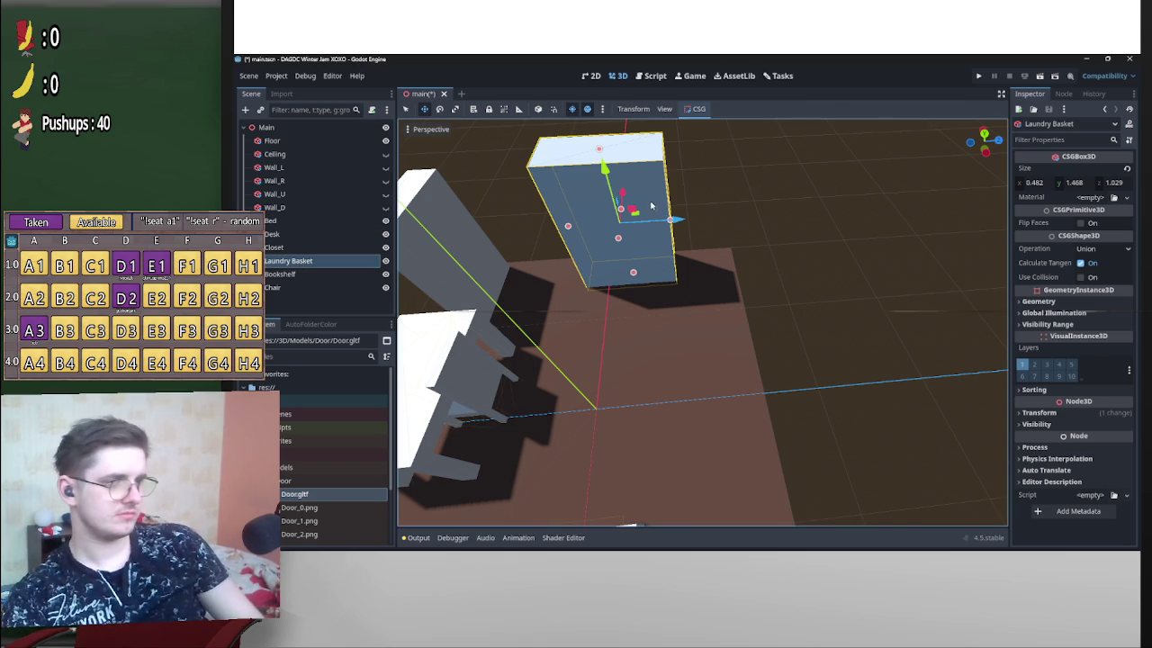
Roughly shrink the Laundry Basket's height, depth and width with its size handles.
{"action": "left_click_drag", "start_coordinate": [598, 150], "coordinate": [608, 207]}
{"action": "left_click_drag", "start_coordinate": [581, 254], "coordinate": [643, 263]}
{"action": "scroll", "coordinate": [684, 270], "scroll_direction": "down", "scroll_amount": 3}
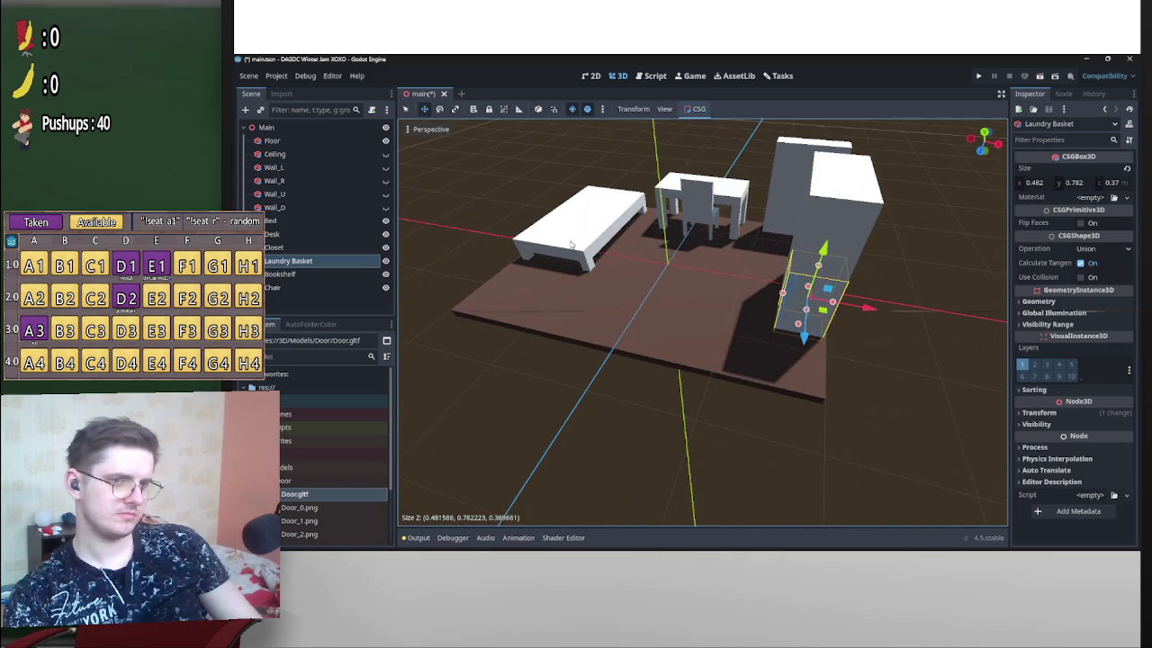
{"action": "scroll", "coordinate": [721, 282], "scroll_direction": "up", "scroll_amount": 5}
{"action": "scroll", "coordinate": [733, 270], "scroll_direction": "up", "scroll_amount": 4}
{"action": "left_click_drag", "start_coordinate": [718, 230], "coordinate": [679, 236]}
{"action": "scroll", "coordinate": [679, 235], "scroll_direction": "down", "scroll_amount": 3}
{"action": "mouse_move", "coordinate": [630, 180]}
{"action": "left_mouse_down"}
{"action": "mouse_move", "coordinate": [641, 242]}
{"action": "mouse_move", "coordinate": [720, 303]}
{"action": "left_mouse_up"}
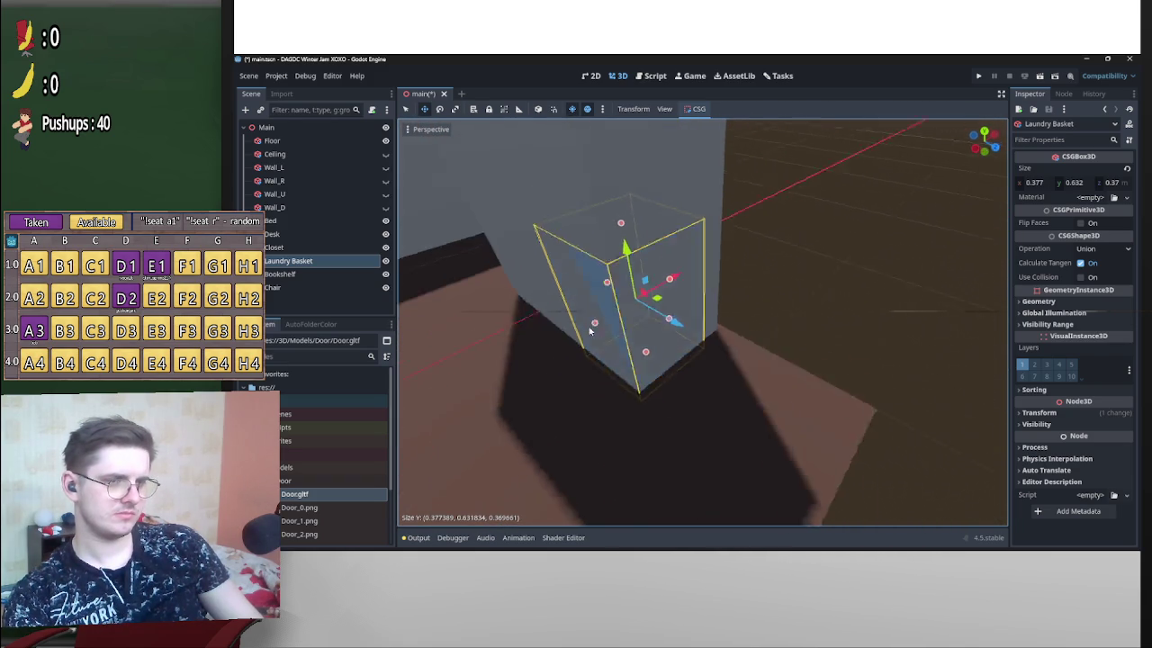
{"action": "mouse_move", "coordinate": [604, 303]}
{"action": "left_mouse_down"}
{"action": "mouse_move", "coordinate": [774, 295]}
{"action": "mouse_move", "coordinate": [691, 301]}
{"action": "mouse_move", "coordinate": [792, 310]}
{"action": "mouse_move", "coordinate": [792, 324]}
{"action": "mouse_move", "coordinate": [774, 320]}
{"action": "left_mouse_up"}
{"action": "scroll", "coordinate": [681, 330], "scroll_direction": "down", "scroll_amount": 3}
Set the basket's depth to 0.34, width to 0.226 and height to 0.459.
{"action": "left_click_drag", "start_coordinate": [681, 331], "coordinate": [574, 343]}
{"action": "left_click_drag", "start_coordinate": [662, 295], "coordinate": [981, 265]}
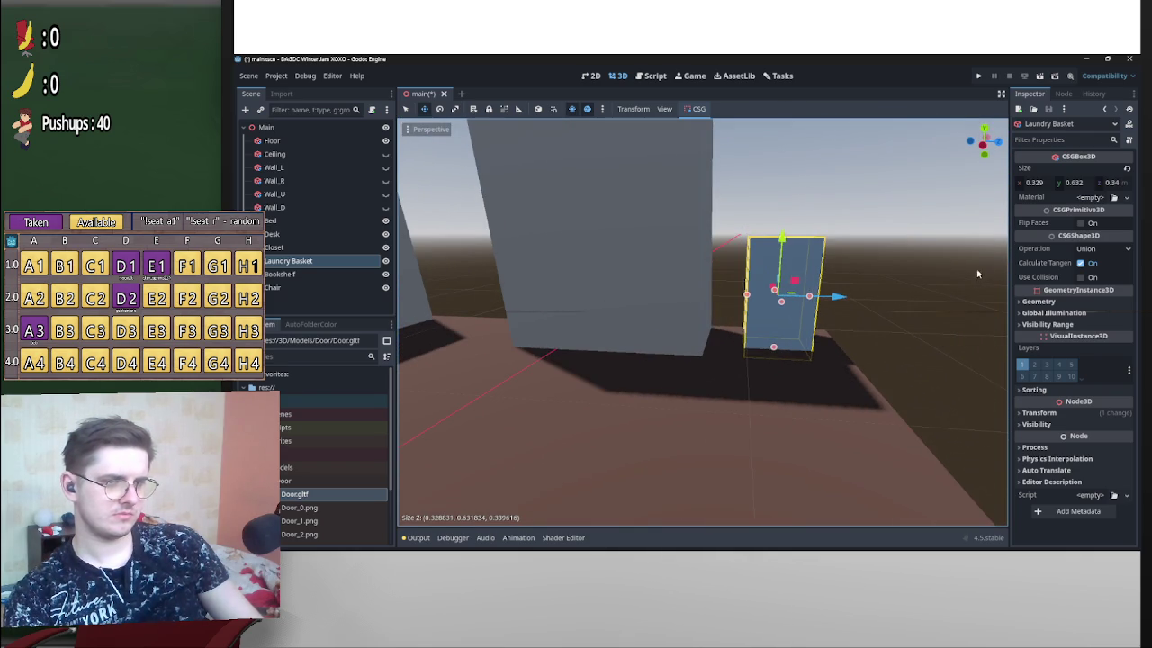
{"action": "mouse_move", "coordinate": [788, 241]}
{"action": "left_mouse_down"}
{"action": "mouse_move", "coordinate": [784, 230]}
{"action": "mouse_move", "coordinate": [789, 291]}
{"action": "mouse_move", "coordinate": [693, 326]}
{"action": "left_mouse_up"}
{"action": "scroll", "coordinate": [835, 253], "scroll_direction": "down", "scroll_amount": 5}
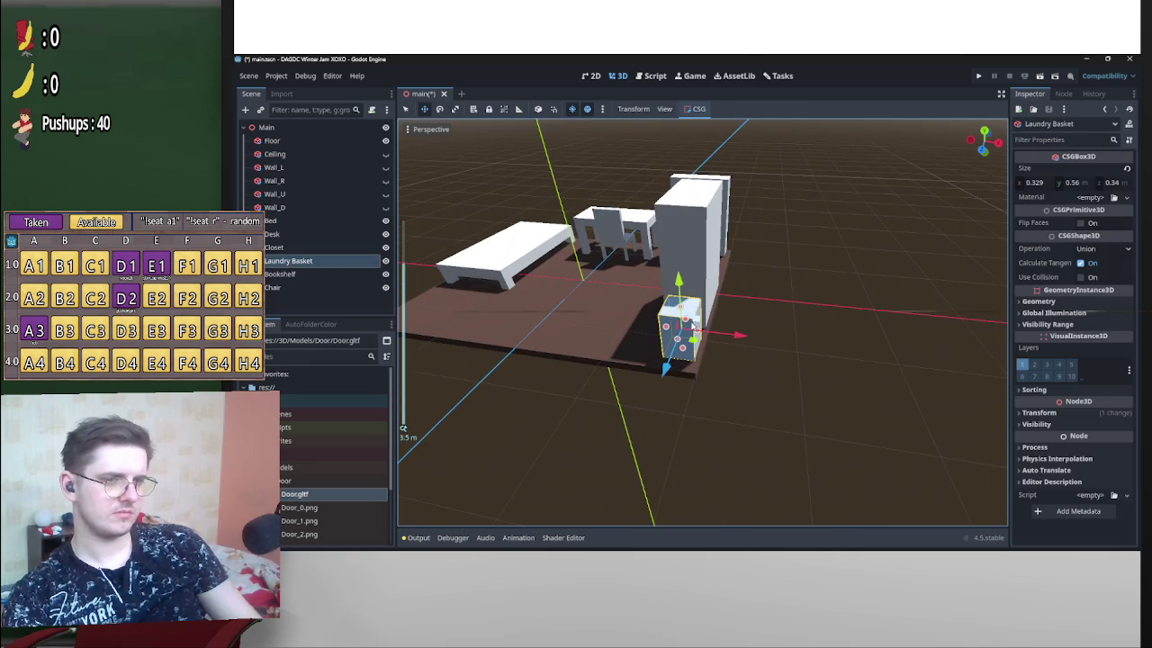
{"action": "scroll", "coordinate": [734, 337], "scroll_direction": "down", "scroll_amount": 3}
{"action": "mouse_move", "coordinate": [817, 334]}
{"action": "left_mouse_down"}
{"action": "mouse_move", "coordinate": [895, 353]}
{"action": "mouse_move", "coordinate": [886, 340]}
{"action": "left_mouse_up"}
{"action": "scroll", "coordinate": [872, 342], "scroll_direction": "up", "scroll_amount": 5}
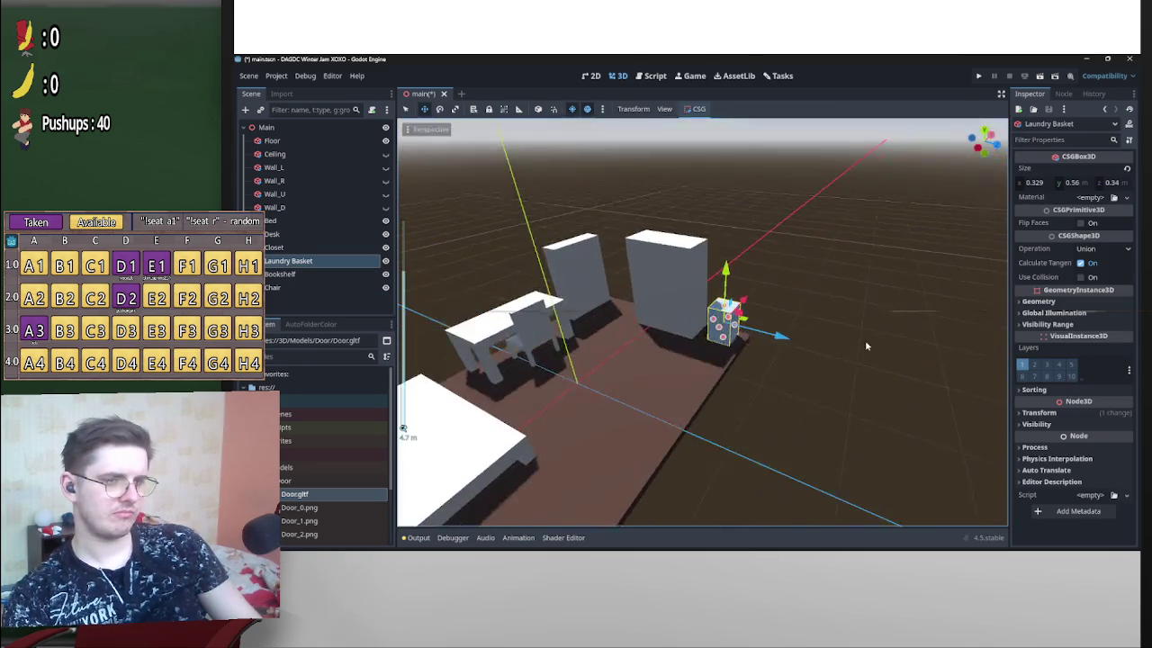
{"action": "scroll", "coordinate": [832, 324], "scroll_direction": "up", "scroll_amount": 4}
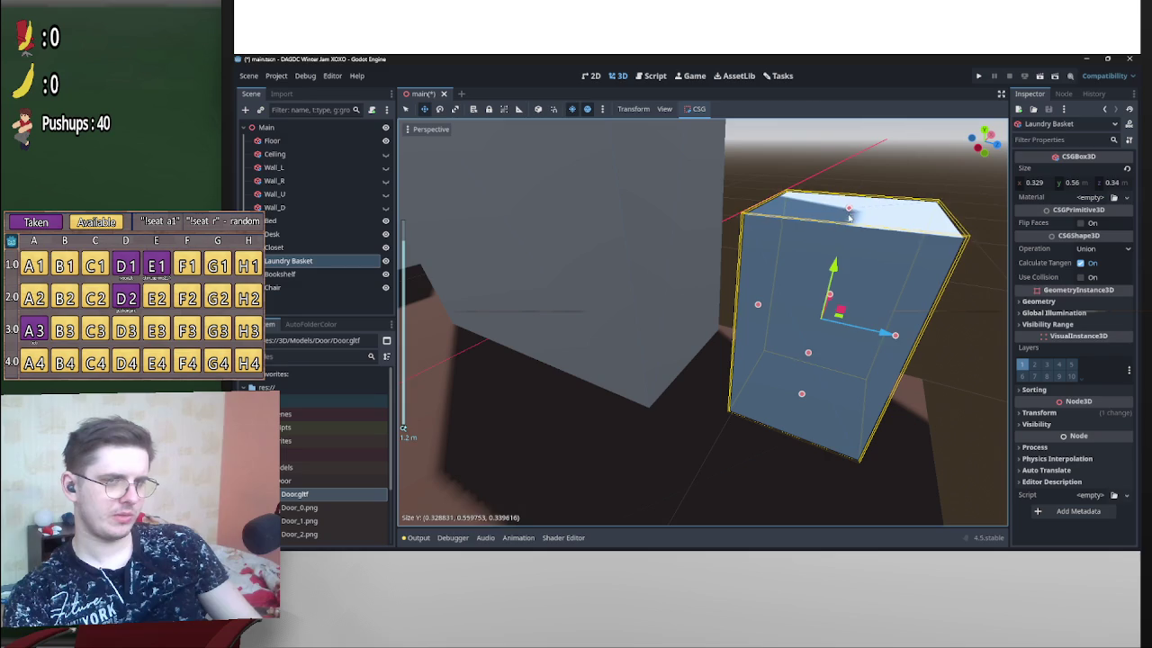
{"action": "mouse_move", "coordinate": [844, 223]}
{"action": "left_mouse_down"}
{"action": "mouse_move", "coordinate": [844, 236]}
{"action": "mouse_move", "coordinate": [764, 296]}
{"action": "mouse_move", "coordinate": [608, 387]}
{"action": "left_mouse_up"}
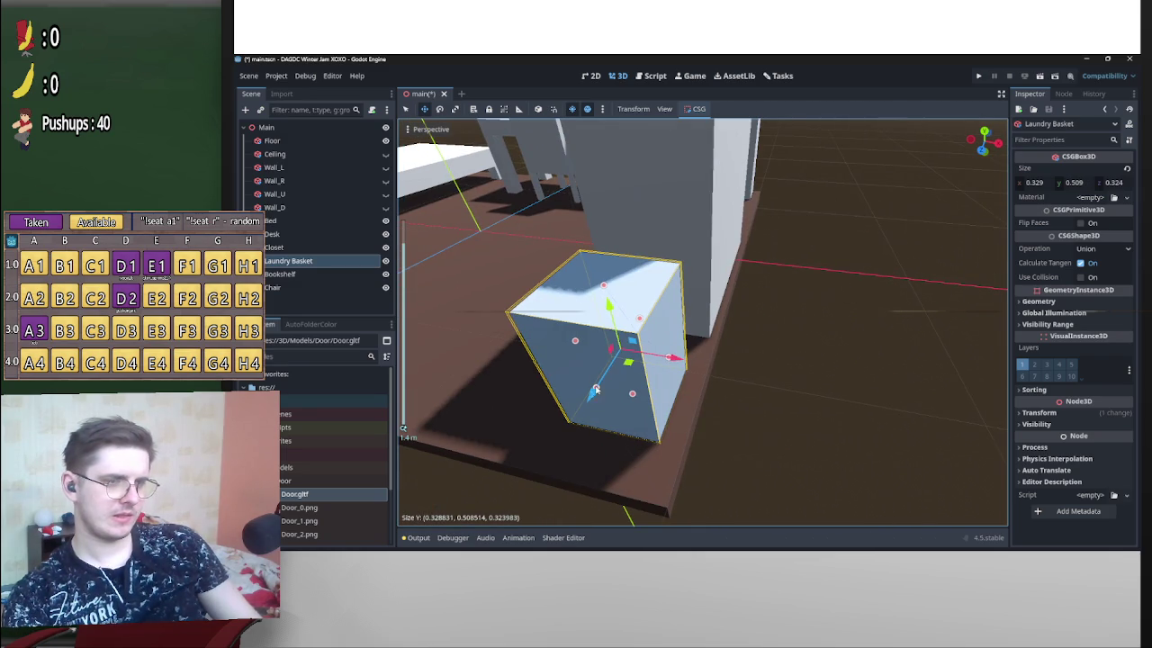
{"action": "mouse_move", "coordinate": [669, 362]}
{"action": "left_mouse_down"}
{"action": "mouse_move", "coordinate": [640, 356]}
{"action": "mouse_move", "coordinate": [801, 344]}
{"action": "left_mouse_up"}
{"action": "mouse_move", "coordinate": [808, 275]}
{"action": "left_mouse_down"}
{"action": "mouse_move", "coordinate": [833, 361]}
{"action": "mouse_move", "coordinate": [852, 367]}
{"action": "mouse_move", "coordinate": [686, 376]}
{"action": "mouse_move", "coordinate": [639, 358]}
{"action": "mouse_move", "coordinate": [652, 308]}
{"action": "left_mouse_up"}
Raise the basket's height to 0.477, widen it slightly, and view the whole room.
{"action": "scroll", "coordinate": [638, 358], "scroll_direction": "down", "scroll_amount": 3}
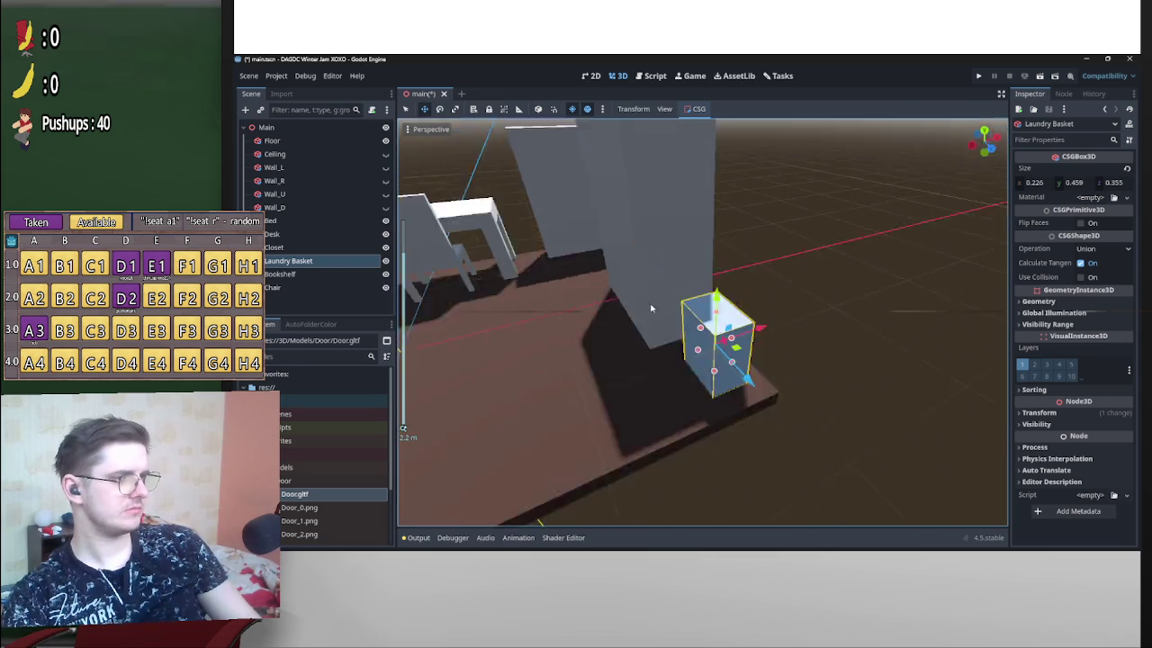
{"action": "scroll", "coordinate": [651, 308], "scroll_direction": "up", "scroll_amount": 2}
{"action": "scroll", "coordinate": [774, 270], "scroll_direction": "down", "scroll_amount": 3}
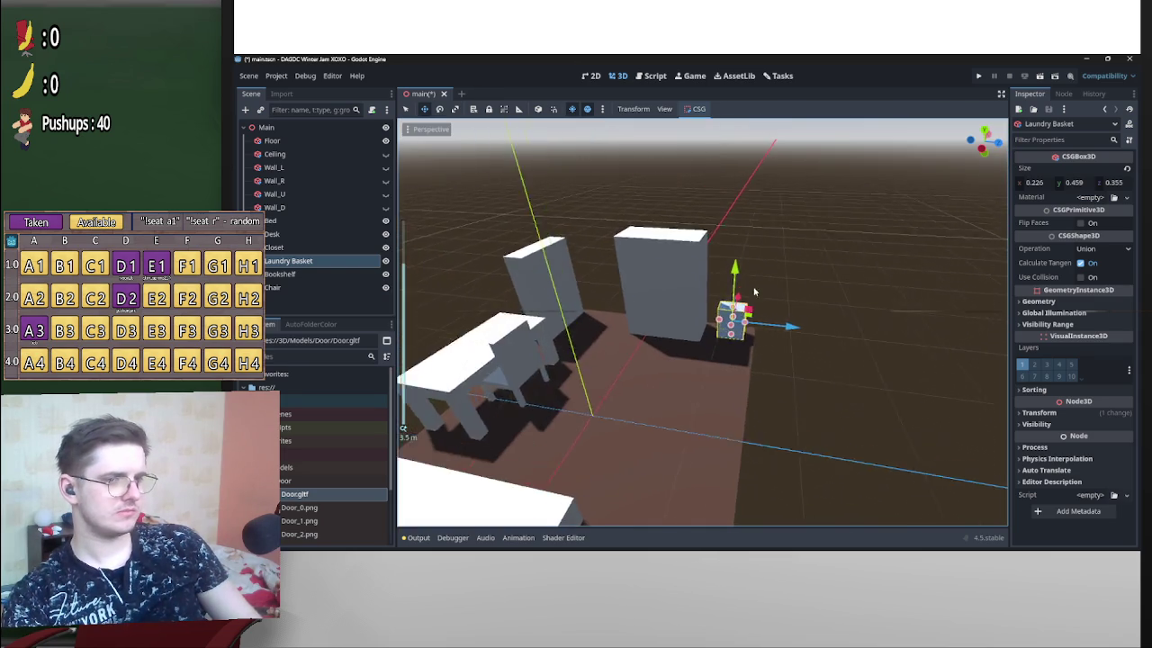
{"action": "scroll", "coordinate": [774, 270], "scroll_direction": "up", "scroll_amount": 3}
{"action": "mouse_move", "coordinate": [774, 269]}
{"action": "left_mouse_down"}
{"action": "mouse_move", "coordinate": [806, 257]}
{"action": "mouse_move", "coordinate": [802, 290]}
{"action": "mouse_move", "coordinate": [758, 304]}
{"action": "left_mouse_up"}
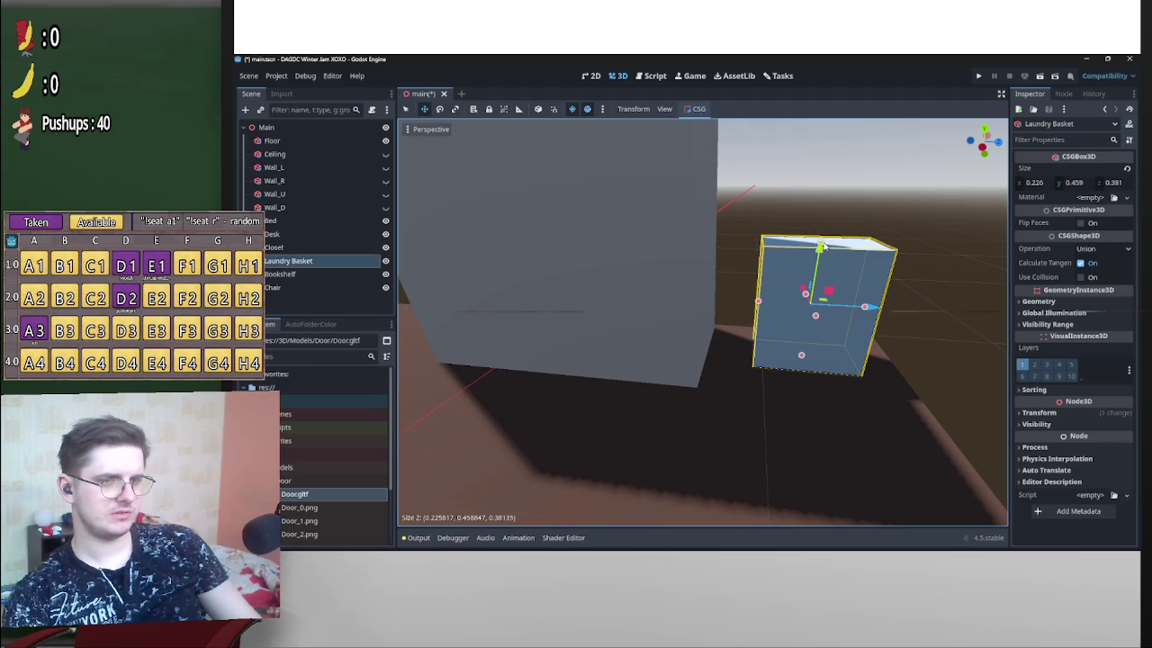
{"action": "left_click_drag", "start_coordinate": [823, 246], "coordinate": [828, 232]}
{"action": "left_click_drag", "start_coordinate": [816, 309], "coordinate": [750, 297]}
{"action": "scroll", "coordinate": [933, 263], "scroll_direction": "down", "scroll_amount": 5}
{"action": "mouse_move", "coordinate": [875, 293]}
{"action": "left_mouse_down"}
{"action": "mouse_move", "coordinate": [765, 312]}
{"action": "mouse_move", "coordinate": [774, 296]}
{"action": "mouse_move", "coordinate": [755, 293]}
{"action": "left_mouse_up"}
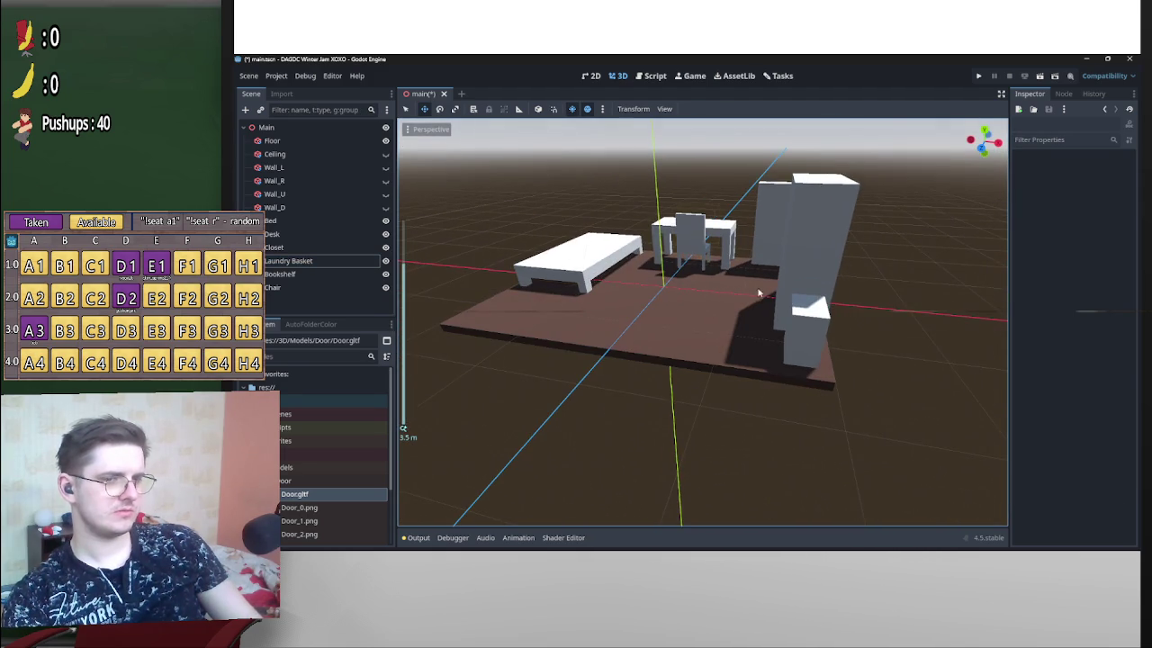
{"action": "left_click", "coordinate": [819, 322]}
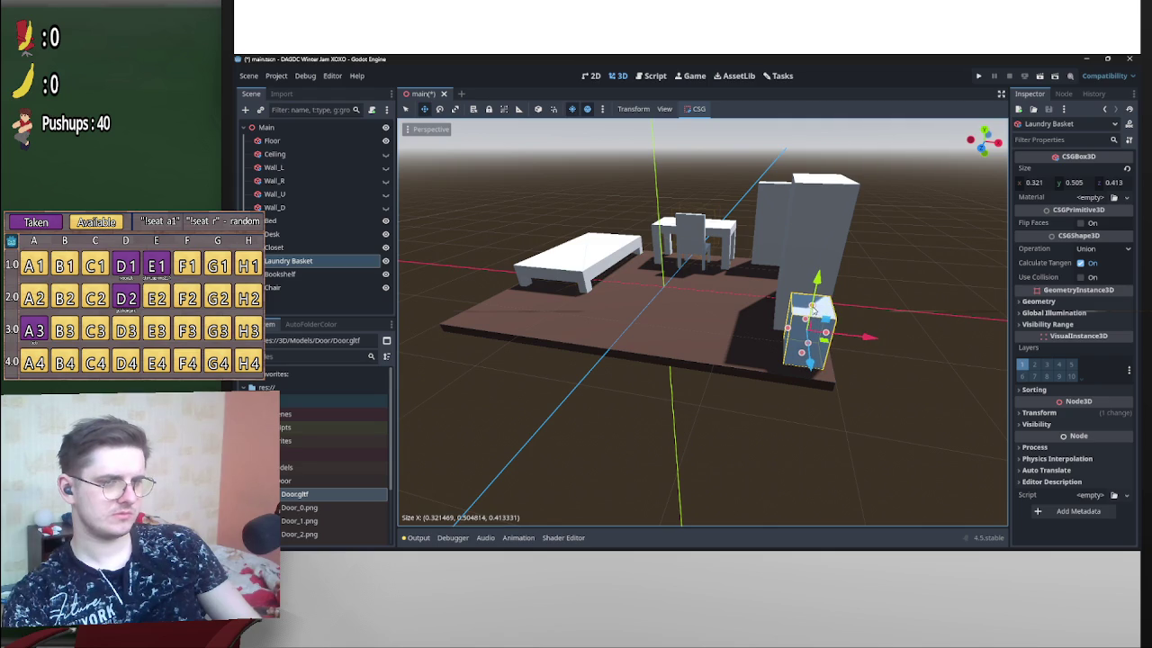
{"action": "mouse_move", "coordinate": [819, 304]}
{"action": "left_mouse_down"}
{"action": "mouse_move", "coordinate": [999, 291]}
{"action": "mouse_move", "coordinate": [835, 306]}
{"action": "mouse_move", "coordinate": [862, 291]}
{"action": "mouse_move", "coordinate": [799, 314]}
{"action": "mouse_move", "coordinate": [820, 342]}
{"action": "mouse_move", "coordinate": [733, 306]}
{"action": "mouse_move", "coordinate": [731, 289]}
{"action": "mouse_move", "coordinate": [746, 355]}
{"action": "mouse_move", "coordinate": [738, 327]}
{"action": "mouse_move", "coordinate": [786, 324]}
{"action": "mouse_move", "coordinate": [888, 342]}
{"action": "mouse_move", "coordinate": [885, 352]}
{"action": "mouse_move", "coordinate": [673, 405]}
{"action": "mouse_move", "coordinate": [596, 371]}
{"action": "mouse_move", "coordinate": [654, 385]}
{"action": "left_mouse_up"}
{"action": "left_click", "coordinate": [787, 324]}
{"action": "mouse_move", "coordinate": [573, 386]}
{"action": "left_mouse_down"}
{"action": "mouse_move", "coordinate": [536, 344]}
{"action": "mouse_move", "coordinate": [404, 337]}
{"action": "mouse_move", "coordinate": [895, 307]}
{"action": "left_mouse_up"}
{"action": "mouse_move", "coordinate": [704, 259]}
{"action": "left_mouse_down"}
{"action": "mouse_move", "coordinate": [462, 288]}
{"action": "mouse_move", "coordinate": [698, 337]}
{"action": "left_mouse_up"}
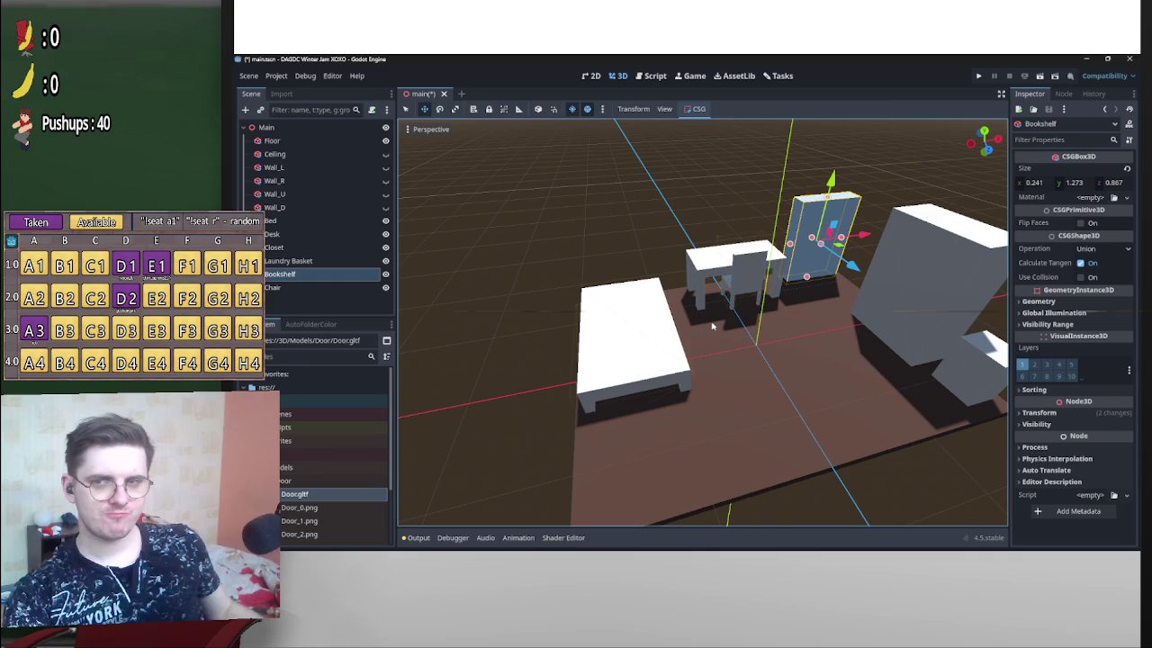
{"action": "mouse_move", "coordinate": [895, 374]}
{"action": "left_mouse_down"}
{"action": "mouse_move", "coordinate": [784, 378]}
{"action": "mouse_move", "coordinate": [812, 368]}
{"action": "mouse_move", "coordinate": [727, 357]}
{"action": "mouse_move", "coordinate": [805, 329]}
{"action": "mouse_move", "coordinate": [784, 329]}
{"action": "left_mouse_up"}
{"action": "scroll", "coordinate": [783, 326], "scroll_direction": "up", "scroll_amount": 3}
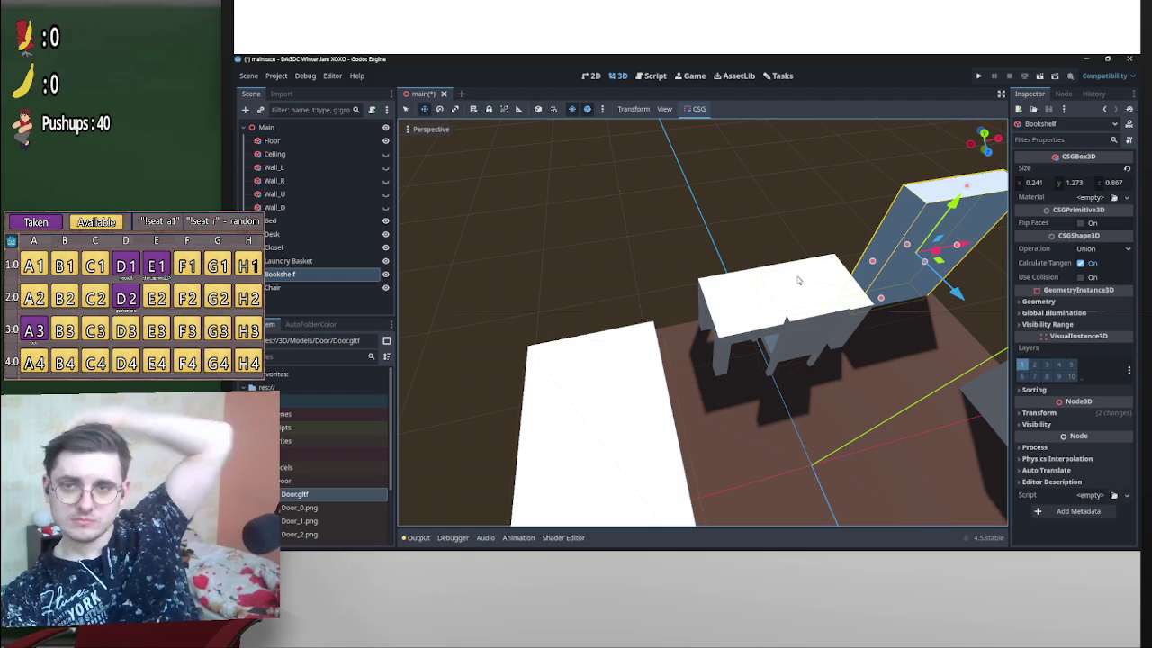
{"action": "left_click", "coordinate": [274, 167]}
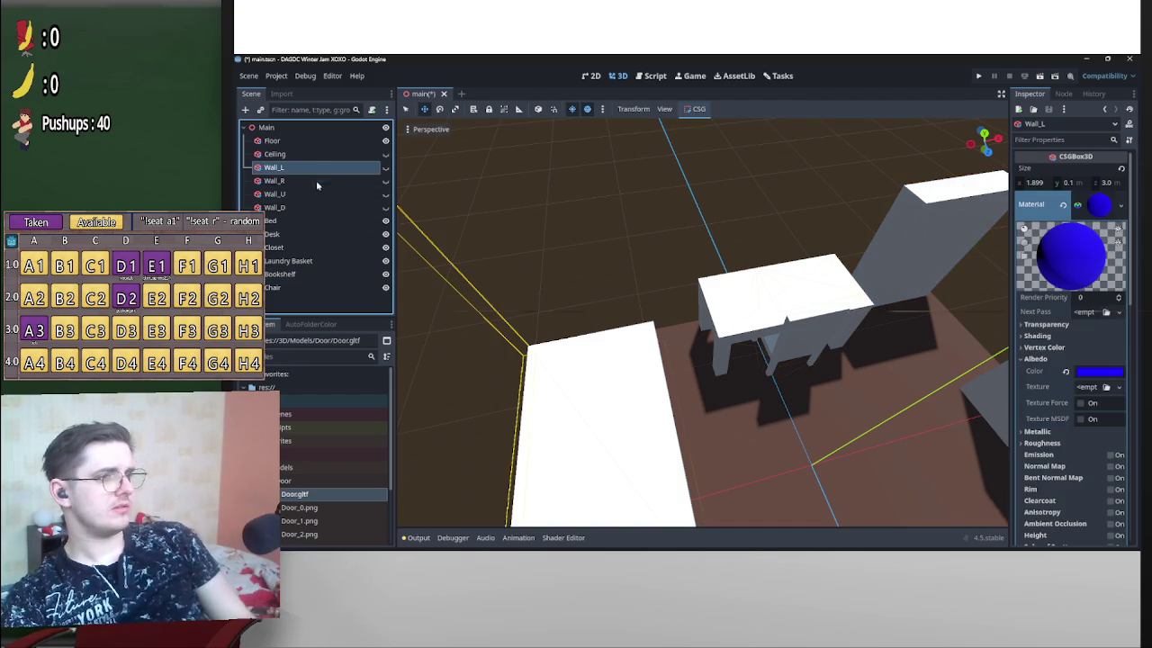
Finish Wall_L's colour edit and lighten Wall_R's red albedo colour.
{"action": "left_click", "coordinate": [1084, 372]}
{"action": "type", "text": "6652ff"}
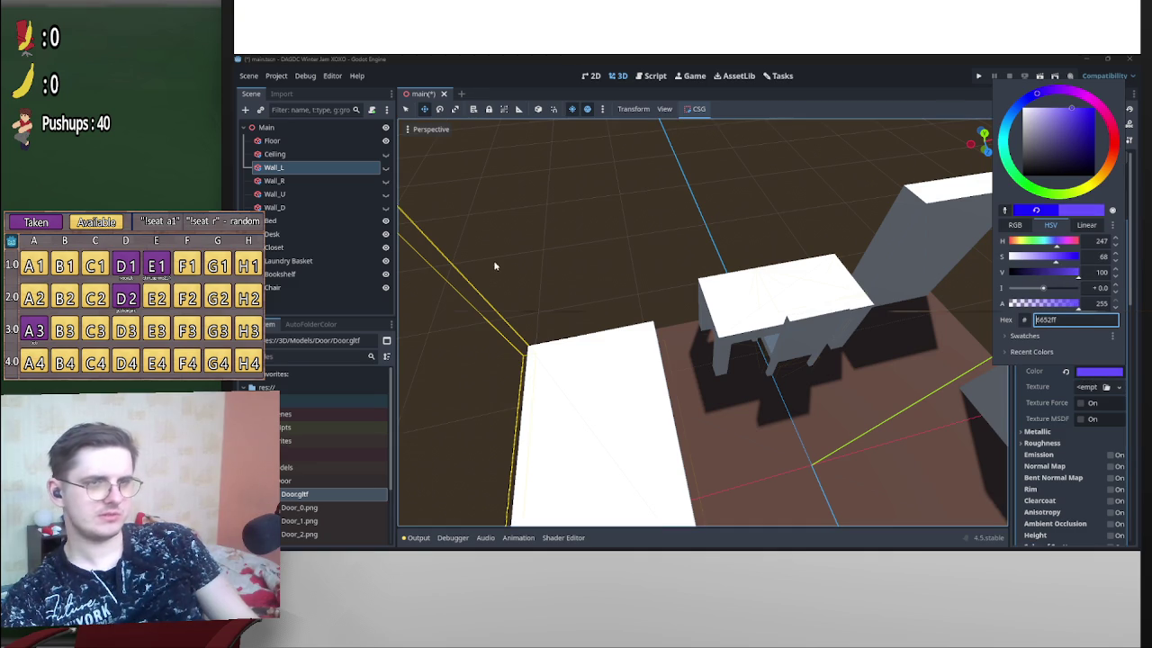
{"action": "left_click", "coordinate": [278, 181]}
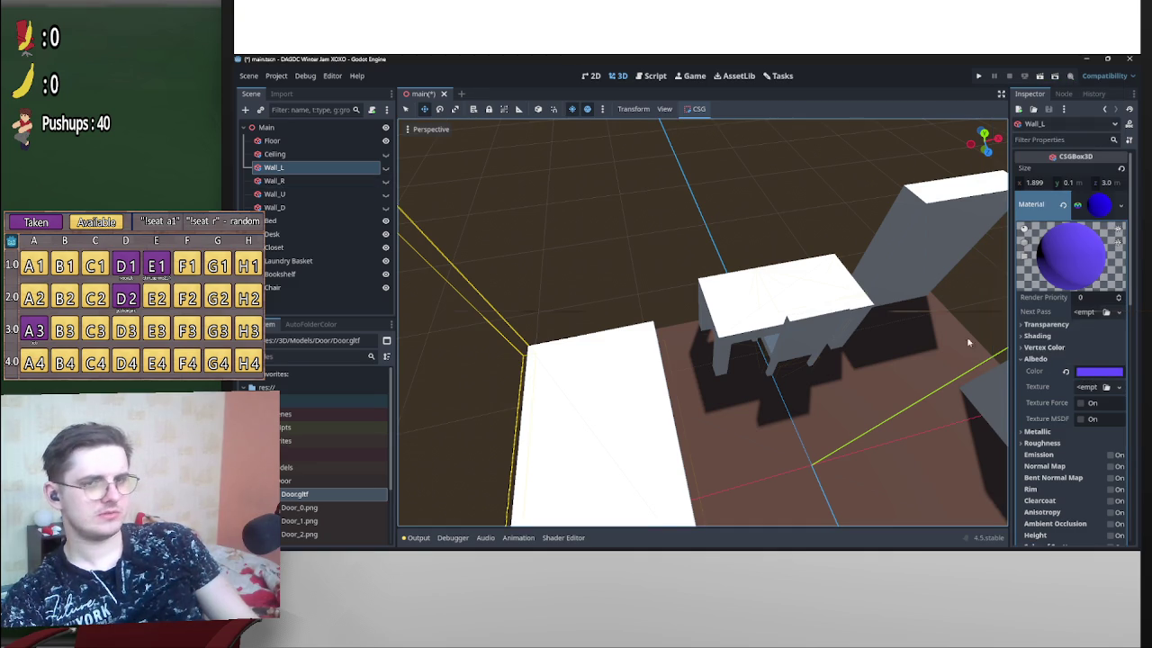
{"action": "left_click", "coordinate": [302, 180]}
{"action": "left_click", "coordinate": [1105, 209]}
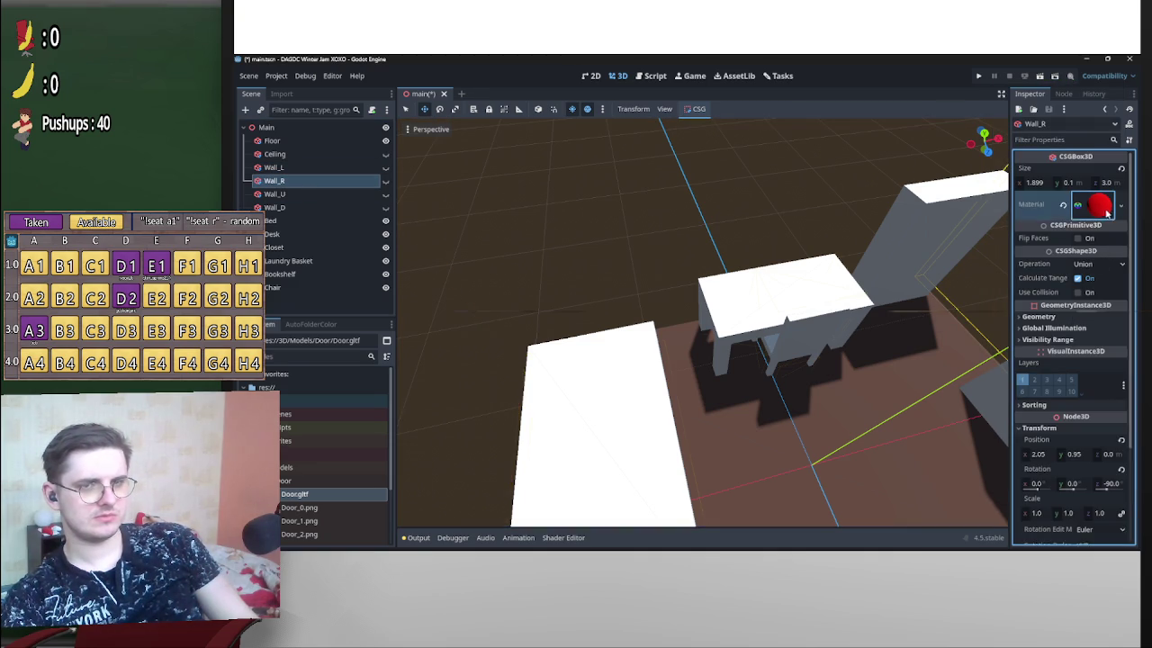
{"action": "left_click", "coordinate": [1066, 359]}
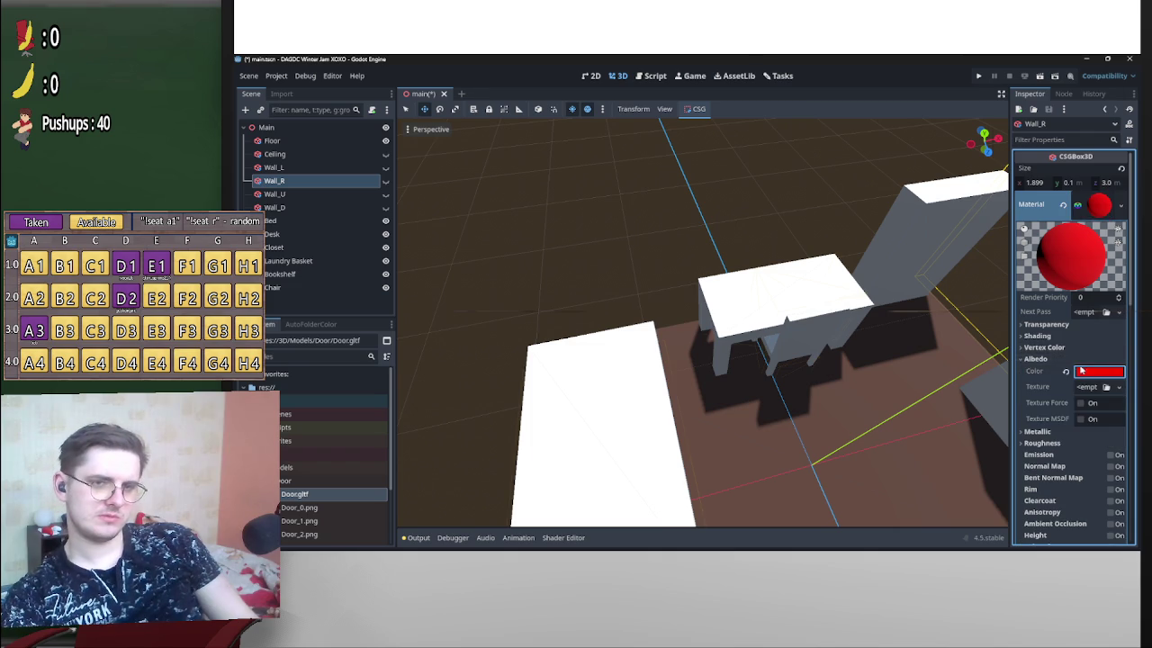
{"action": "left_click", "coordinate": [1098, 370]}
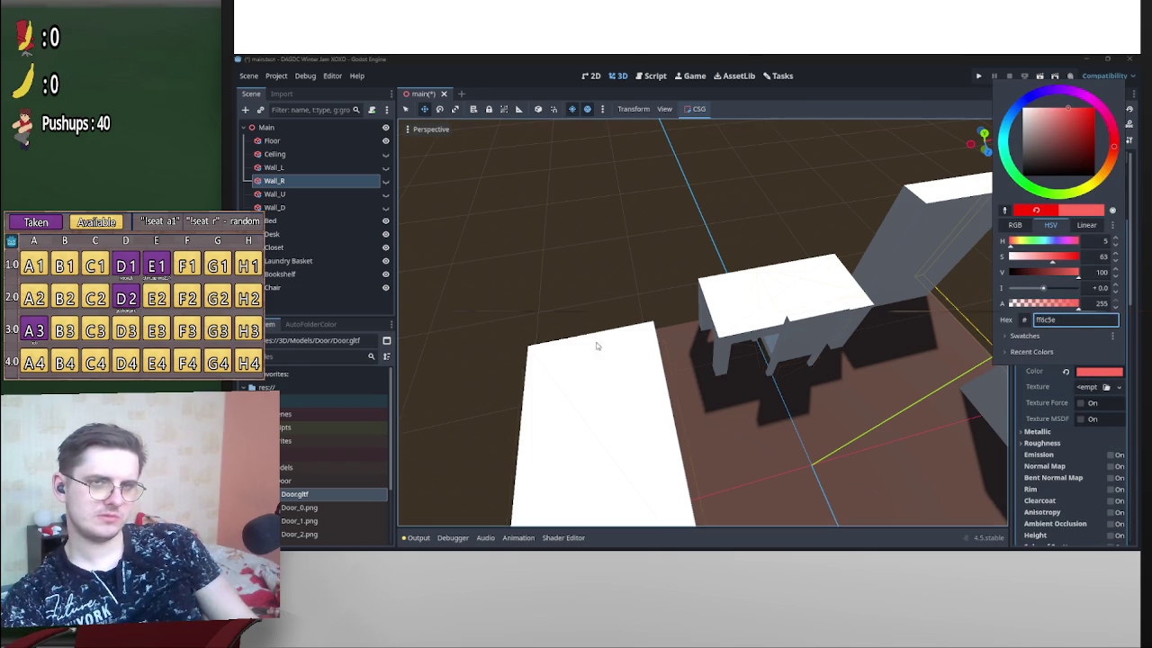
{"action": "left_click", "coordinate": [328, 208]}
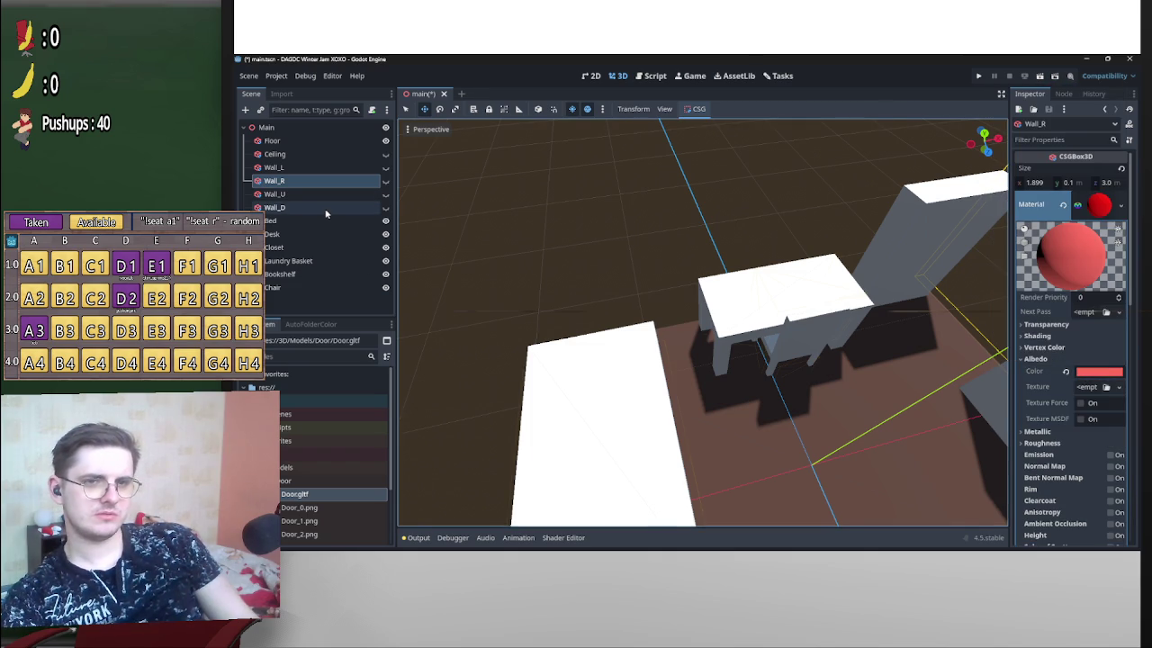
Make Wall_D a paler yellow and adjust the Ceiling's pink albedo colour.
{"action": "left_click", "coordinate": [326, 213]}
{"action": "left_click", "coordinate": [1089, 372]}
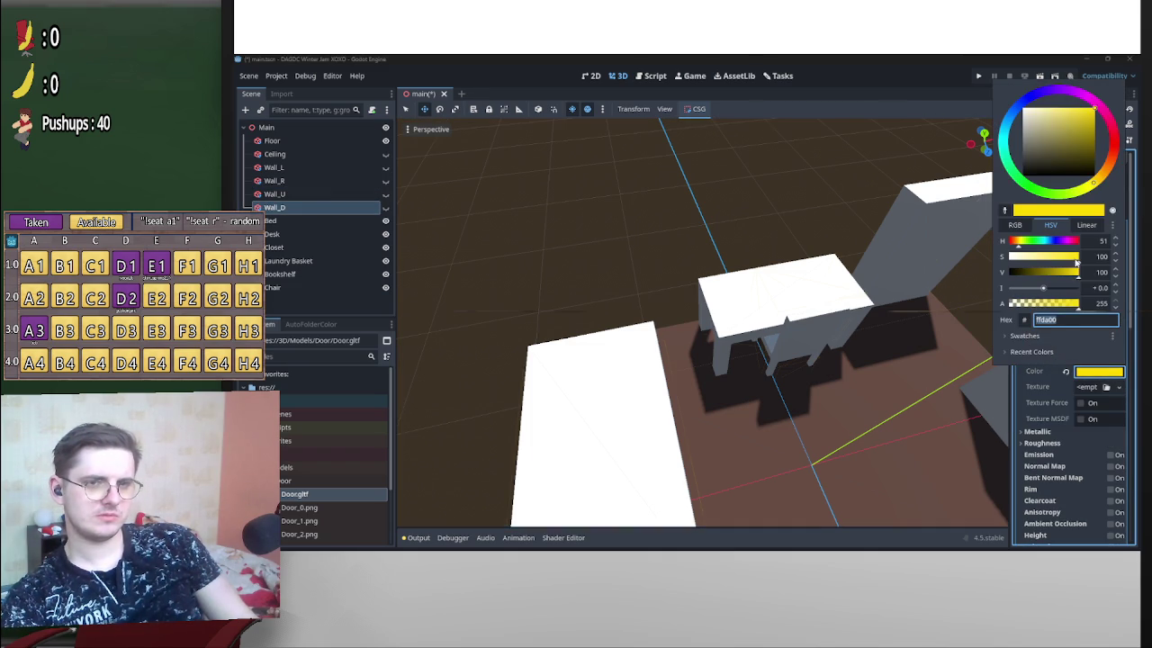
{"action": "left_click", "coordinate": [311, 173]}
{"action": "left_click", "coordinate": [289, 154]}
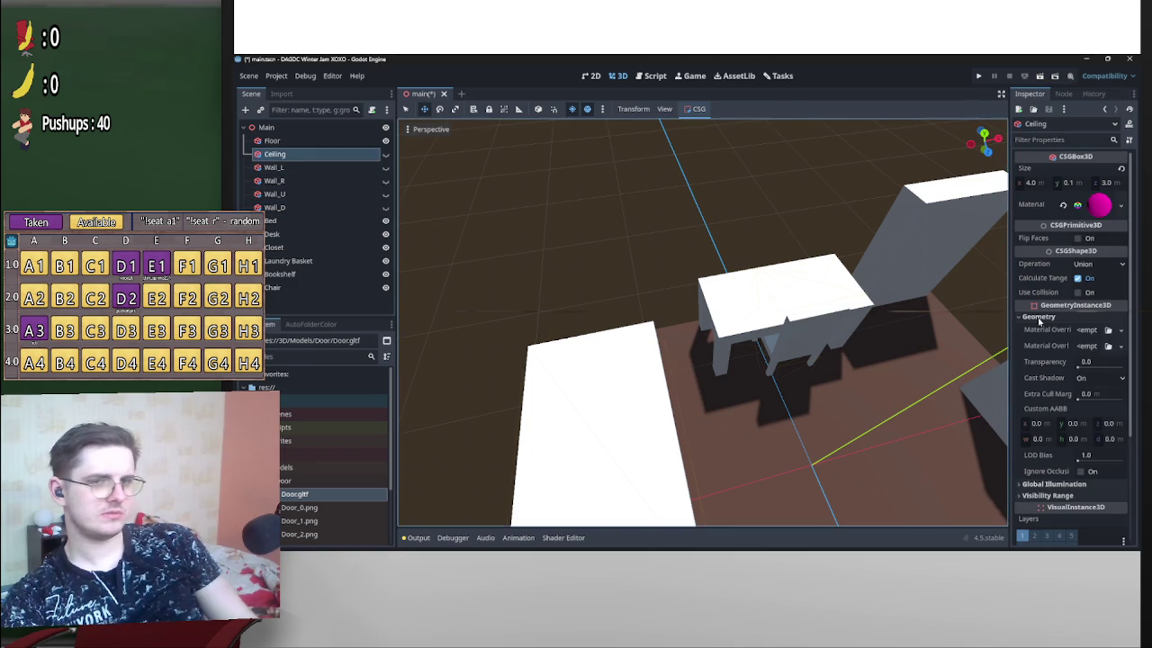
{"action": "left_click", "coordinate": [1099, 205]}
{"action": "left_click", "coordinate": [1103, 373]}
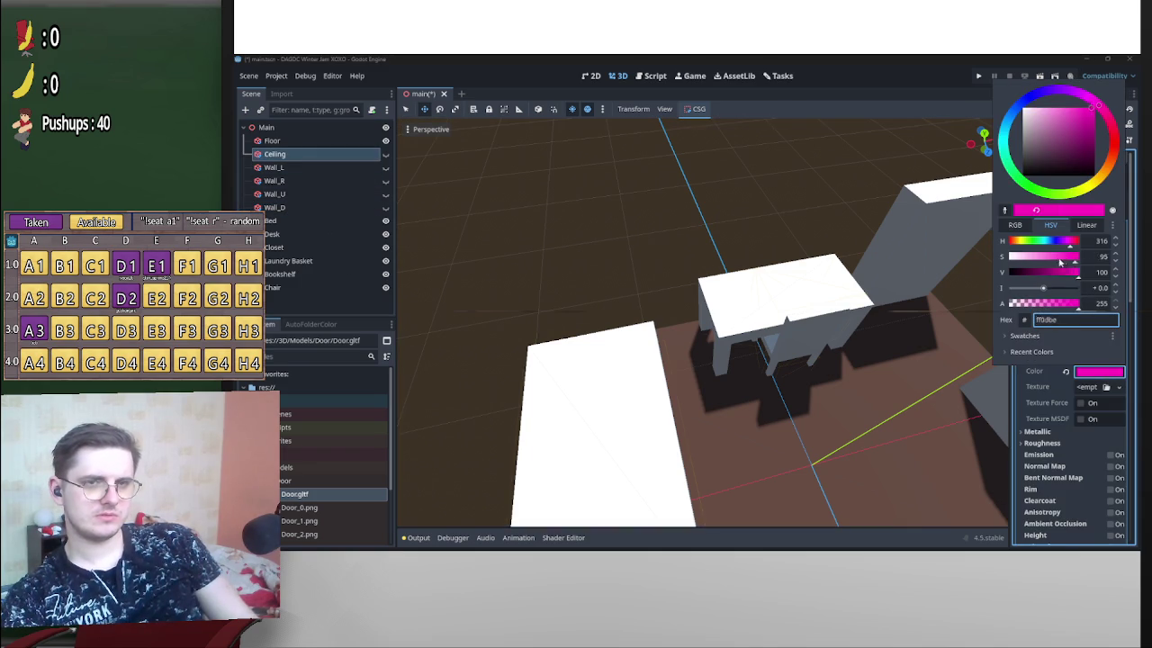
{"action": "left_click", "coordinate": [789, 304]}
Turn visibility back on for the Ceiling and all four walls, Ceiling through Wall_D.
{"action": "mouse_move", "coordinate": [789, 304]}
{"action": "left_mouse_down"}
{"action": "mouse_move", "coordinate": [773, 288]}
{"action": "mouse_move", "coordinate": [790, 304]}
{"action": "left_mouse_up"}
{"action": "scroll", "coordinate": [789, 304], "scroll_direction": "down", "scroll_amount": 2}
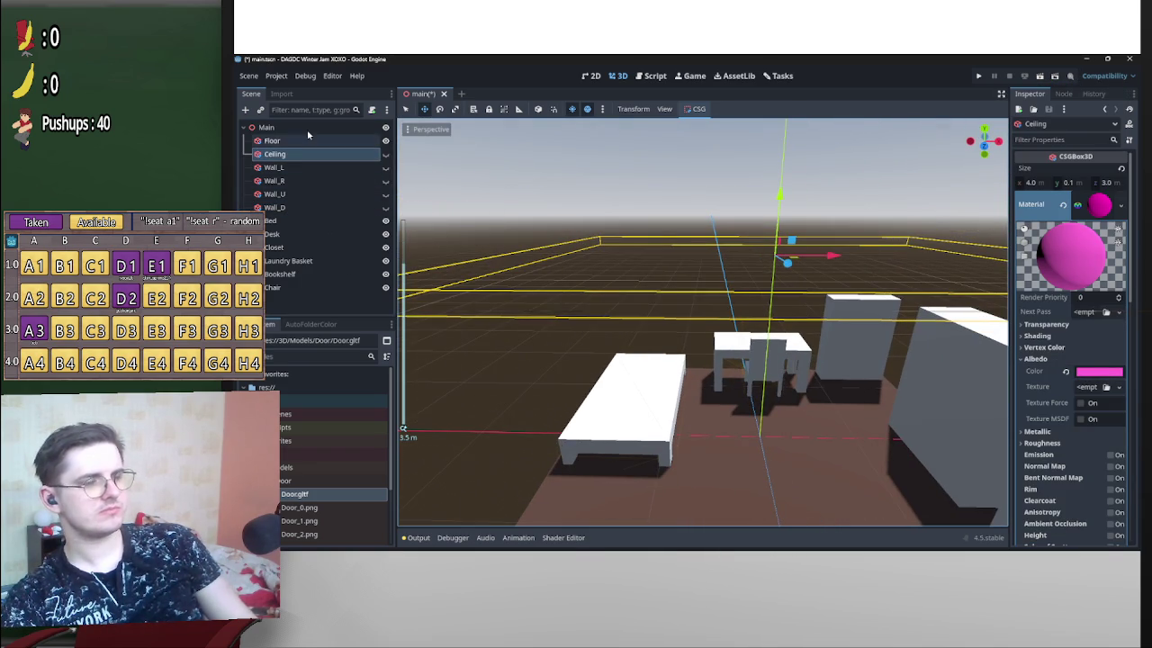
{"action": "left_click", "coordinate": [302, 208], "text": "shift"}
{"action": "left_click", "coordinate": [386, 155]}
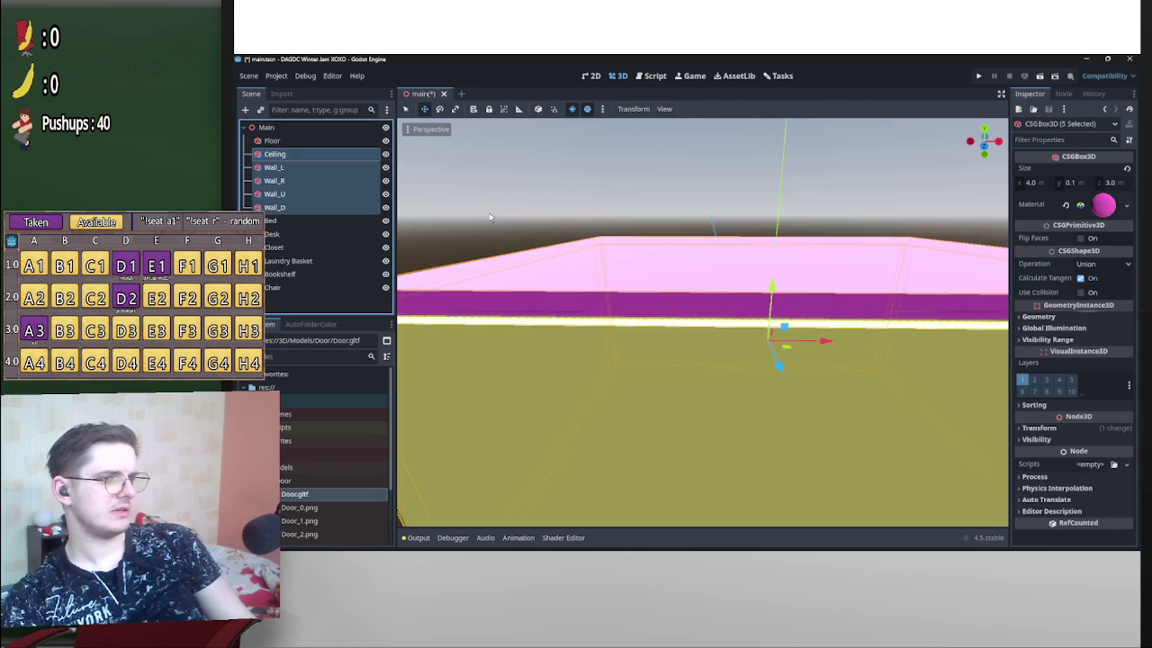
{"action": "scroll", "coordinate": [750, 314], "scroll_direction": "down", "scroll_amount": 5}
{"action": "mouse_move", "coordinate": [765, 313]}
{"action": "left_mouse_down"}
{"action": "mouse_move", "coordinate": [827, 309]}
{"action": "mouse_move", "coordinate": [753, 364]}
{"action": "left_mouse_up"}
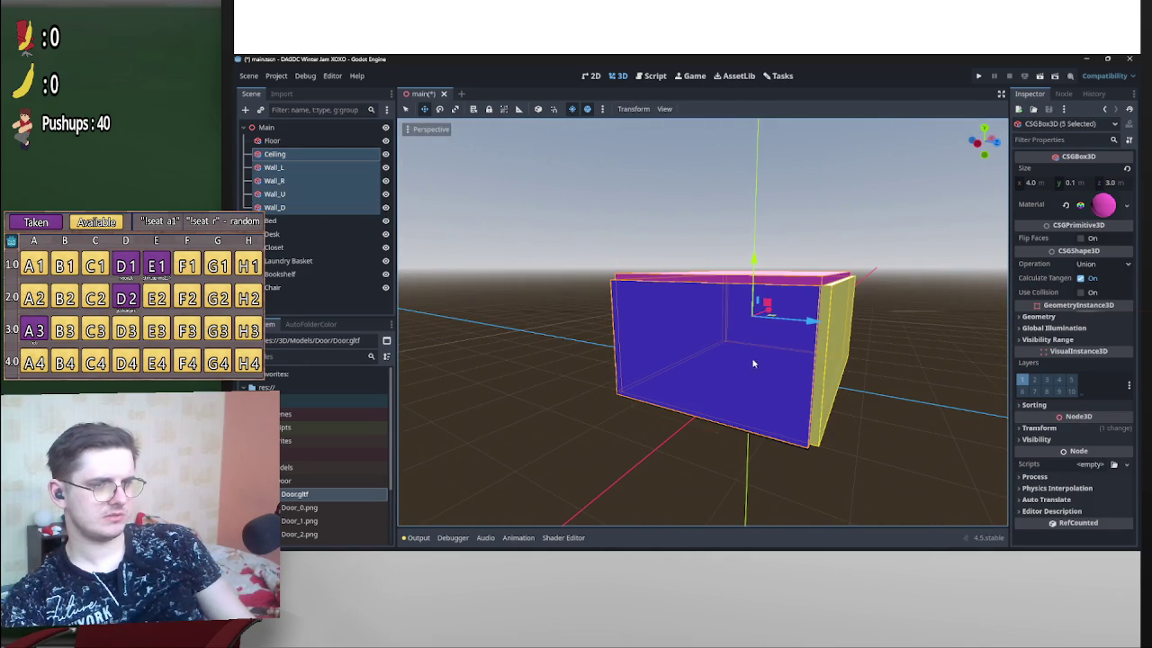
Lighten Wall_L's blue albedo colour by lowering its saturation.
{"action": "left_click", "coordinate": [674, 385]}
{"action": "left_click", "coordinate": [611, 304]}
{"action": "left_click_drag", "start_coordinate": [612, 303], "coordinate": [683, 342]}
{"action": "left_click", "coordinate": [1111, 359]}
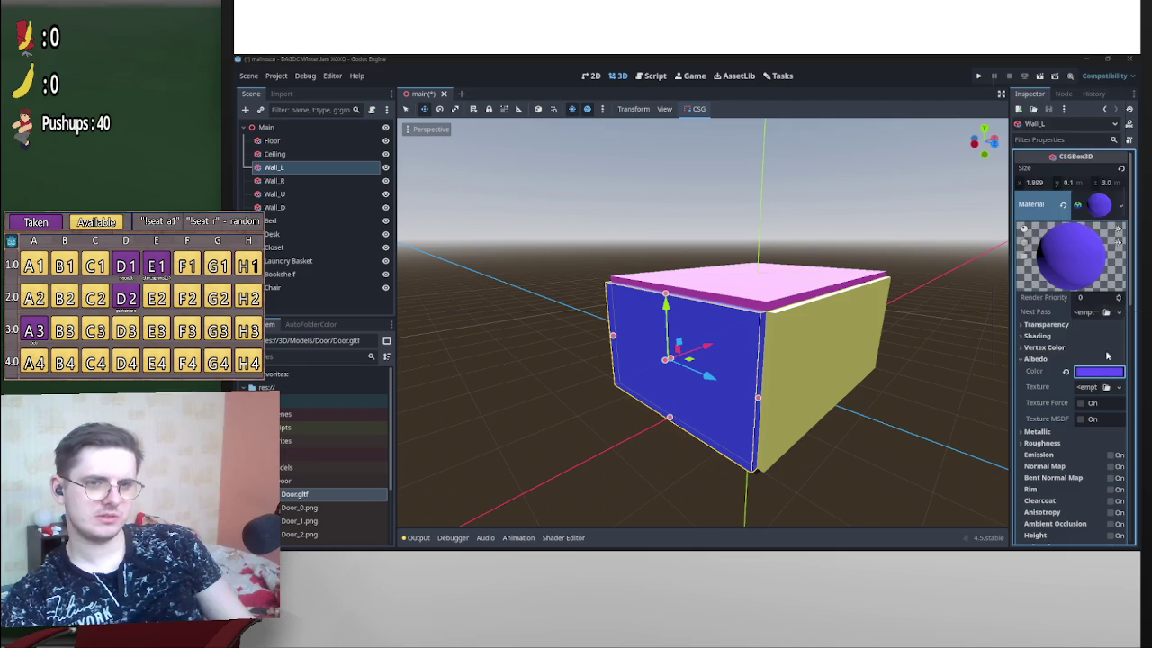
{"action": "left_click", "coordinate": [1106, 370]}
{"action": "left_click_drag", "start_coordinate": [1059, 263], "coordinate": [1038, 262]}
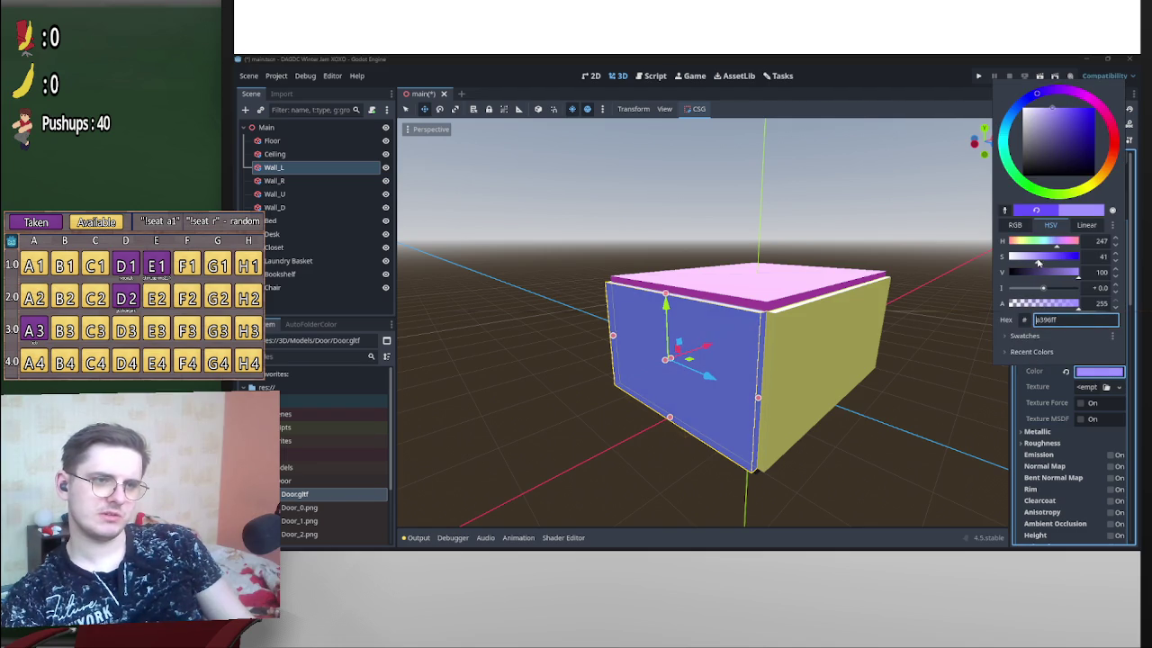
{"action": "left_click", "coordinate": [684, 270]}
Fade Wall_U's green albedo colour to a pale mint.
{"action": "mouse_move", "coordinate": [684, 270]}
{"action": "left_mouse_down"}
{"action": "mouse_move", "coordinate": [736, 224]}
{"action": "mouse_move", "coordinate": [611, 299]}
{"action": "mouse_move", "coordinate": [667, 304]}
{"action": "left_mouse_up"}
{"action": "left_click", "coordinate": [668, 303]}
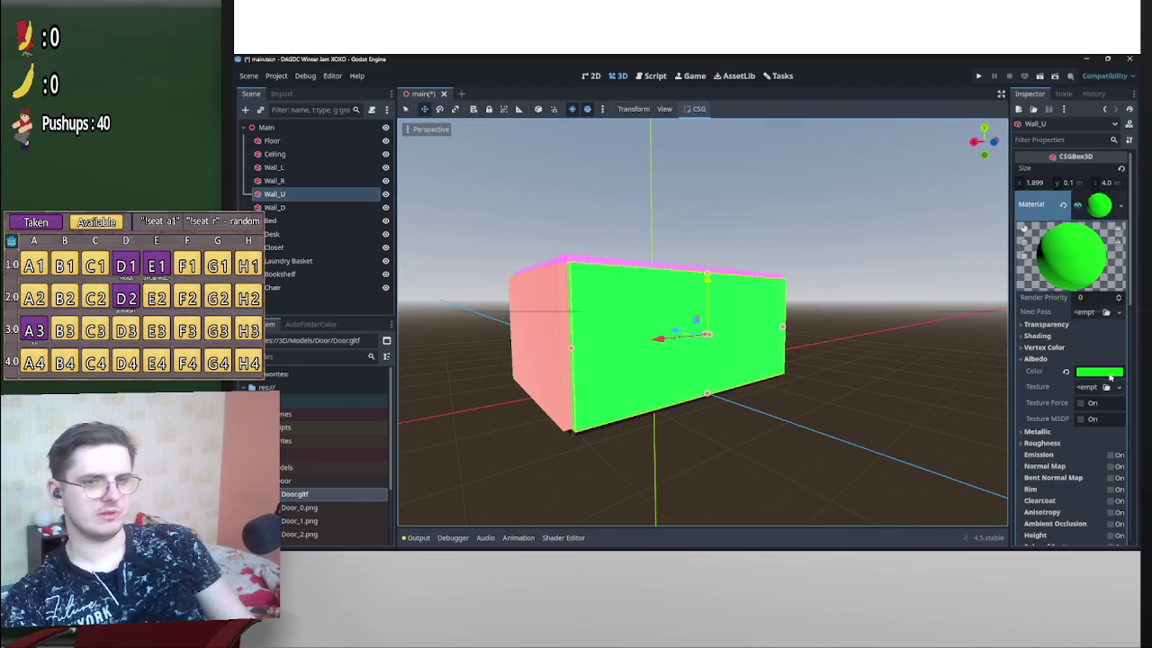
{"action": "left_click", "coordinate": [1112, 377]}
{"action": "left_click_drag", "start_coordinate": [1076, 266], "coordinate": [1048, 261]}
{"action": "left_click", "coordinate": [962, 258]}
Move the view inside the coloured room beside the desk.
{"action": "mouse_move", "coordinate": [898, 259]}
{"action": "left_mouse_down"}
{"action": "mouse_move", "coordinate": [831, 332]}
{"action": "mouse_move", "coordinate": [782, 328]}
{"action": "mouse_move", "coordinate": [949, 314]}
{"action": "mouse_move", "coordinate": [840, 347]}
{"action": "mouse_move", "coordinate": [980, 336]}
{"action": "left_mouse_up"}
{"action": "scroll", "coordinate": [879, 360], "scroll_direction": "up", "scroll_amount": 3}
{"action": "scroll", "coordinate": [415, 343], "scroll_direction": "down", "scroll_amount": 3}
{"action": "left_click_drag", "start_coordinate": [415, 343], "coordinate": [616, 327]}
{"action": "scroll", "coordinate": [666, 333], "scroll_direction": "up", "scroll_amount": 5}
{"action": "mouse_move", "coordinate": [712, 338]}
{"action": "left_mouse_down"}
{"action": "mouse_move", "coordinate": [749, 379]}
{"action": "mouse_move", "coordinate": [684, 311]}
{"action": "mouse_move", "coordinate": [714, 421]}
{"action": "left_mouse_up"}
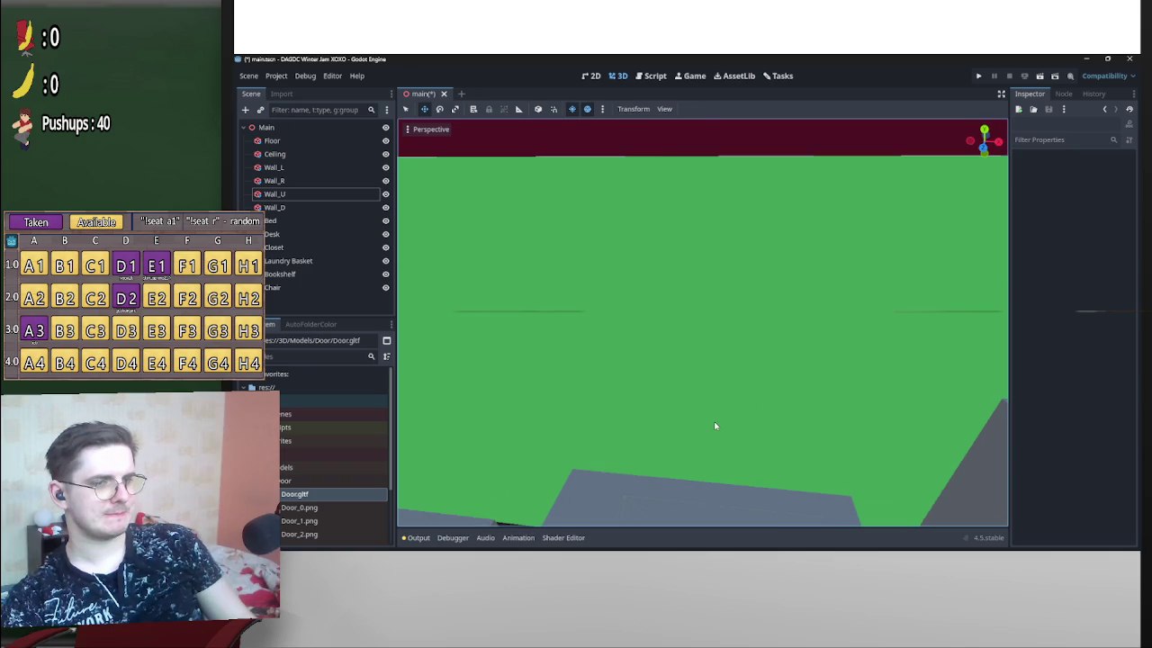
{"action": "left_click", "coordinate": [692, 311]}
{"action": "left_click_drag", "start_coordinate": [692, 311], "coordinate": [689, 312]}
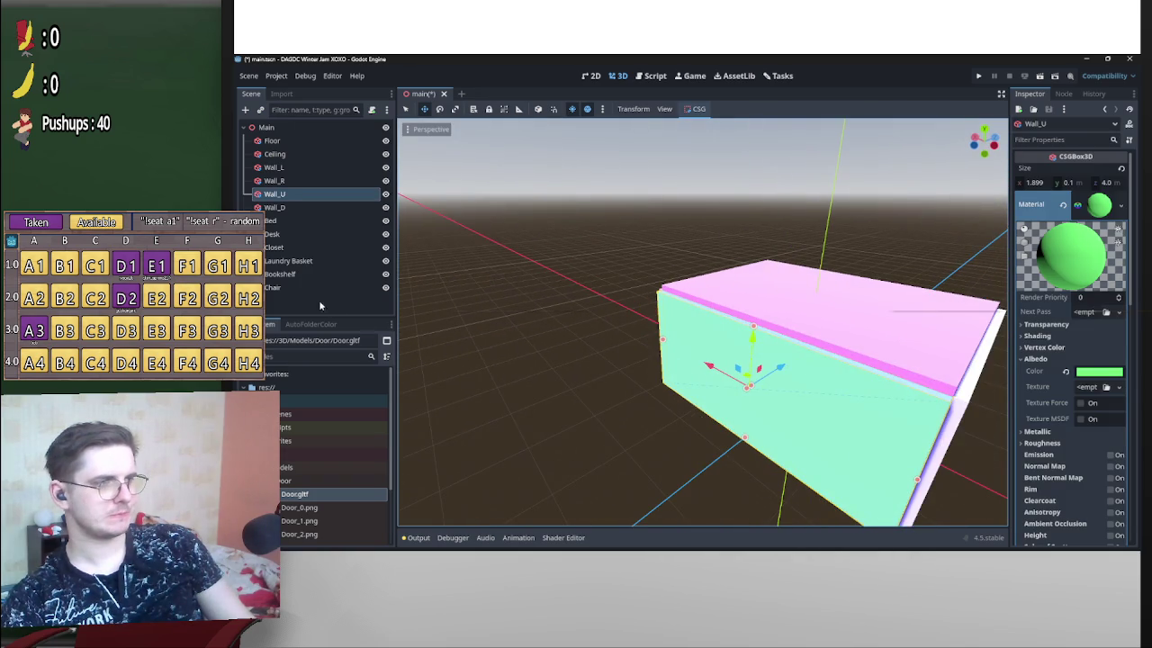
Add a CSGBox3D child under Wall_U, then raise it to window height and widen it.
{"action": "right_click", "coordinate": [290, 199]}
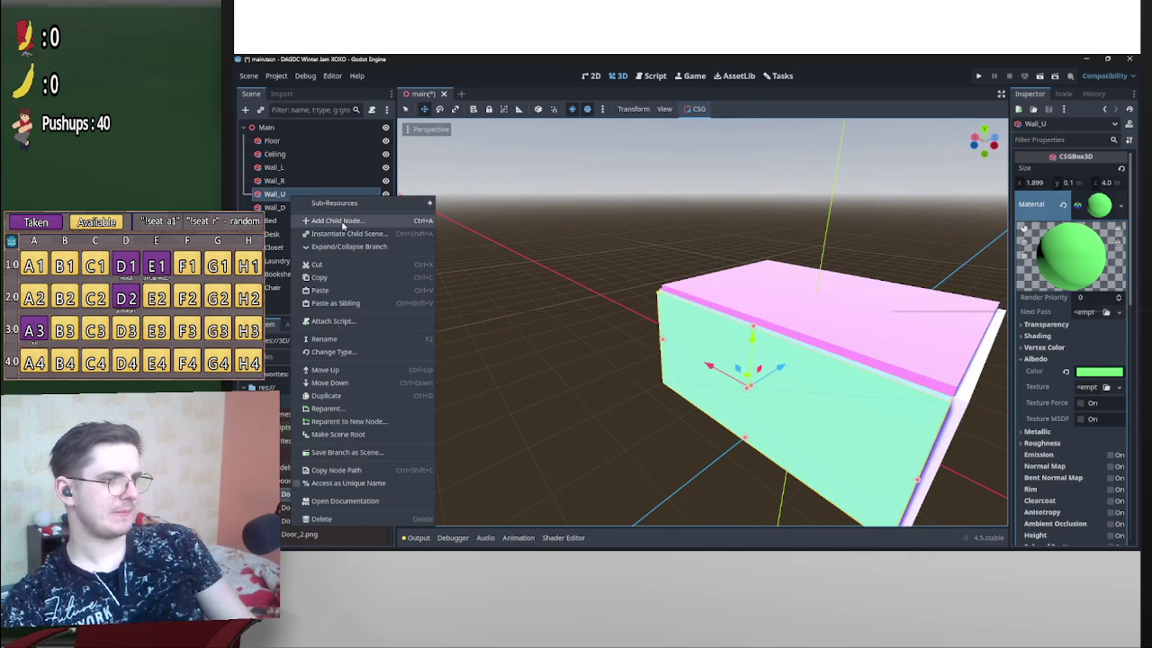
{"action": "left_click", "coordinate": [334, 220]}
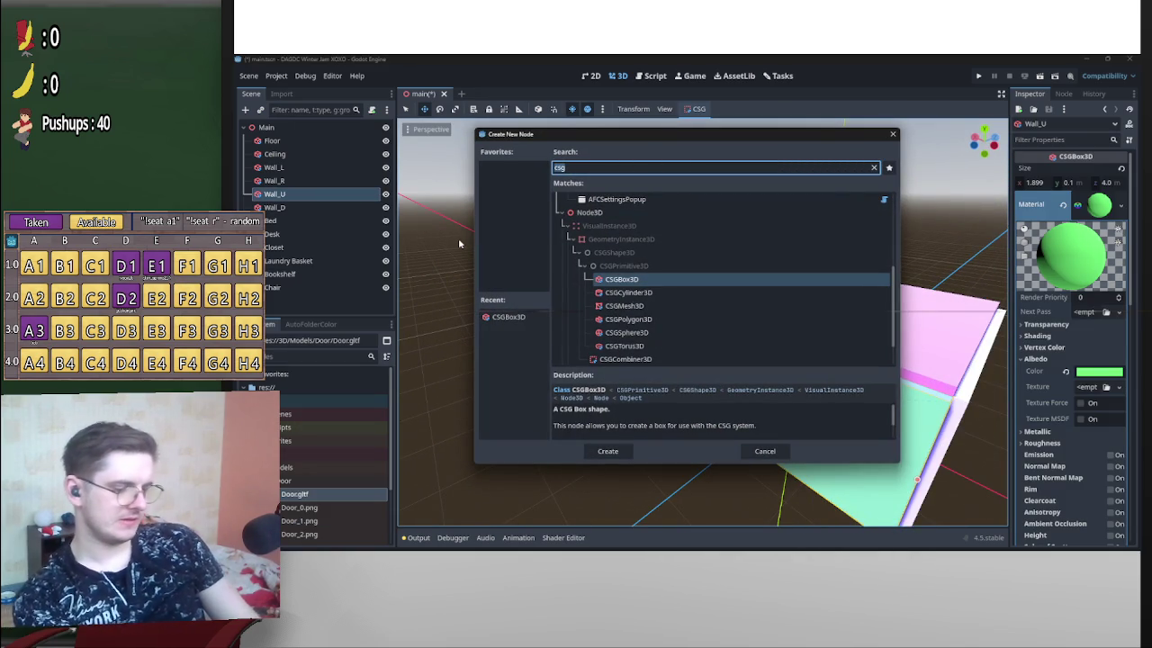
{"action": "double_click", "coordinate": [653, 281]}
{"action": "left_click_drag", "start_coordinate": [920, 355], "coordinate": [687, 312]}
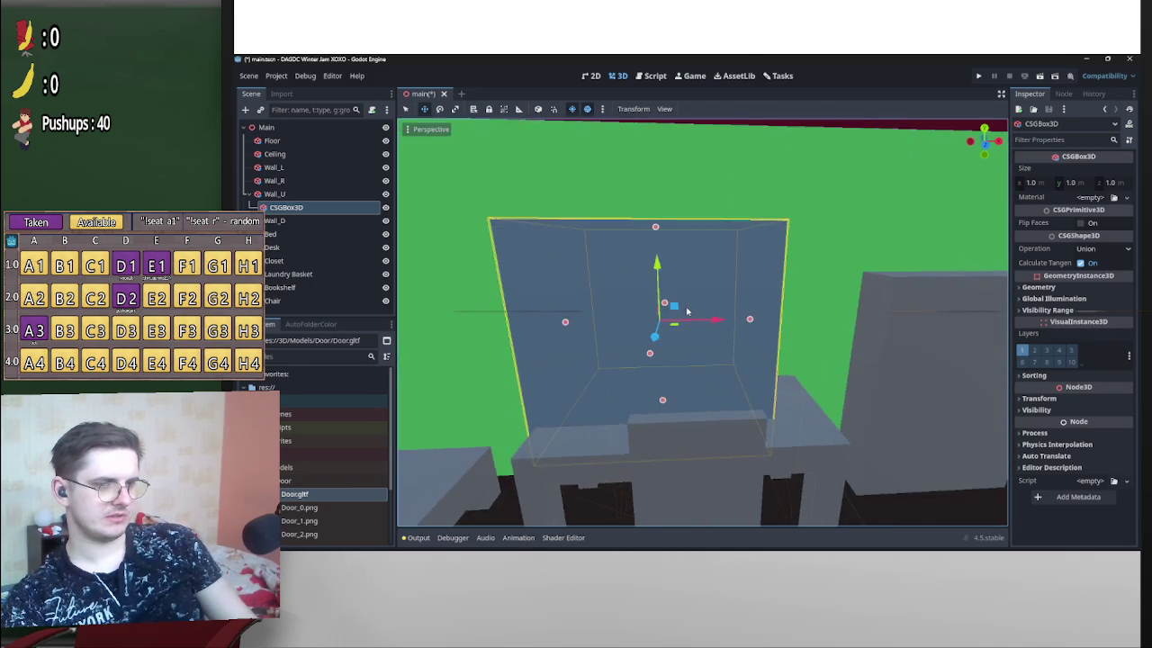
{"action": "scroll", "coordinate": [687, 311], "scroll_direction": "down", "scroll_amount": 5}
{"action": "left_click_drag", "start_coordinate": [686, 261], "coordinate": [690, 235]}
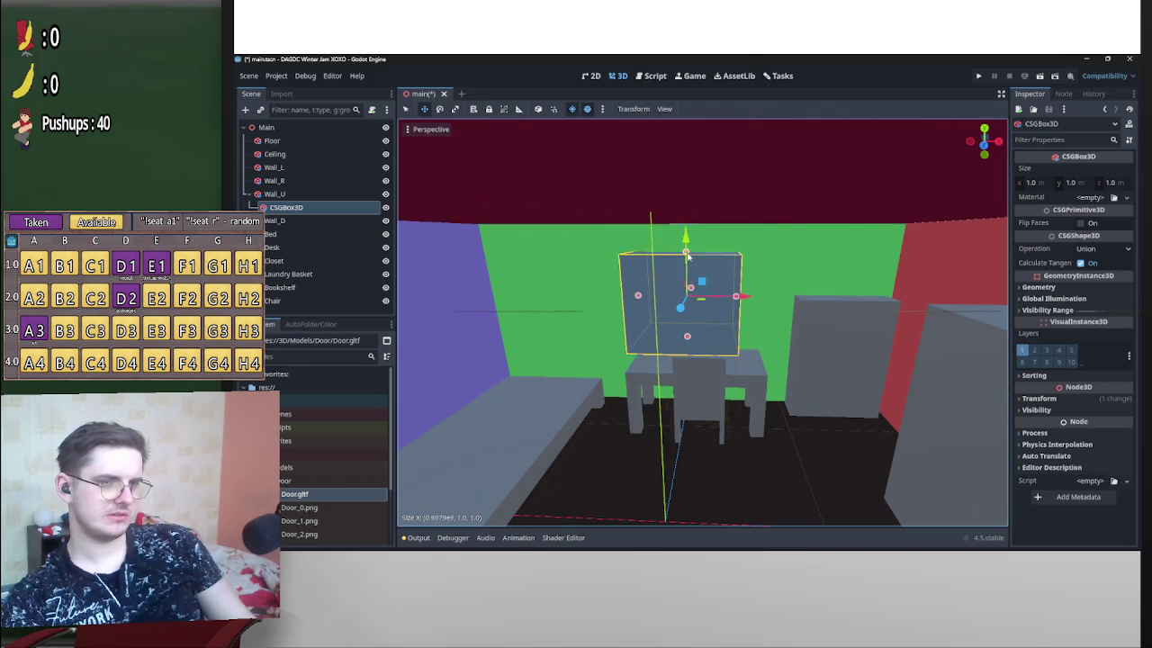
{"action": "left_click_drag", "start_coordinate": [736, 306], "coordinate": [771, 312]}
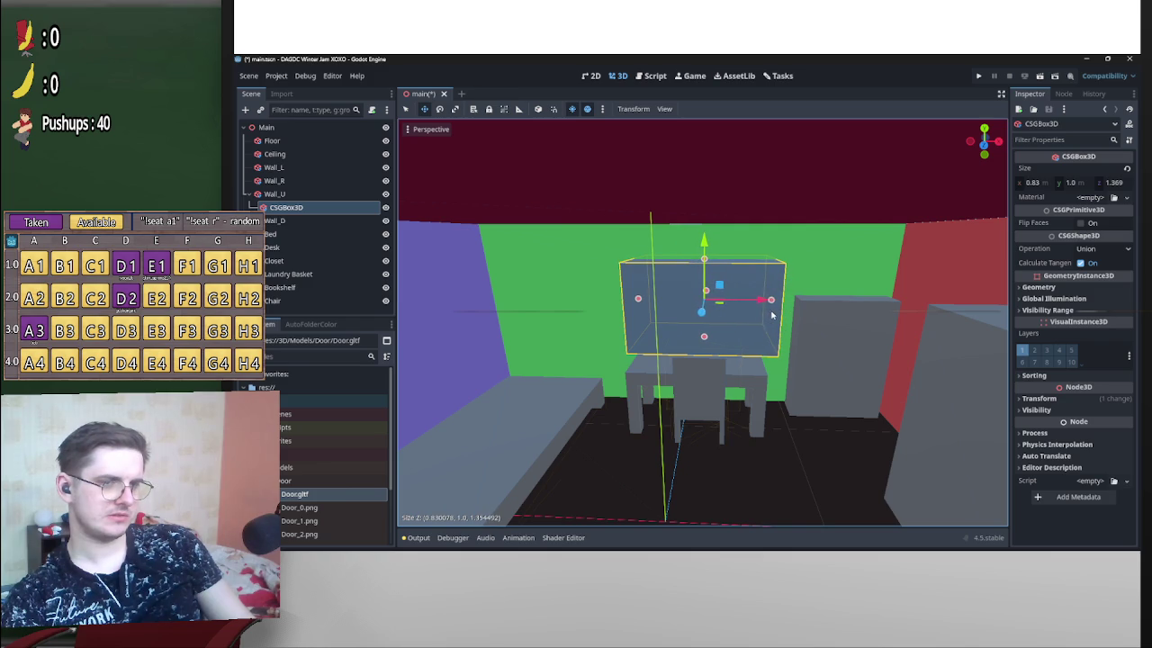
Set the box's Operation to Subtraction so it cuts a window hole in Wall_U.
{"action": "mouse_move", "coordinate": [623, 299]}
{"action": "left_mouse_down"}
{"action": "mouse_move", "coordinate": [694, 296]}
{"action": "mouse_move", "coordinate": [735, 310]}
{"action": "left_mouse_up"}
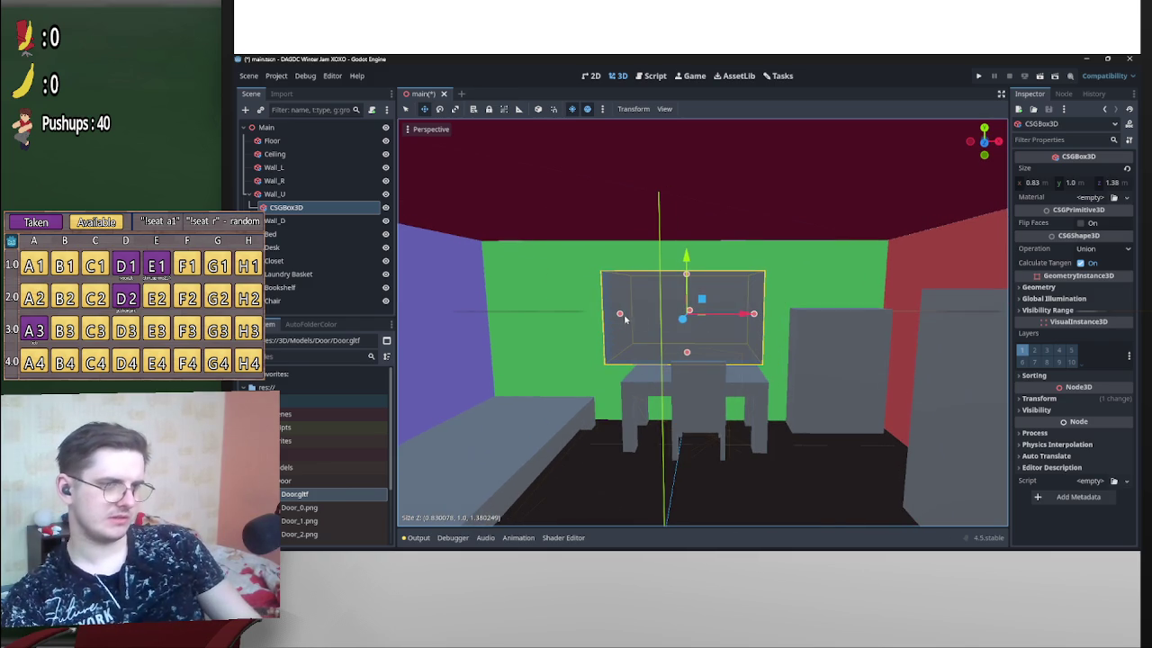
{"action": "left_click_drag", "start_coordinate": [733, 351], "coordinate": [689, 312]}
{"action": "key", "text": "f"}
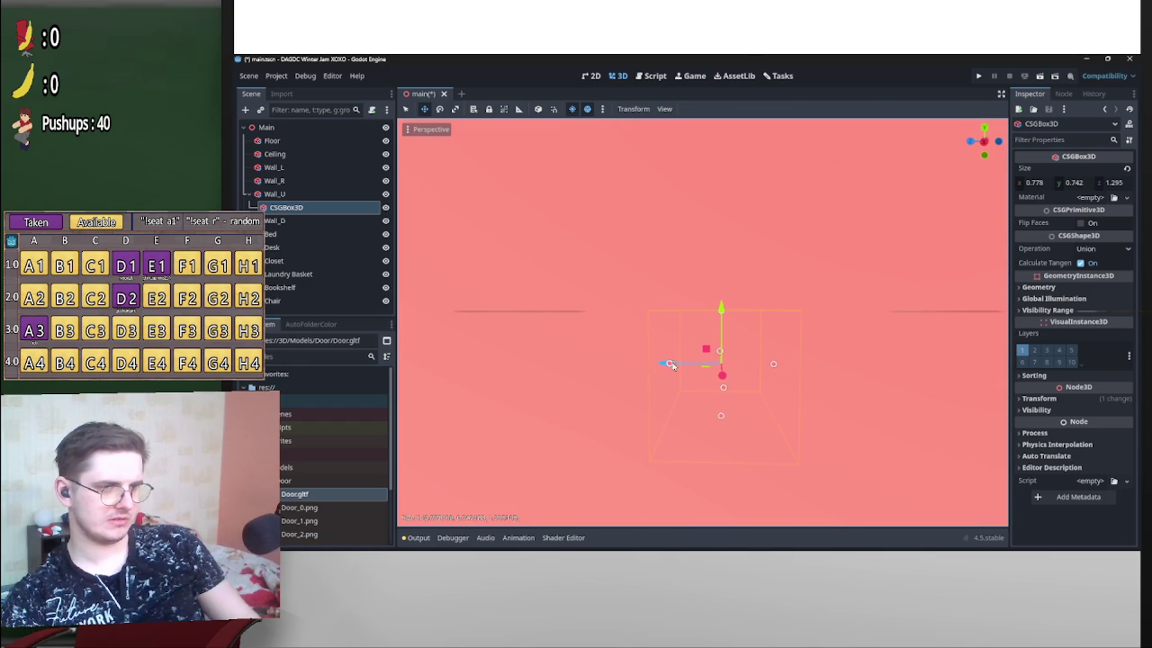
{"action": "mouse_move", "coordinate": [706, 372]}
{"action": "left_mouse_down"}
{"action": "mouse_move", "coordinate": [738, 378]}
{"action": "mouse_move", "coordinate": [779, 411]}
{"action": "mouse_move", "coordinate": [812, 397]}
{"action": "mouse_move", "coordinate": [782, 396]}
{"action": "mouse_move", "coordinate": [995, 391]}
{"action": "left_mouse_up"}
{"action": "left_click_drag", "start_coordinate": [830, 401], "coordinate": [821, 402]}
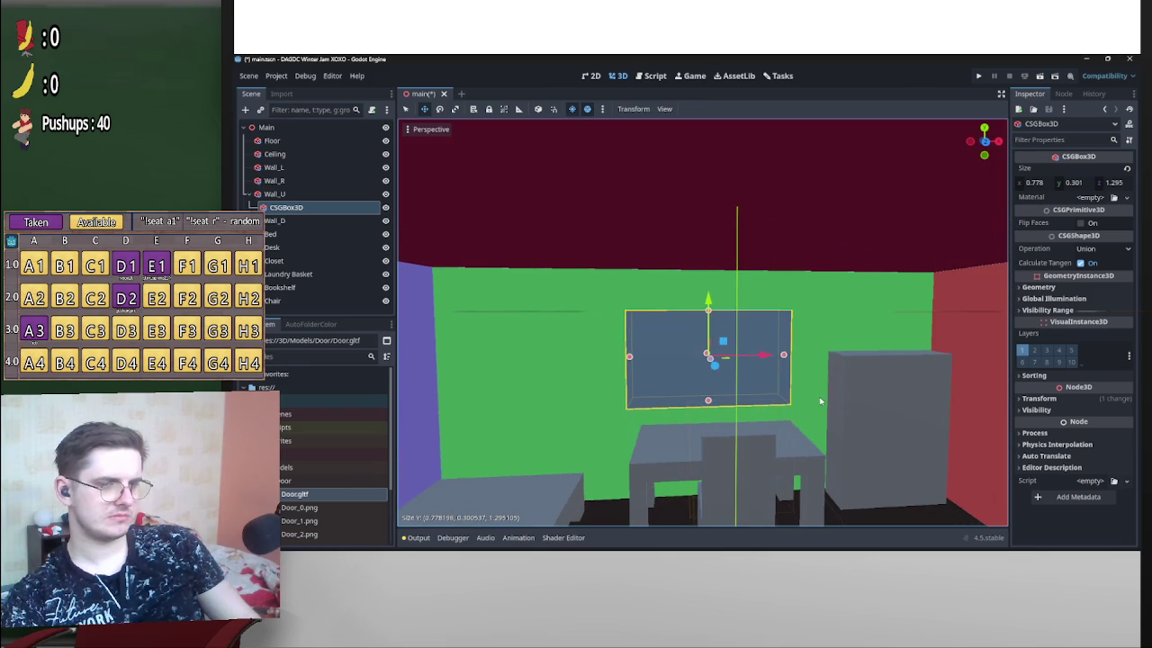
{"action": "mouse_move", "coordinate": [804, 361]}
{"action": "left_mouse_down"}
{"action": "mouse_move", "coordinate": [784, 368]}
{"action": "mouse_move", "coordinate": [797, 375]}
{"action": "mouse_move", "coordinate": [810, 369]}
{"action": "mouse_move", "coordinate": [676, 369]}
{"action": "mouse_move", "coordinate": [782, 398]}
{"action": "mouse_move", "coordinate": [718, 392]}
{"action": "left_mouse_up"}
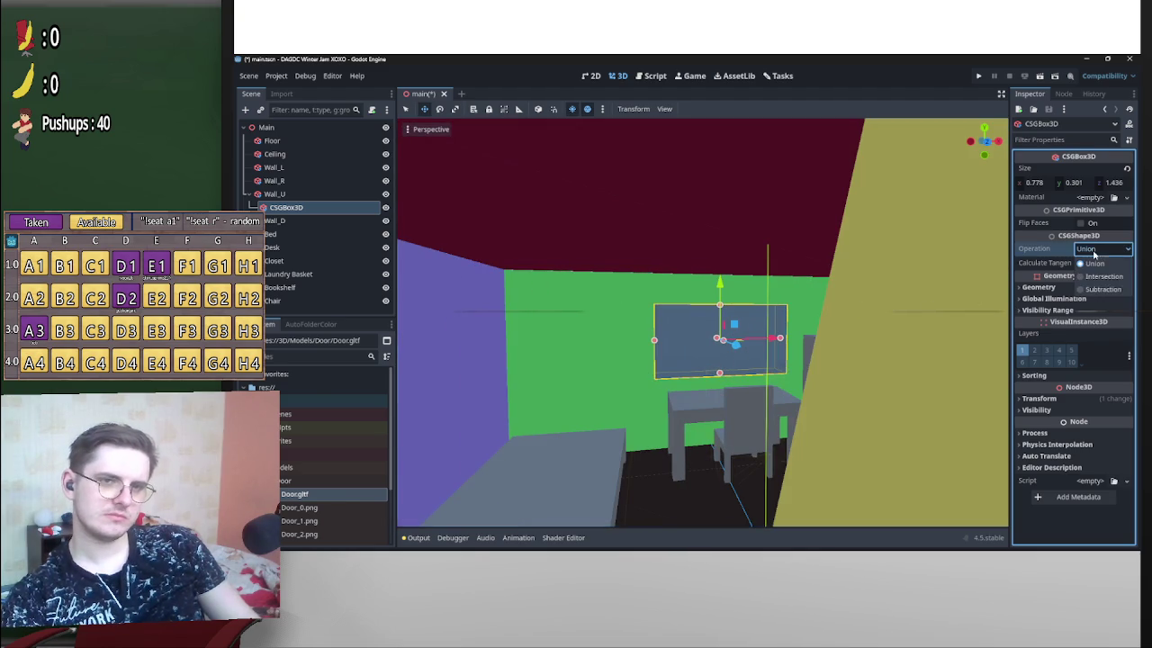
{"action": "left_click", "coordinate": [1101, 289]}
{"action": "mouse_move", "coordinate": [887, 304]}
{"action": "left_mouse_down"}
{"action": "mouse_move", "coordinate": [738, 342]}
{"action": "mouse_move", "coordinate": [494, 337]}
{"action": "mouse_move", "coordinate": [589, 357]}
{"action": "left_mouse_up"}
{"action": "scroll", "coordinate": [725, 334], "scroll_direction": "down", "scroll_amount": 5}
{"action": "left_click", "coordinate": [918, 342]}
{"action": "scroll", "coordinate": [713, 347], "scroll_direction": "up", "scroll_amount": 5}
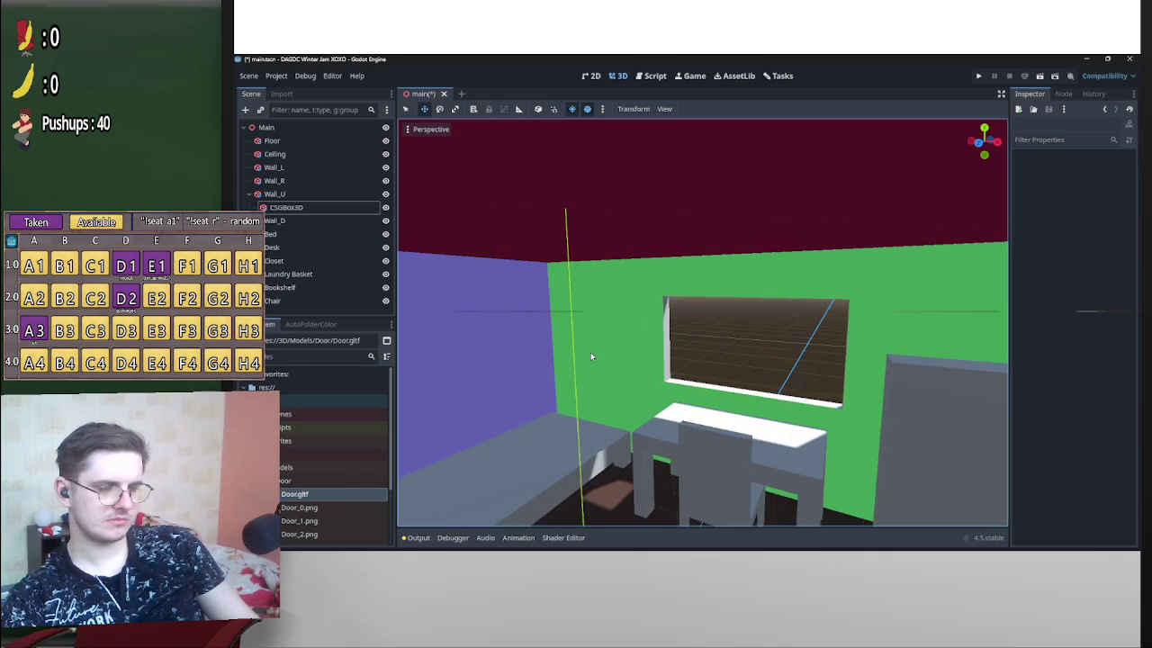
{"action": "left_click", "coordinate": [286, 208]}
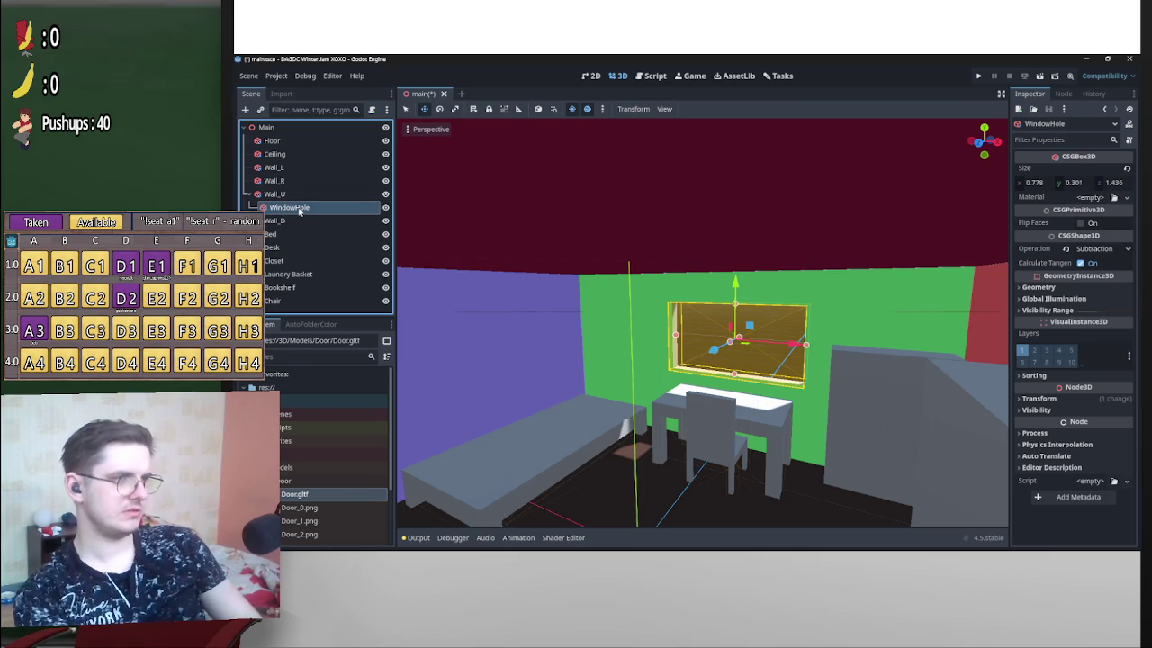
Paste a copy of WindowHole under Wall_L so it gets a matching window.
{"action": "left_click", "coordinate": [274, 193]}
{"action": "left_click", "coordinate": [297, 207]}
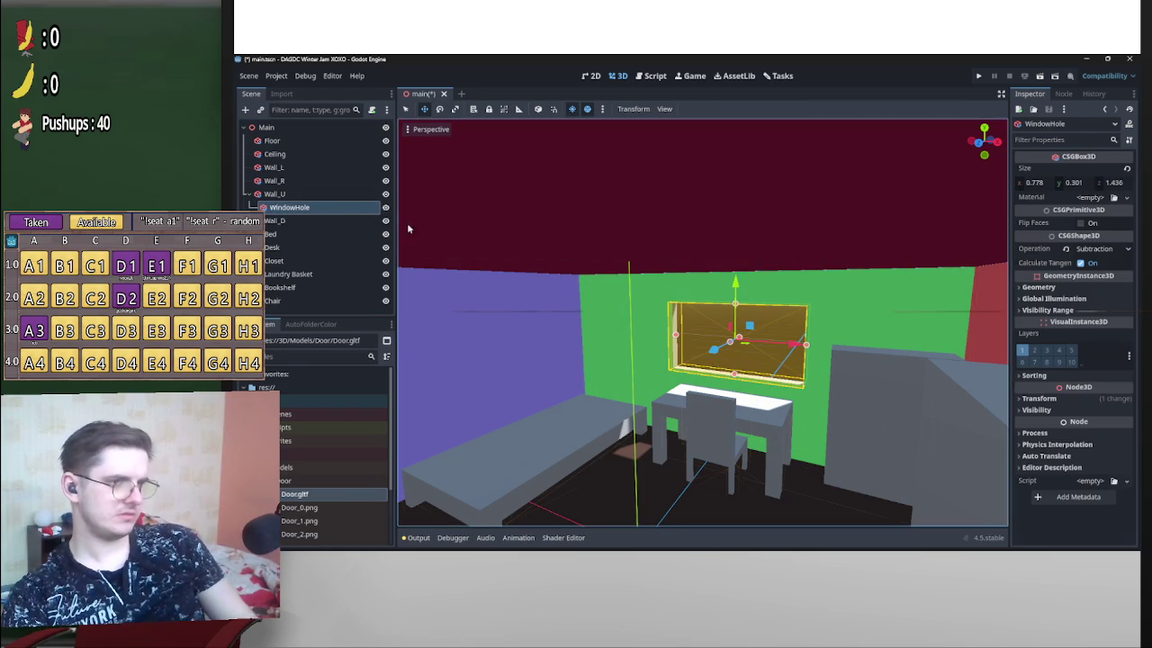
{"action": "left_click", "coordinate": [296, 168]}
{"action": "key", "text": "ctrl+v"}
{"action": "mouse_move", "coordinate": [576, 280]}
{"action": "left_mouse_down"}
{"action": "mouse_move", "coordinate": [620, 297]}
{"action": "mouse_move", "coordinate": [648, 292]}
{"action": "mouse_move", "coordinate": [630, 308]}
{"action": "left_mouse_up"}
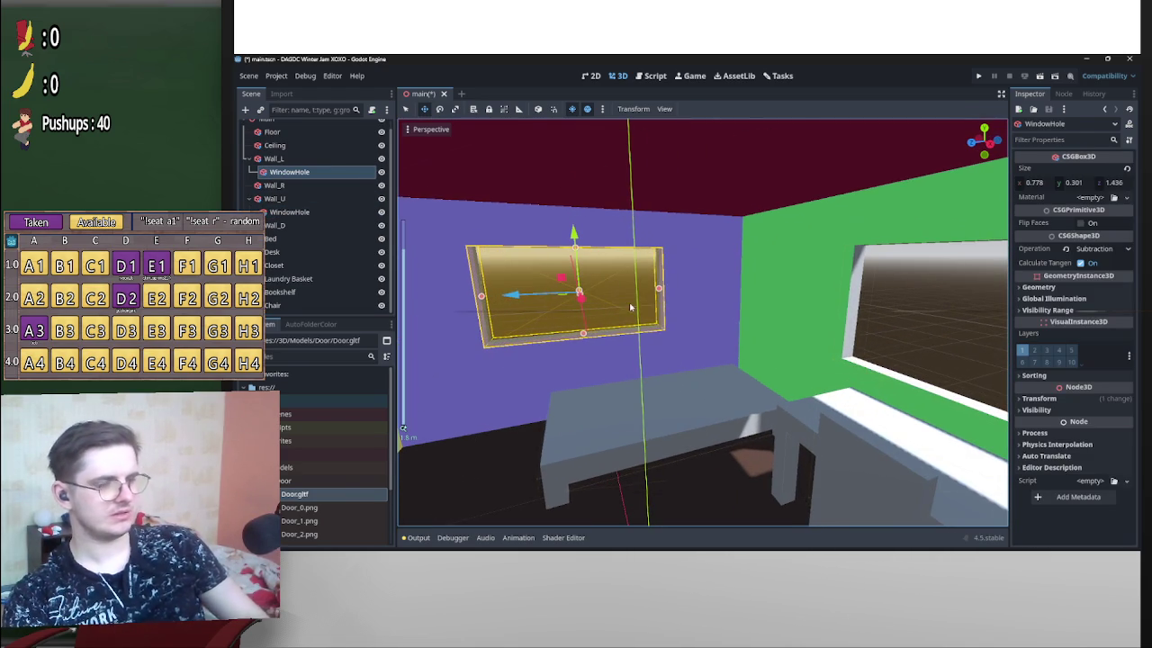
{"action": "mouse_move", "coordinate": [560, 319]}
{"action": "left_mouse_down"}
{"action": "mouse_move", "coordinate": [658, 218]}
{"action": "mouse_move", "coordinate": [905, 283]}
{"action": "mouse_move", "coordinate": [868, 309]}
{"action": "mouse_move", "coordinate": [581, 208]}
{"action": "mouse_move", "coordinate": [600, 234]}
{"action": "mouse_move", "coordinate": [603, 222]}
{"action": "left_mouse_up"}
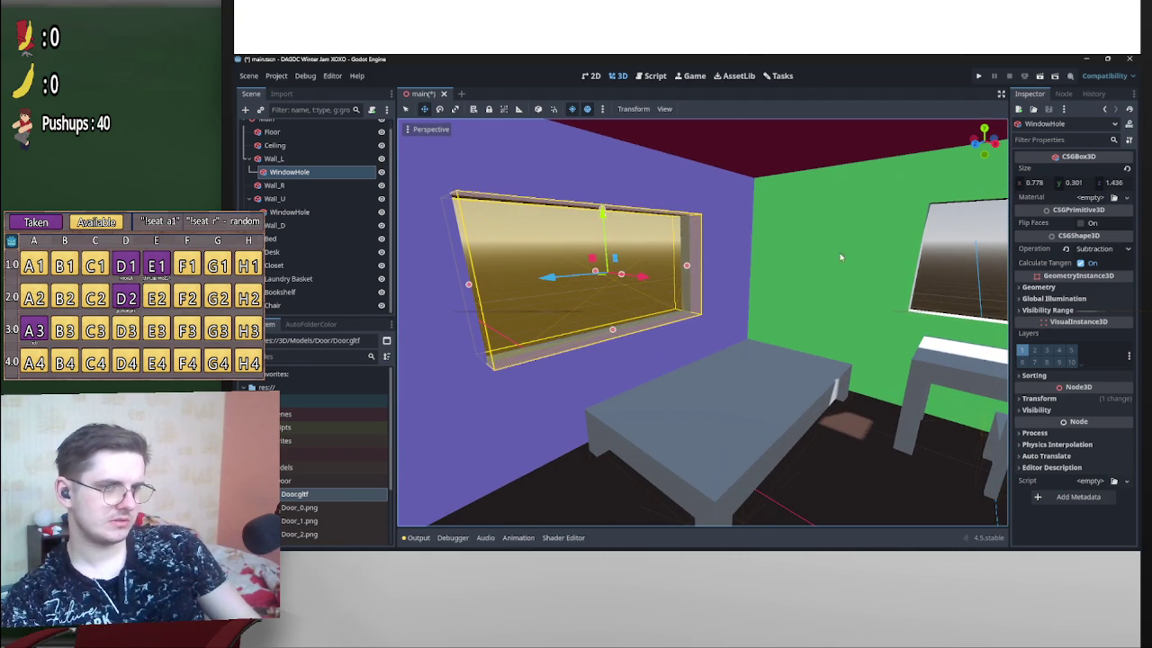
Inspect the green wall's window from outside the room, then select Wall_D.
{"action": "left_click", "coordinate": [302, 210]}
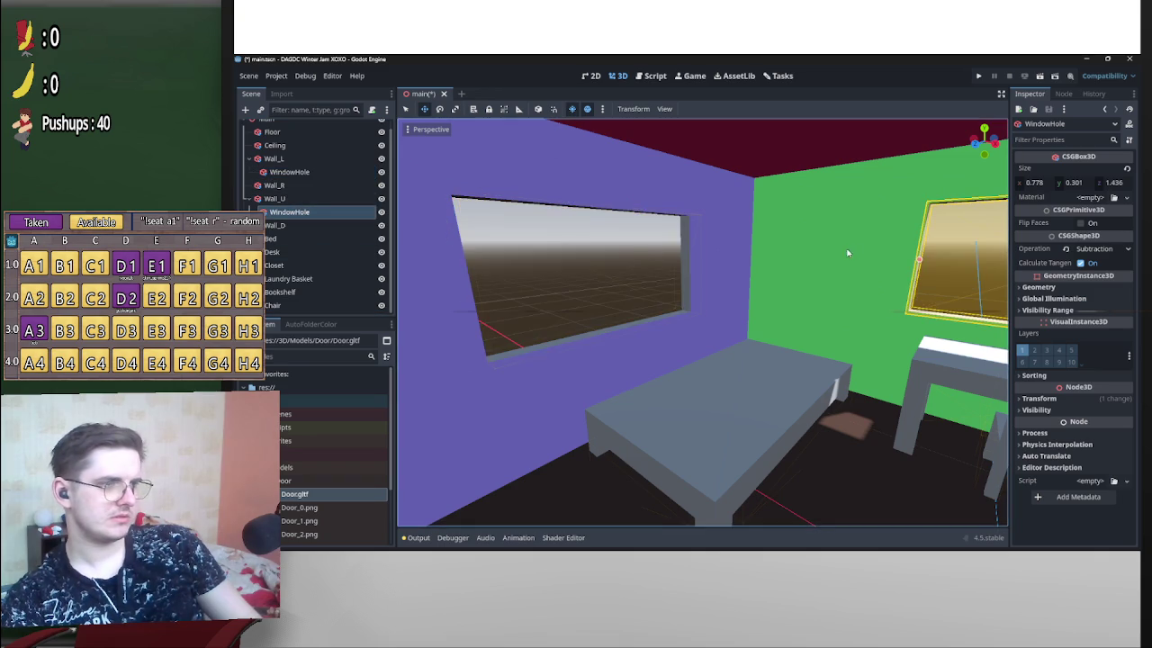
{"action": "left_click_drag", "start_coordinate": [886, 262], "coordinate": [956, 230]}
{"action": "mouse_move", "coordinate": [892, 255]}
{"action": "left_mouse_down"}
{"action": "mouse_move", "coordinate": [692, 138]}
{"action": "mouse_move", "coordinate": [657, 327]}
{"action": "mouse_move", "coordinate": [694, 311]}
{"action": "mouse_move", "coordinate": [712, 370]}
{"action": "left_mouse_up"}
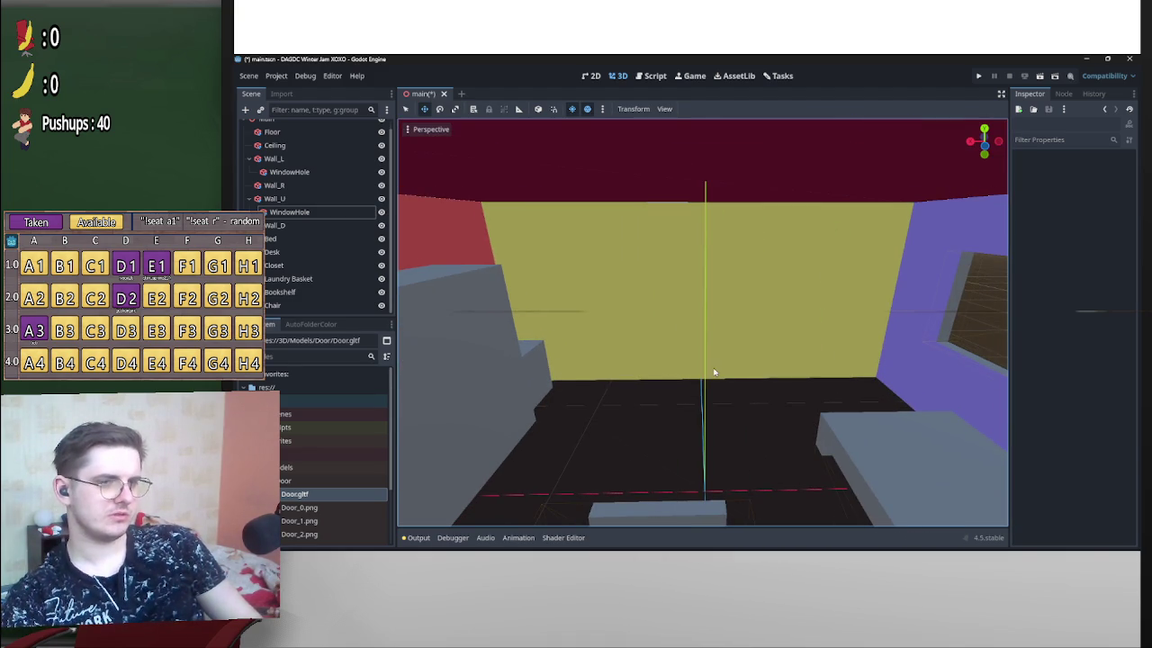
{"action": "left_click", "coordinate": [709, 368]}
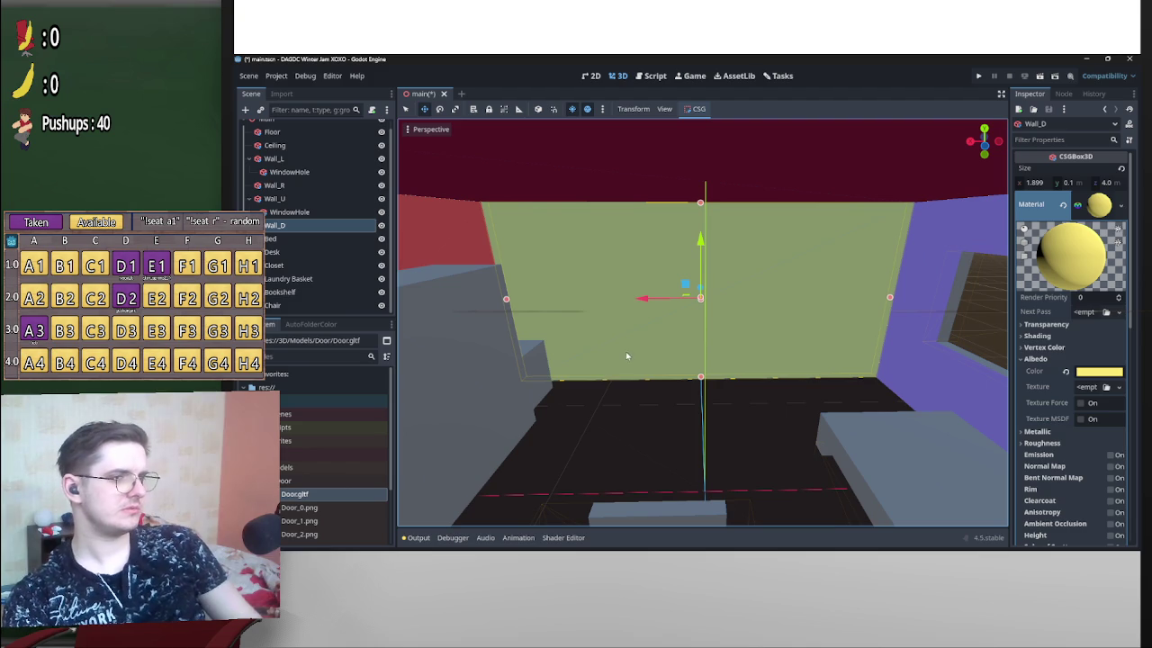
Paste a WindowHole copy under Wall_D, then narrow it and extend it down to the floor.
{"action": "left_click", "coordinate": [305, 213]}
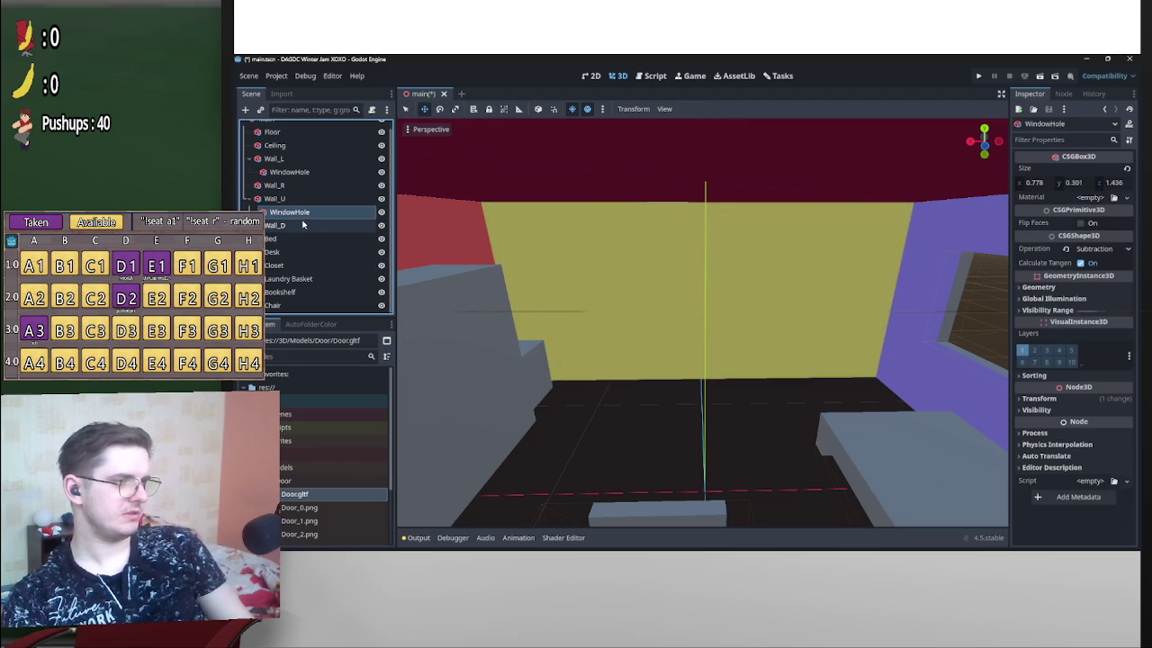
{"action": "left_click", "coordinate": [301, 226]}
{"action": "key", "text": "ctrl+v"}
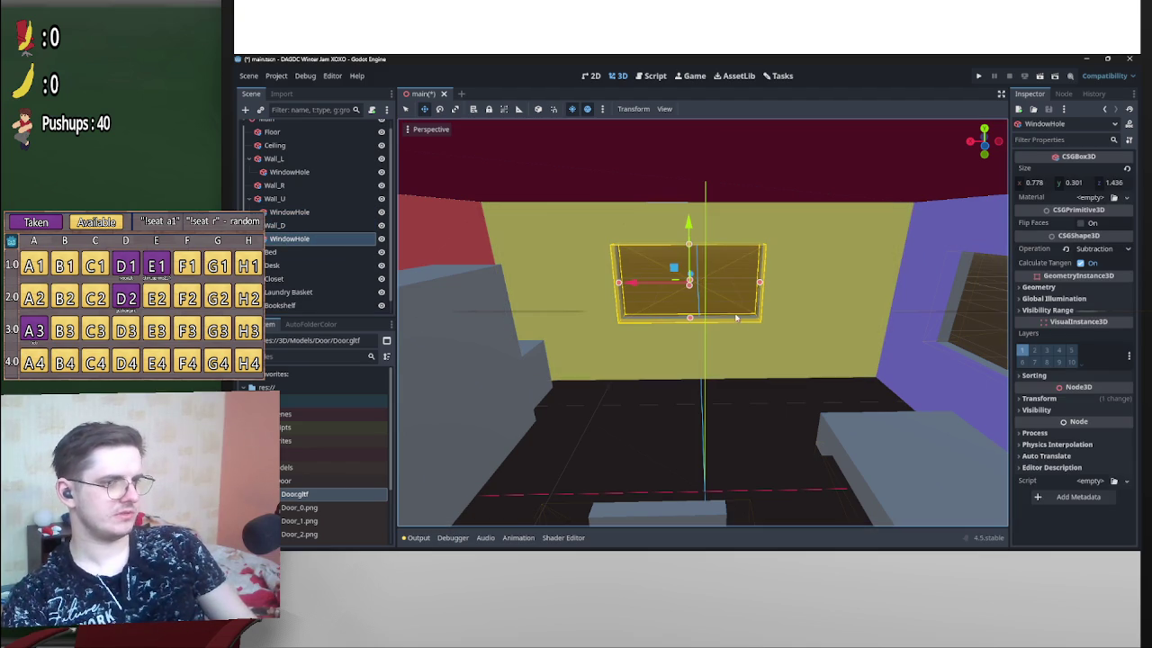
{"action": "left_click_drag", "start_coordinate": [759, 284], "coordinate": [736, 284]}
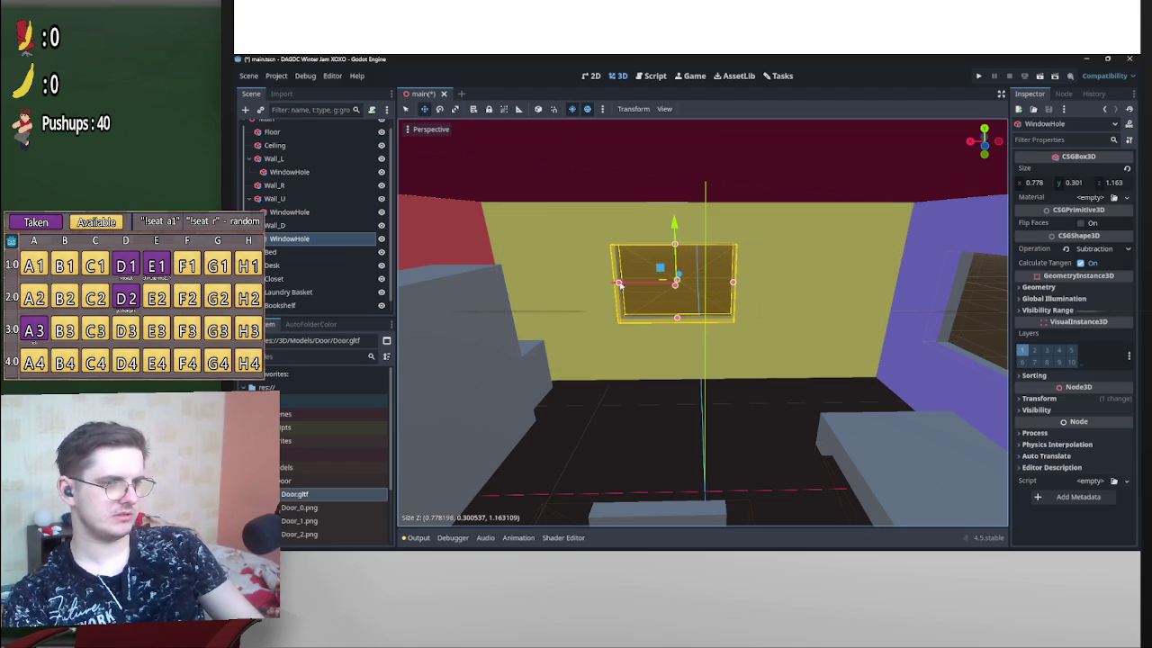
{"action": "left_click_drag", "start_coordinate": [619, 284], "coordinate": [661, 288]}
{"action": "left_click_drag", "start_coordinate": [699, 322], "coordinate": [698, 365]}
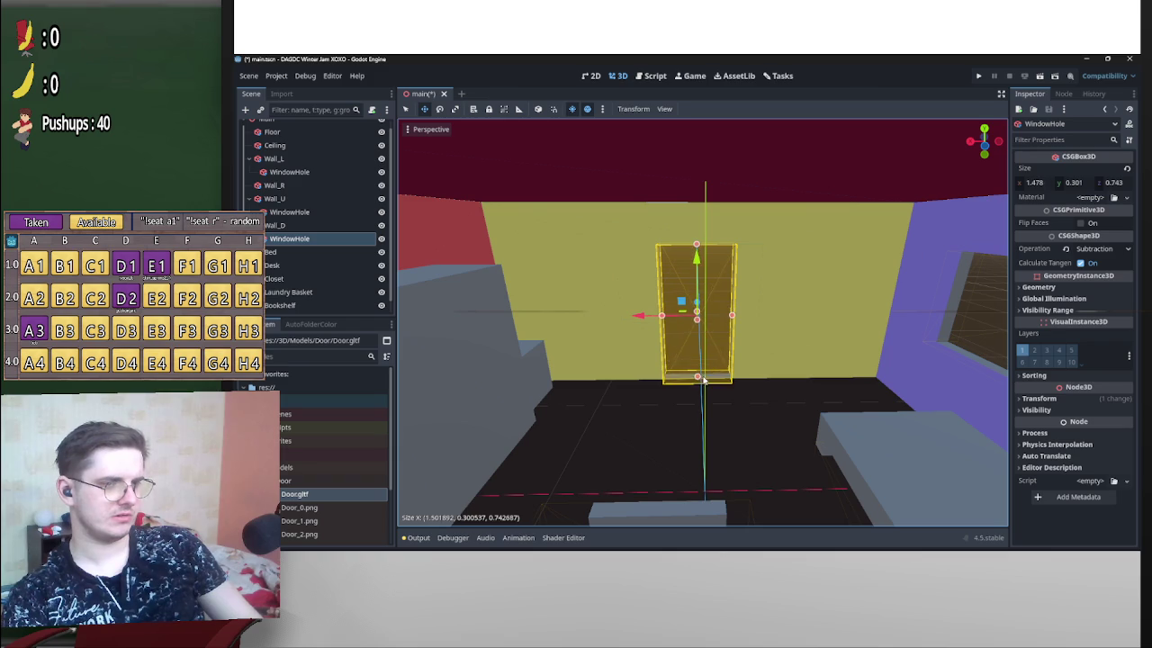
{"action": "scroll", "coordinate": [706, 378], "scroll_direction": "up", "scroll_amount": 2}
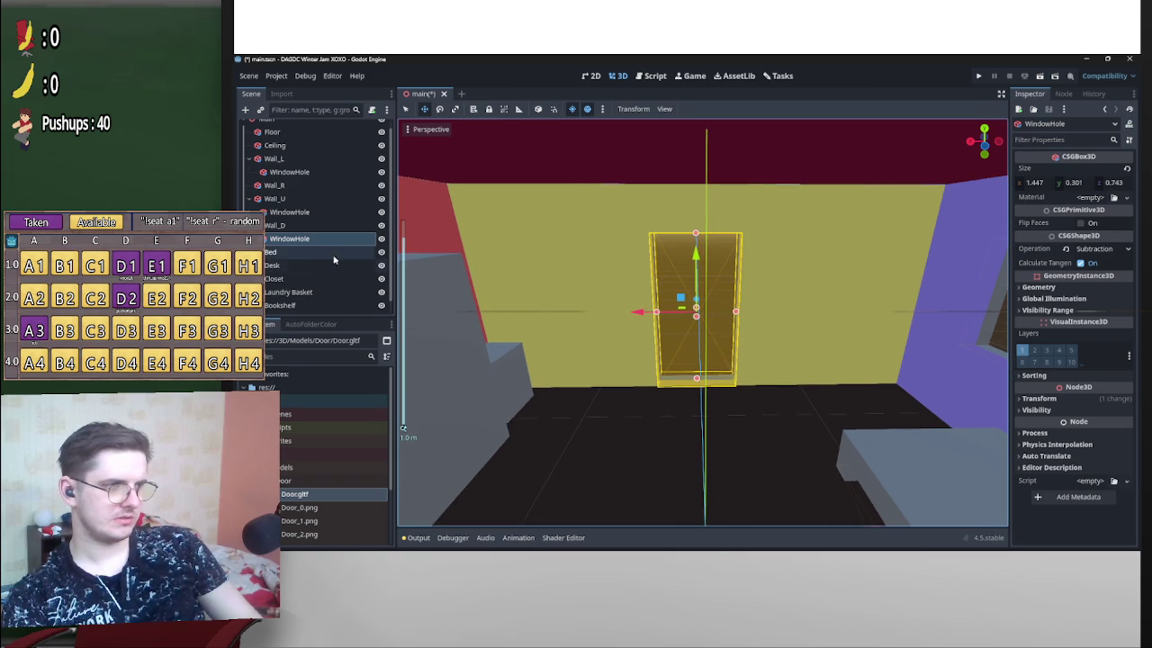
Rename the copied hole DoorHole and shift it sideways along the wall.
{"action": "double_click", "coordinate": [317, 239]}
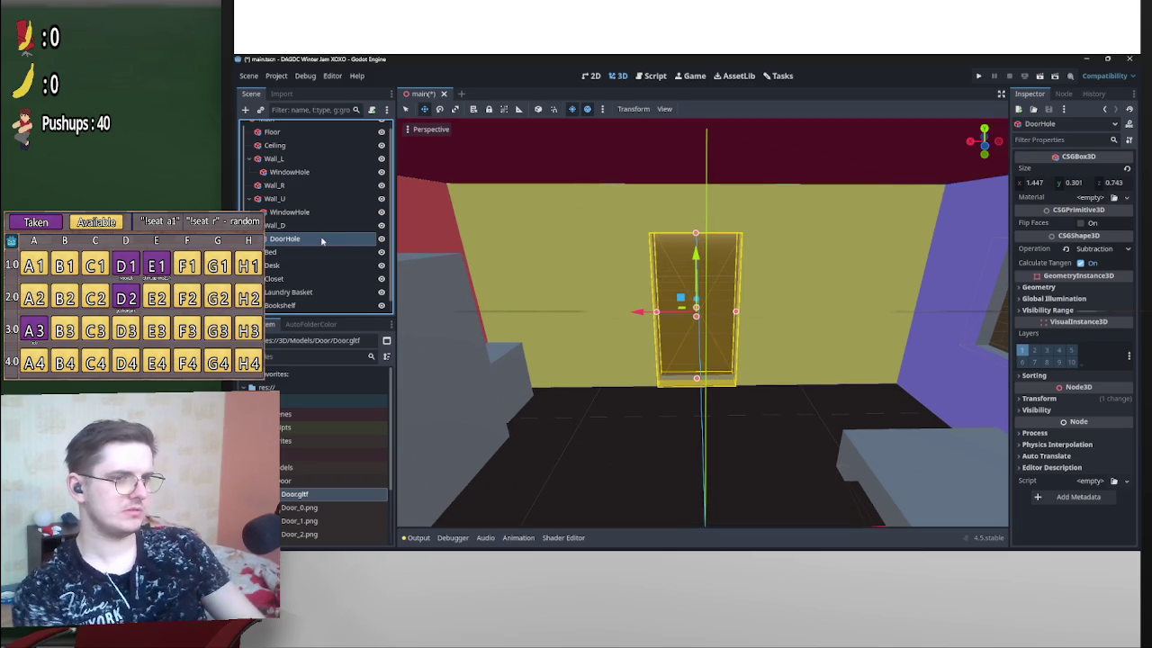
{"action": "left_click_drag", "start_coordinate": [640, 314], "coordinate": [660, 315]}
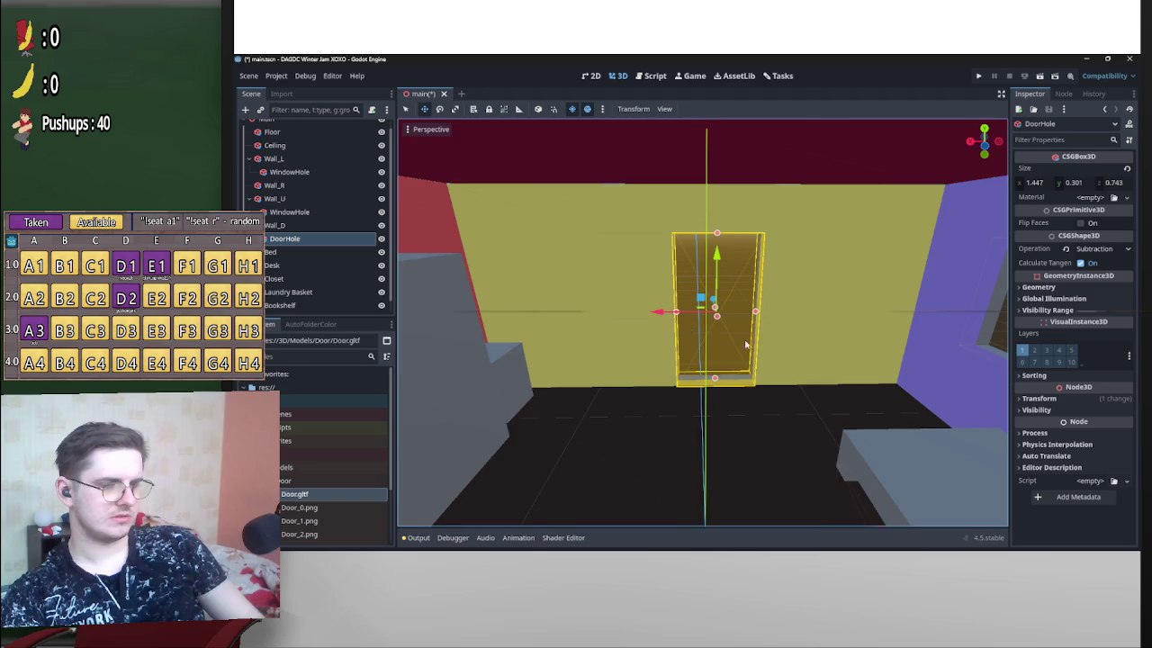
{"action": "scroll", "coordinate": [718, 230], "scroll_direction": "up", "scroll_amount": 2}
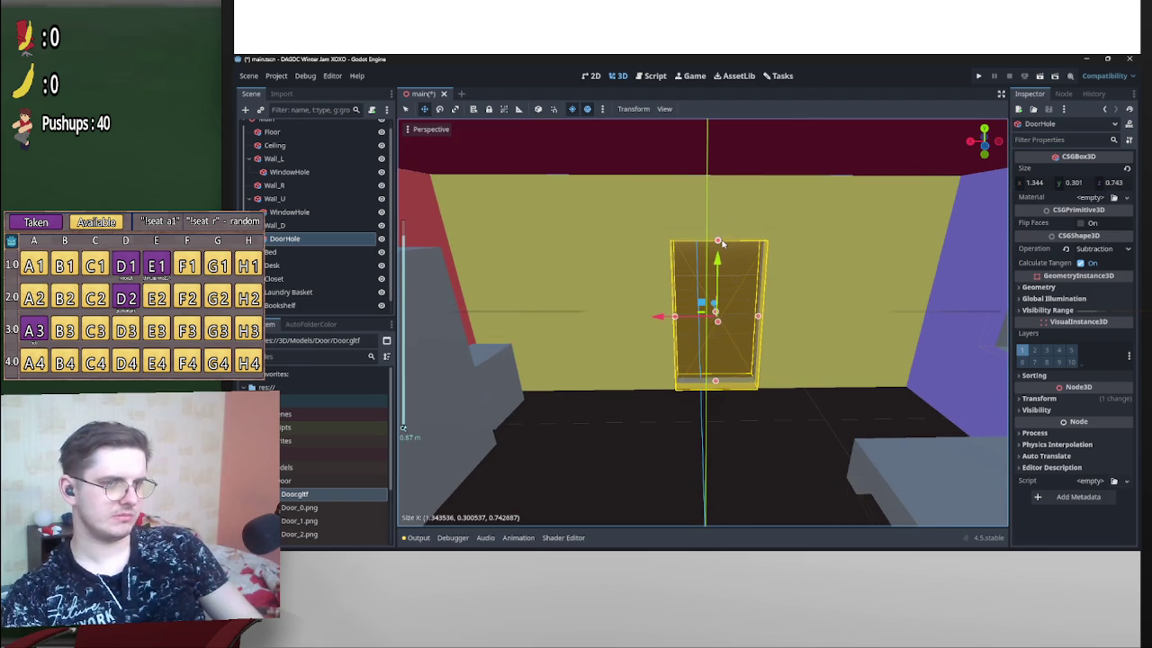
{"action": "left_click", "coordinate": [980, 304]}
{"action": "mouse_move", "coordinate": [943, 322]}
{"action": "left_mouse_down"}
{"action": "mouse_move", "coordinate": [688, 311]}
{"action": "mouse_move", "coordinate": [875, 340]}
{"action": "left_mouse_up"}
{"action": "scroll", "coordinate": [688, 312], "scroll_direction": "up", "scroll_amount": 3}
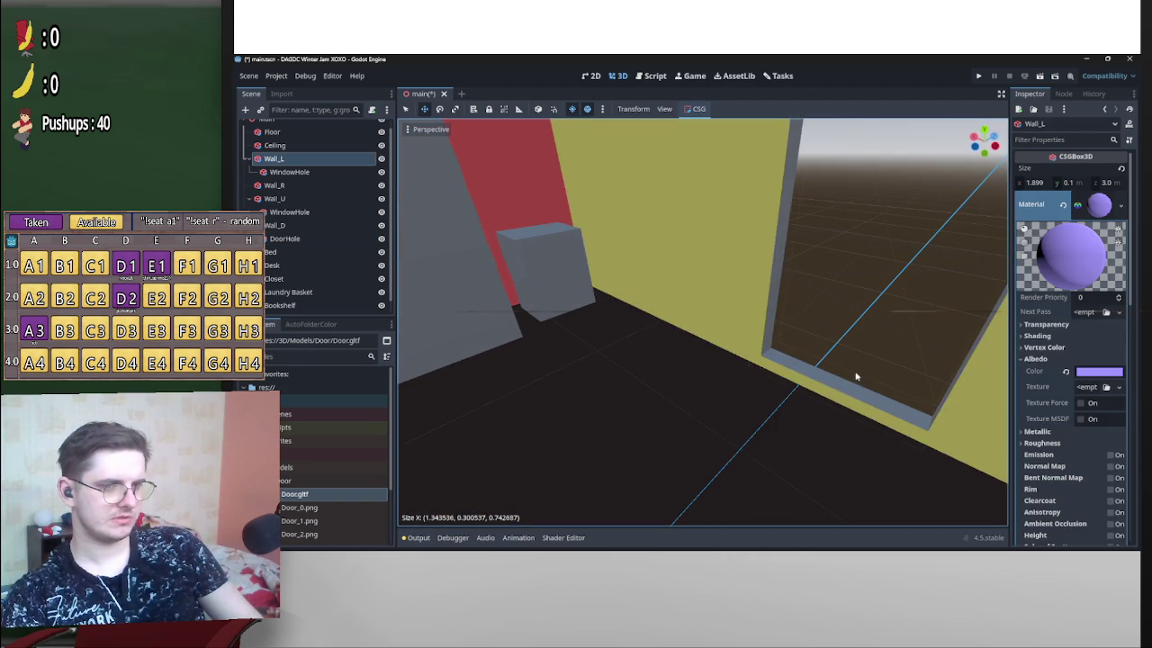
Fine-tune DoorHole to 1.41 × 0.301 × 0.743 m and check the doorway opening.
{"action": "left_click", "coordinate": [856, 376]}
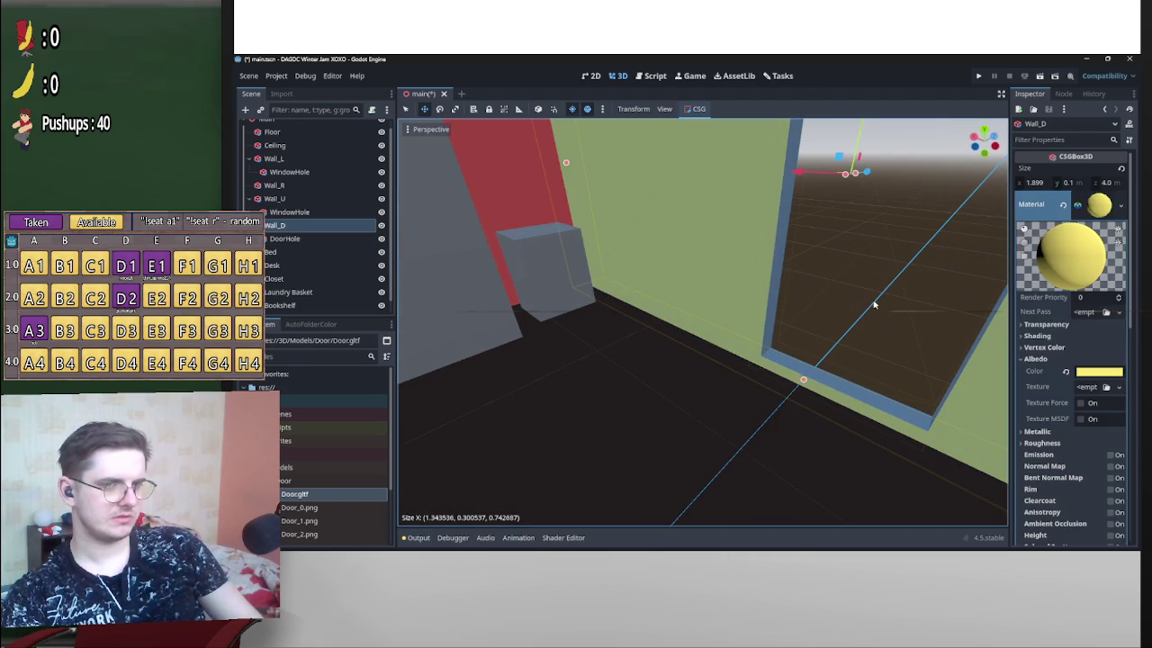
{"action": "left_click", "coordinate": [873, 304]}
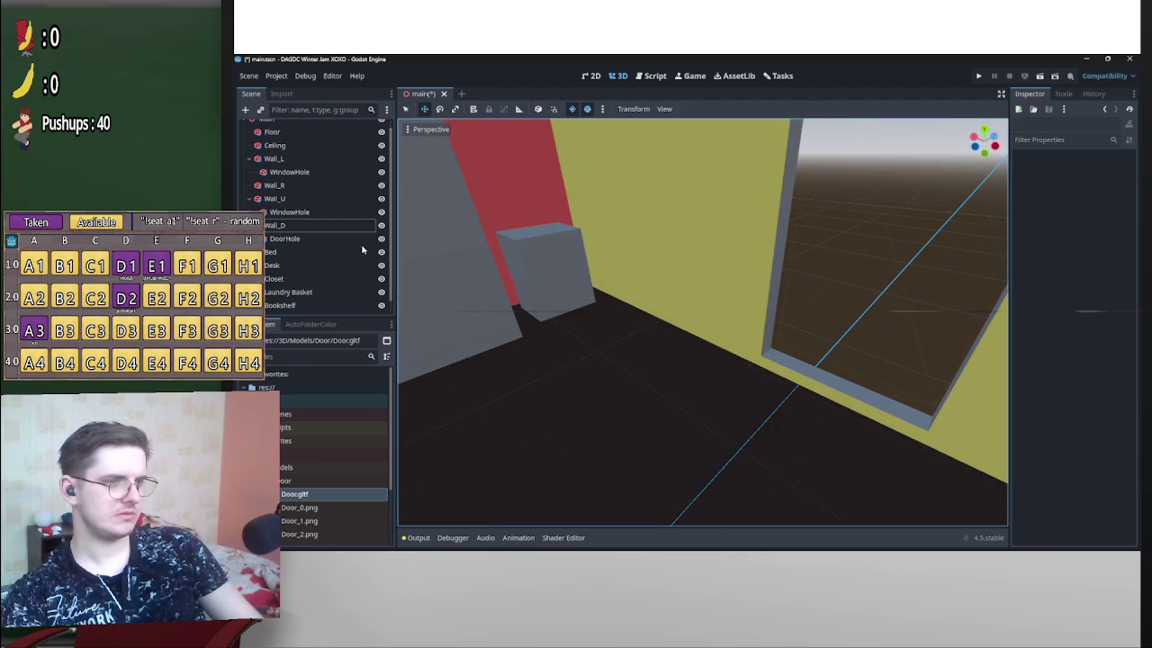
{"action": "left_click", "coordinate": [376, 239]}
{"action": "left_click_drag", "start_coordinate": [836, 389], "coordinate": [846, 397]}
{"action": "scroll", "coordinate": [847, 396], "scroll_direction": "down", "scroll_amount": 4}
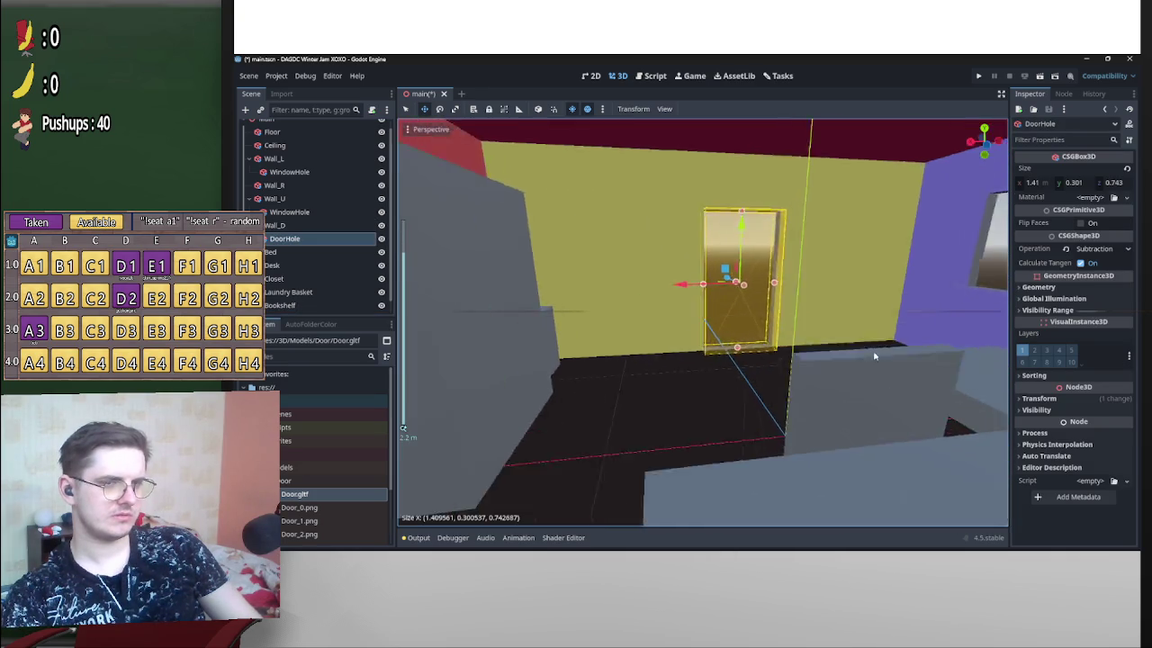
{"action": "scroll", "coordinate": [754, 363], "scroll_direction": "up", "scroll_amount": 3}
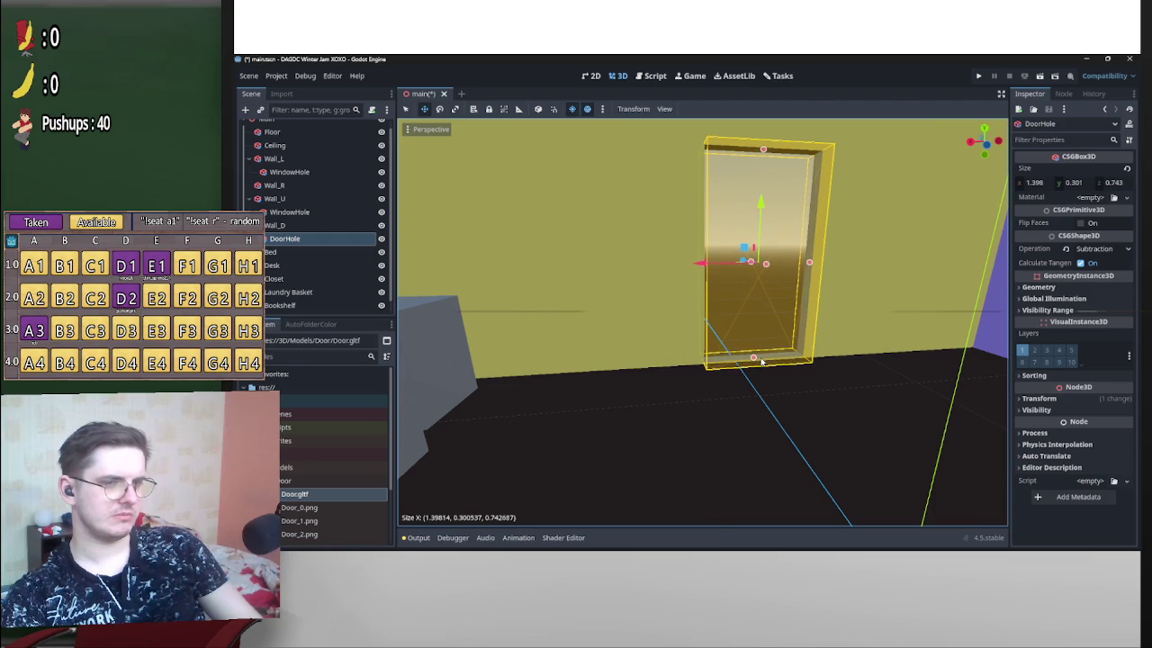
{"action": "left_click_drag", "start_coordinate": [763, 360], "coordinate": [830, 326]}
{"action": "scroll", "coordinate": [765, 364], "scroll_direction": "down", "scroll_amount": 3}
{"action": "scroll", "coordinate": [829, 326], "scroll_direction": "down", "scroll_amount": 3}
{"action": "left_click", "coordinate": [863, 261]}
{"action": "scroll", "coordinate": [851, 306], "scroll_direction": "up", "scroll_amount": 6}
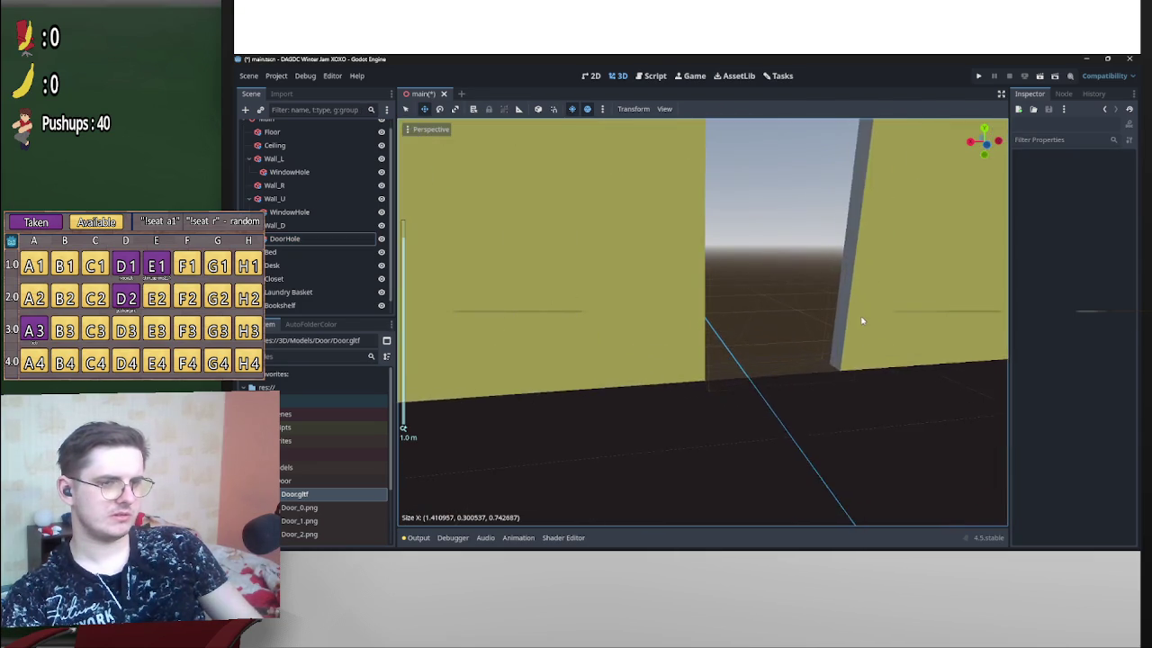
{"action": "scroll", "coordinate": [729, 333], "scroll_direction": "down", "scroll_amount": 2}
{"action": "scroll", "coordinate": [694, 308], "scroll_direction": "down", "scroll_amount": 10}
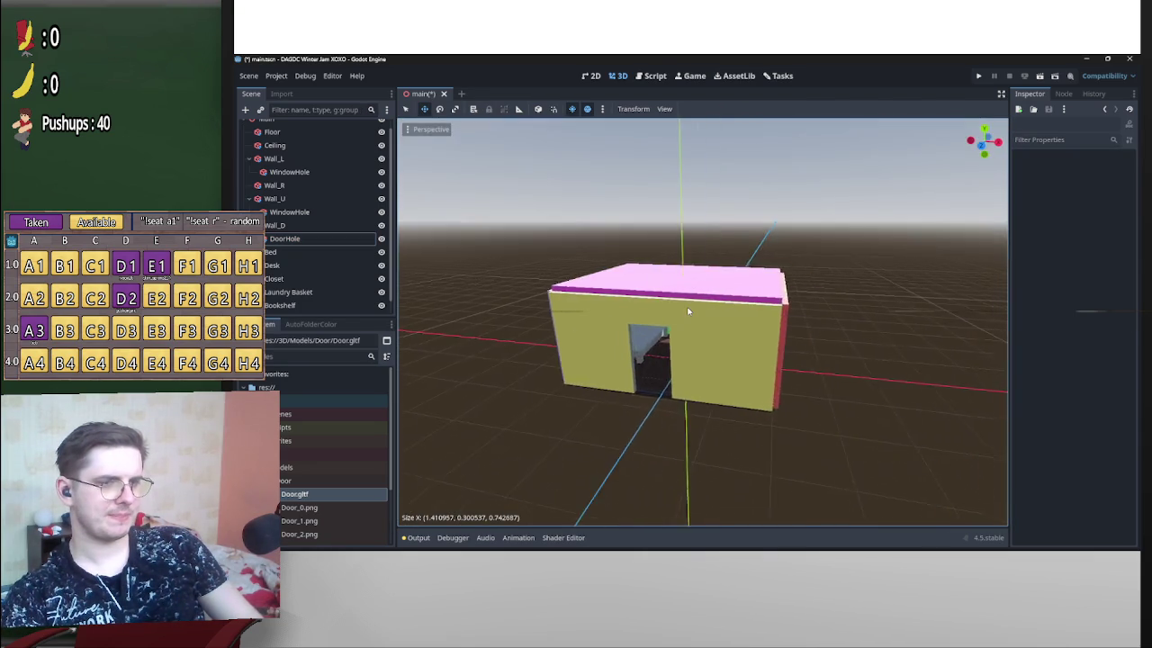
{"action": "scroll", "coordinate": [688, 311], "scroll_direction": "up", "scroll_amount": 10}
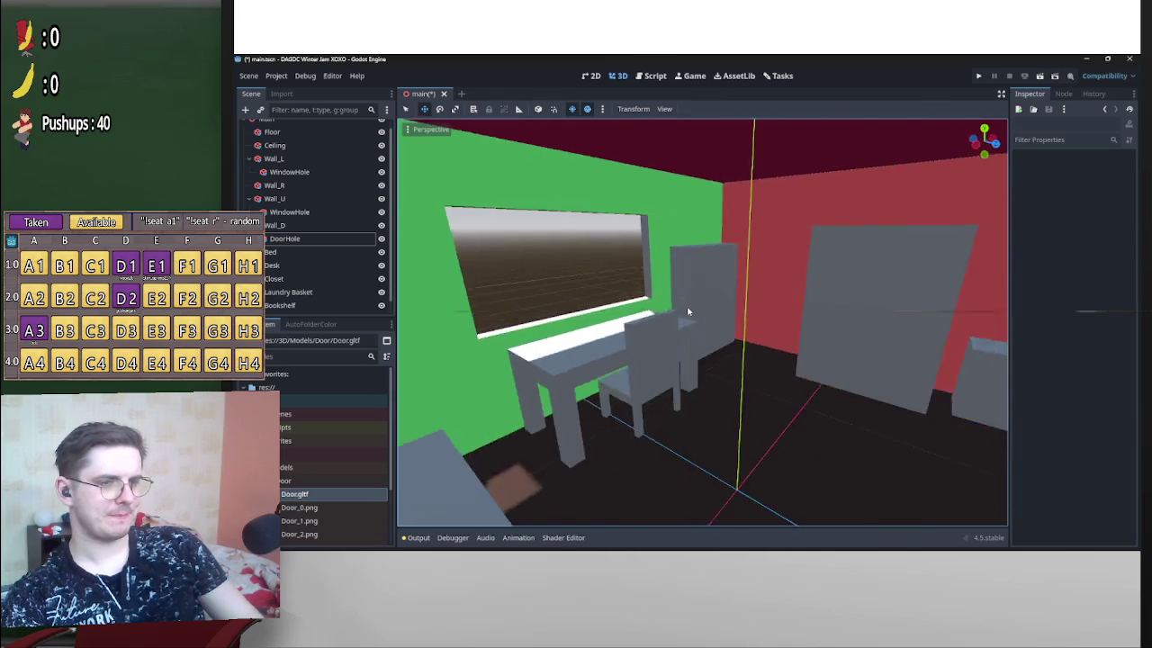
{"action": "left_click_drag", "start_coordinate": [687, 312], "coordinate": [708, 337]}
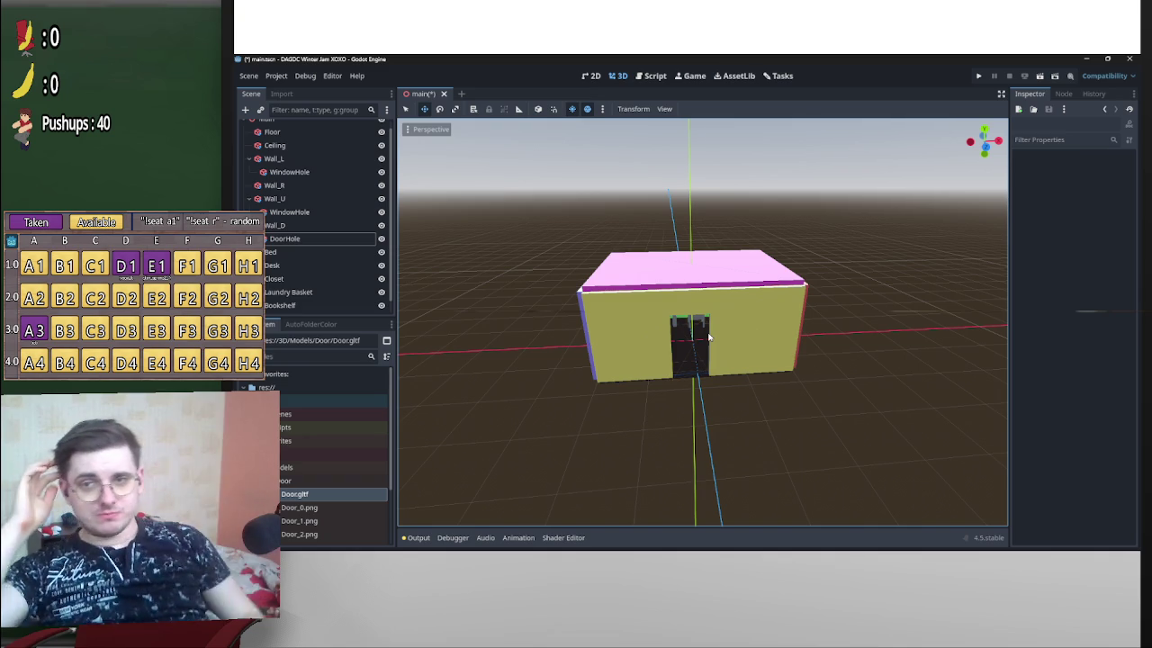
{"action": "scroll", "coordinate": [686, 312], "scroll_direction": "up", "scroll_amount": 10}
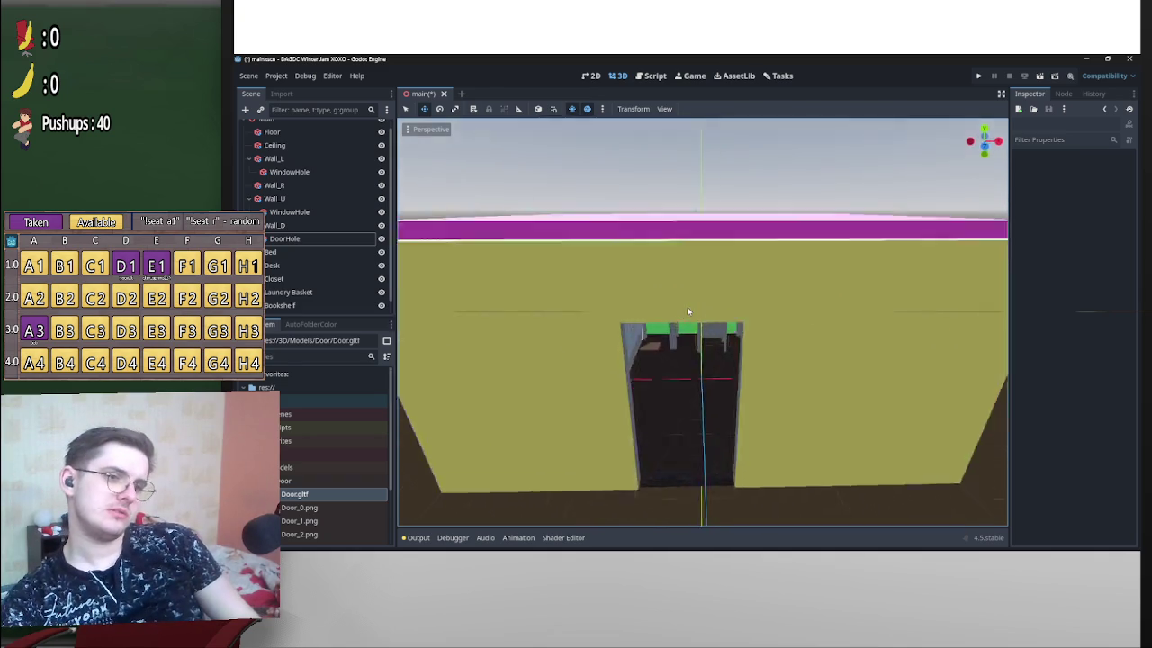
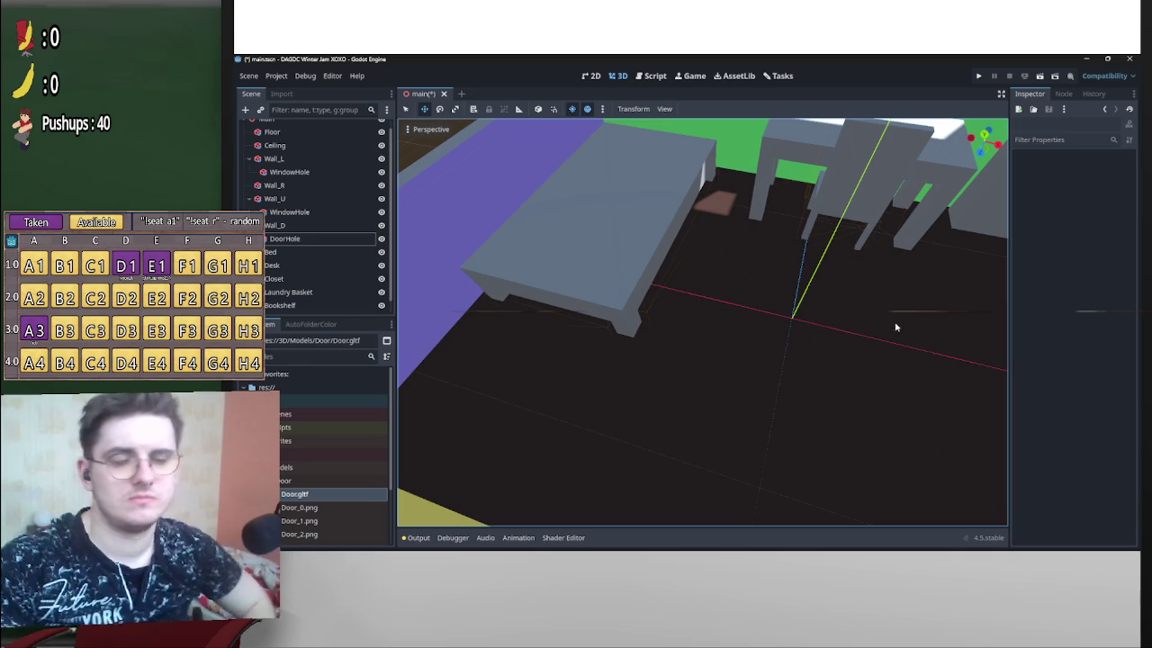
Narrow the bed box so its Size X reads 0.993.
{"action": "left_click_drag", "start_coordinate": [690, 309], "coordinate": [689, 311]}
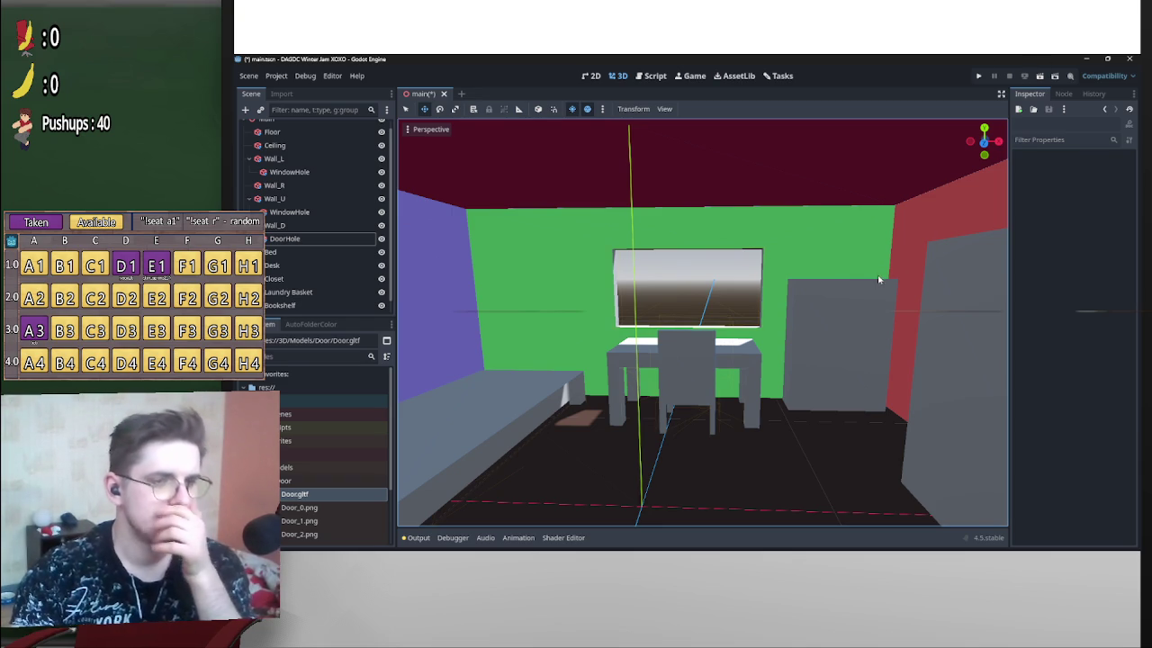
{"action": "left_click_drag", "start_coordinate": [834, 294], "coordinate": [688, 311]}
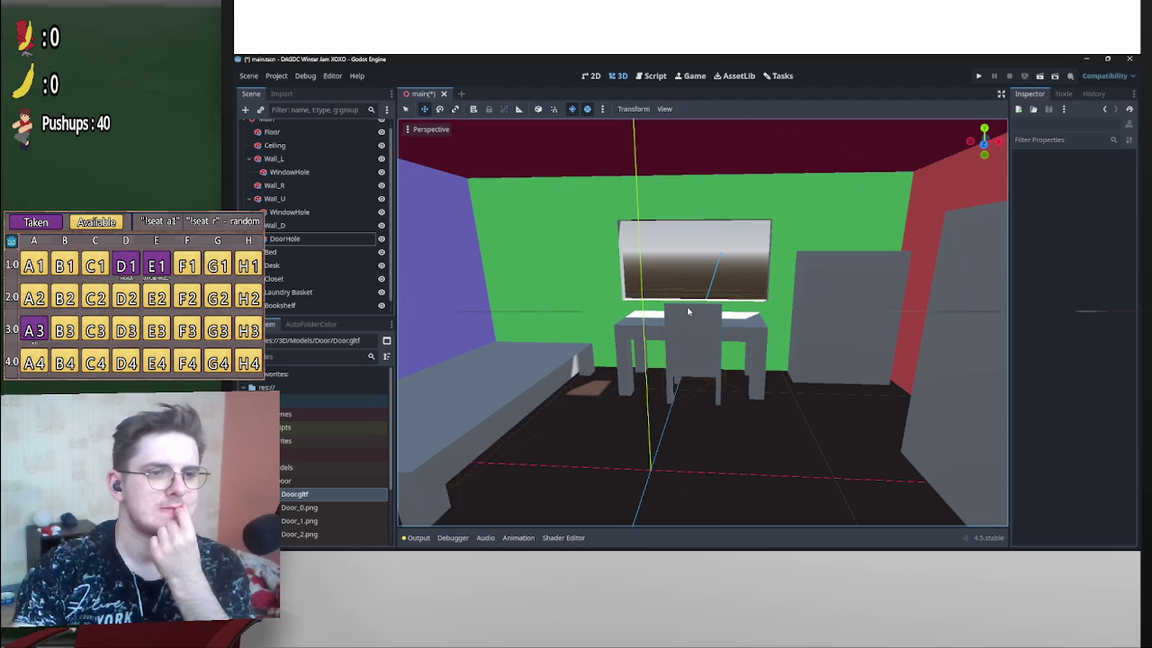
{"action": "left_click_drag", "start_coordinate": [688, 312], "coordinate": [688, 312]}
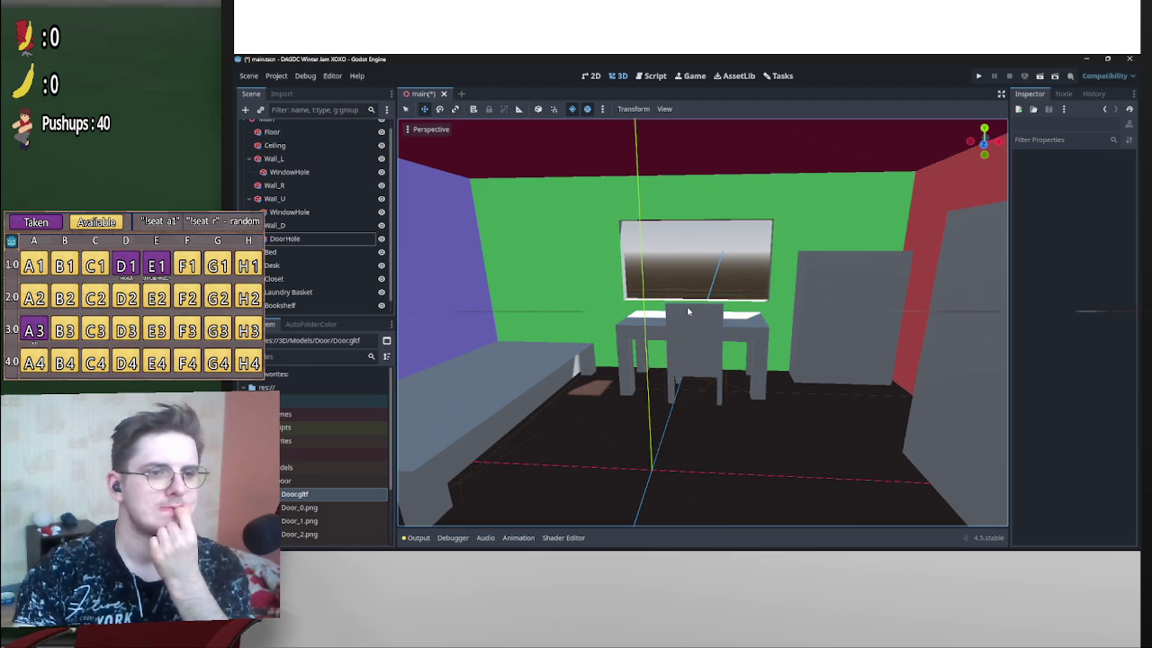
{"action": "left_click_drag", "start_coordinate": [689, 312], "coordinate": [688, 312]}
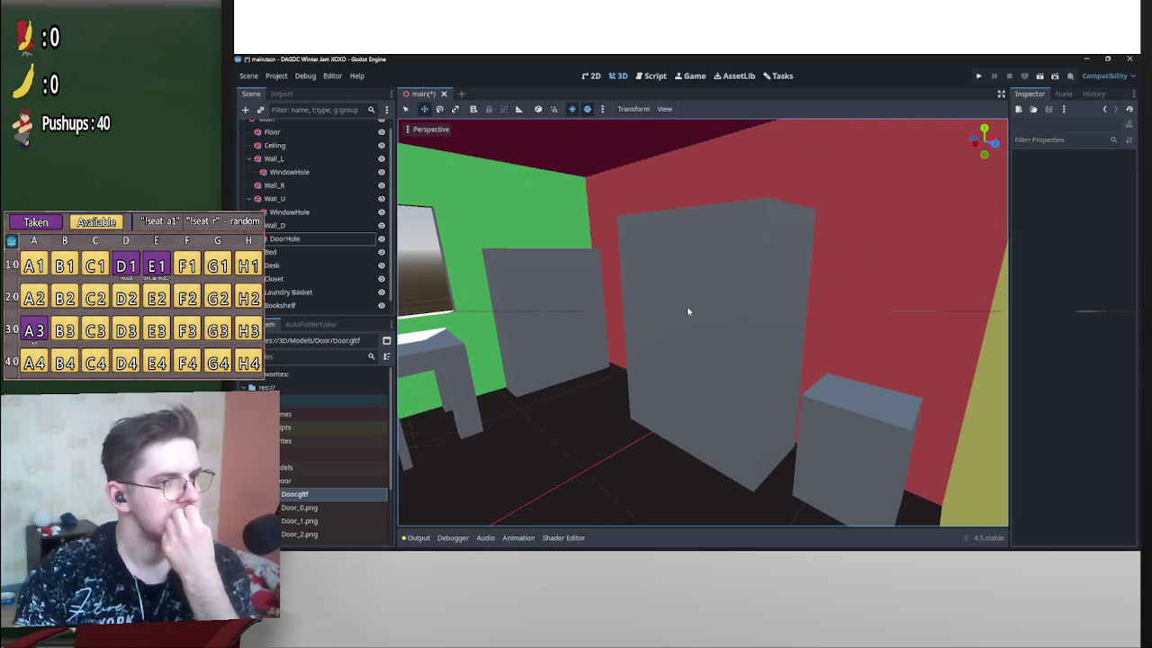
{"action": "left_click_drag", "start_coordinate": [688, 311], "coordinate": [748, 291]}
{"action": "left_click", "coordinate": [796, 285]}
{"action": "mouse_move", "coordinate": [883, 346]}
{"action": "left_mouse_down"}
{"action": "mouse_move", "coordinate": [688, 311]}
{"action": "mouse_move", "coordinate": [781, 363]}
{"action": "mouse_move", "coordinate": [727, 391]}
{"action": "mouse_move", "coordinate": [813, 398]}
{"action": "mouse_move", "coordinate": [687, 312]}
{"action": "mouse_move", "coordinate": [806, 414]}
{"action": "mouse_move", "coordinate": [848, 398]}
{"action": "mouse_move", "coordinate": [689, 309]}
{"action": "mouse_move", "coordinate": [746, 397]}
{"action": "mouse_move", "coordinate": [686, 308]}
{"action": "left_mouse_up"}
{"action": "left_click", "coordinate": [781, 362]}
{"action": "left_click", "coordinate": [805, 414]}
Duplicate the Closet box and rename the copy 'Large Bear Toy'.
{"action": "left_click", "coordinate": [720, 391]}
{"action": "key", "text": "ctrl+d"}
{"action": "double_click", "coordinate": [303, 295]}
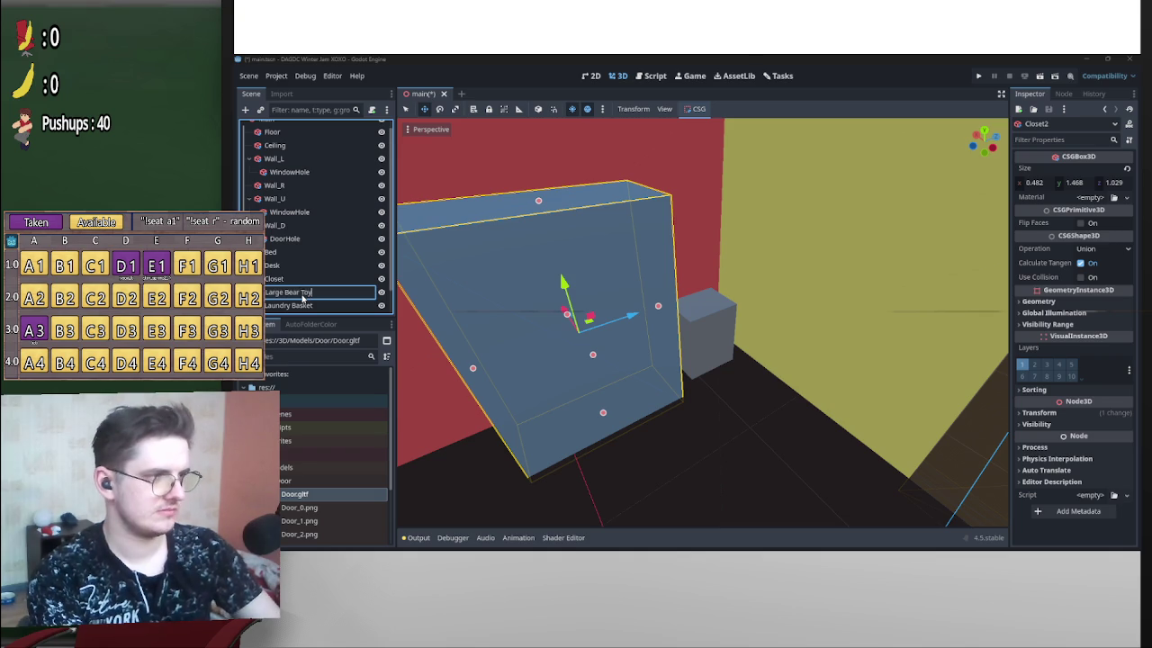
{"action": "key", "text": "Return"}
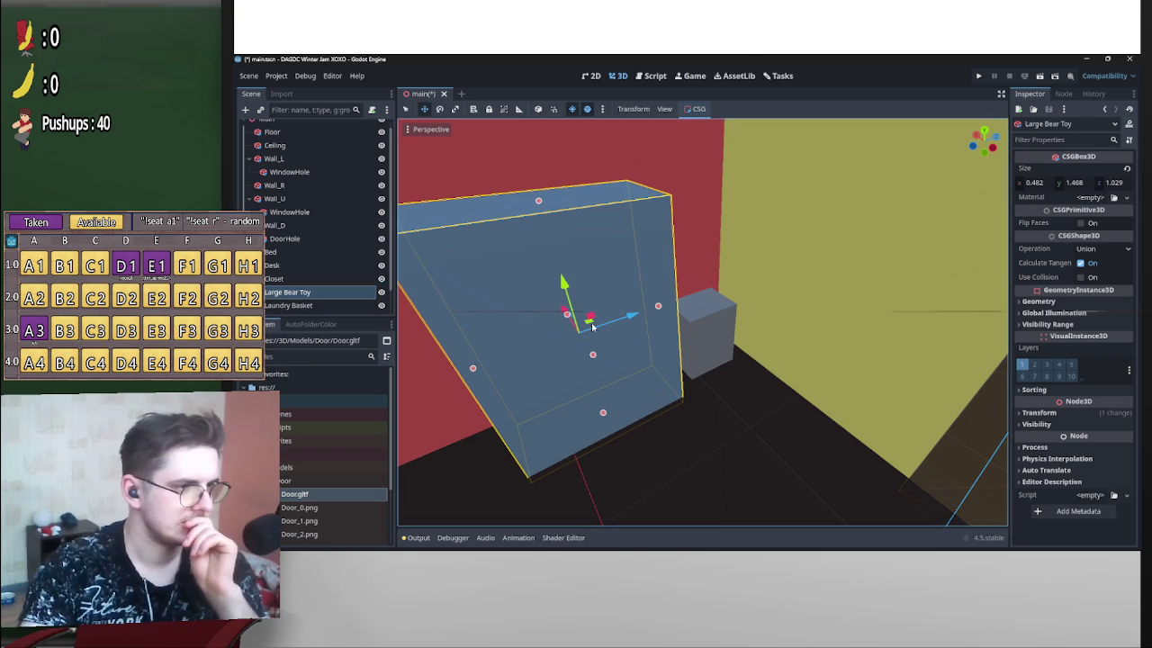
Resize the Large Bear Toy box to 0.7 × 1.1 × 0.7.
{"action": "left_click_drag", "start_coordinate": [586, 330], "coordinate": [722, 389]}
{"action": "mouse_move", "coordinate": [600, 364]}
{"action": "left_mouse_down"}
{"action": "mouse_move", "coordinate": [657, 342]}
{"action": "mouse_move", "coordinate": [688, 311]}
{"action": "left_mouse_up"}
{"action": "scroll", "coordinate": [811, 335], "scroll_direction": "down", "scroll_amount": 5}
{"action": "left_click_drag", "start_coordinate": [772, 315], "coordinate": [711, 320]}
{"action": "mouse_move", "coordinate": [624, 155]}
{"action": "left_mouse_down"}
{"action": "mouse_move", "coordinate": [648, 278]}
{"action": "mouse_move", "coordinate": [636, 324]}
{"action": "mouse_move", "coordinate": [625, 282]}
{"action": "left_mouse_up"}
{"action": "left_click_drag", "start_coordinate": [546, 228], "coordinate": [546, 180]}
Nudge the Large Bear Toy box into place with the move gizmo.
{"action": "left_click_drag", "start_coordinate": [556, 316], "coordinate": [559, 309]}
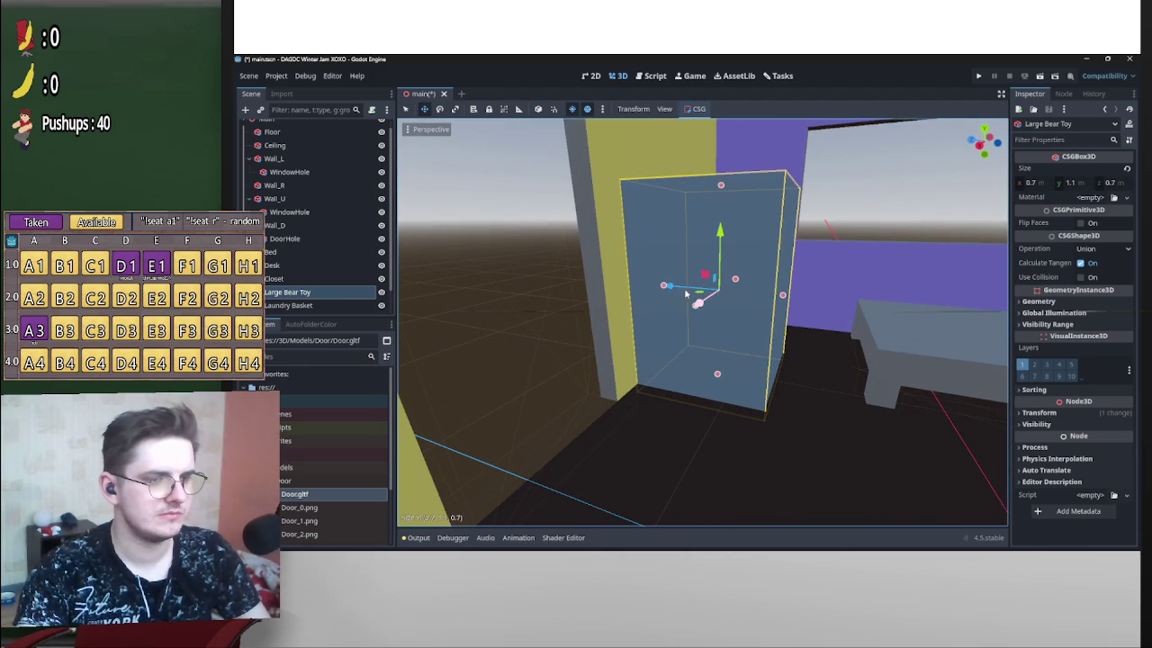
{"action": "mouse_move", "coordinate": [676, 288]}
{"action": "left_mouse_down"}
{"action": "mouse_move", "coordinate": [688, 311]}
{"action": "mouse_move", "coordinate": [816, 216]}
{"action": "mouse_move", "coordinate": [768, 210]}
{"action": "mouse_move", "coordinate": [688, 313]}
{"action": "left_mouse_up"}
{"action": "left_click", "coordinate": [538, 109]}
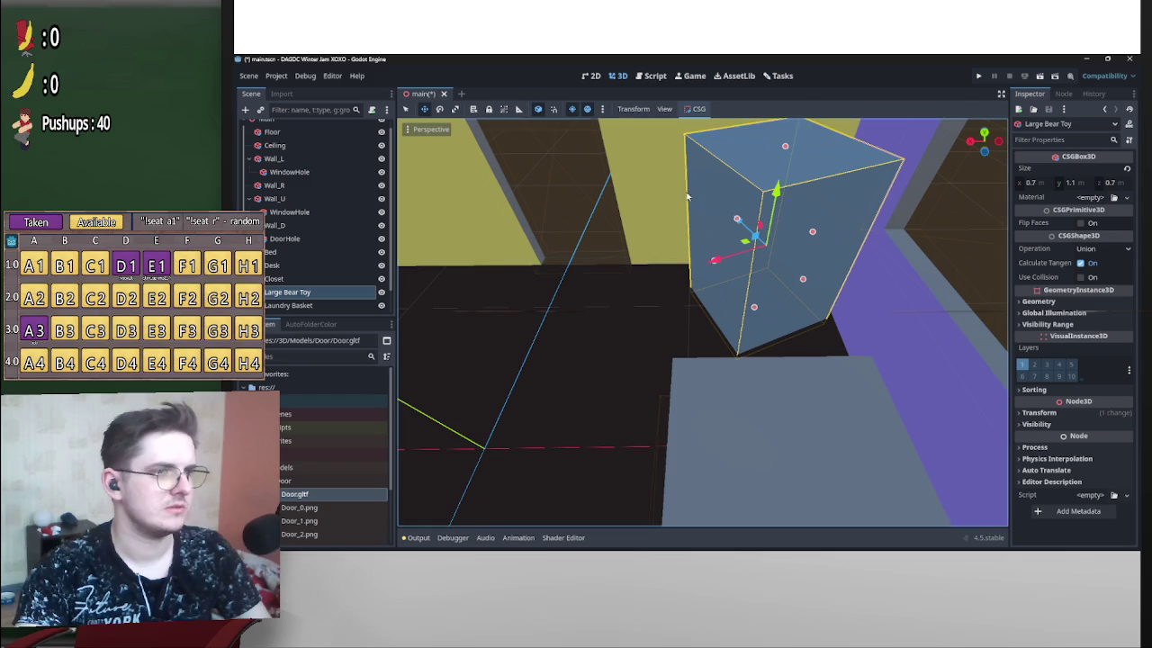
{"action": "mouse_move", "coordinate": [725, 257]}
{"action": "left_mouse_down"}
{"action": "mouse_move", "coordinate": [735, 263]}
{"action": "mouse_move", "coordinate": [689, 308]}
{"action": "mouse_move", "coordinate": [747, 262]}
{"action": "left_mouse_up"}
{"action": "mouse_move", "coordinate": [807, 297]}
{"action": "left_mouse_down"}
{"action": "mouse_move", "coordinate": [747, 270]}
{"action": "mouse_move", "coordinate": [686, 311]}
{"action": "mouse_move", "coordinate": [747, 244]}
{"action": "left_mouse_up"}
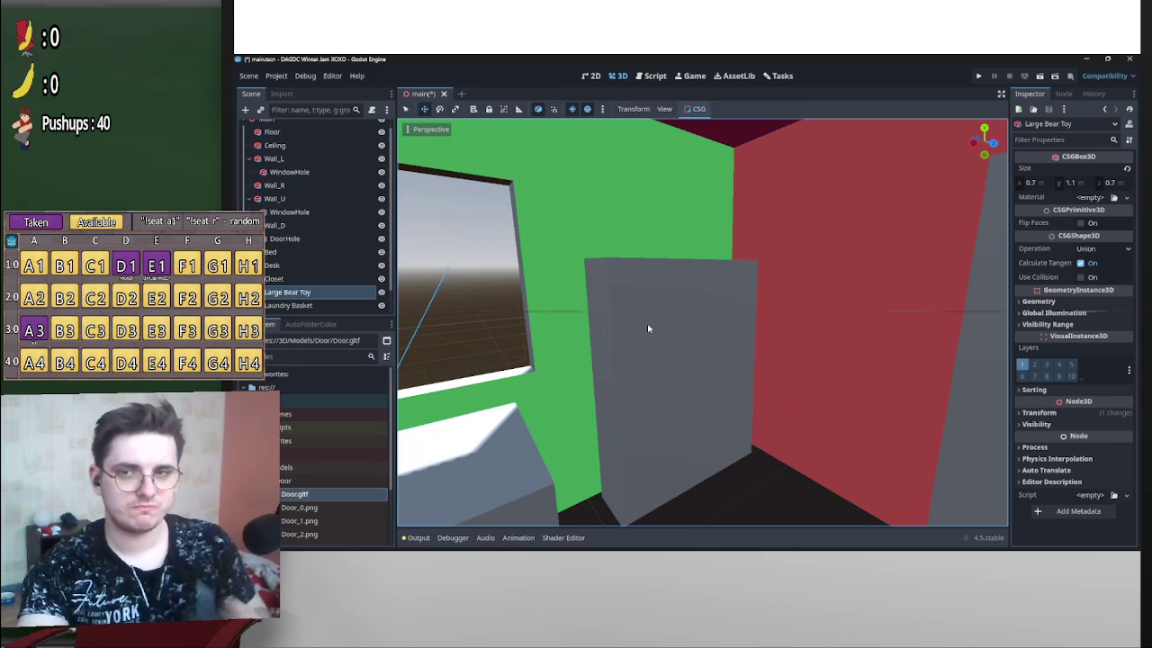
{"action": "mouse_move", "coordinate": [649, 354]}
{"action": "left_mouse_down"}
{"action": "mouse_move", "coordinate": [689, 314]}
{"action": "mouse_move", "coordinate": [656, 355]}
{"action": "mouse_move", "coordinate": [711, 252]}
{"action": "left_mouse_up"}
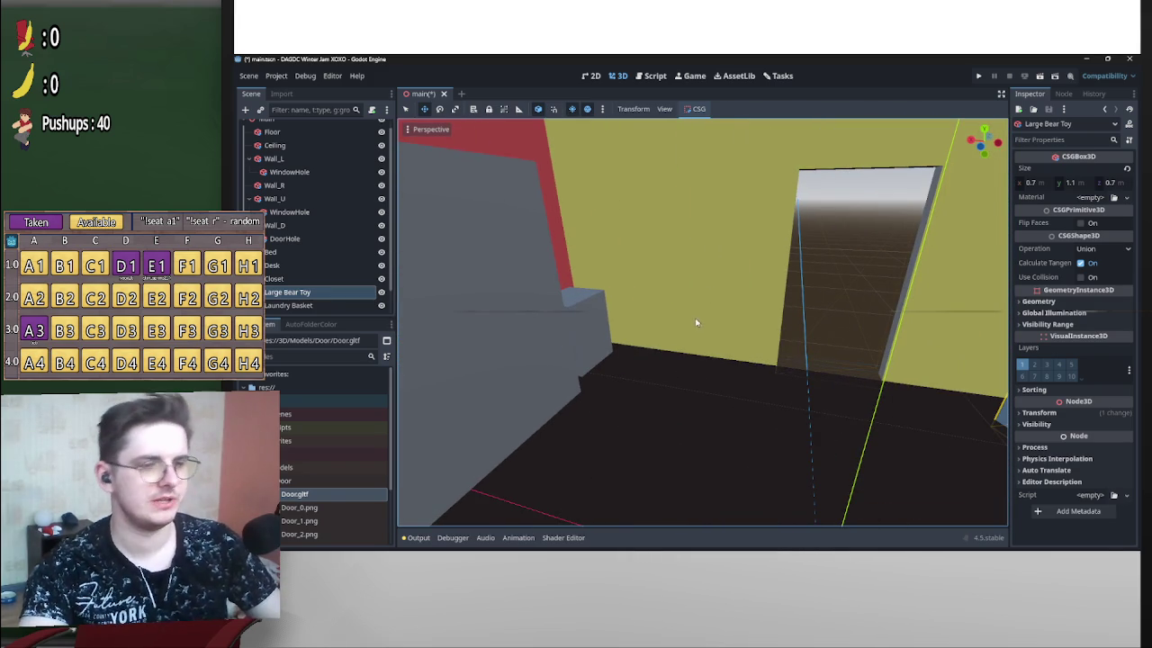
{"action": "mouse_move", "coordinate": [793, 284]}
{"action": "left_mouse_down"}
{"action": "mouse_move", "coordinate": [687, 314]}
{"action": "mouse_move", "coordinate": [777, 219]}
{"action": "left_mouse_up"}
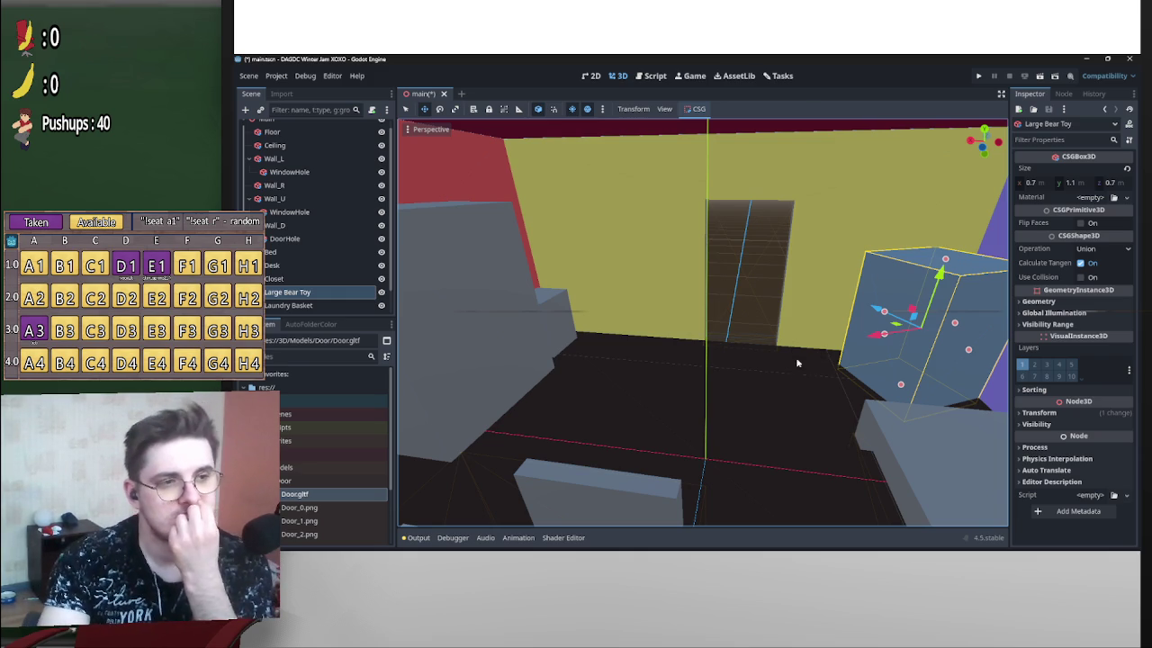
{"action": "left_click_drag", "start_coordinate": [797, 362], "coordinate": [687, 308]}
{"action": "key", "text": "f"}
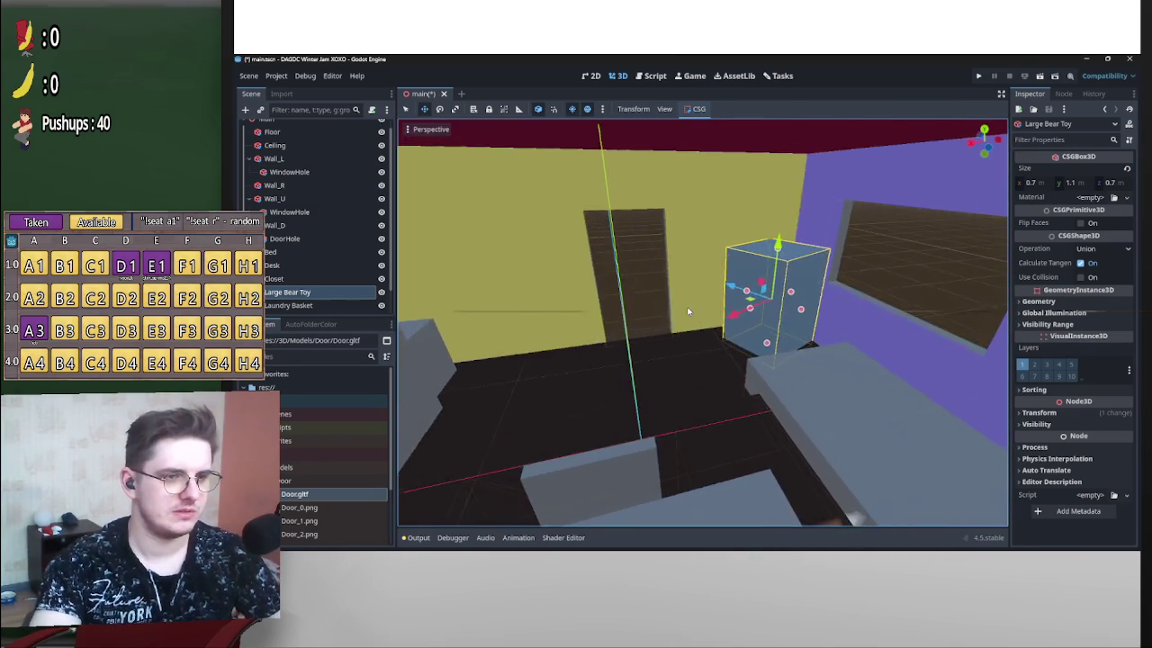
Widen the Laundry Basket box to 0.351 along X.
{"action": "left_click", "coordinate": [743, 296]}
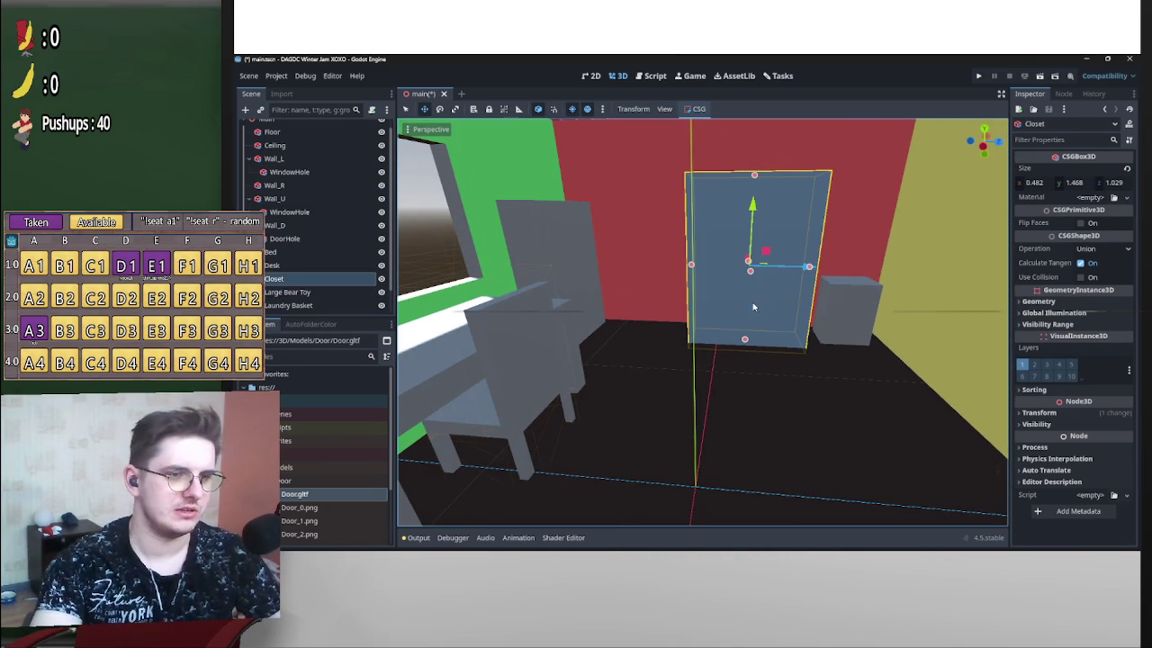
{"action": "left_click", "coordinate": [843, 303]}
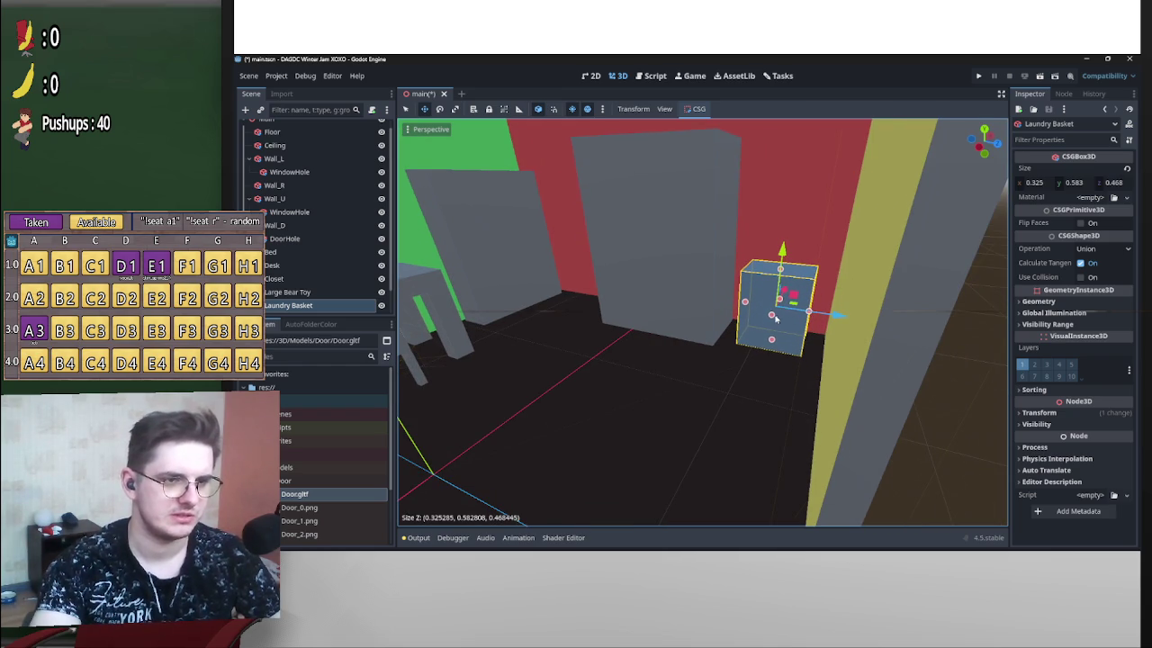
{"action": "left_click_drag", "start_coordinate": [771, 317], "coordinate": [773, 317]}
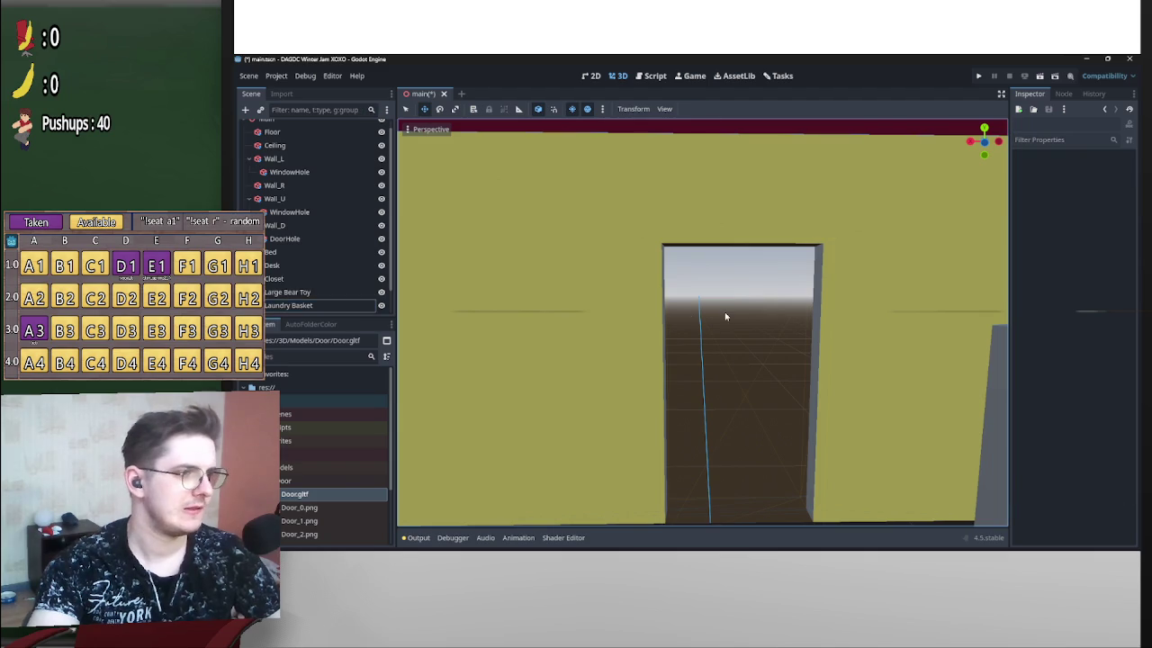
Shrink the DoorHole box to 1.363 along X.
{"action": "left_click", "coordinate": [725, 314]}
{"action": "left_click_drag", "start_coordinate": [743, 247], "coordinate": [743, 261]}
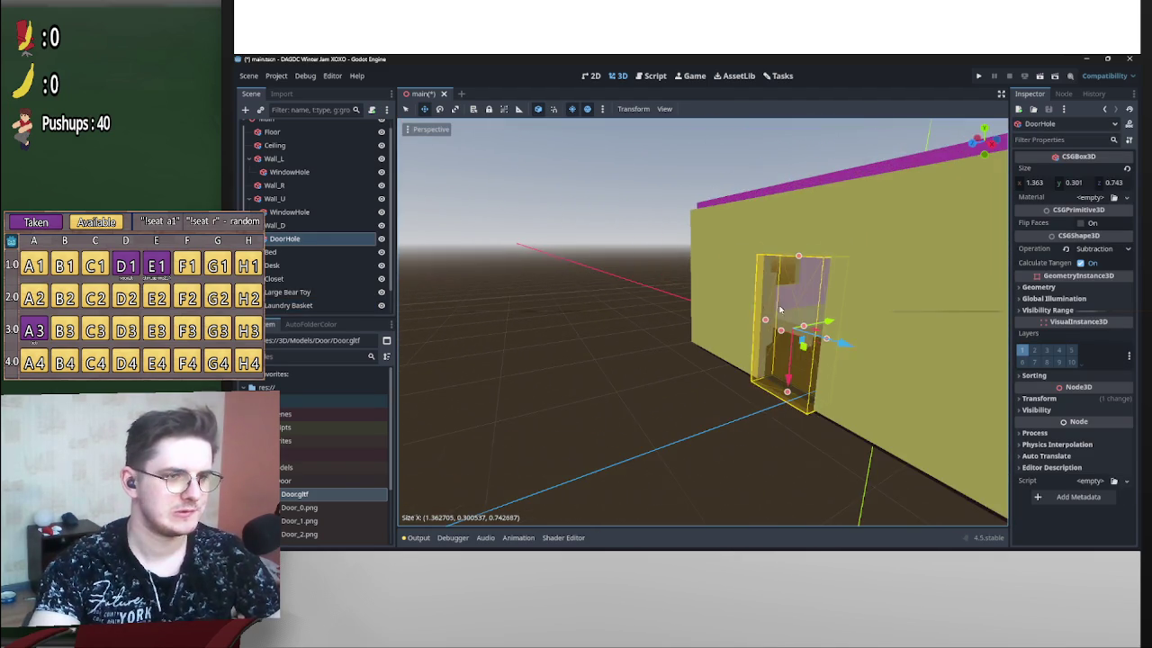
{"action": "left_click", "coordinate": [606, 287]}
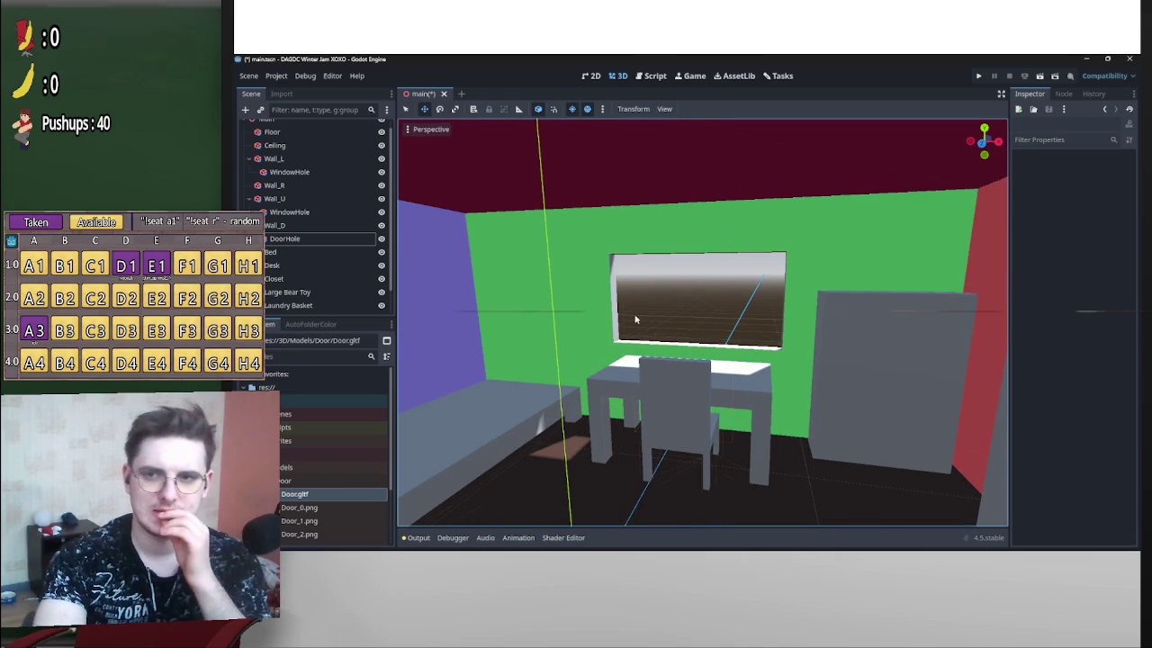
Add a Node3D named Room under Main at the top of the tree.
{"action": "scroll", "coordinate": [685, 325], "scroll_direction": "down", "scroll_amount": 5}
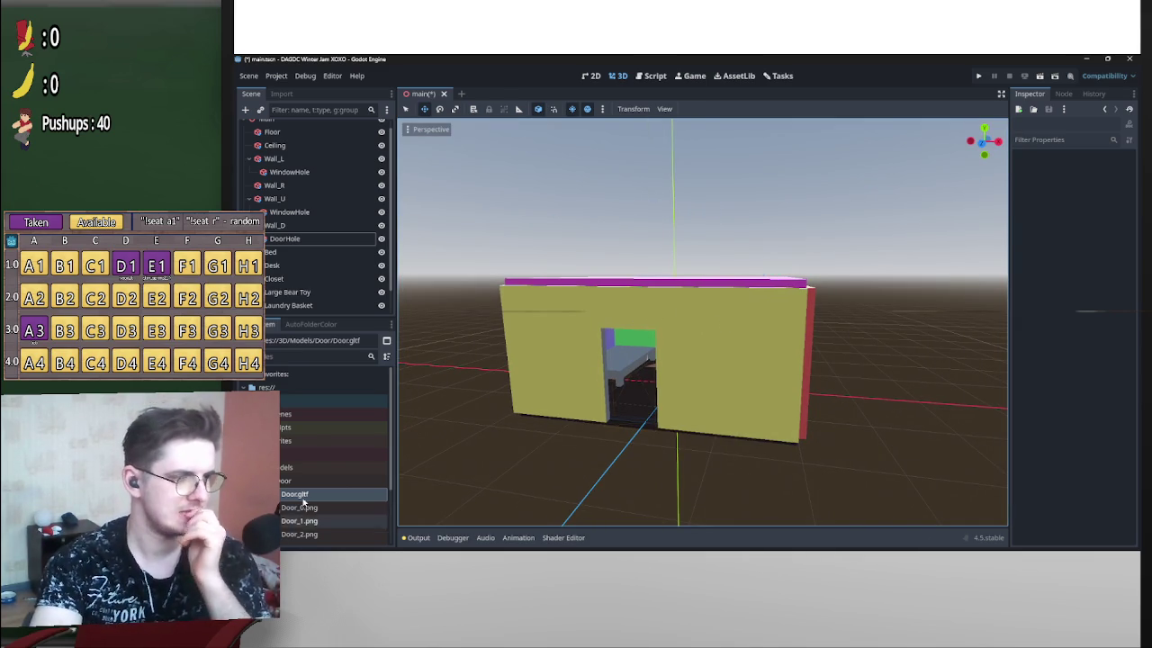
{"action": "scroll", "coordinate": [302, 506], "scroll_direction": "down", "scroll_amount": 3}
{"action": "scroll", "coordinate": [603, 404], "scroll_direction": "up", "scroll_amount": 4}
{"action": "scroll", "coordinate": [315, 433], "scroll_direction": "up", "scroll_amount": 3}
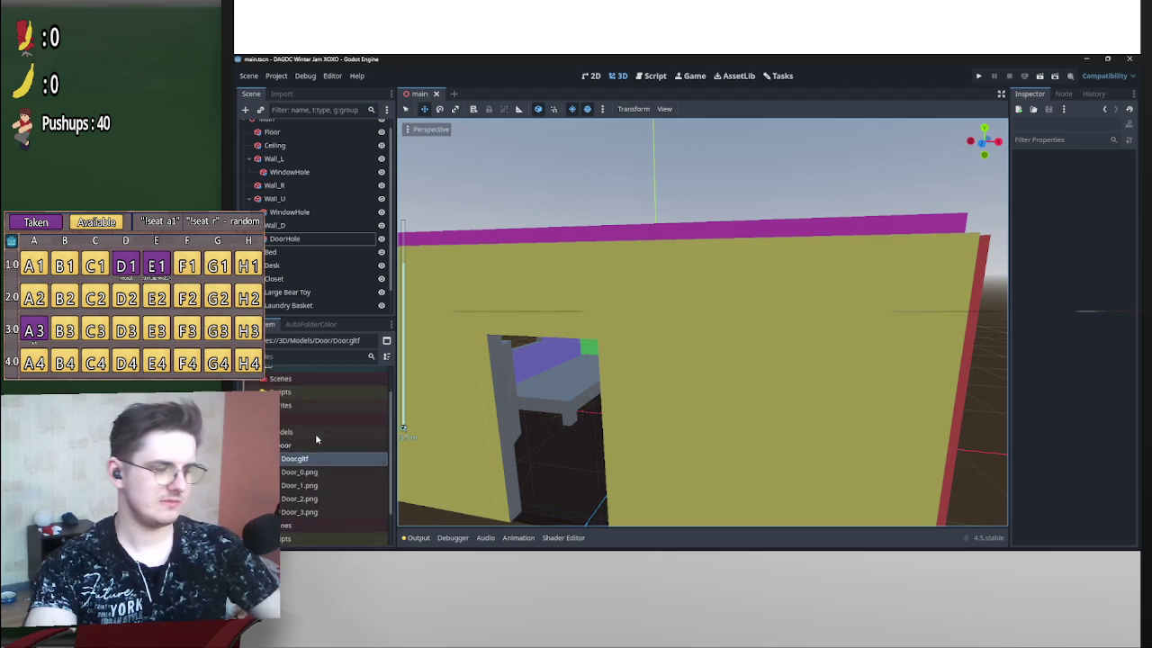
{"action": "scroll", "coordinate": [641, 313], "scroll_direction": "down", "scroll_amount": 5}
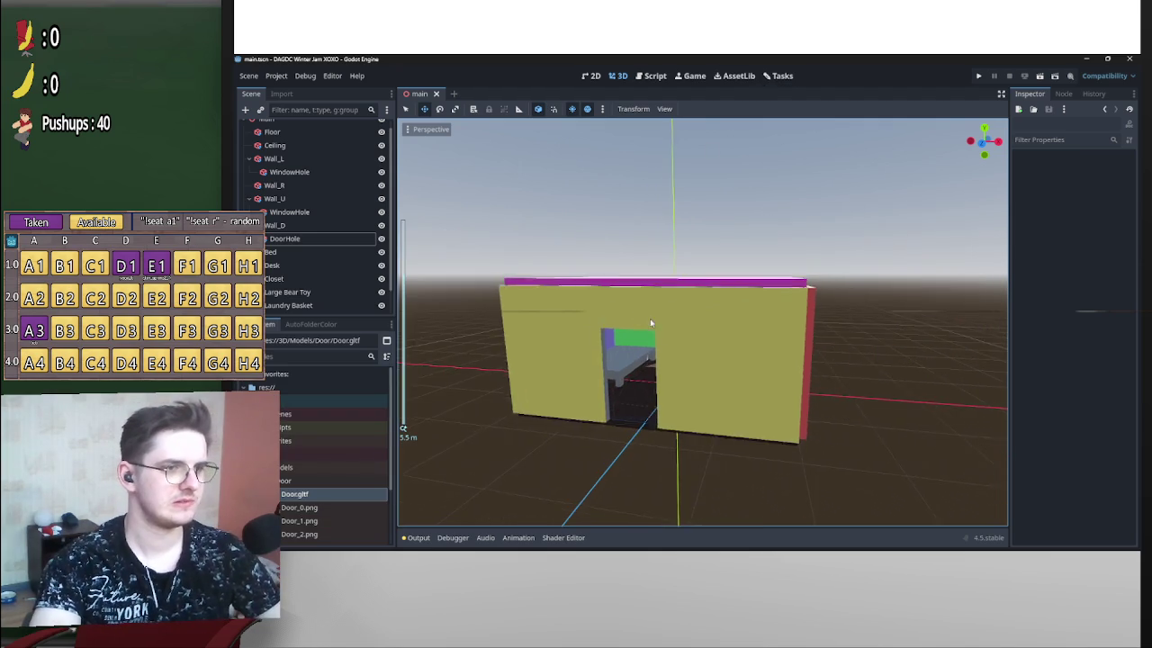
{"action": "scroll", "coordinate": [628, 327], "scroll_direction": "up", "scroll_amount": 5}
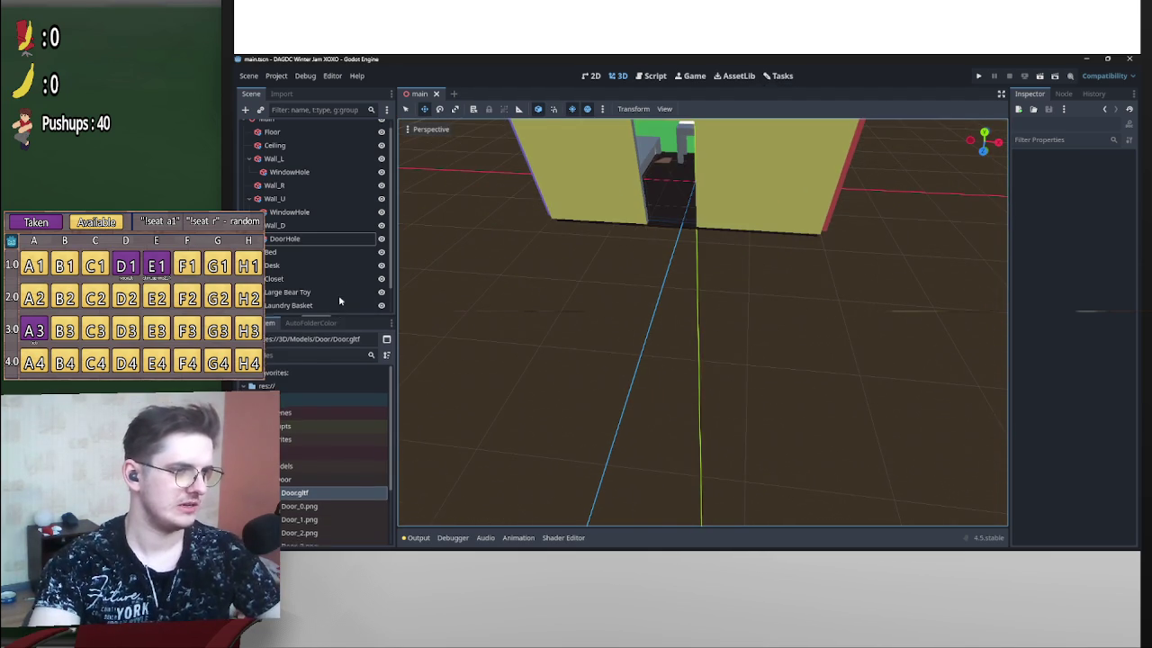
{"action": "left_click_drag", "start_coordinate": [337, 312], "coordinate": [338, 283]}
{"action": "scroll", "coordinate": [332, 238], "scroll_direction": "up", "scroll_amount": 1}
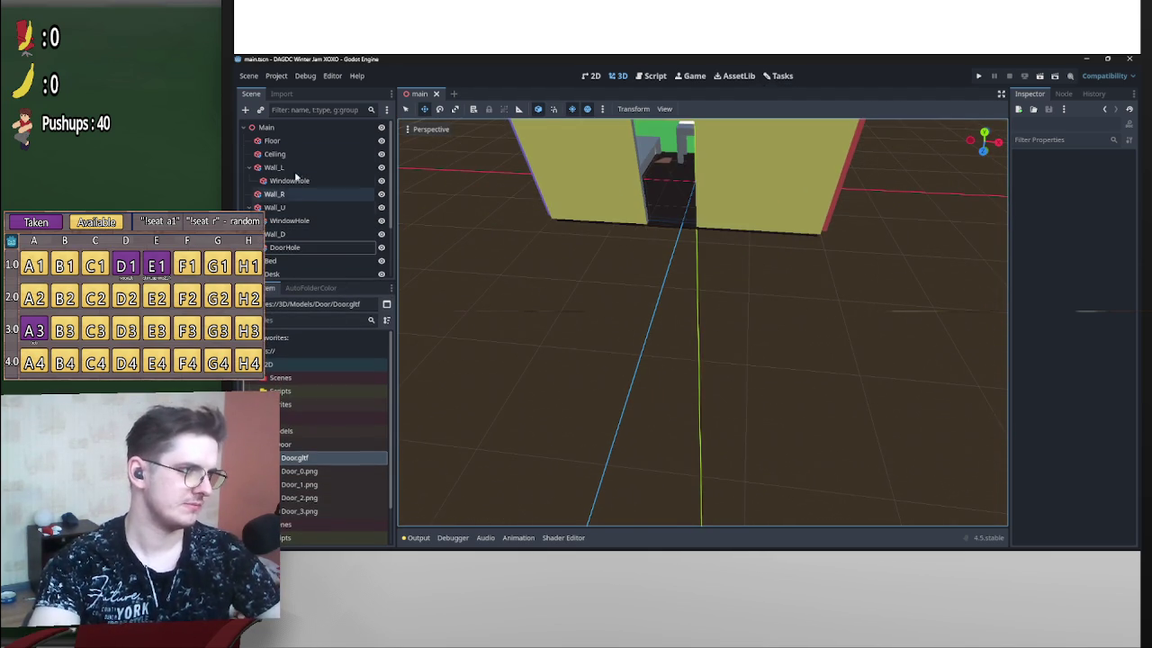
{"action": "right_click", "coordinate": [279, 134]}
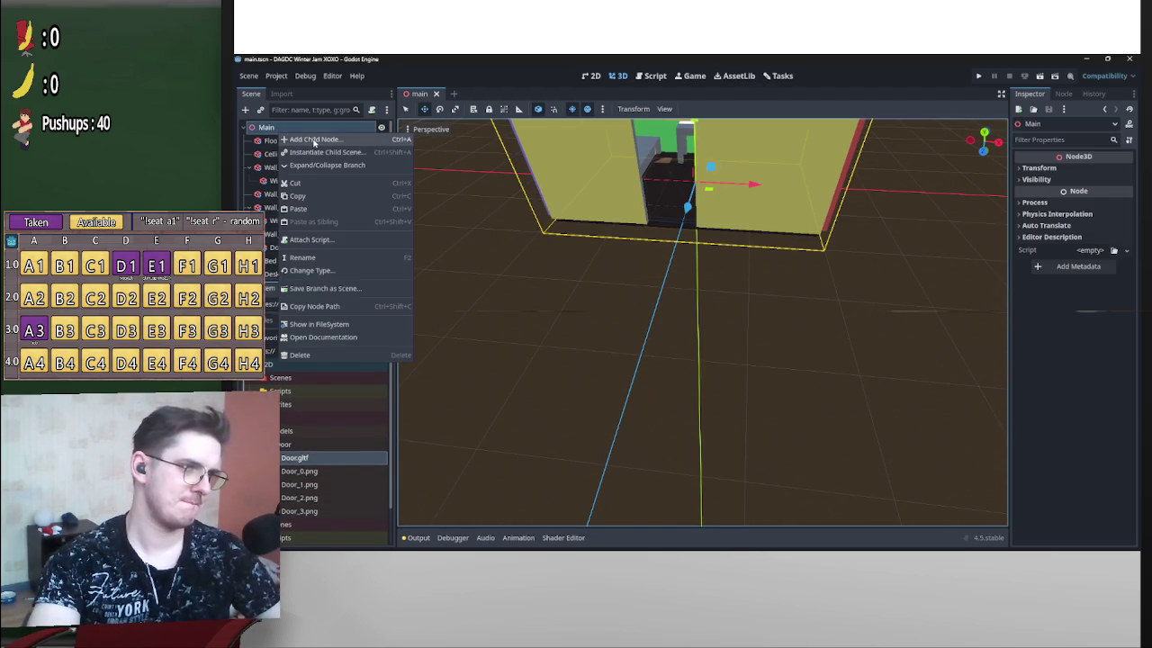
{"action": "left_click", "coordinate": [301, 140]}
{"action": "scroll", "coordinate": [634, 297], "scroll_direction": "up", "scroll_amount": 3}
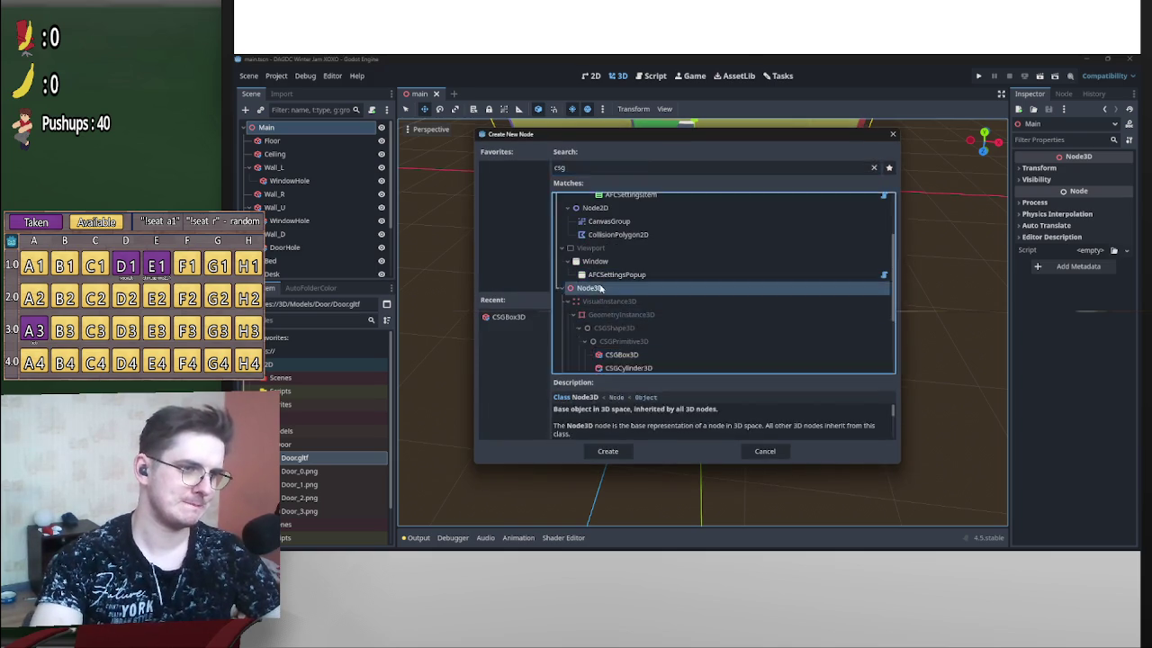
{"action": "double_click", "coordinate": [590, 288]}
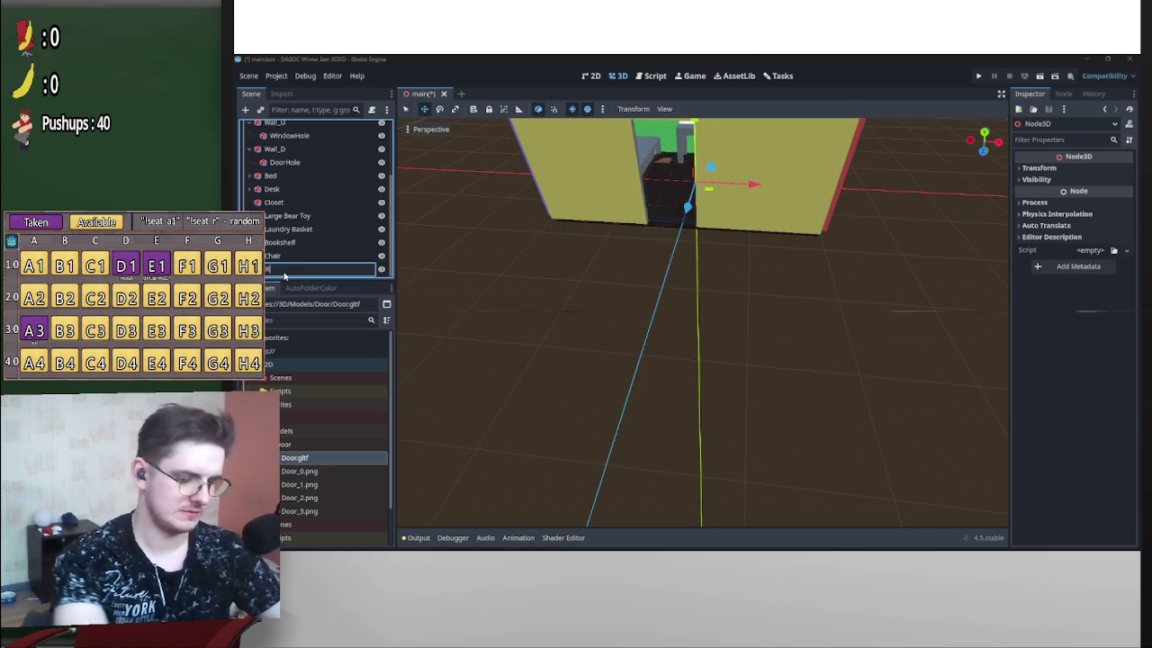
{"action": "mouse_move", "coordinate": [285, 272]}
{"action": "left_mouse_down"}
{"action": "mouse_move", "coordinate": [313, 126]}
{"action": "mouse_move", "coordinate": [304, 144]}
{"action": "left_mouse_up"}
Move all room pieces from Floor through Chair under Room and save the scene.
{"action": "left_click", "coordinate": [301, 154]}
{"action": "scroll", "coordinate": [297, 207], "scroll_direction": "down", "scroll_amount": 3}
{"action": "left_click", "coordinate": [291, 268], "text": "shift"}
{"action": "scroll", "coordinate": [303, 234], "scroll_direction": "up", "scroll_amount": 3}
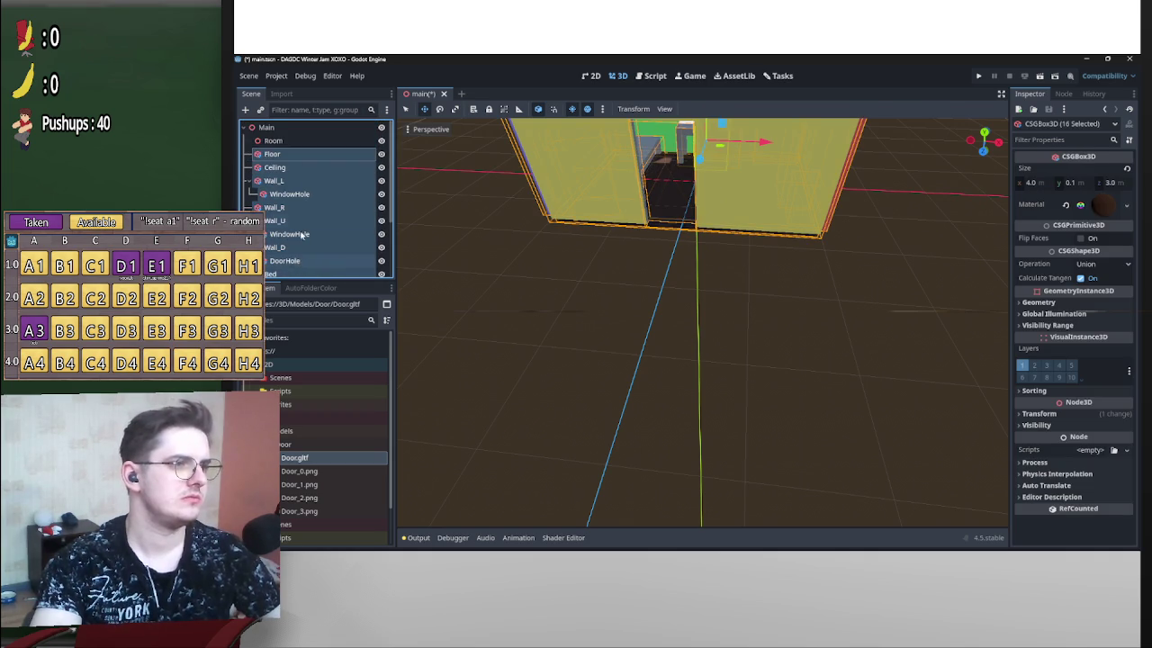
{"action": "left_click_drag", "start_coordinate": [287, 144], "coordinate": [287, 142]}
{"action": "left_click", "coordinate": [250, 142]}
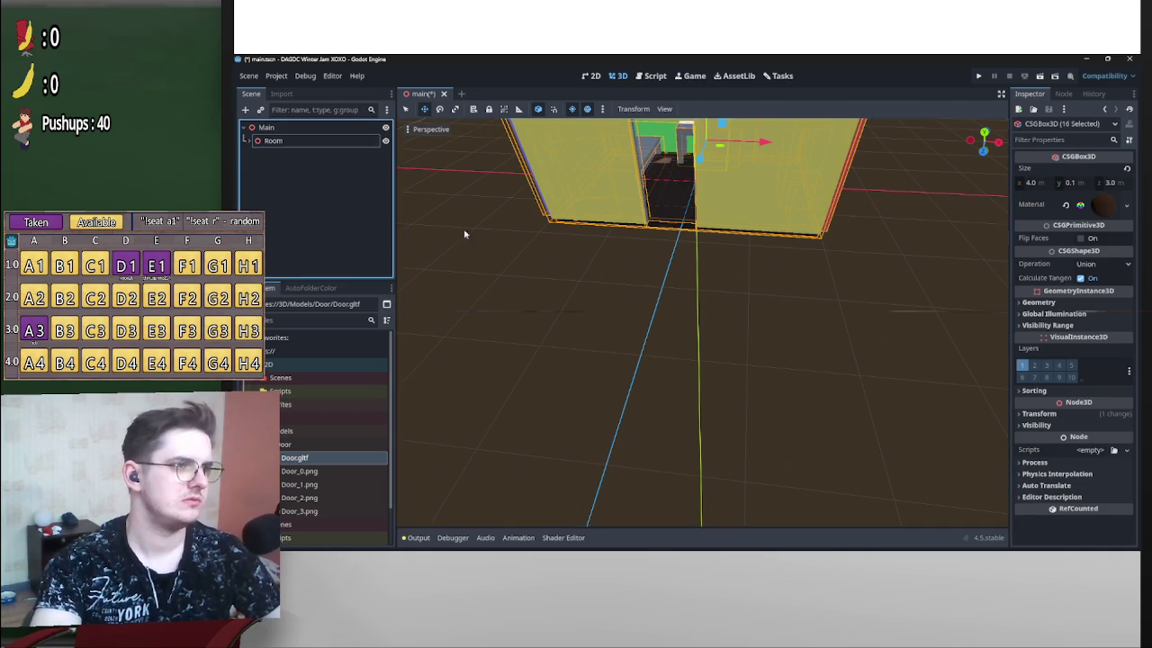
{"action": "key", "text": "ctrl+s"}
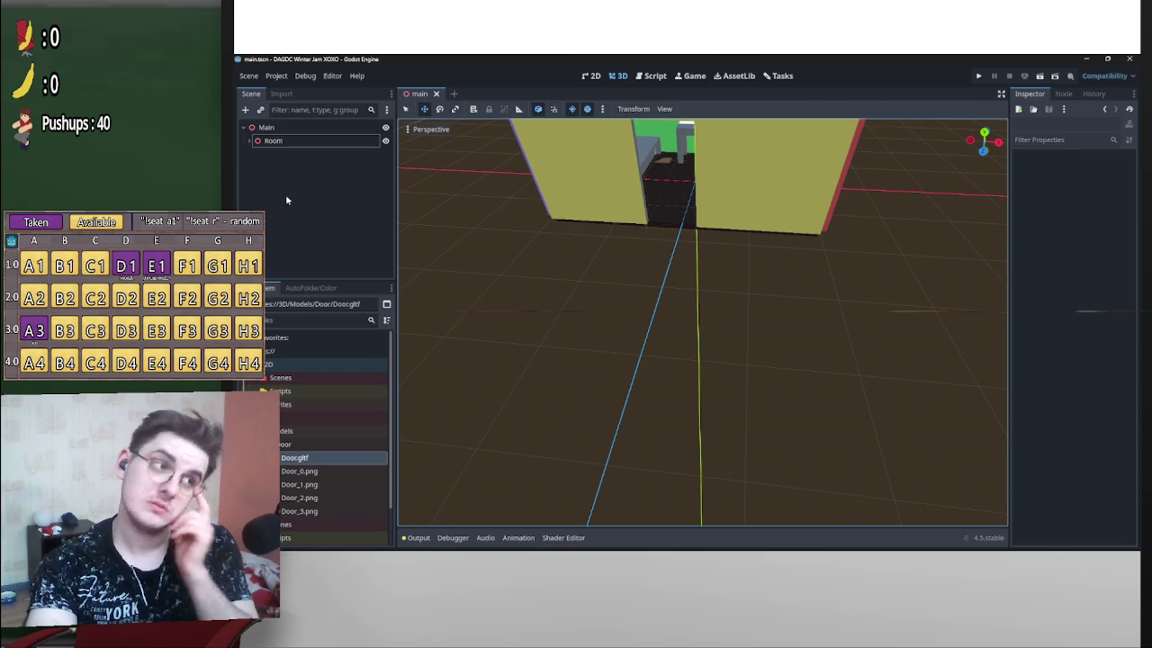
{"action": "left_click", "coordinate": [250, 141]}
Collapse Room, zoom around the furnished room, and select the floor box.
{"action": "left_click", "coordinate": [250, 142]}
{"action": "scroll", "coordinate": [508, 308], "scroll_direction": "down", "scroll_amount": 5}
{"action": "scroll", "coordinate": [689, 312], "scroll_direction": "up", "scroll_amount": 5}
{"action": "scroll", "coordinate": [688, 311], "scroll_direction": "down", "scroll_amount": 4}
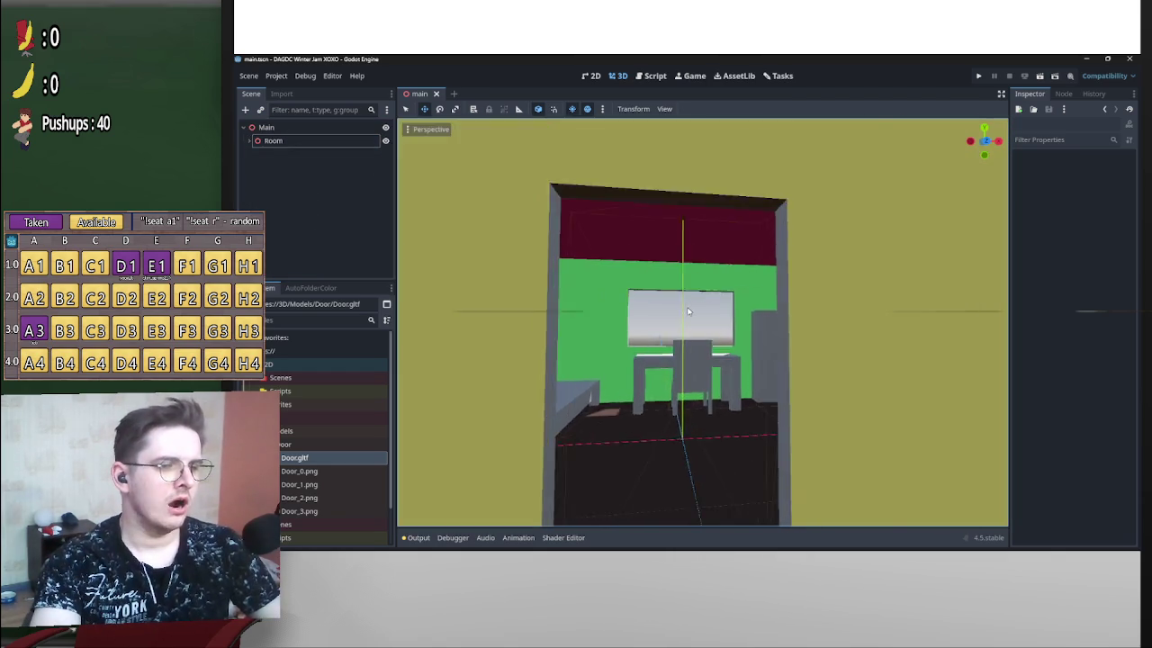
{"action": "scroll", "coordinate": [688, 311], "scroll_direction": "down", "scroll_amount": 5}
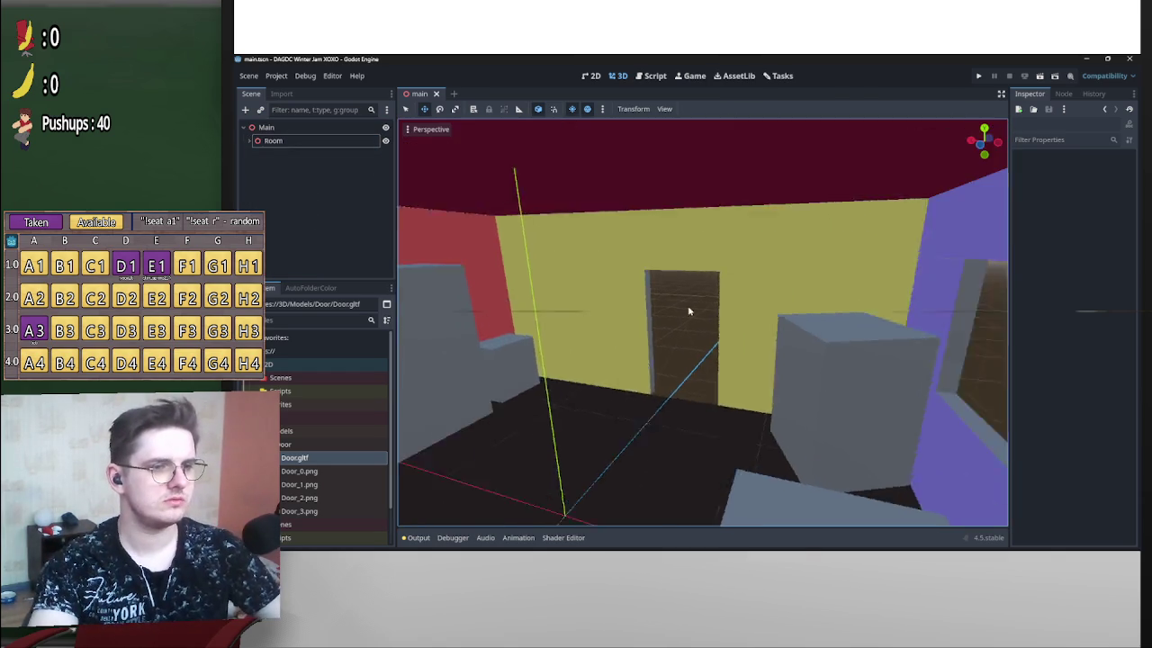
{"action": "scroll", "coordinate": [688, 311], "scroll_direction": "down", "scroll_amount": 5}
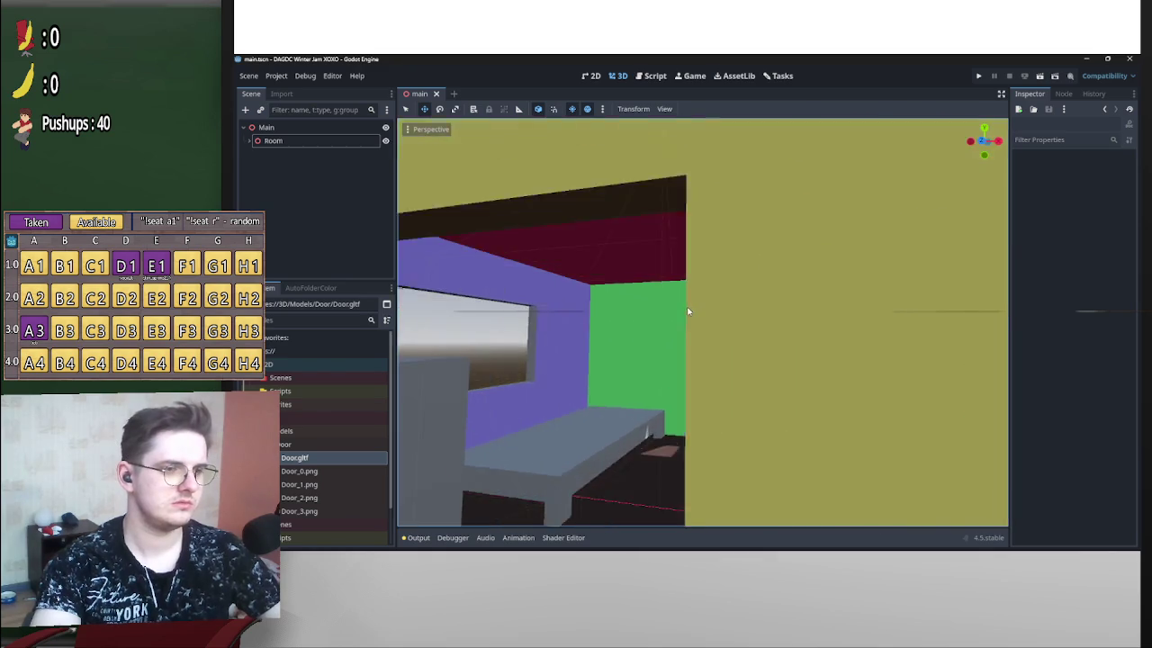
{"action": "scroll", "coordinate": [688, 311], "scroll_direction": "down", "scroll_amount": 5}
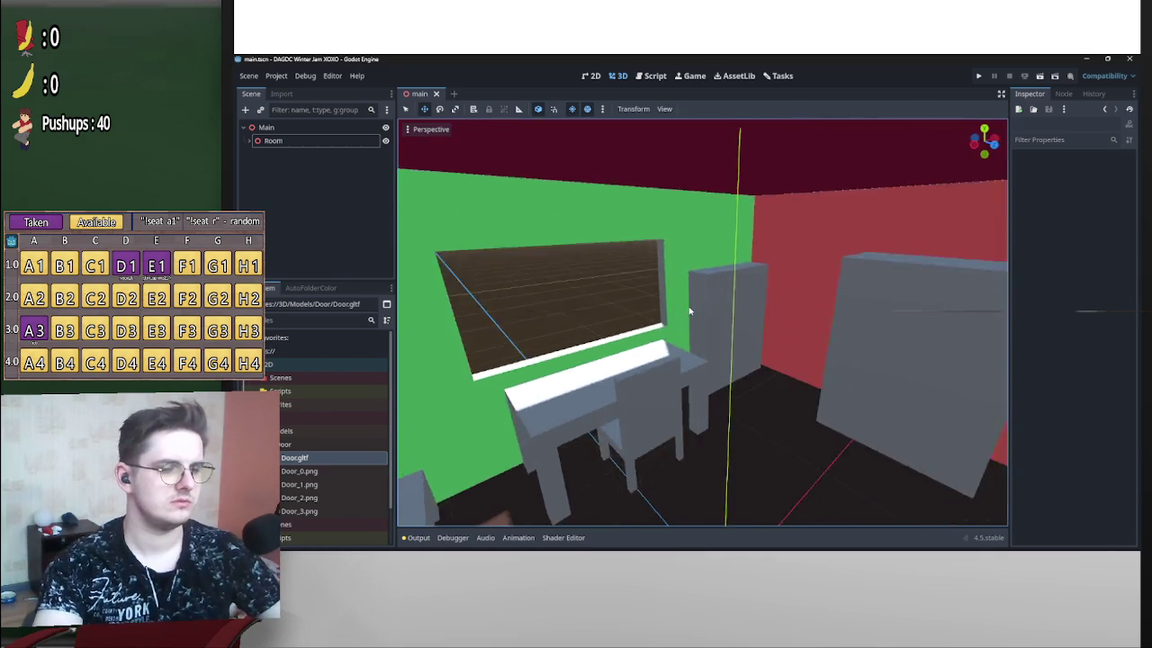
{"action": "scroll", "coordinate": [688, 312], "scroll_direction": "down", "scroll_amount": 5}
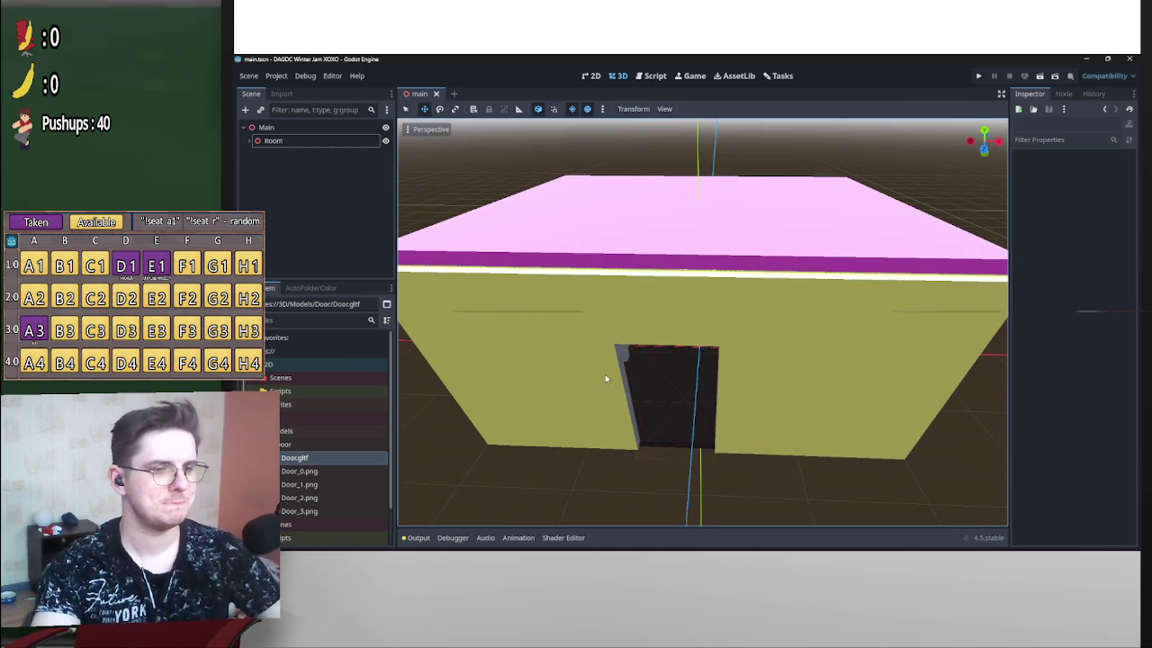
{"action": "left_click", "coordinate": [688, 311]}
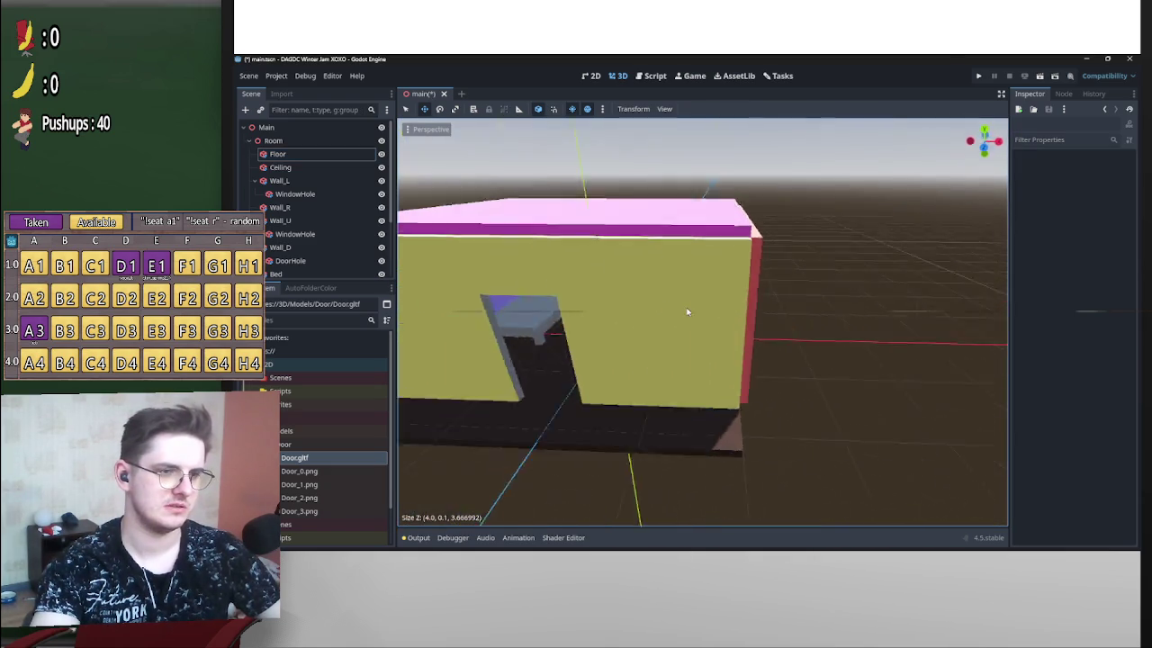
Stretch the floor wider along X and save the scene.
{"action": "left_click", "coordinate": [668, 442]}
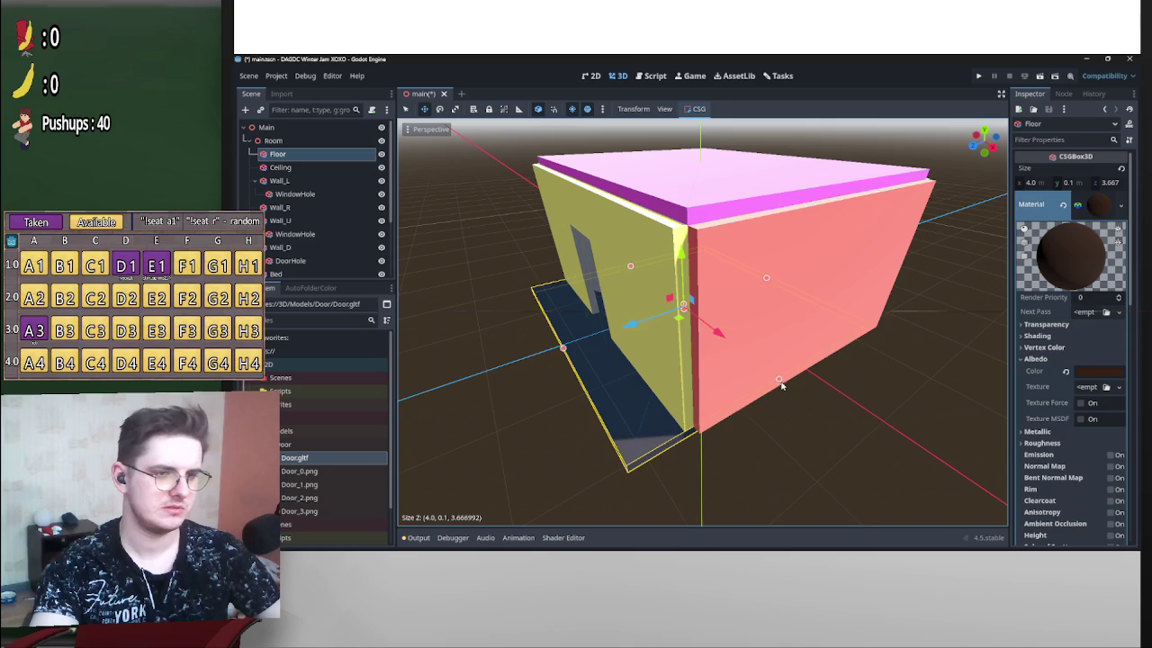
{"action": "left_click_drag", "start_coordinate": [786, 387], "coordinate": [703, 391]}
{"action": "mouse_move", "coordinate": [679, 331]}
{"action": "left_mouse_down"}
{"action": "mouse_move", "coordinate": [679, 320]}
{"action": "mouse_move", "coordinate": [660, 337]}
{"action": "mouse_move", "coordinate": [688, 311]}
{"action": "mouse_move", "coordinate": [630, 303]}
{"action": "mouse_move", "coordinate": [688, 310]}
{"action": "mouse_move", "coordinate": [692, 331]}
{"action": "left_mouse_up"}
{"action": "key", "text": "ctrl+s"}
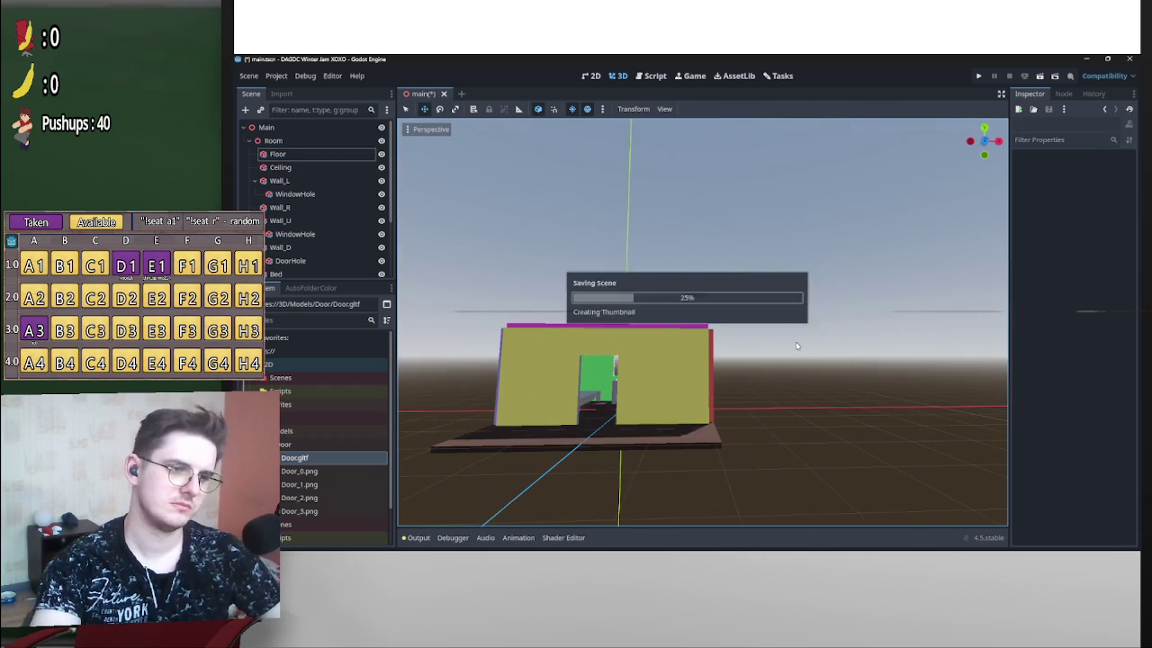
Lengthen the floor along Z so it extends past the house walls.
{"action": "scroll", "coordinate": [796, 341], "scroll_direction": "down", "scroll_amount": 3}
{"action": "scroll", "coordinate": [686, 311], "scroll_direction": "up", "scroll_amount": 8}
{"action": "scroll", "coordinate": [687, 312], "scroll_direction": "down", "scroll_amount": 8}
{"action": "left_click_drag", "start_coordinate": [687, 312], "coordinate": [717, 393]}
{"action": "scroll", "coordinate": [687, 309], "scroll_direction": "up", "scroll_amount": 8}
{"action": "left_click", "coordinate": [649, 363]}
{"action": "left_click_drag", "start_coordinate": [634, 353], "coordinate": [630, 369]}
{"action": "left_click", "coordinate": [907, 346]}
{"action": "left_click_drag", "start_coordinate": [687, 311], "coordinate": [687, 311]}
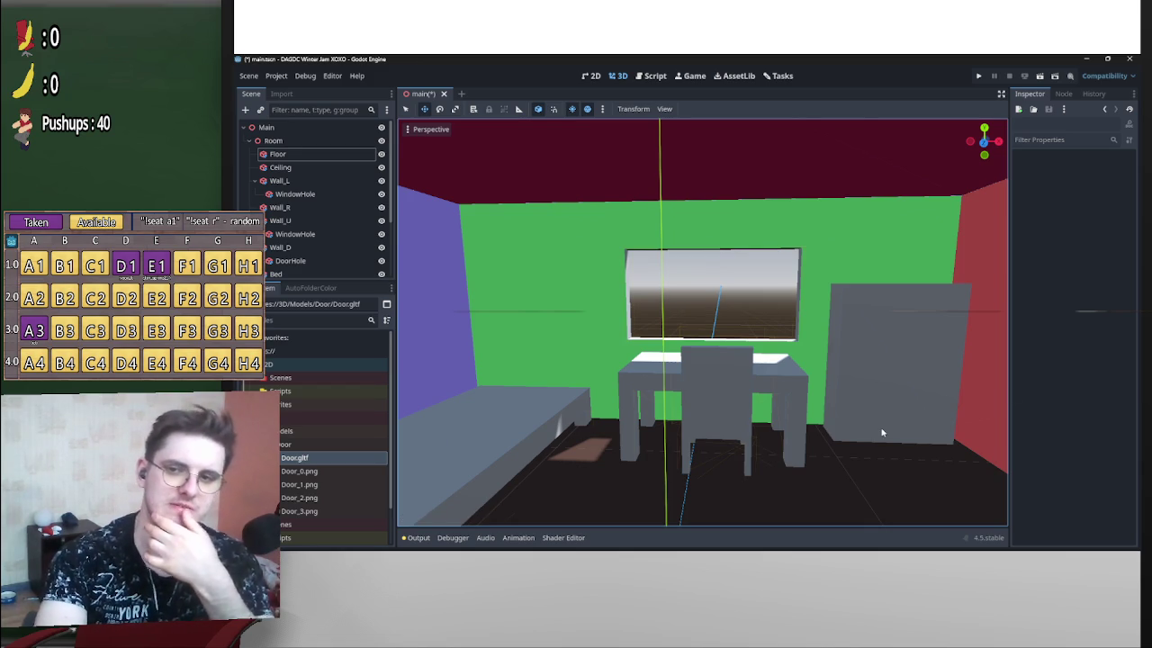
{"action": "left_click_drag", "start_coordinate": [888, 445], "coordinate": [688, 311]}
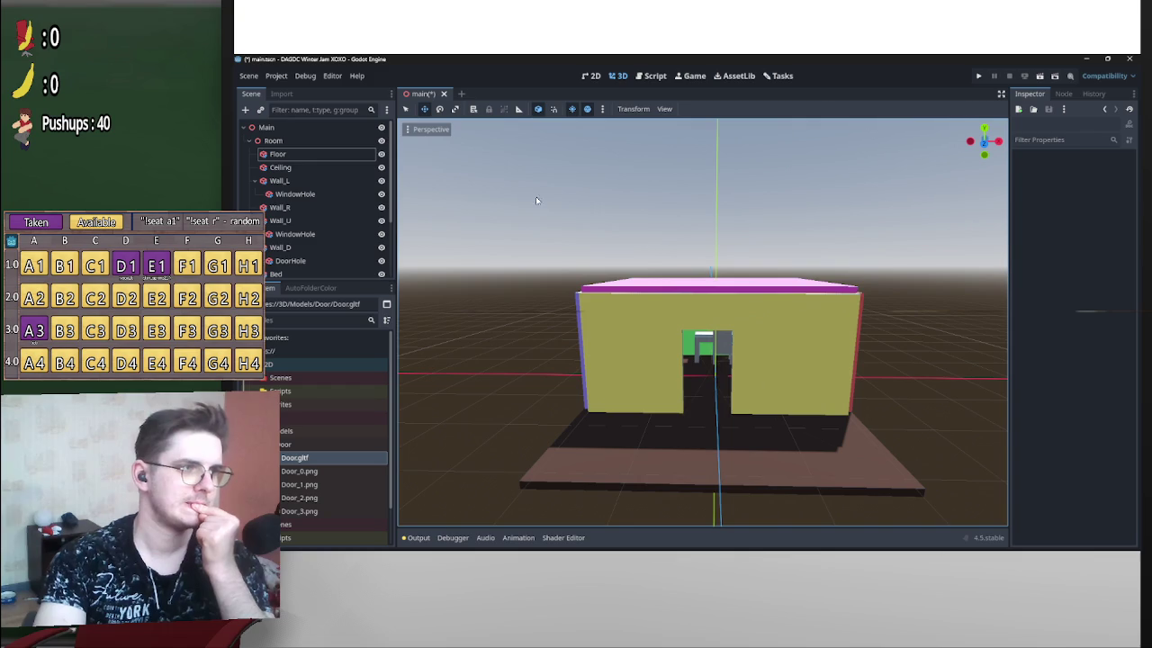
Select Main and open Create New Node with the csg search cleared.
{"action": "left_click", "coordinate": [287, 131]}
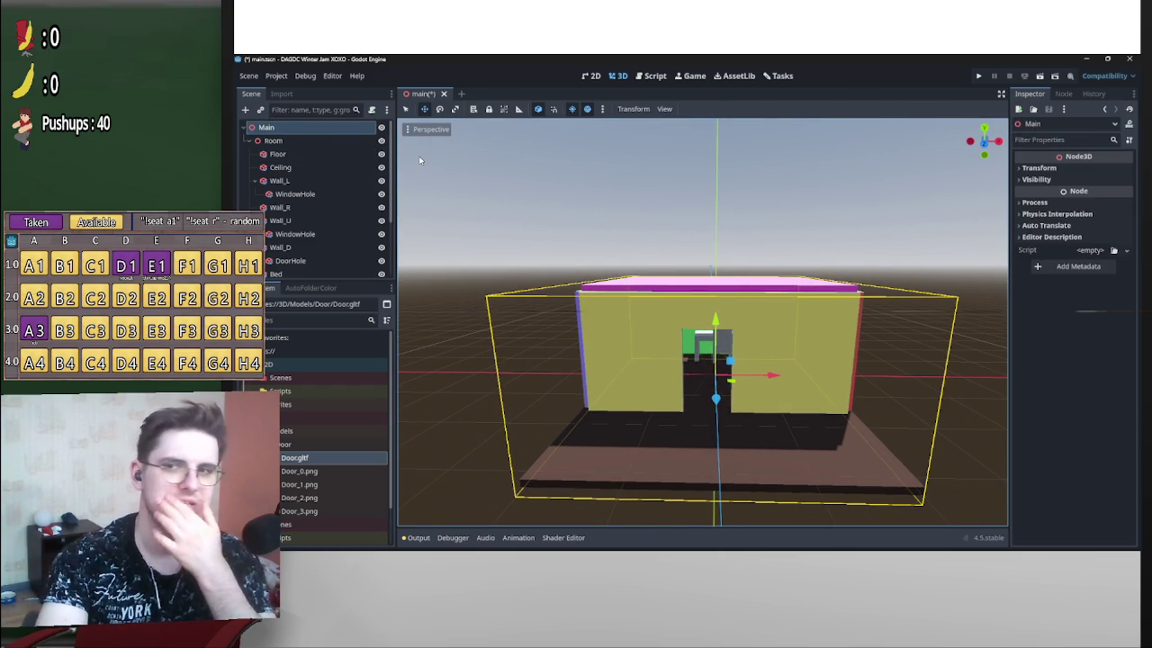
{"action": "left_click", "coordinate": [250, 142]}
{"action": "left_click", "coordinate": [245, 109]}
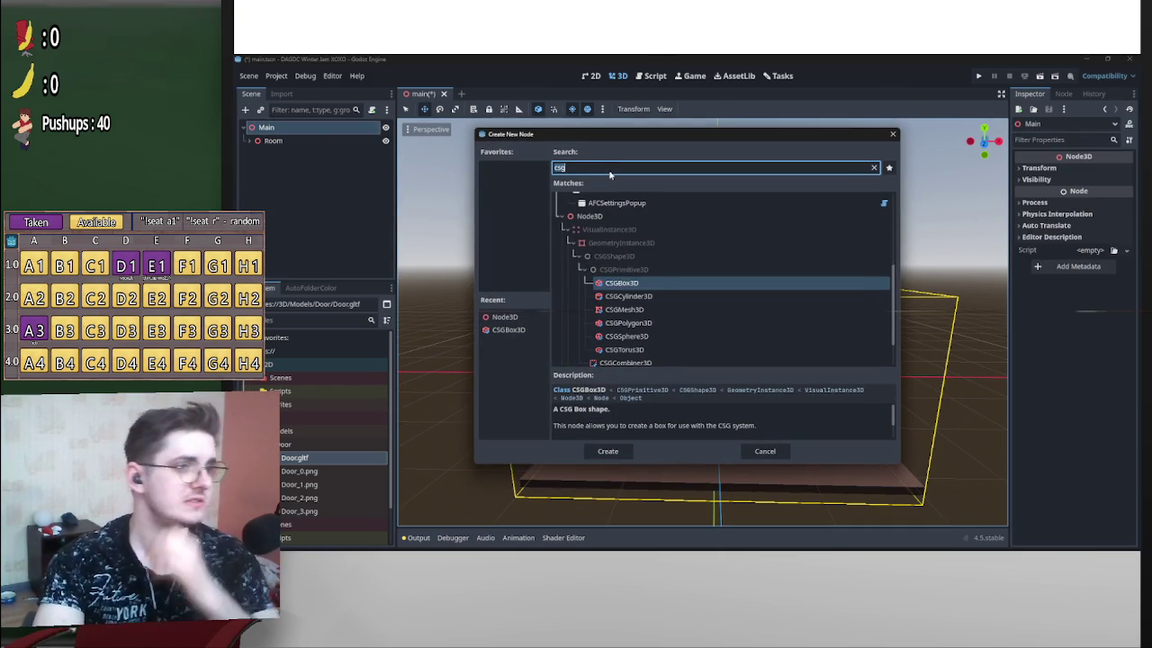
{"action": "scroll", "coordinate": [683, 297], "scroll_direction": "up", "scroll_amount": 5}
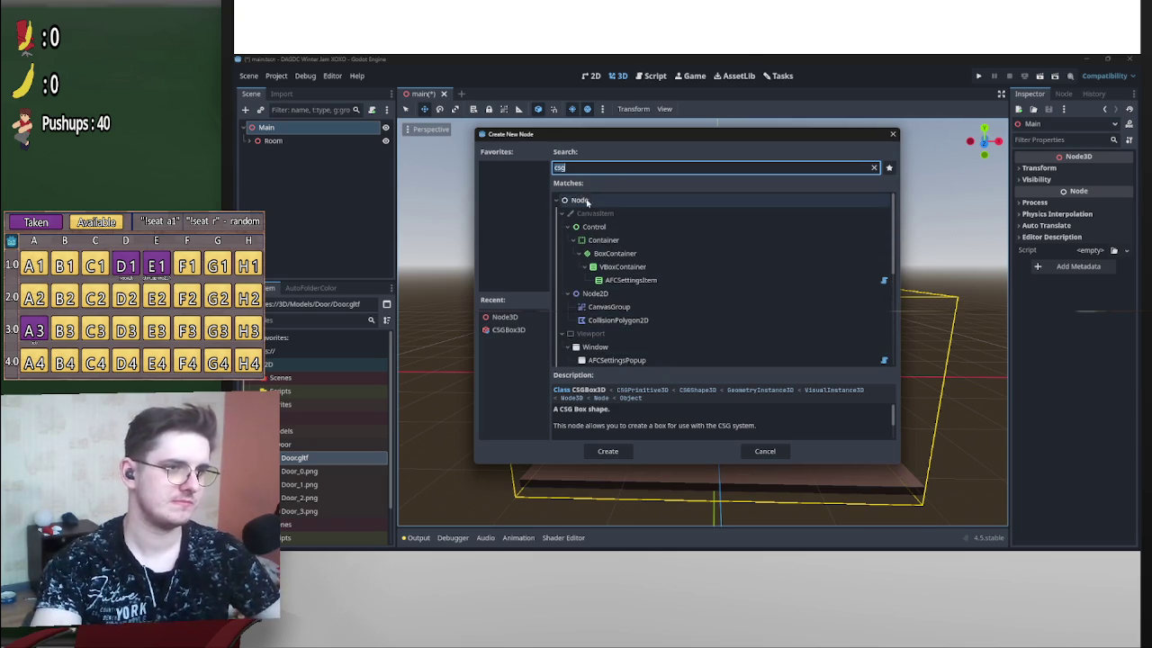
{"action": "key", "text": "BackSpace"}
{"action": "scroll", "coordinate": [708, 261], "scroll_direction": "down", "scroll_amount": 4}
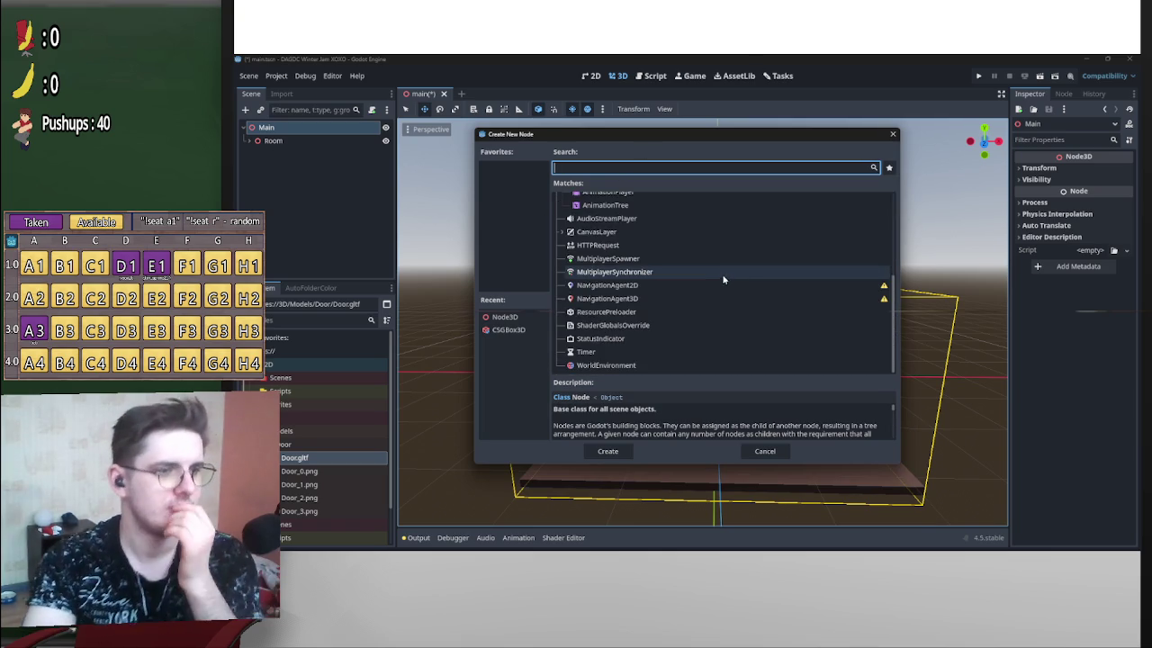
Add a WorldEnvironment node and keep its tonemap mode Linear.
{"action": "scroll", "coordinate": [702, 297], "scroll_direction": "down", "scroll_amount": 5}
{"action": "double_click", "coordinate": [612, 365]}
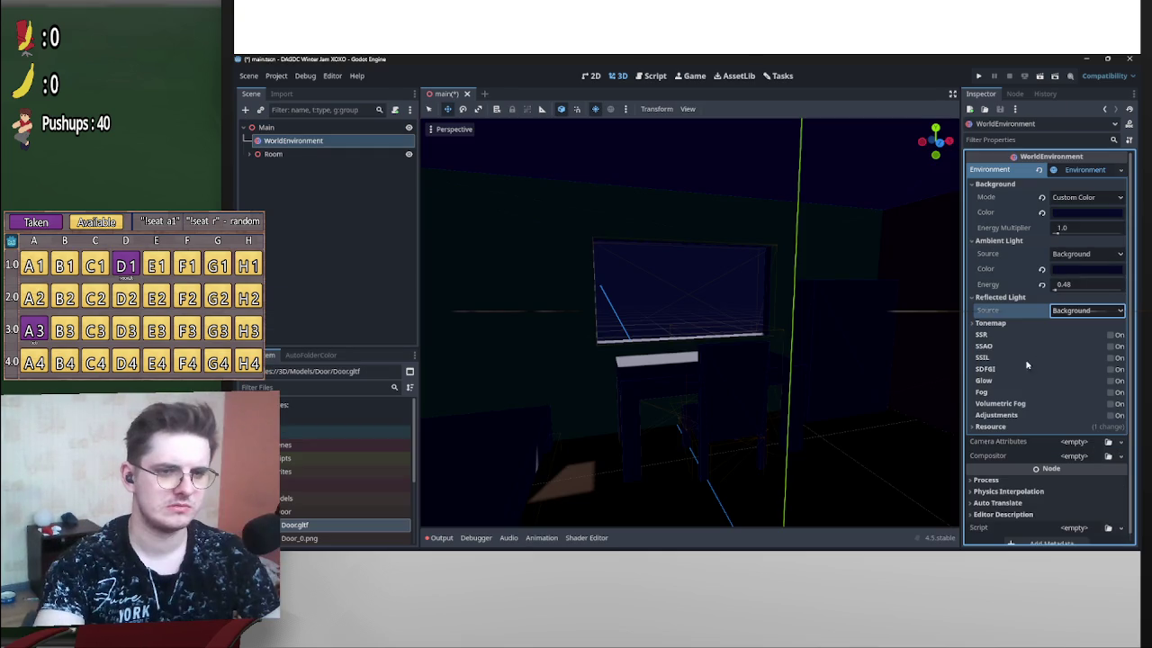
{"action": "left_click", "coordinate": [1007, 323]}
{"action": "left_click", "coordinate": [1076, 337]}
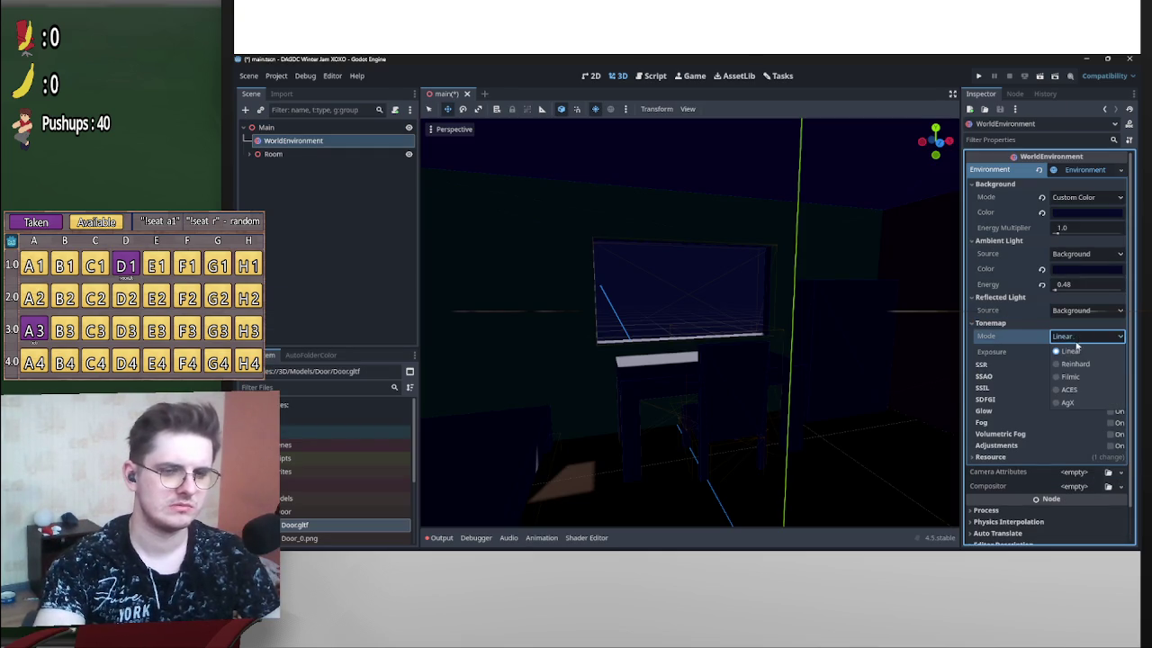
{"action": "left_click", "coordinate": [1071, 351]}
{"action": "left_click", "coordinate": [1076, 337]}
{"action": "left_click", "coordinate": [1062, 352]}
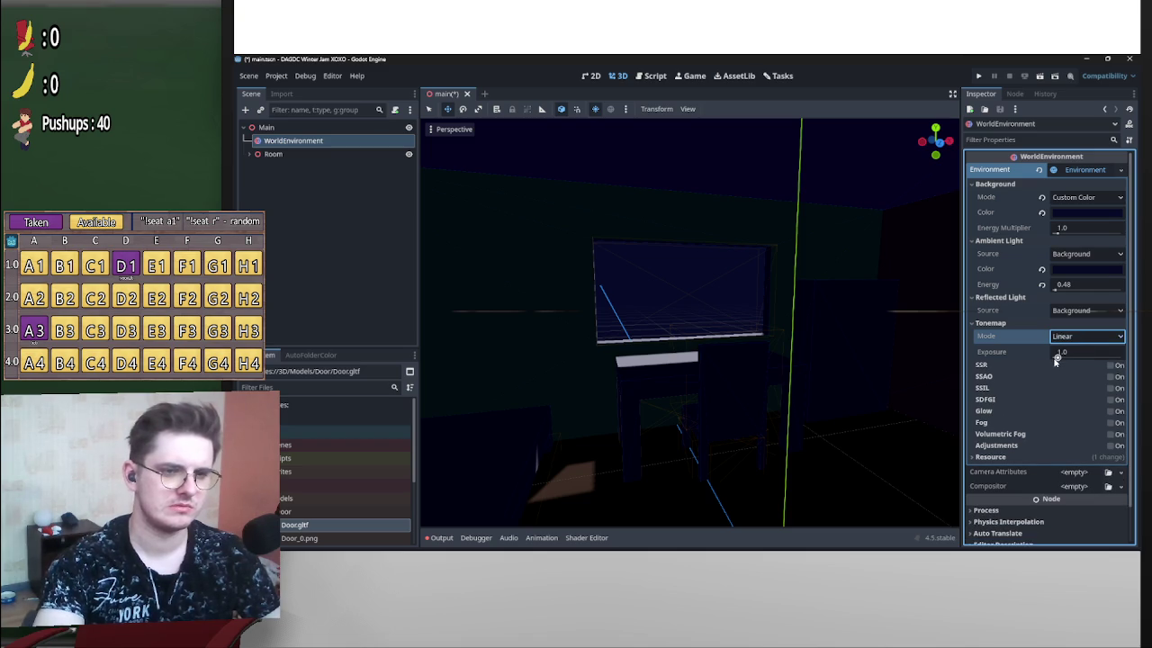
Set the tonemap exposure to 0.77.
{"action": "left_click", "coordinate": [1058, 357]}
{"action": "type", "text": "1.33"}
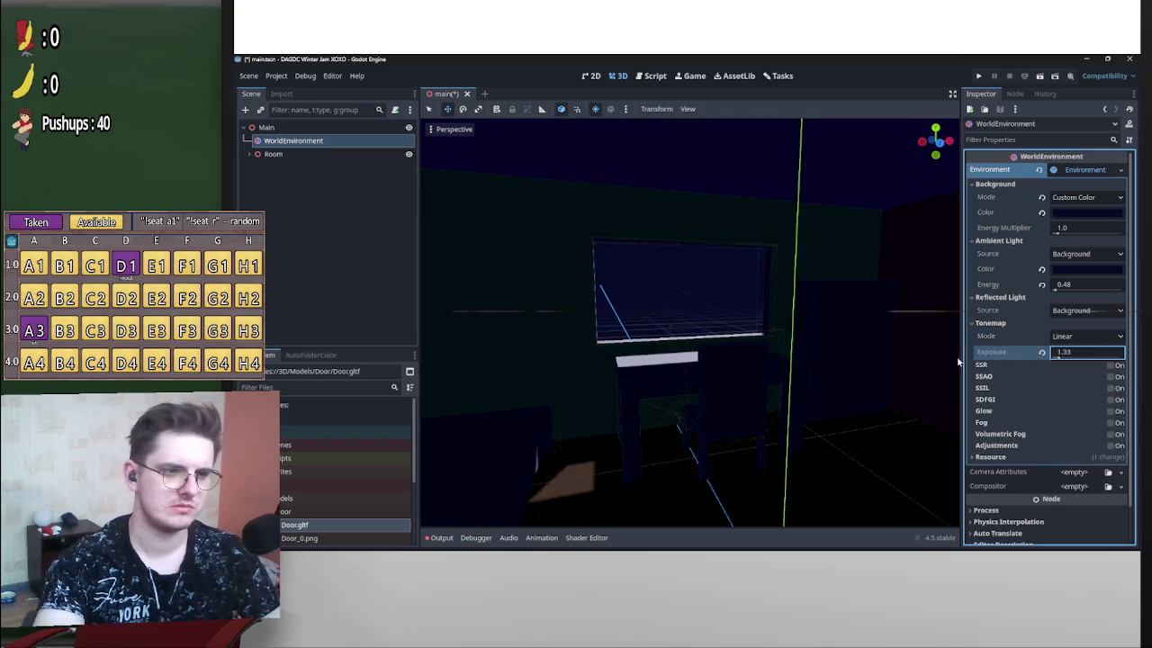
{"action": "key", "text": "Return"}
{"action": "left_click_drag", "start_coordinate": [687, 311], "coordinate": [956, 361]}
{"action": "left_click_drag", "start_coordinate": [1058, 358], "coordinate": [1053, 358]}
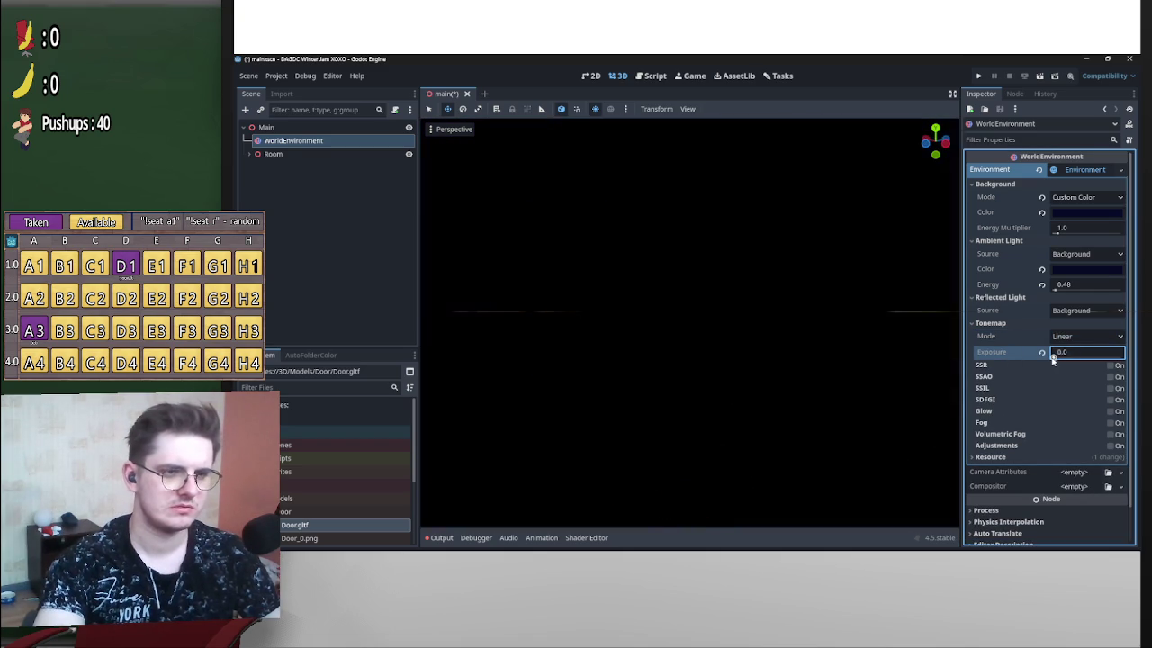
{"action": "left_click_drag", "start_coordinate": [686, 308], "coordinate": [686, 309]}
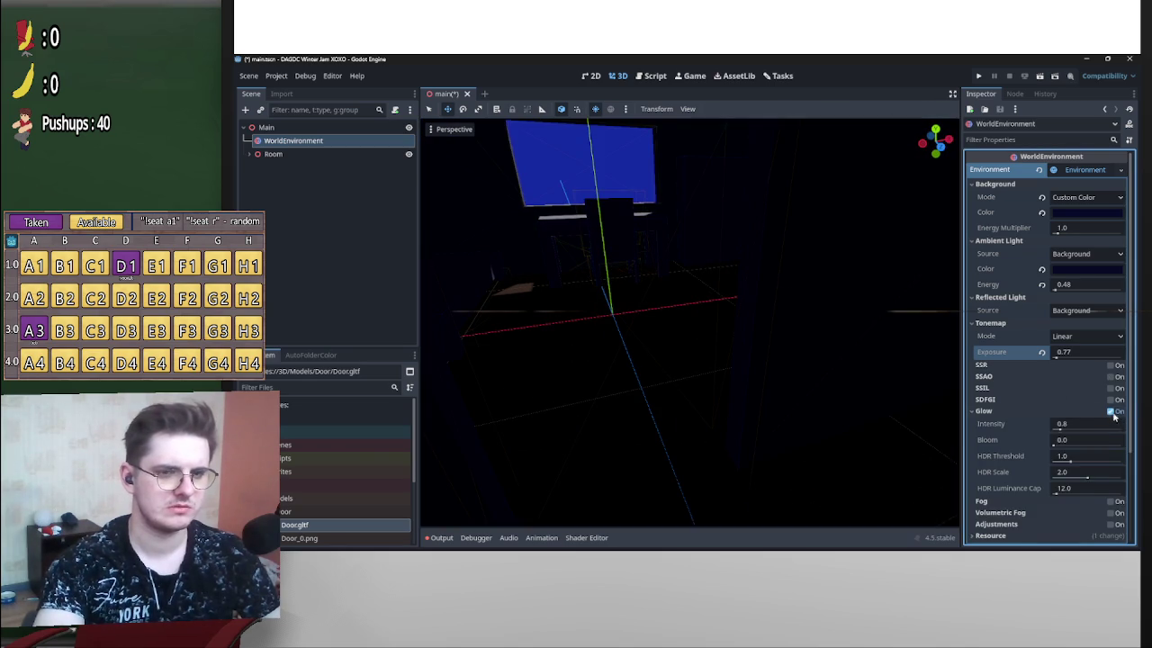
Enable glow with intensity 1.24 and bloom 0.35.
{"action": "left_click", "coordinate": [1114, 411]}
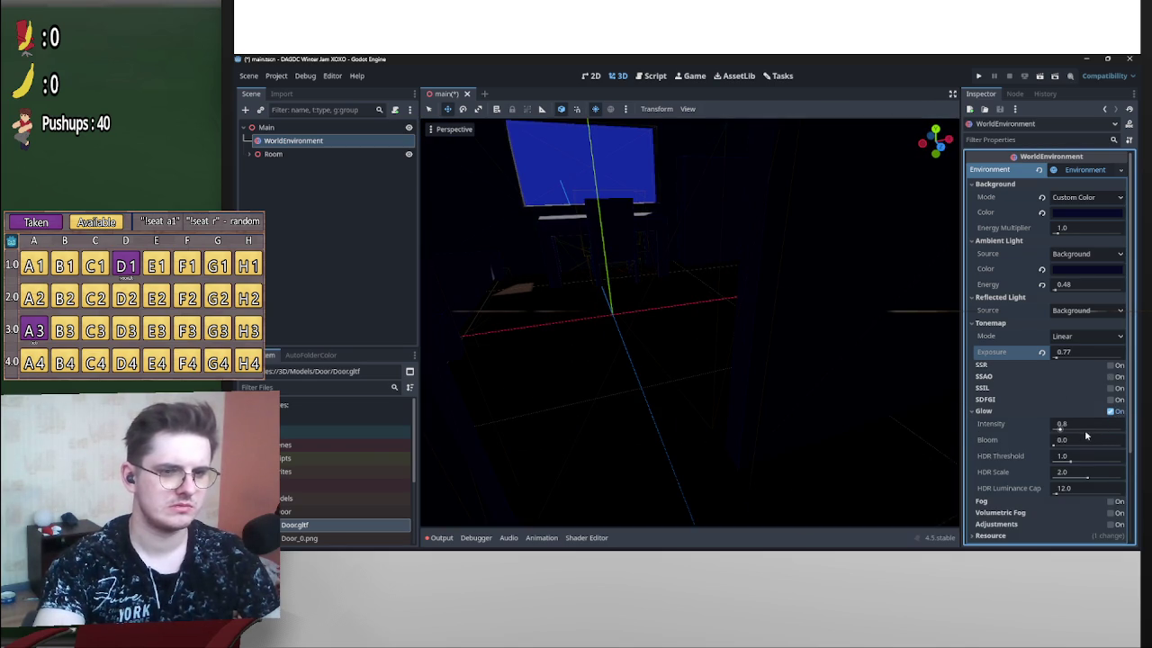
{"action": "left_click_drag", "start_coordinate": [1064, 432], "coordinate": [1058, 429]}
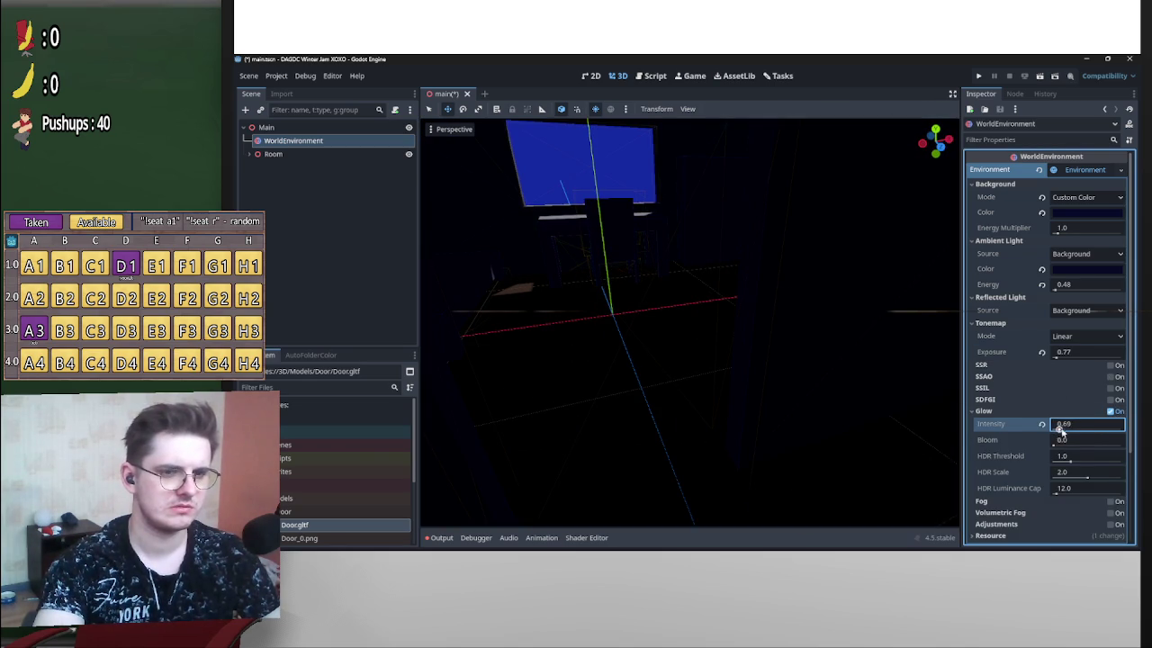
{"action": "mouse_move", "coordinate": [1054, 446]}
{"action": "left_mouse_down"}
{"action": "mouse_move", "coordinate": [1091, 445]}
{"action": "mouse_move", "coordinate": [1071, 445]}
{"action": "left_mouse_up"}
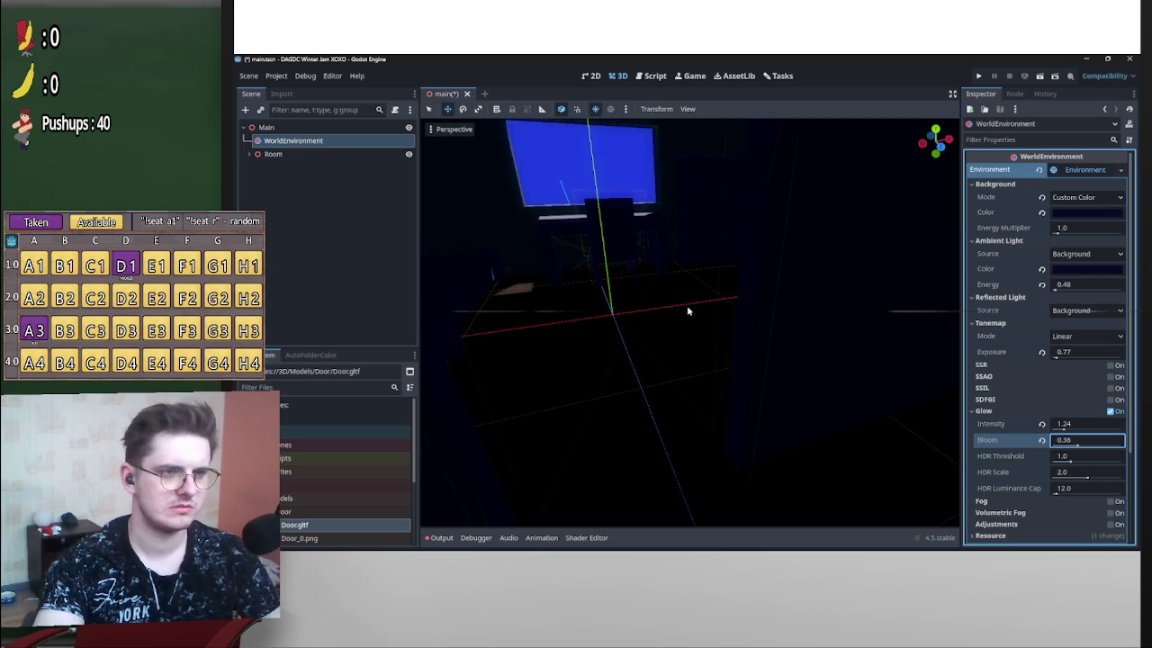
{"action": "left_click_drag", "start_coordinate": [856, 405], "coordinate": [687, 311]}
{"action": "left_click_drag", "start_coordinate": [1075, 446], "coordinate": [1064, 446]}
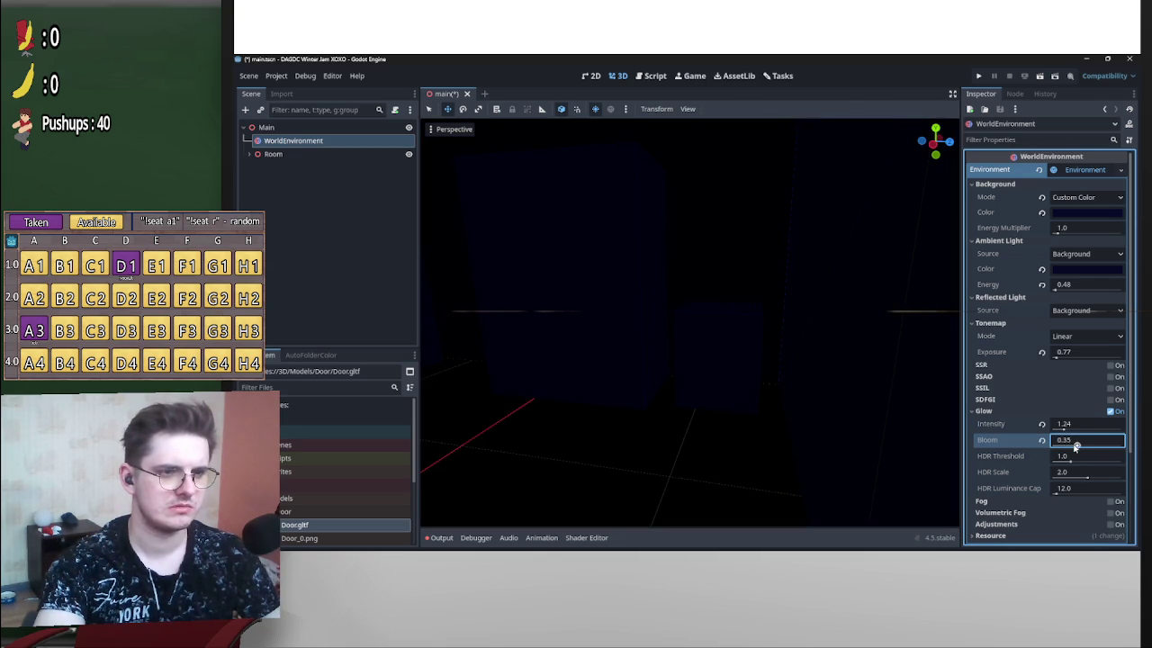
Set glow HDR threshold to 0.64, raise the luminance cap, then disable glow.
{"action": "left_click_drag", "start_coordinate": [1066, 457], "coordinate": [1057, 457]}
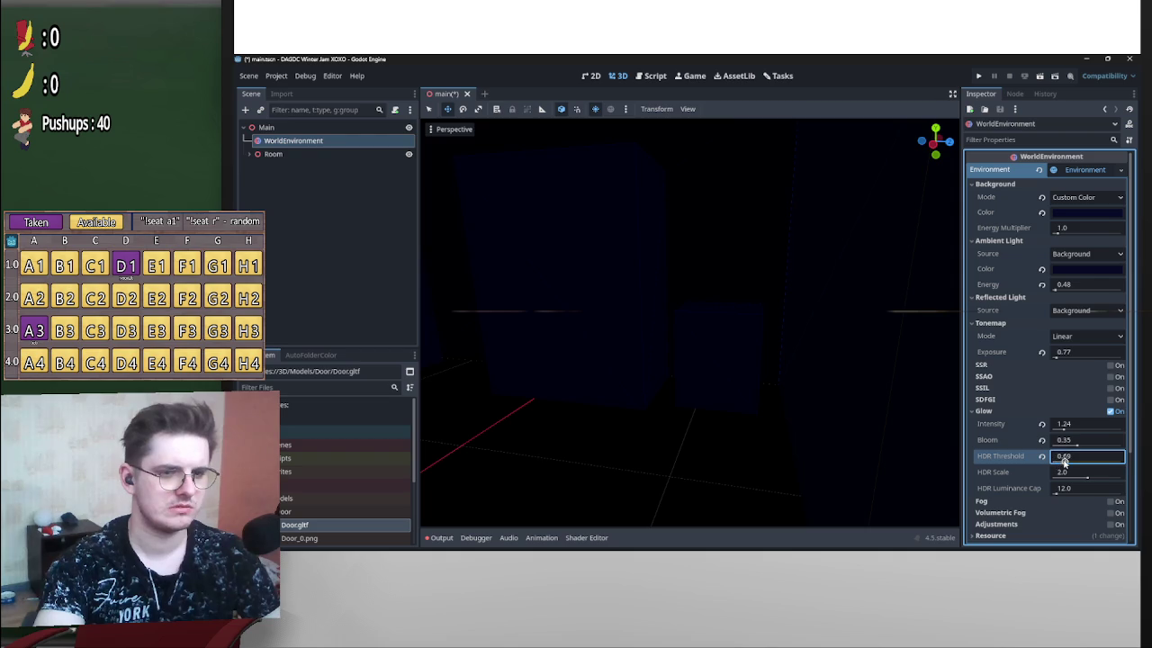
{"action": "left_click_drag", "start_coordinate": [686, 308], "coordinate": [952, 461]}
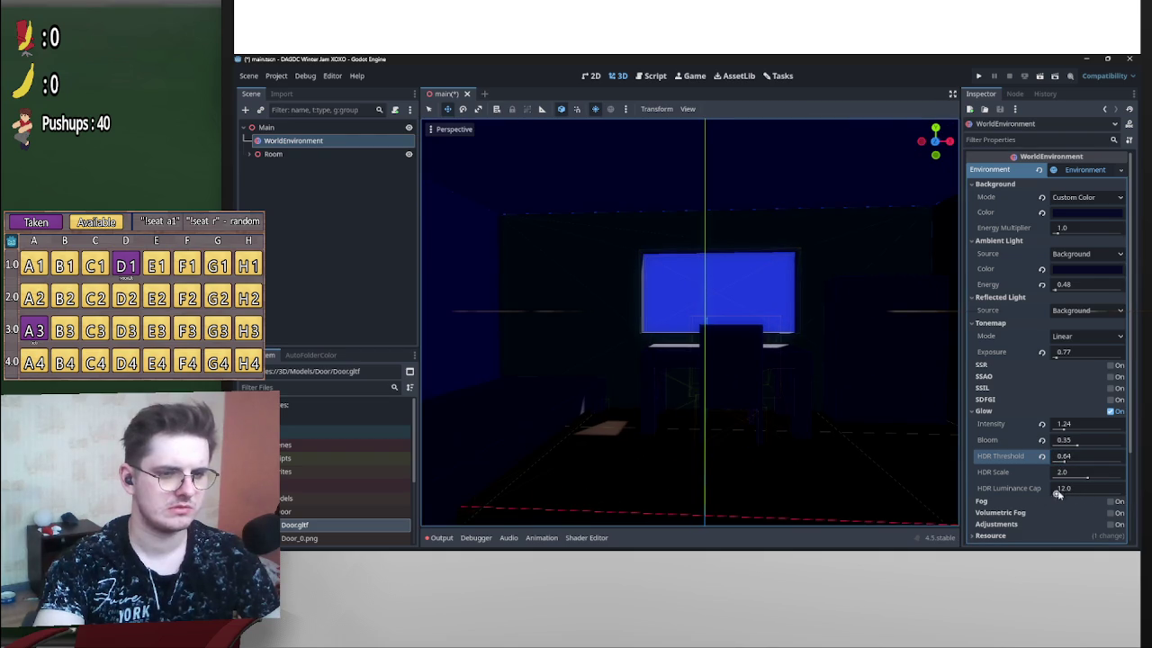
{"action": "left_click_drag", "start_coordinate": [1058, 494], "coordinate": [1066, 492]}
{"action": "left_click", "coordinate": [1110, 411]}
{"action": "left_click_drag", "start_coordinate": [909, 422], "coordinate": [687, 308]}
{"action": "left_click", "coordinate": [1007, 448]}
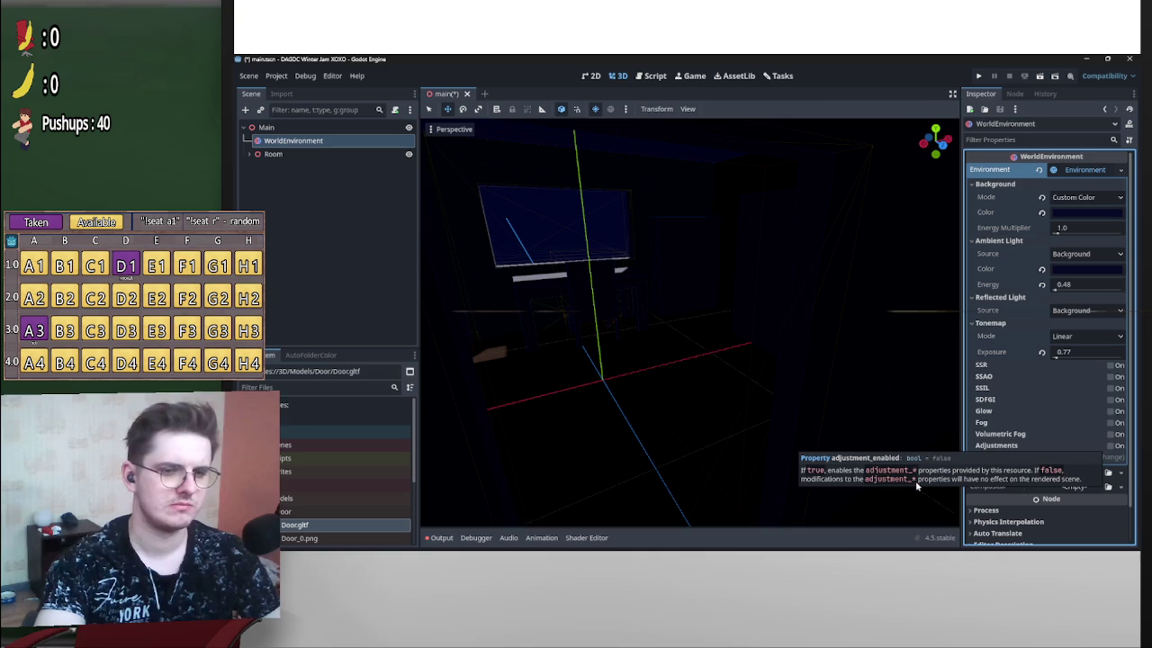
Enable Adjustments with brightness 0.94 and saturation 0.83, then turn on fog.
{"action": "left_click", "coordinate": [1111, 445]}
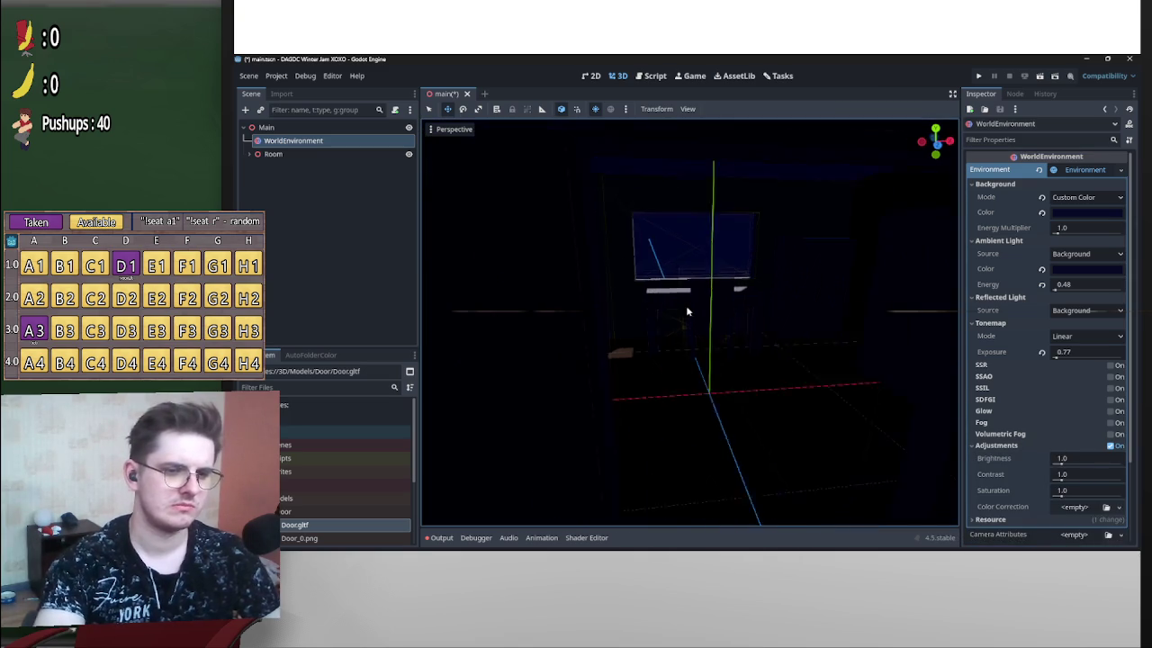
{"action": "left_click_drag", "start_coordinate": [1061, 461], "coordinate": [1062, 479]}
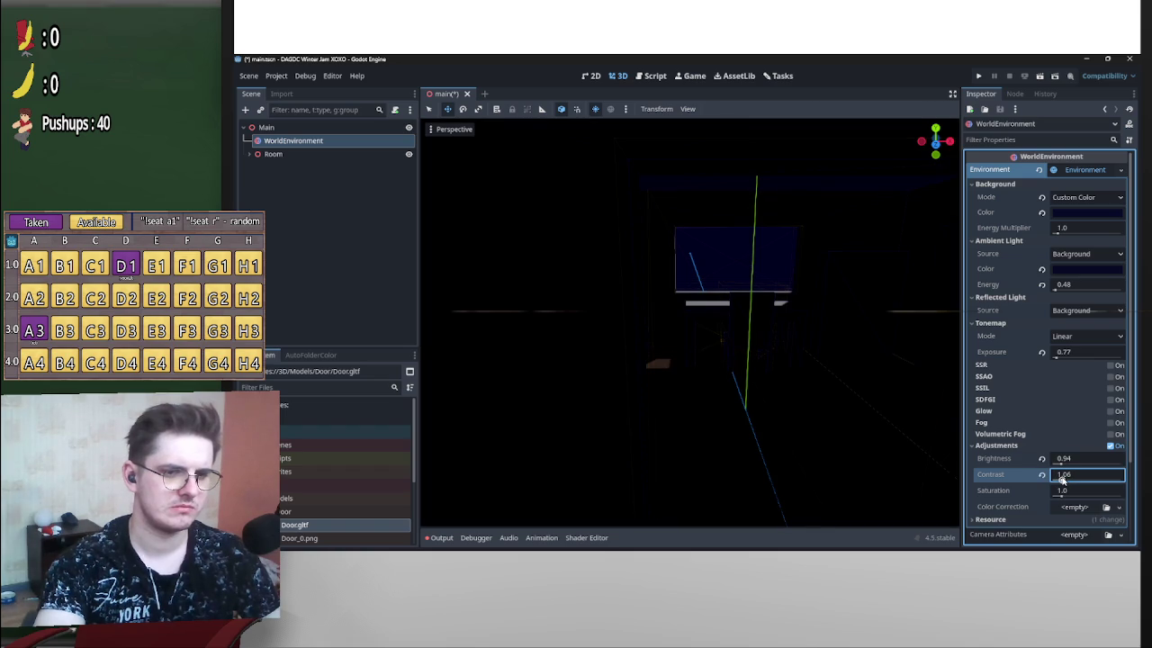
{"action": "left_click_drag", "start_coordinate": [1067, 495], "coordinate": [1071, 496]}
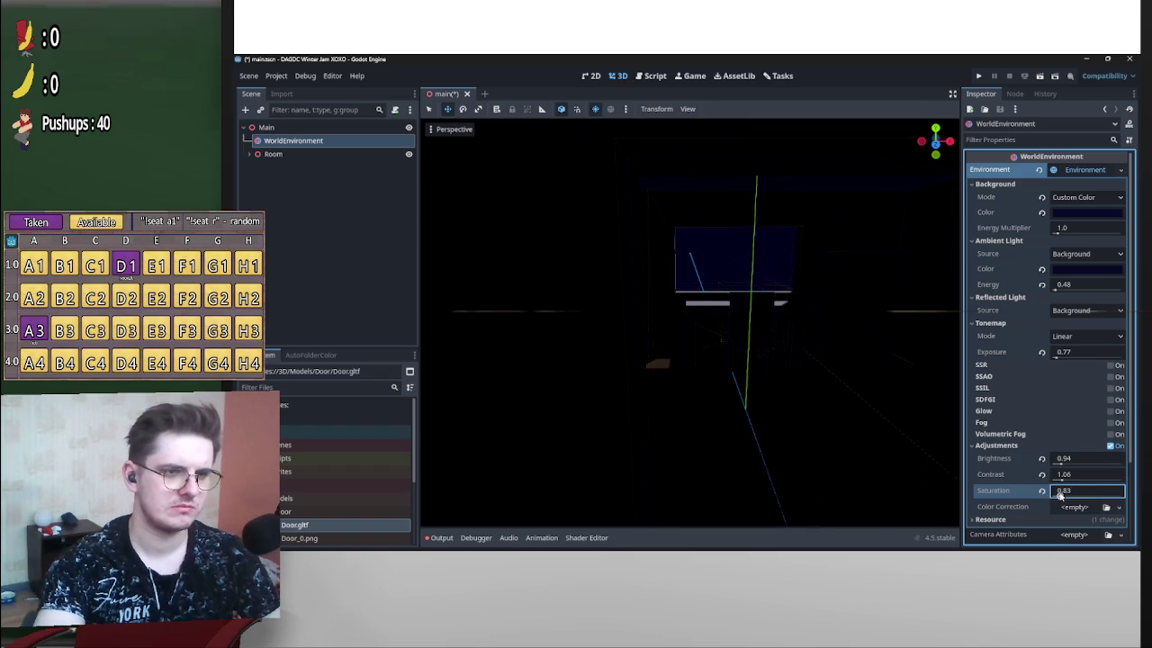
{"action": "left_click", "coordinate": [1112, 423]}
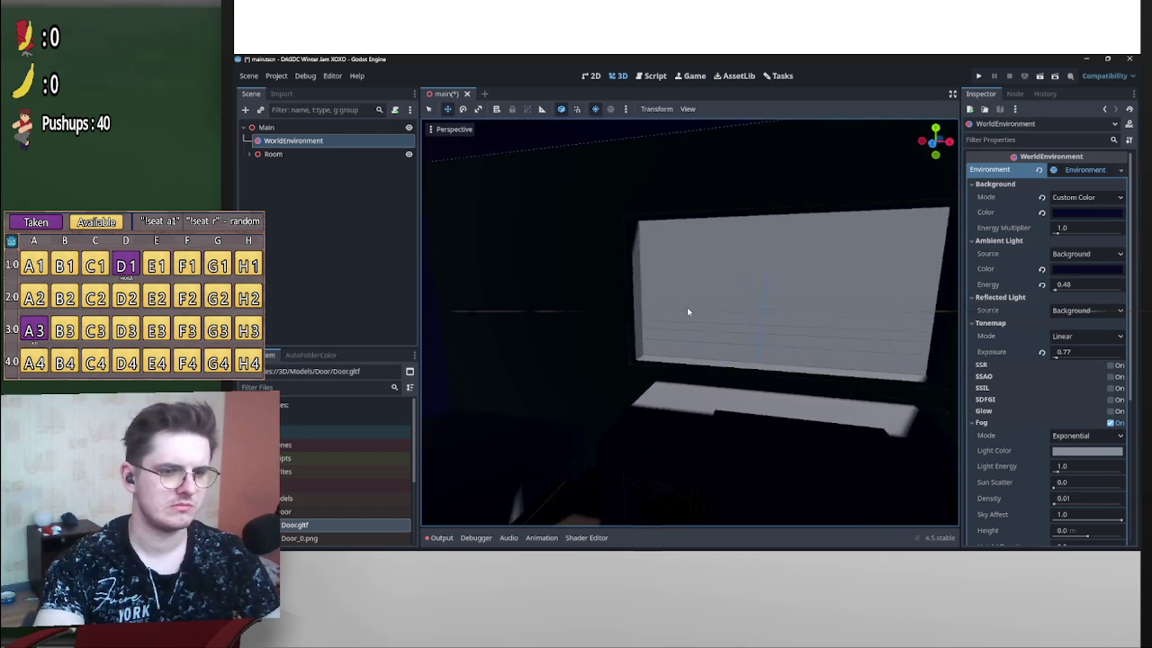
Keep fog mode Exponential after trying Depth, with sun scatter at 0.
{"action": "scroll", "coordinate": [1003, 492], "scroll_direction": "down", "scroll_amount": 3}
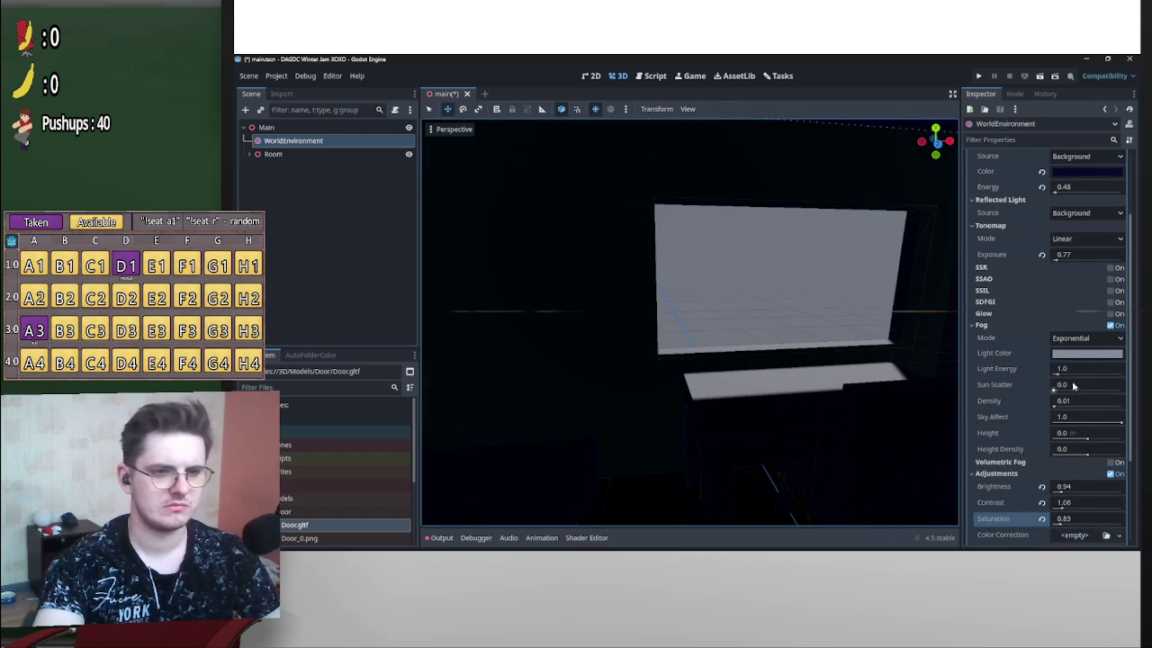
{"action": "left_click", "coordinate": [1084, 338]}
{"action": "left_click", "coordinate": [1021, 367]}
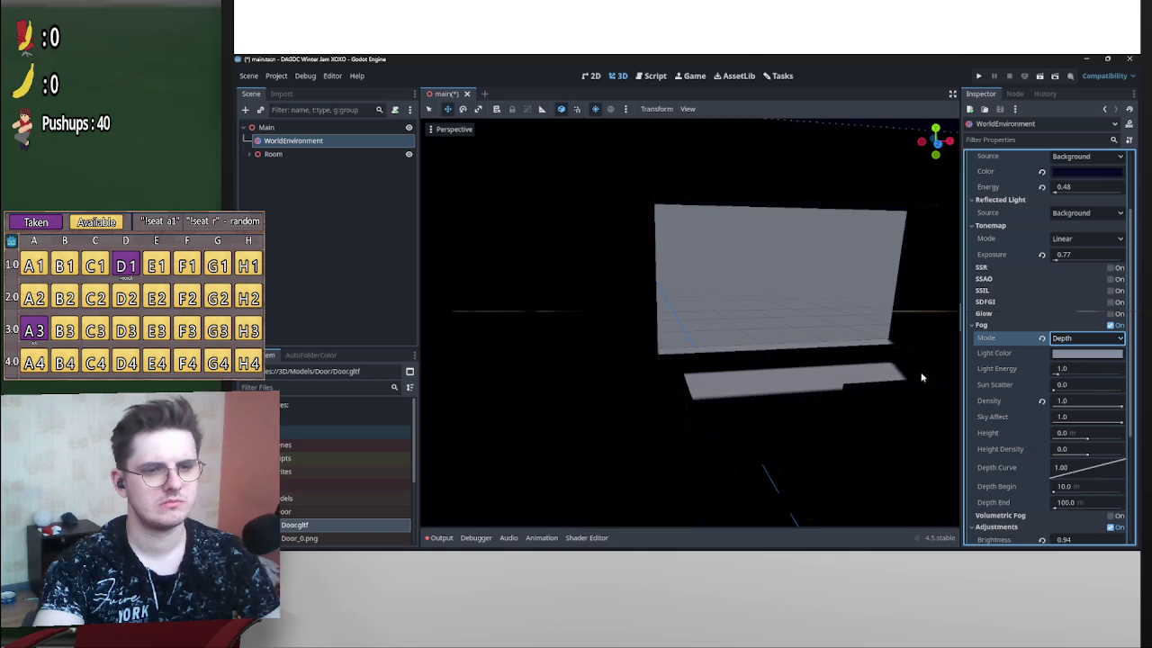
{"action": "left_click", "coordinate": [1080, 338]}
{"action": "left_click", "coordinate": [1062, 353]}
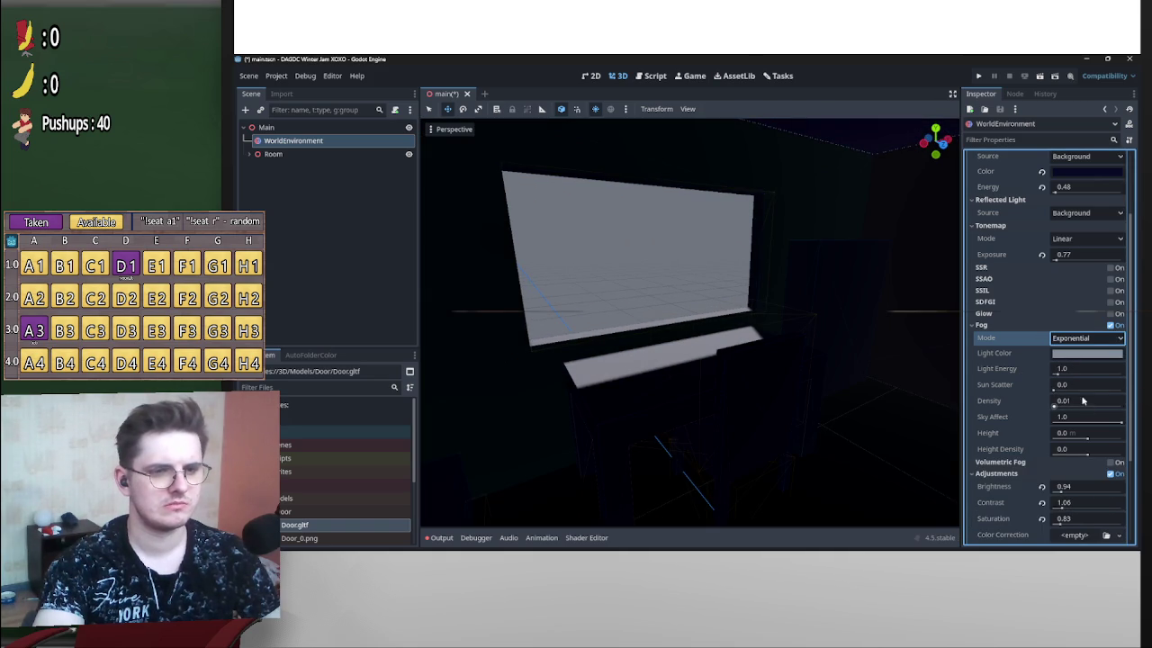
{"action": "left_click_drag", "start_coordinate": [1054, 391], "coordinate": [1055, 406]}
{"action": "left_click", "coordinate": [1043, 385]}
Lower fog Sky Affect to 0.1 and reset fog height and height density to 0.
{"action": "left_click_drag", "start_coordinate": [686, 309], "coordinate": [685, 312]}
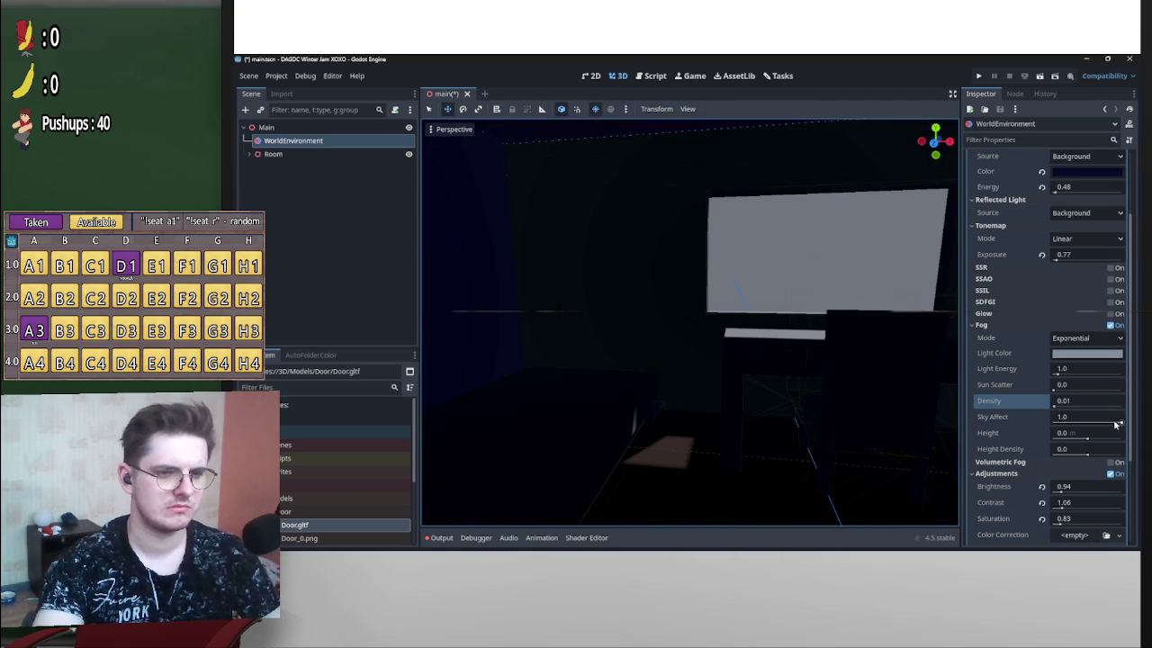
{"action": "left_click_drag", "start_coordinate": [1113, 424], "coordinate": [1078, 422]}
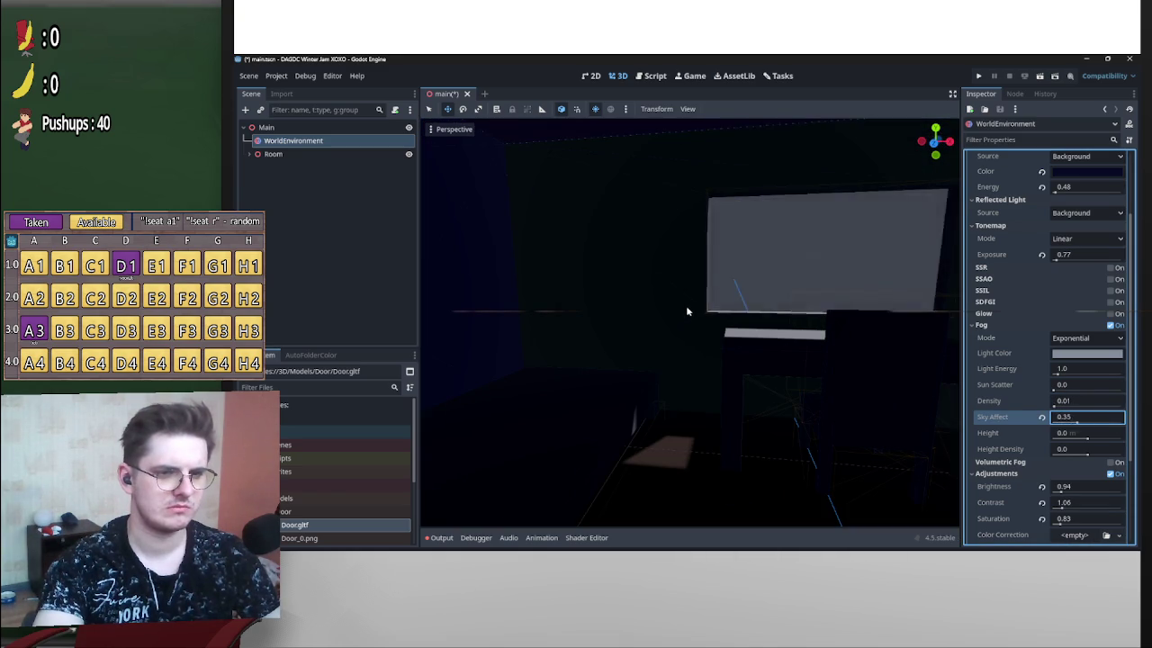
{"action": "left_click_drag", "start_coordinate": [687, 311], "coordinate": [686, 311]}
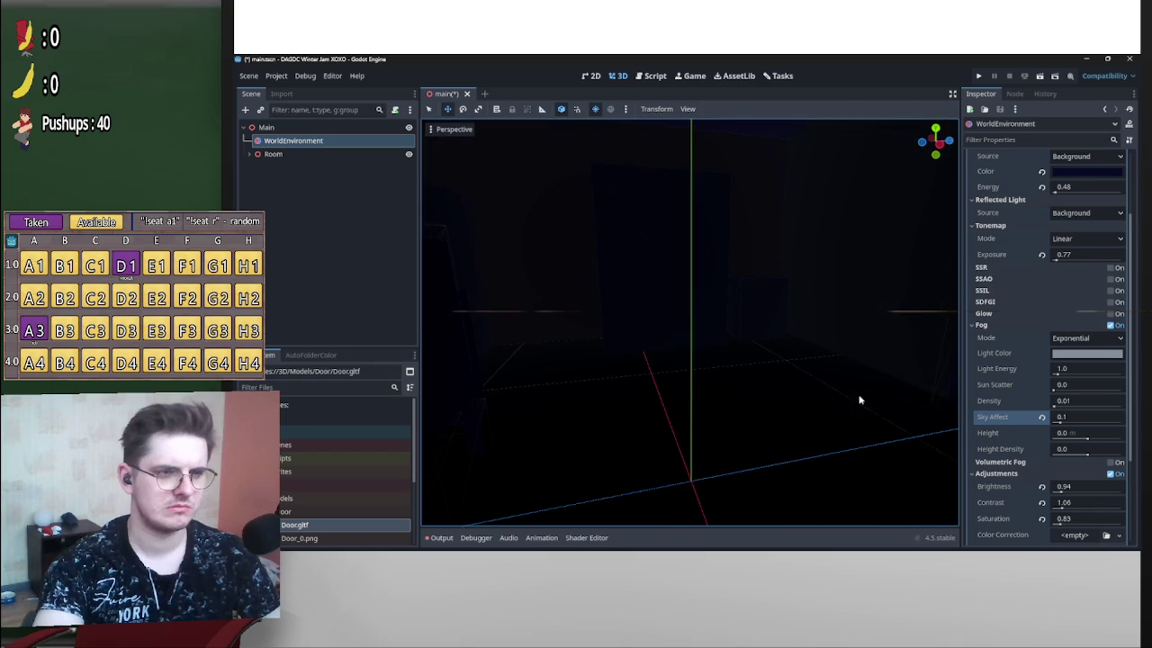
{"action": "left_click_drag", "start_coordinate": [866, 412], "coordinate": [894, 421]}
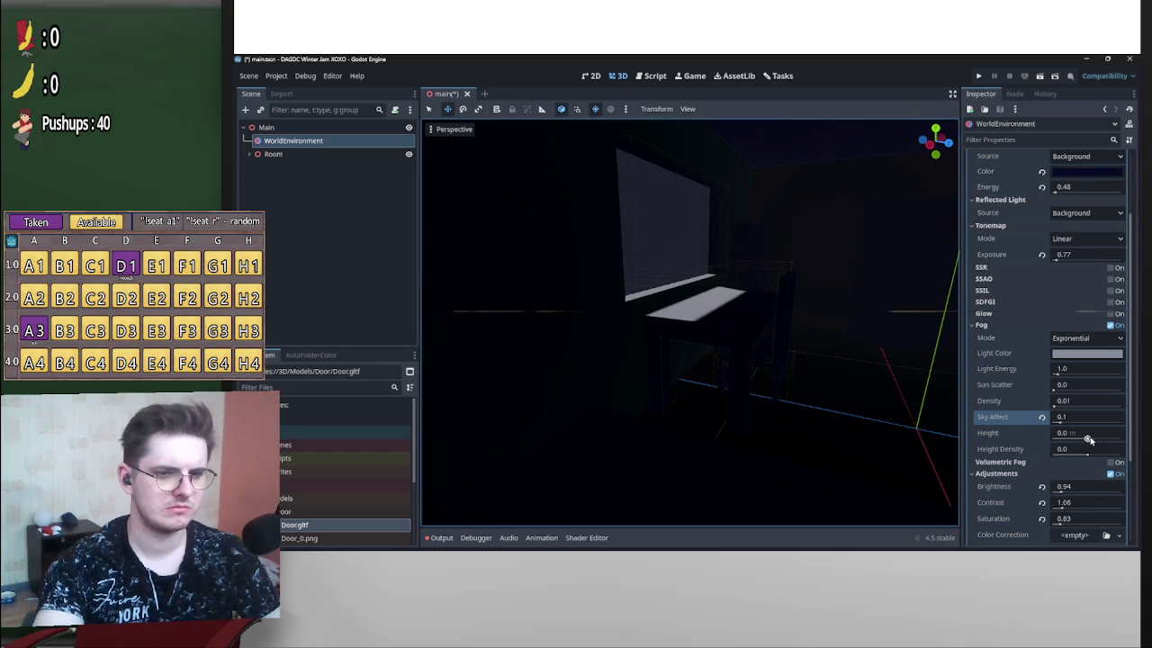
{"action": "left_click_drag", "start_coordinate": [1090, 441], "coordinate": [1076, 438]}
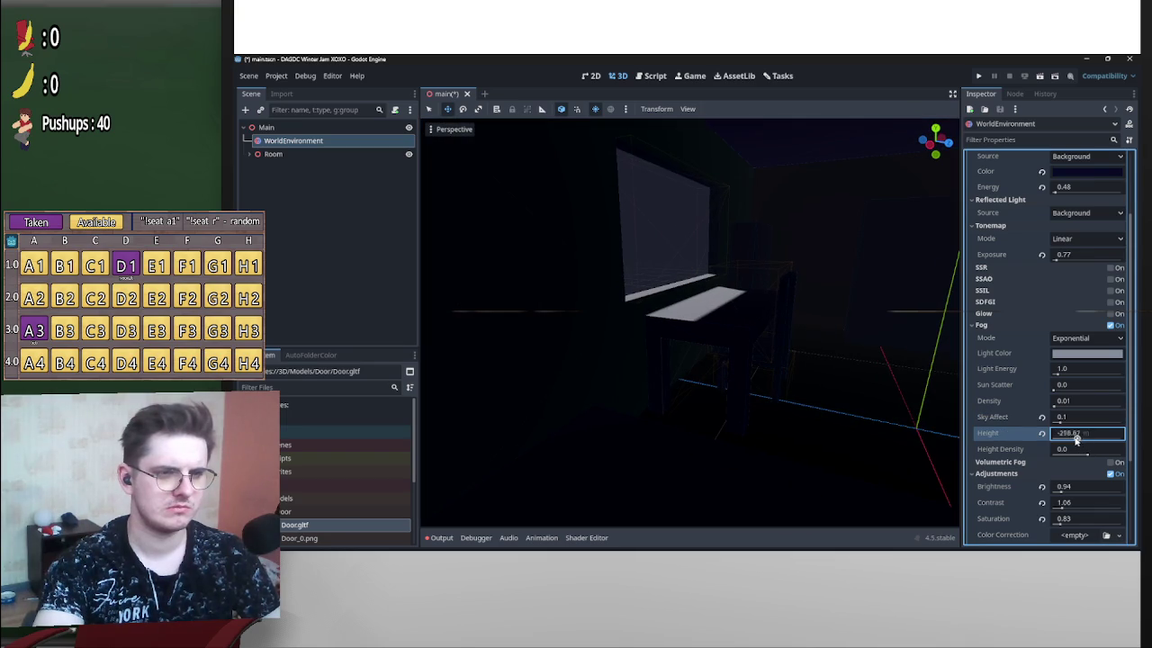
{"action": "left_click", "coordinate": [1043, 434]}
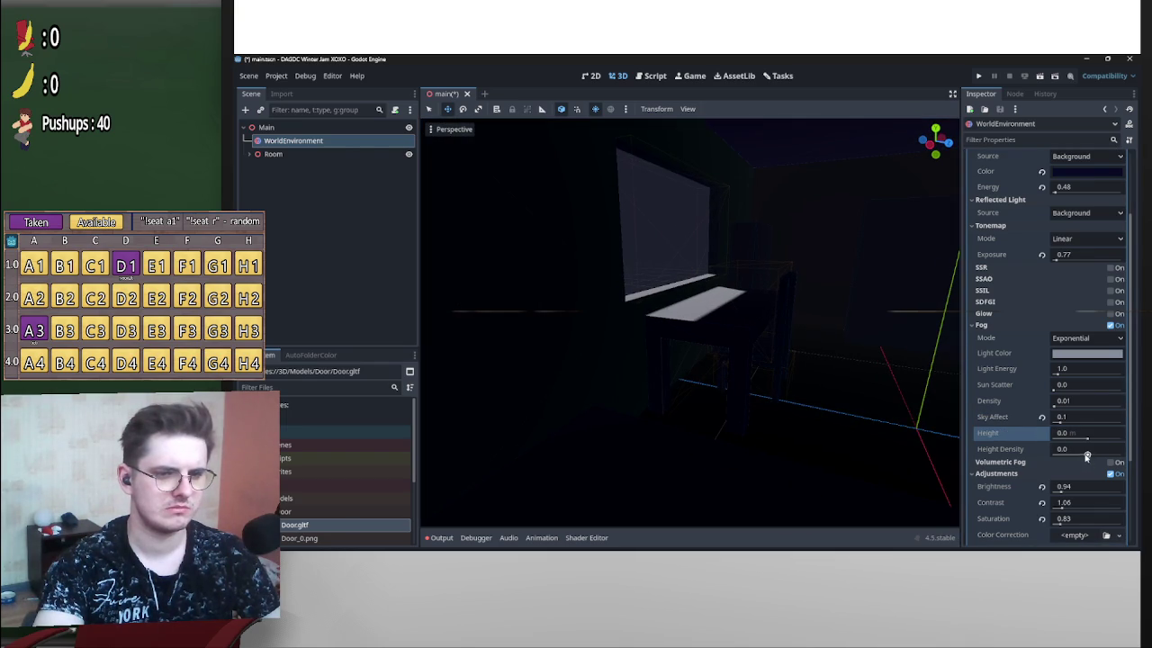
{"action": "mouse_move", "coordinate": [1098, 449]}
{"action": "left_mouse_down"}
{"action": "mouse_move", "coordinate": [1085, 456]}
{"action": "mouse_move", "coordinate": [1087, 440]}
{"action": "mouse_move", "coordinate": [1086, 458]}
{"action": "mouse_move", "coordinate": [1107, 446]}
{"action": "mouse_move", "coordinate": [1090, 445]}
{"action": "left_mouse_up"}
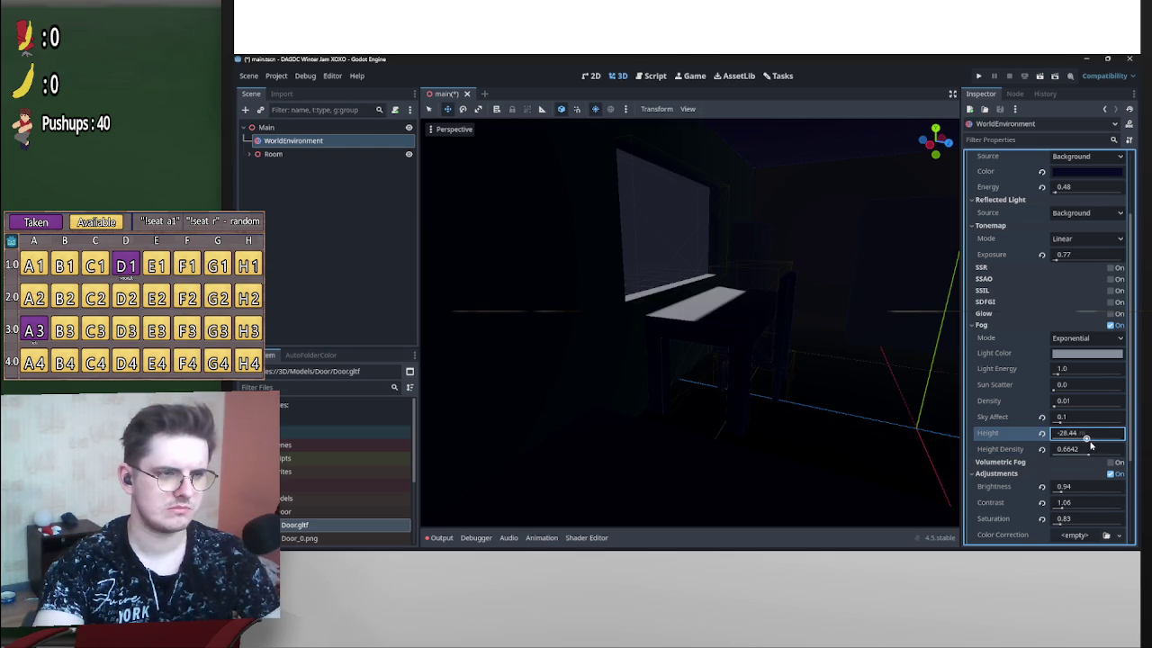
{"action": "left_click", "coordinate": [1042, 433]}
{"action": "left_click", "coordinate": [1042, 448]}
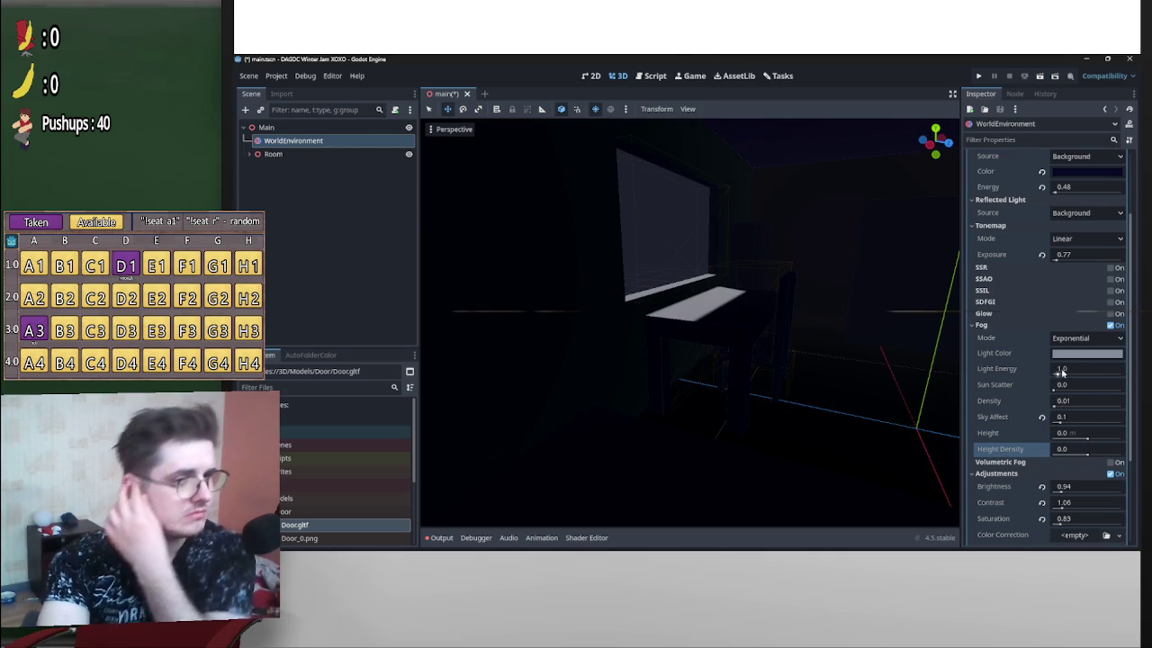
Lower the fog's light energy to 0.44.
{"action": "left_click_drag", "start_coordinate": [1057, 375], "coordinate": [1057, 377]}
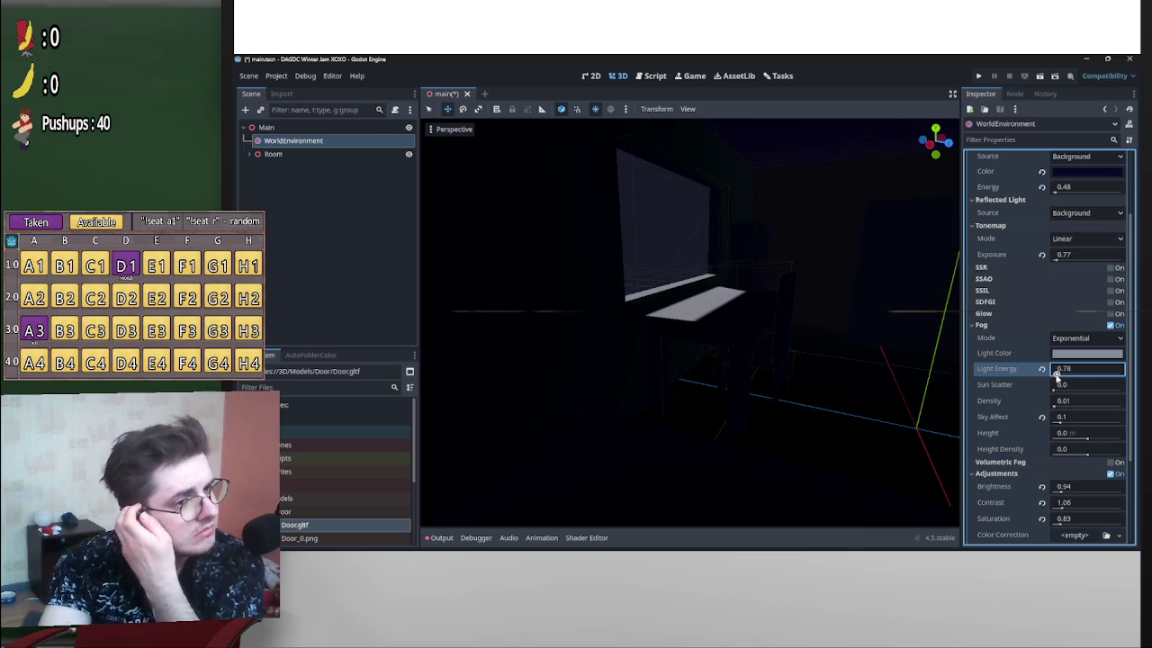
{"action": "left_click_drag", "start_coordinate": [687, 309], "coordinate": [761, 345]}
{"action": "scroll", "coordinate": [1021, 341], "scroll_direction": "up", "scroll_amount": 3}
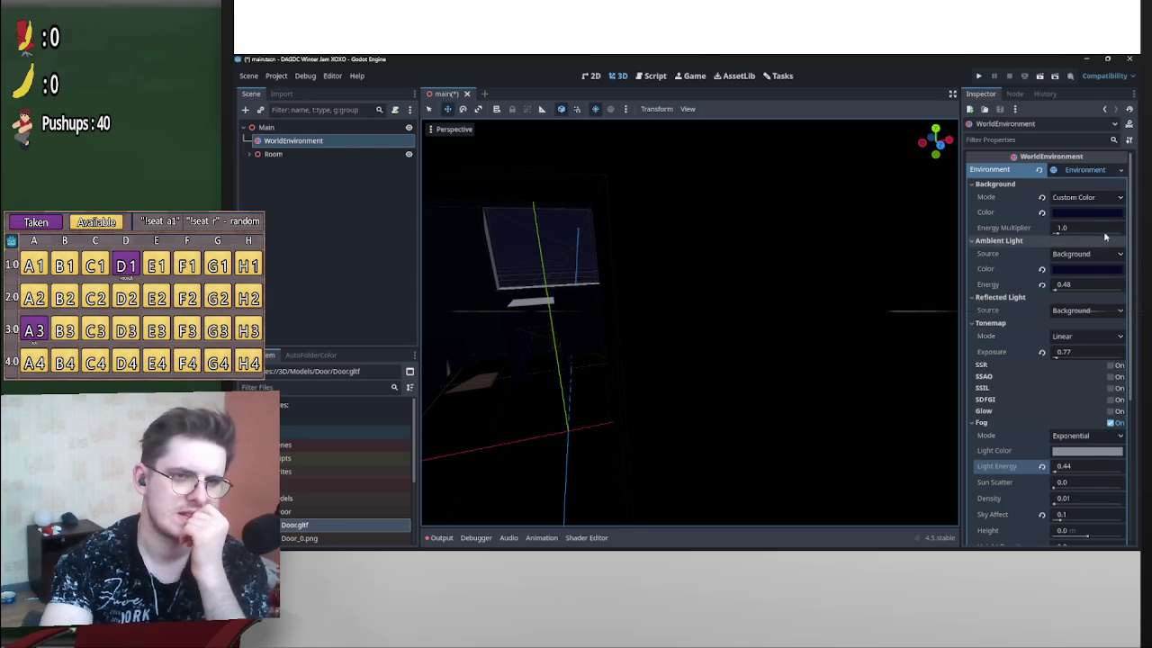
Drop the background energy multiplier to about 0.67.
{"action": "left_click_drag", "start_coordinate": [1058, 232], "coordinate": [1062, 232]}
{"action": "left_click_drag", "start_coordinate": [841, 257], "coordinate": [687, 311]}
{"action": "left_click", "coordinate": [770, 253]}
{"action": "left_click", "coordinate": [735, 249]}
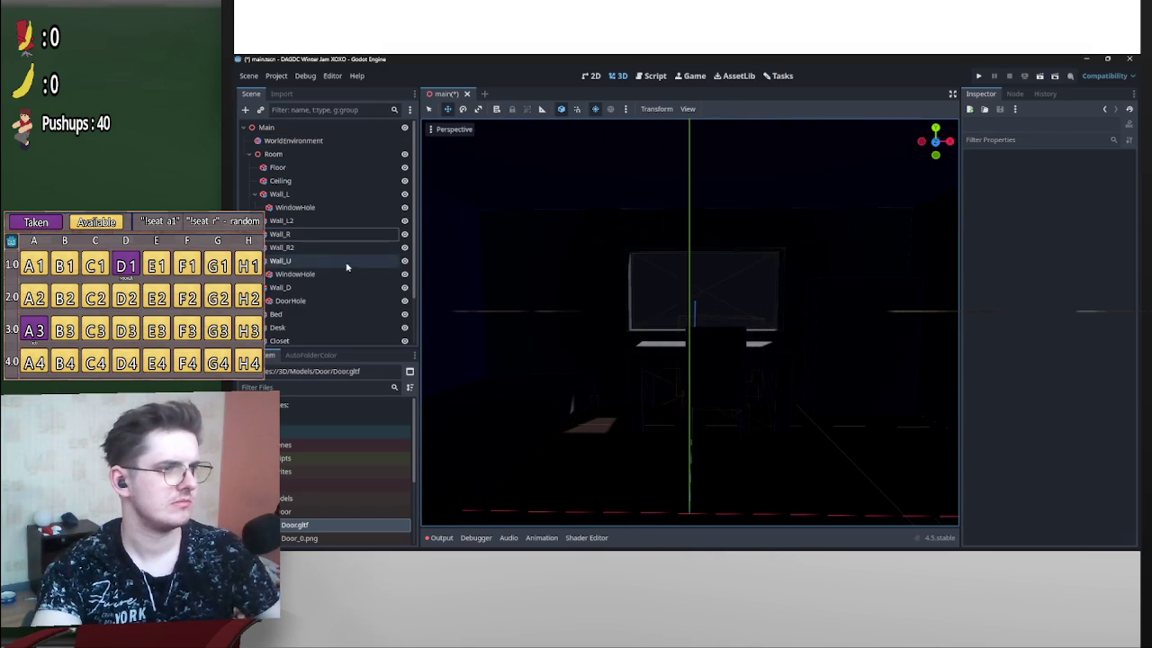
Add an OmniLight3D node as a child of the Main node.
{"action": "left_click", "coordinate": [248, 154]}
{"action": "right_click", "coordinate": [289, 129]}
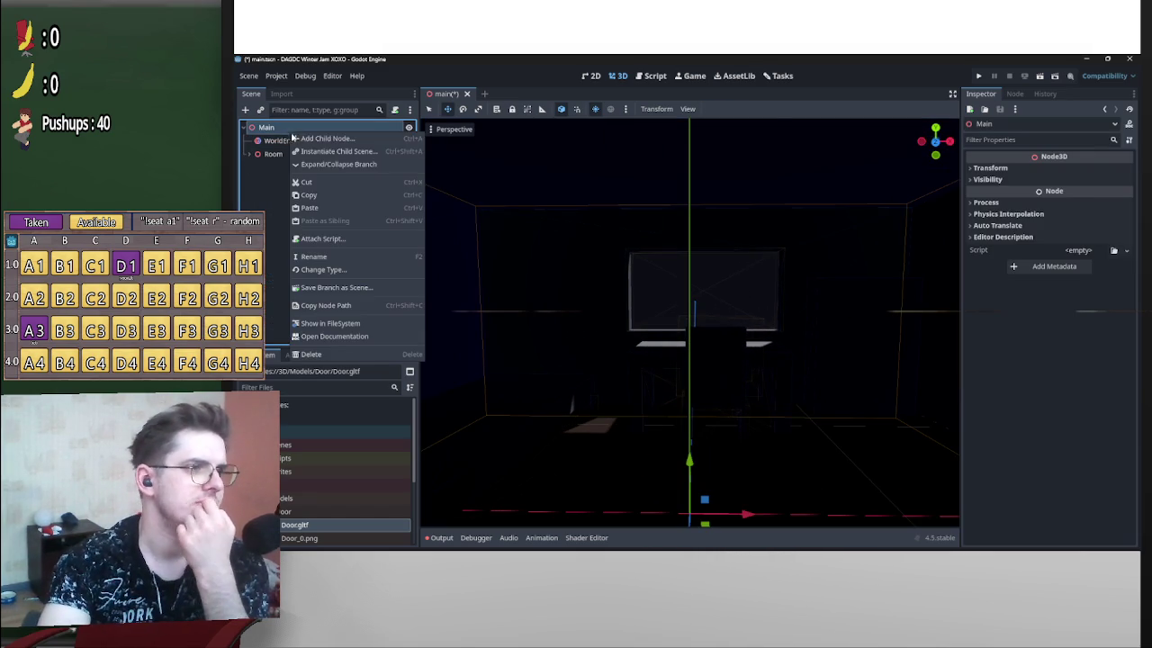
{"action": "left_click", "coordinate": [324, 138]}
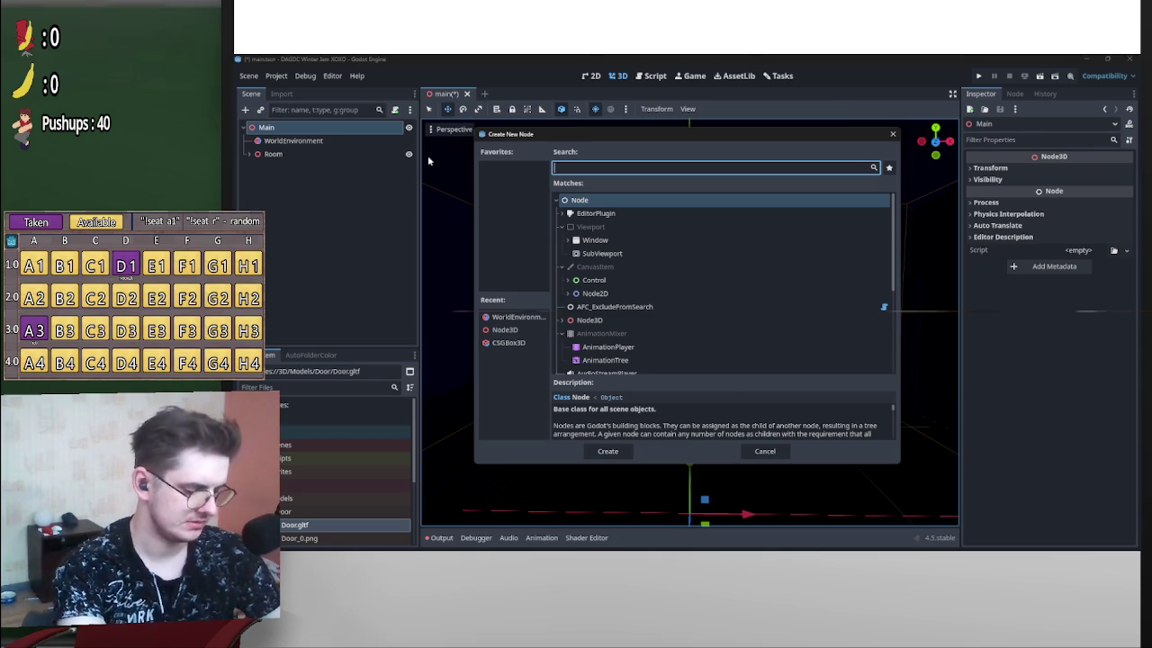
{"action": "type", "text": "light"}
{"action": "left_click", "coordinate": [630, 298]}
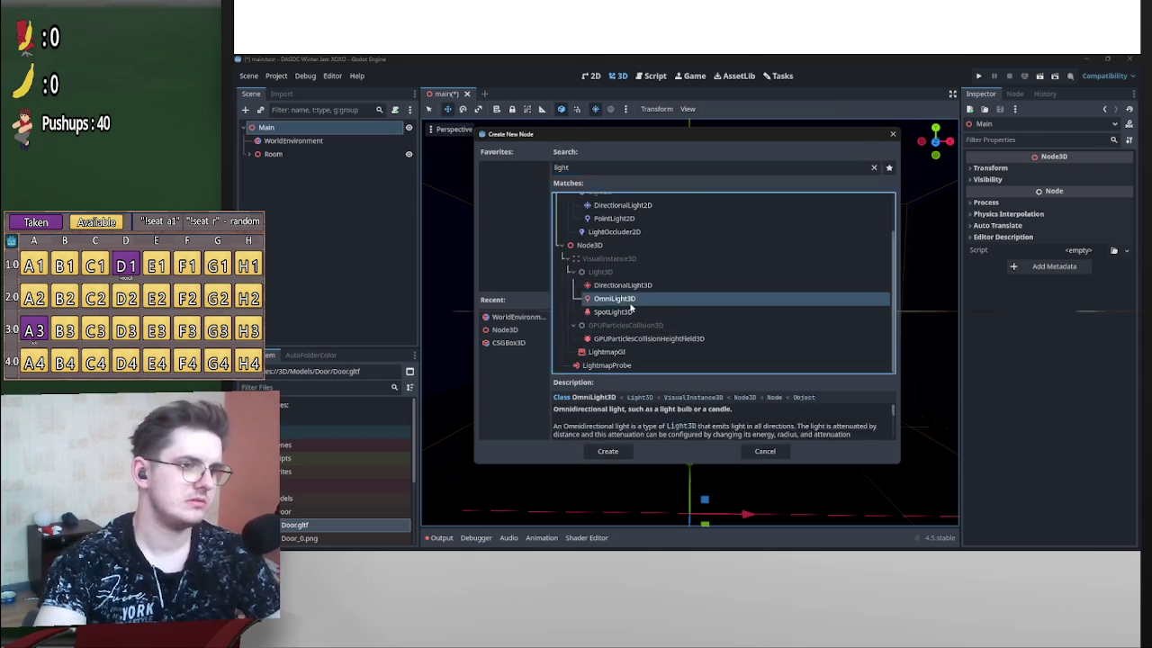
{"action": "key", "text": "Escape"}
Face the room front-on and raise the new light up near the ceiling.
{"action": "scroll", "coordinate": [697, 332], "scroll_direction": "down", "scroll_amount": 3}
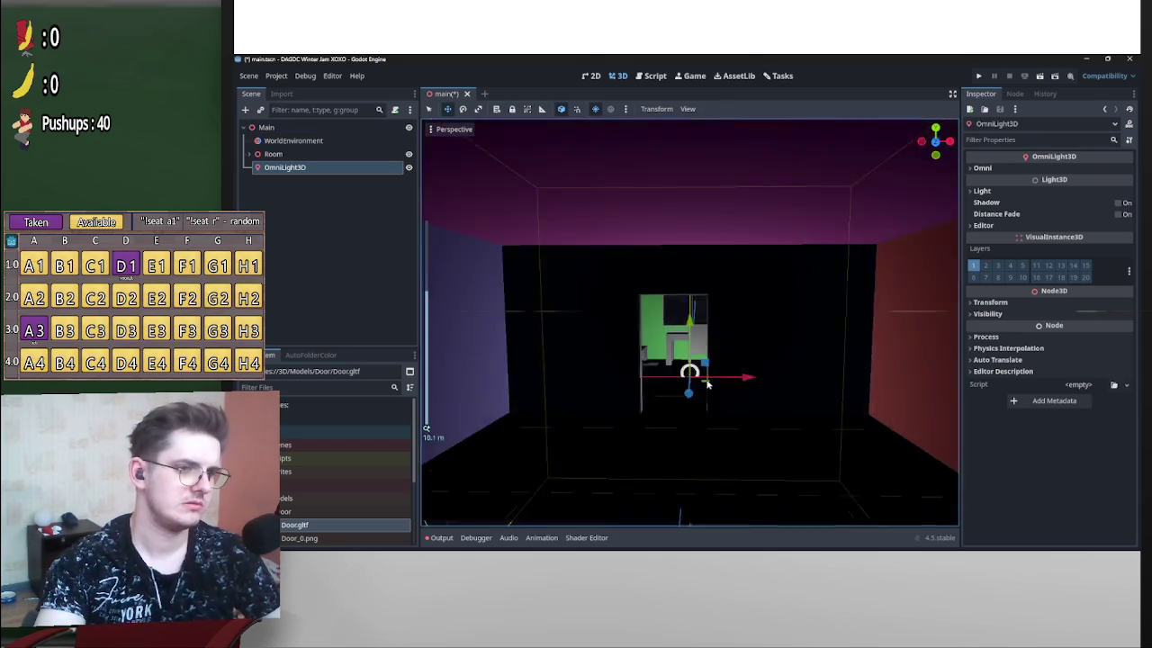
{"action": "scroll", "coordinate": [689, 314], "scroll_direction": "up", "scroll_amount": 6}
{"action": "mouse_move", "coordinate": [684, 313]}
{"action": "left_mouse_down"}
{"action": "mouse_move", "coordinate": [754, 416]}
{"action": "mouse_move", "coordinate": [787, 180]}
{"action": "left_mouse_up"}
{"action": "scroll", "coordinate": [848, 245], "scroll_direction": "down", "scroll_amount": 3}
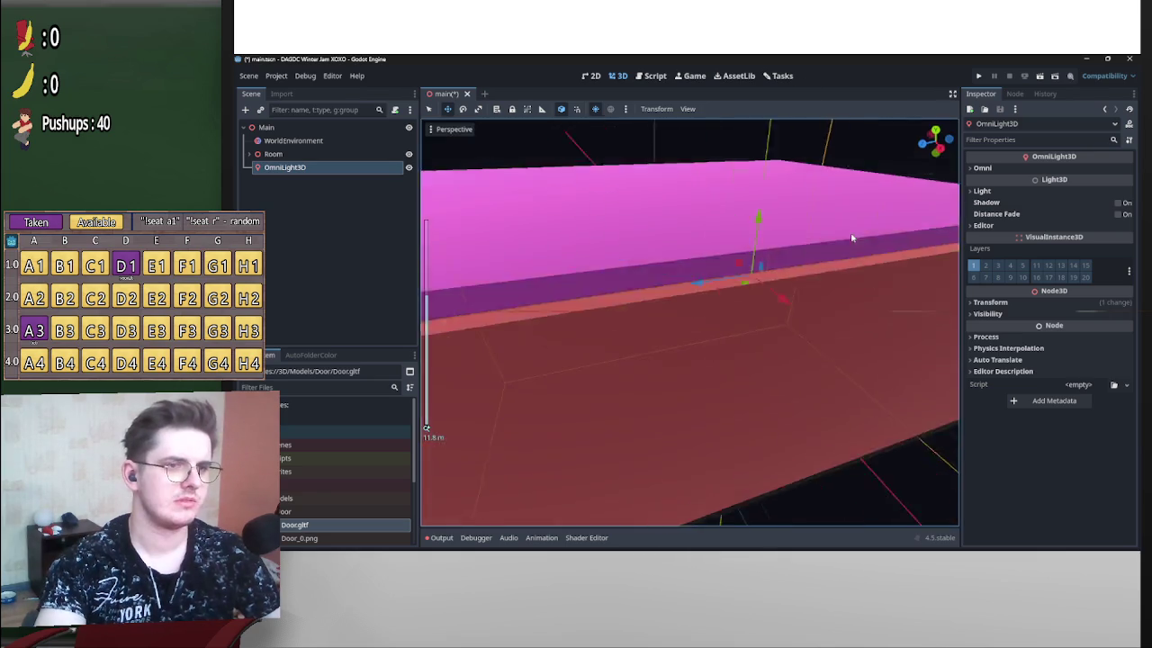
{"action": "scroll", "coordinate": [849, 262], "scroll_direction": "up", "scroll_amount": 6}
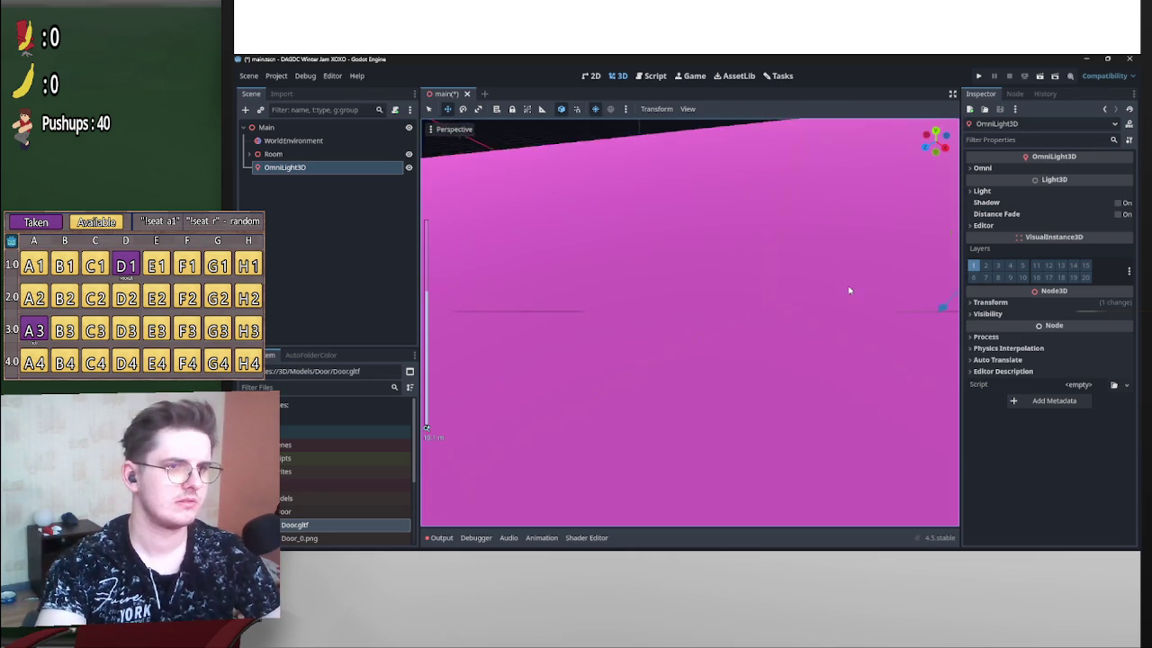
{"action": "key", "text": "KP_1"}
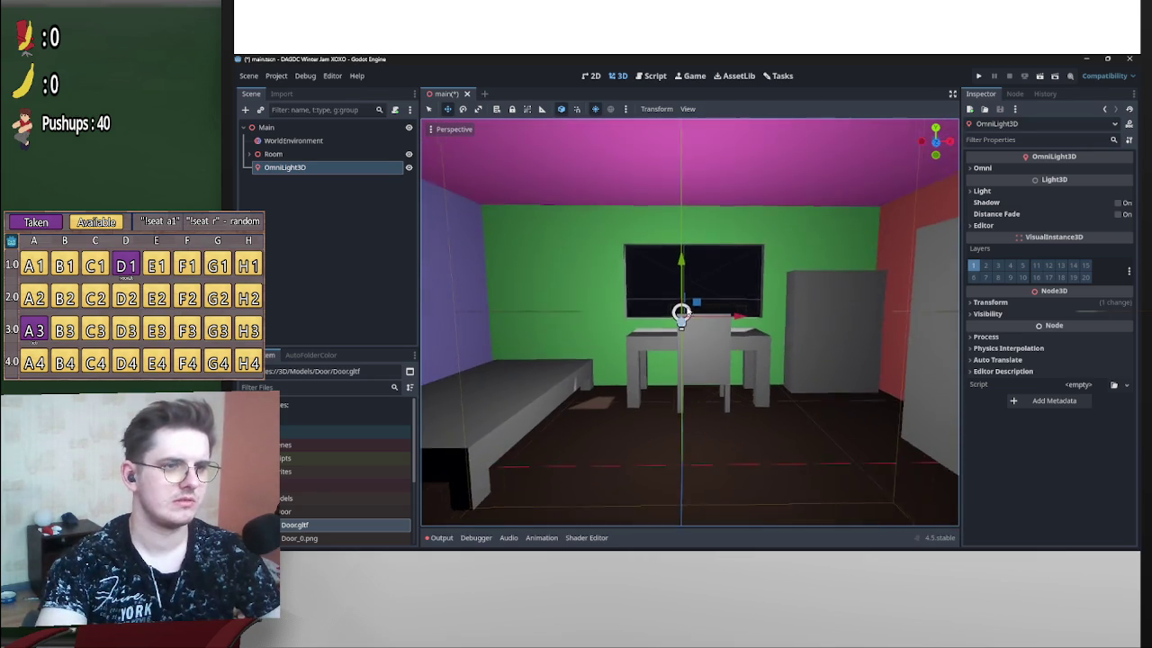
{"action": "left_click_drag", "start_coordinate": [700, 228], "coordinate": [696, 160]}
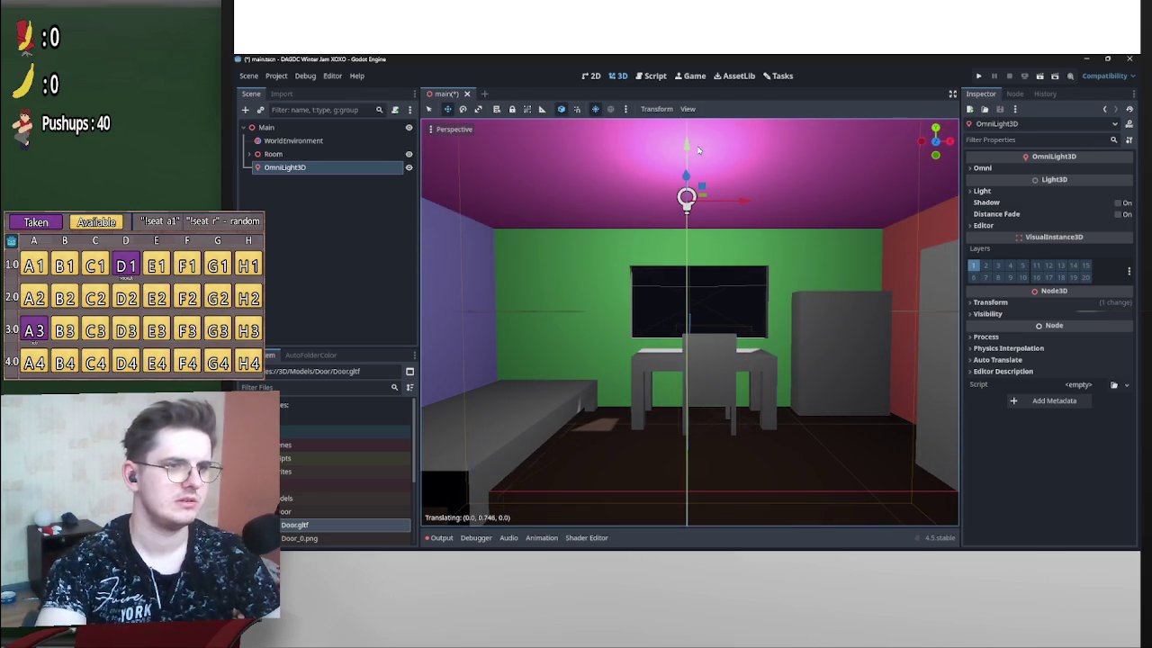
{"action": "mouse_move", "coordinate": [745, 237]}
{"action": "left_mouse_down"}
{"action": "mouse_move", "coordinate": [695, 233]}
{"action": "mouse_move", "coordinate": [683, 290]}
{"action": "mouse_move", "coordinate": [697, 423]}
{"action": "mouse_move", "coordinate": [721, 301]}
{"action": "mouse_move", "coordinate": [734, 333]}
{"action": "mouse_move", "coordinate": [686, 313]}
{"action": "mouse_move", "coordinate": [710, 298]}
{"action": "mouse_move", "coordinate": [666, 285]}
{"action": "mouse_move", "coordinate": [733, 278]}
{"action": "left_mouse_up"}
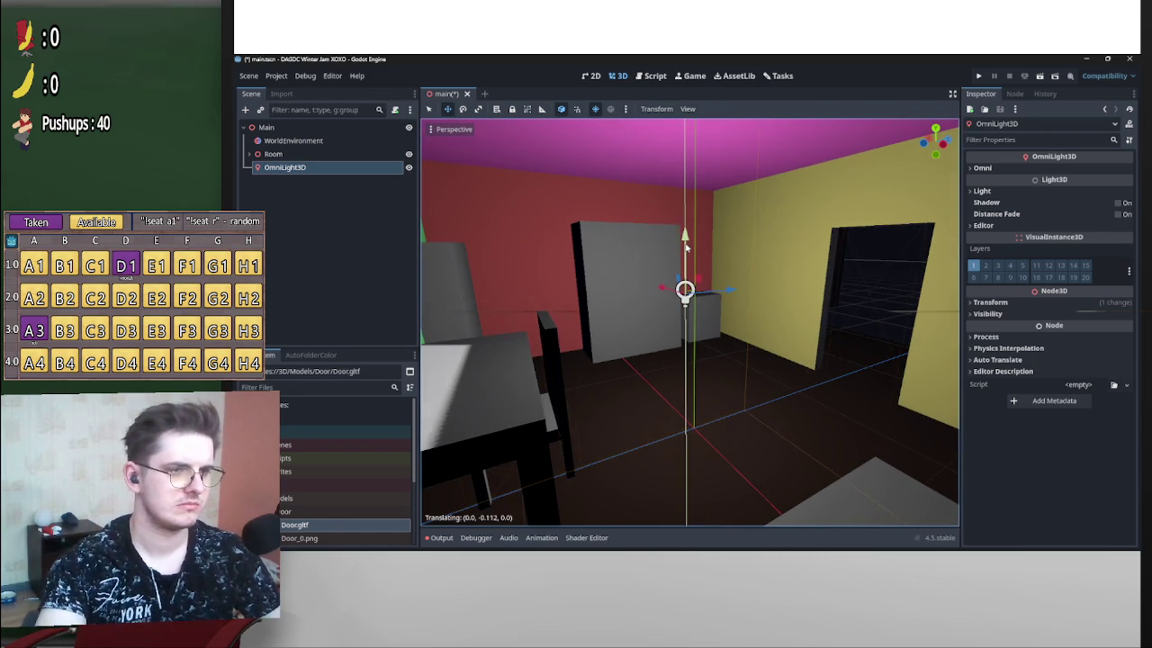
{"action": "left_click_drag", "start_coordinate": [691, 231], "coordinate": [691, 231]}
{"action": "left_click_drag", "start_coordinate": [686, 308], "coordinate": [687, 309]}
Expand the Omni settings and try smaller range and different attenuation values.
{"action": "left_click", "coordinate": [1006, 168]}
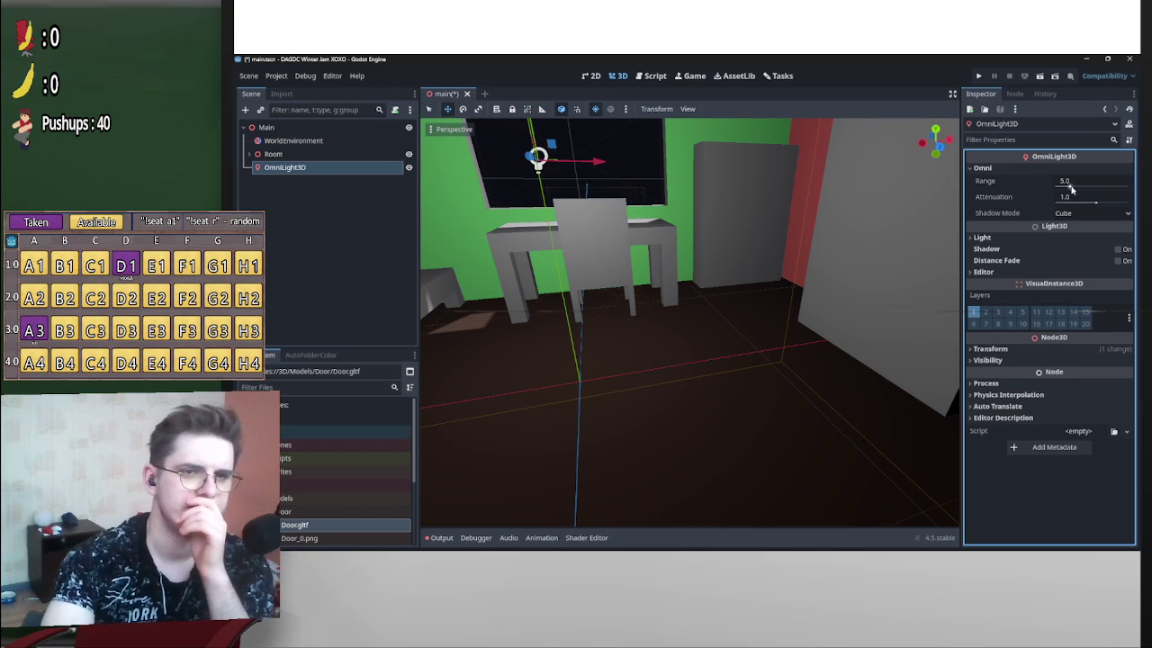
{"action": "left_click_drag", "start_coordinate": [1068, 187], "coordinate": [1067, 186]}
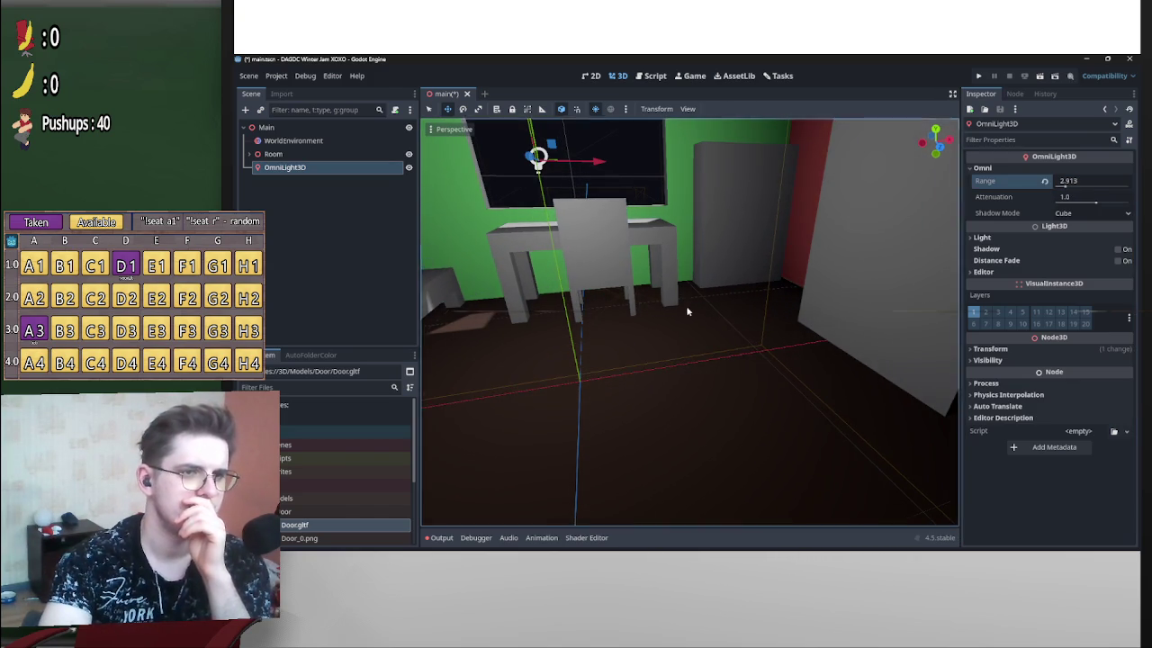
{"action": "left_click_drag", "start_coordinate": [860, 214], "coordinate": [954, 214]}
{"action": "left_click_drag", "start_coordinate": [1092, 204], "coordinate": [684, 305]}
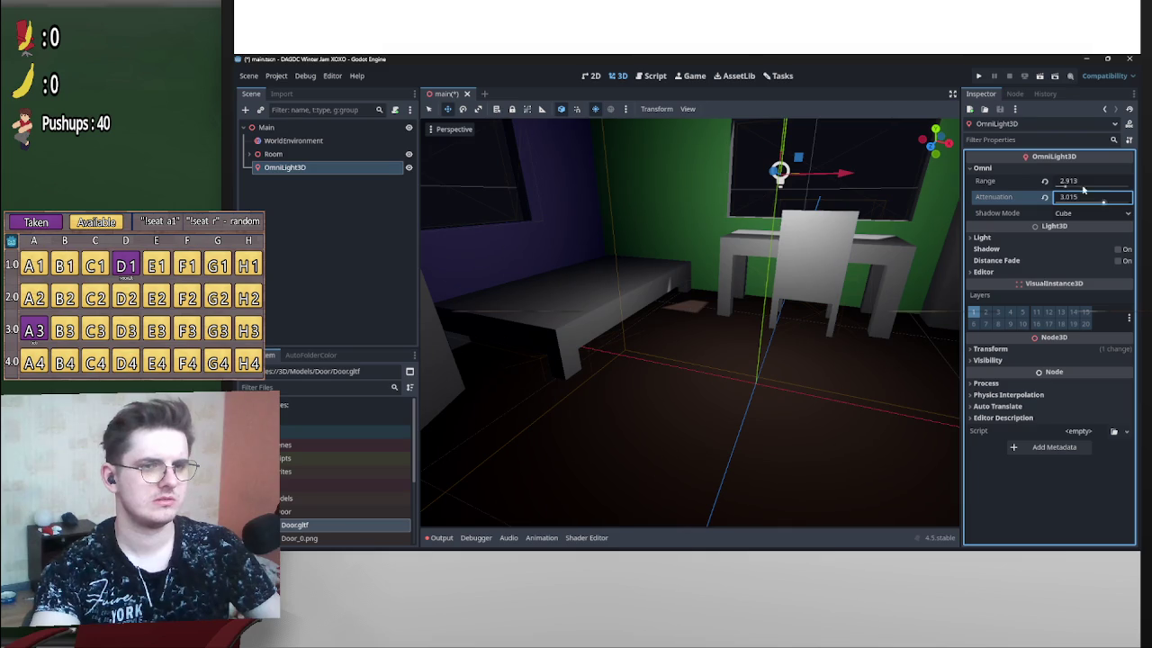
{"action": "left_click_drag", "start_coordinate": [1067, 185], "coordinate": [1068, 186]}
{"action": "mouse_move", "coordinate": [686, 305]}
{"action": "left_mouse_down"}
{"action": "mouse_move", "coordinate": [835, 277]}
{"action": "mouse_move", "coordinate": [686, 305]}
{"action": "mouse_move", "coordinate": [870, 291]}
{"action": "mouse_move", "coordinate": [687, 305]}
{"action": "left_mouse_up"}
Raise the light slightly and settle on range 2.615 and attenuation 5.366.
{"action": "mouse_move", "coordinate": [757, 306]}
{"action": "left_mouse_down"}
{"action": "mouse_move", "coordinate": [755, 360]}
{"action": "mouse_move", "coordinate": [784, 256]}
{"action": "mouse_move", "coordinate": [783, 309]}
{"action": "mouse_move", "coordinate": [783, 293]}
{"action": "left_mouse_up"}
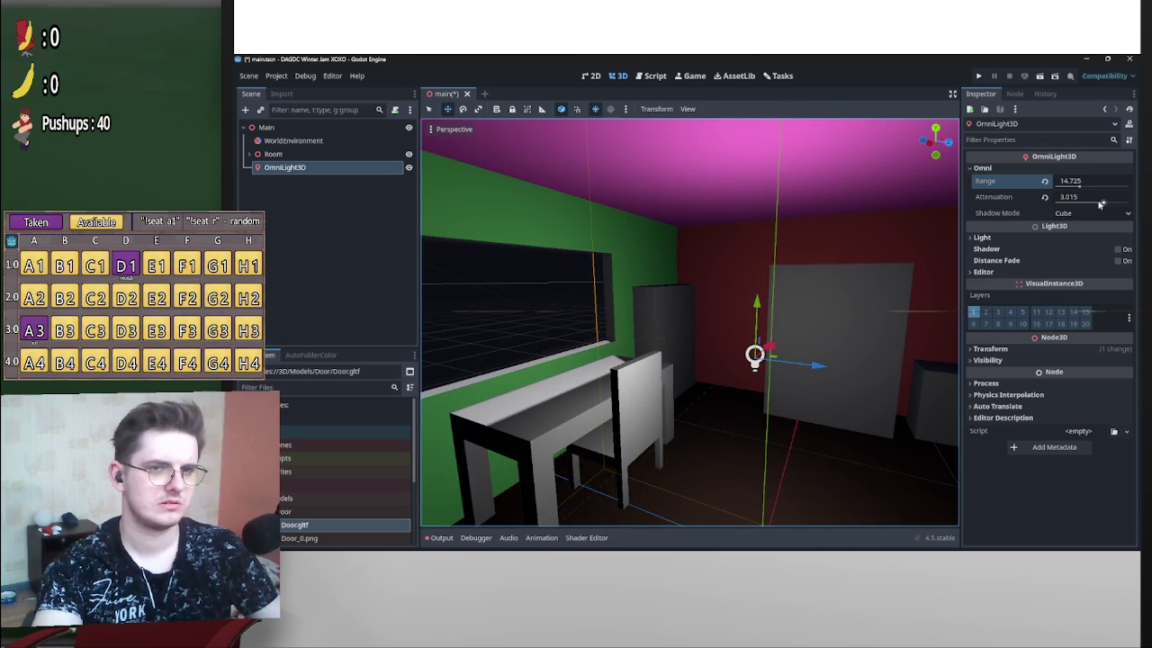
{"action": "left_click_drag", "start_coordinate": [1098, 204], "coordinate": [686, 308]}
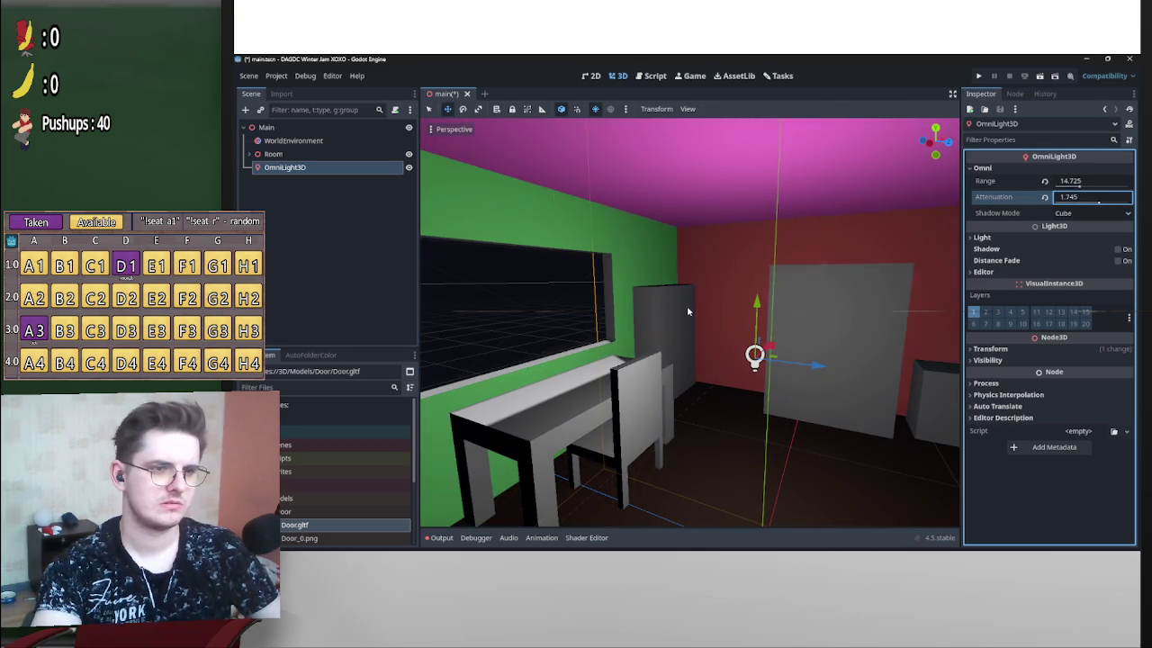
{"action": "mouse_move", "coordinate": [1070, 181]}
{"action": "left_mouse_down"}
{"action": "mouse_move", "coordinate": [1008, 181]}
{"action": "mouse_move", "coordinate": [1063, 184]}
{"action": "left_mouse_up"}
{"action": "mouse_move", "coordinate": [687, 309]}
{"action": "left_mouse_down"}
{"action": "mouse_move", "coordinate": [760, 292]}
{"action": "mouse_move", "coordinate": [691, 305]}
{"action": "mouse_move", "coordinate": [683, 263]}
{"action": "mouse_move", "coordinate": [725, 284]}
{"action": "left_mouse_up"}
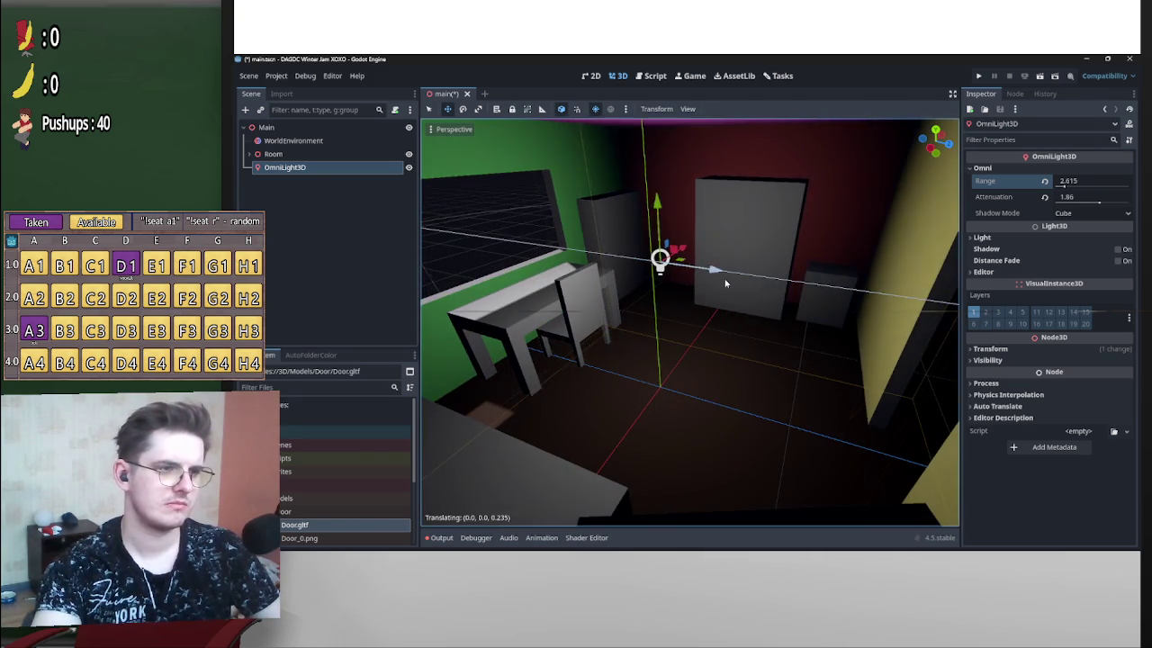
{"action": "mouse_move", "coordinate": [1097, 202]}
{"action": "left_mouse_down"}
{"action": "mouse_move", "coordinate": [1124, 203]}
{"action": "mouse_move", "coordinate": [1113, 203]}
{"action": "left_mouse_up"}
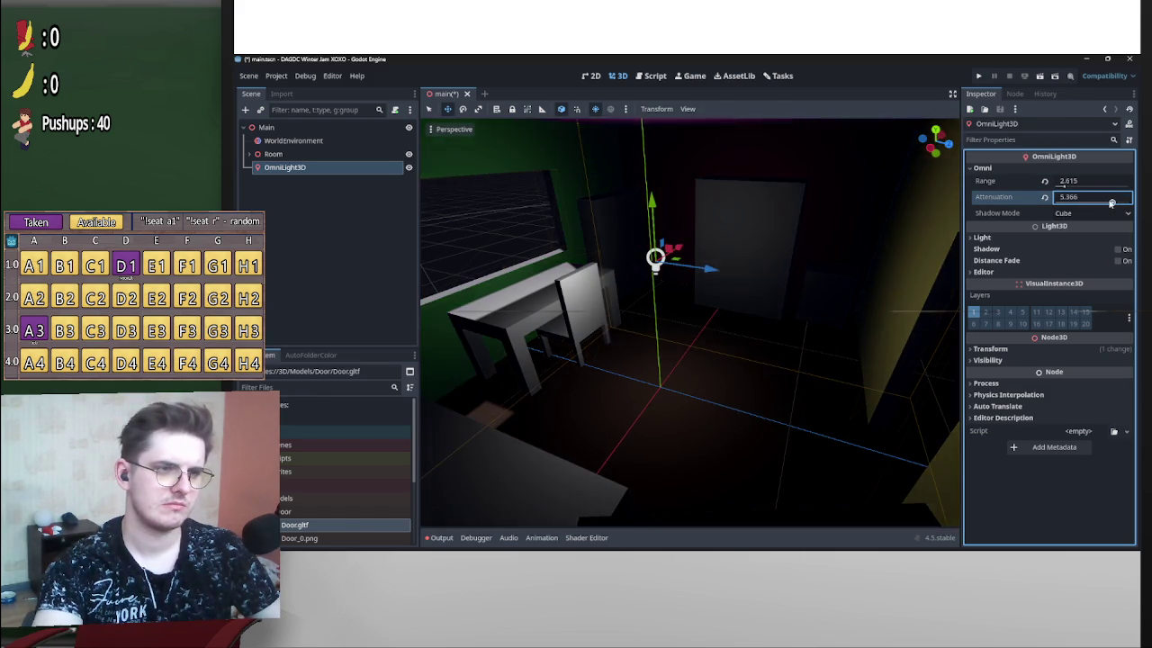
{"action": "scroll", "coordinate": [687, 306], "scroll_direction": "down", "scroll_amount": 3}
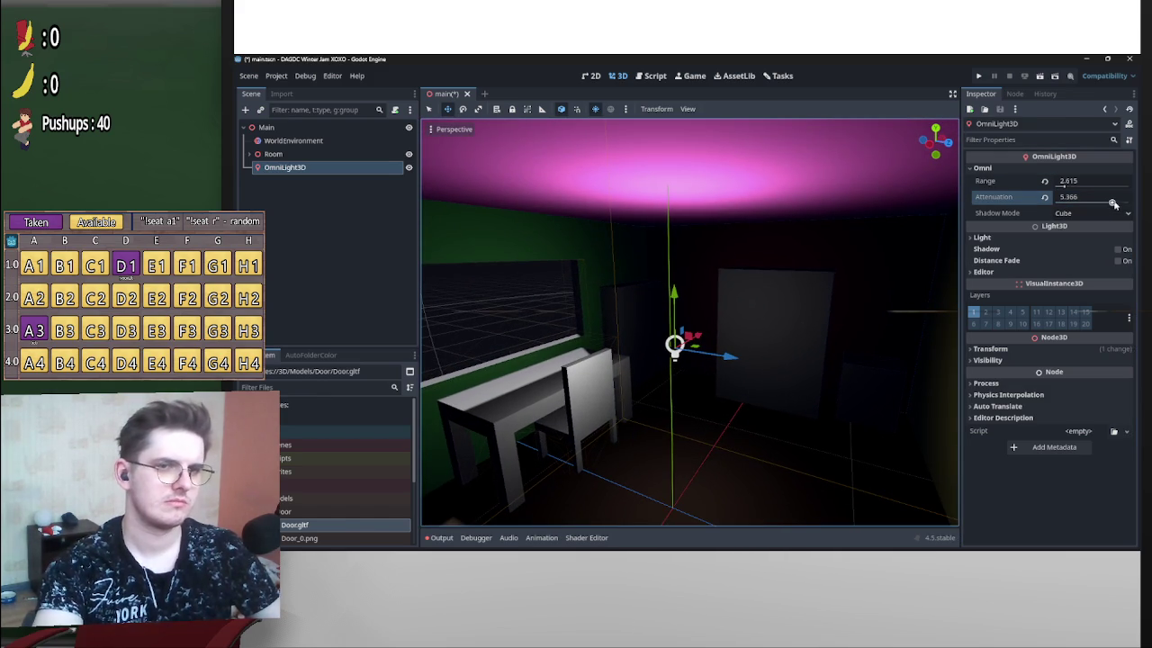
{"action": "left_click", "coordinate": [1102, 214]}
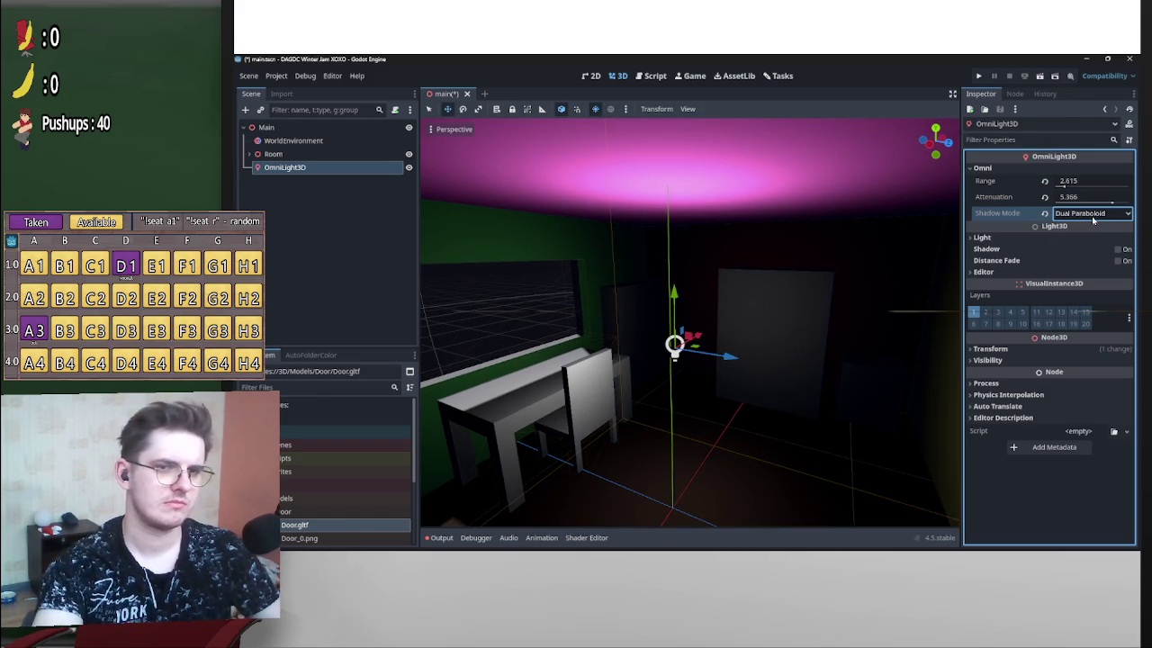
Experiment with attenuation around 0.94 and -2.4 and range about 2.1 while raising the light.
{"action": "left_click_drag", "start_coordinate": [686, 312], "coordinate": [1060, 184]}
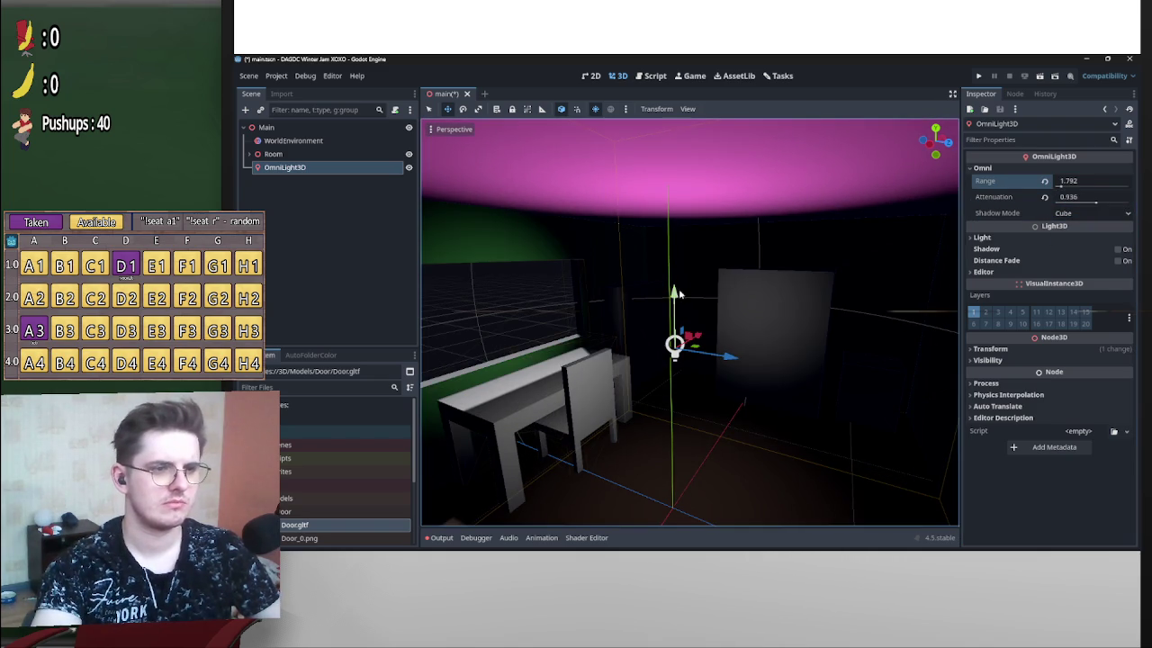
{"action": "left_click_drag", "start_coordinate": [682, 286], "coordinate": [686, 274]}
{"action": "mouse_move", "coordinate": [1099, 201]}
{"action": "left_mouse_down"}
{"action": "mouse_move", "coordinate": [1077, 209]}
{"action": "mouse_move", "coordinate": [1085, 205]}
{"action": "left_mouse_up"}
{"action": "left_click_drag", "start_coordinate": [686, 259], "coordinate": [709, 201]}
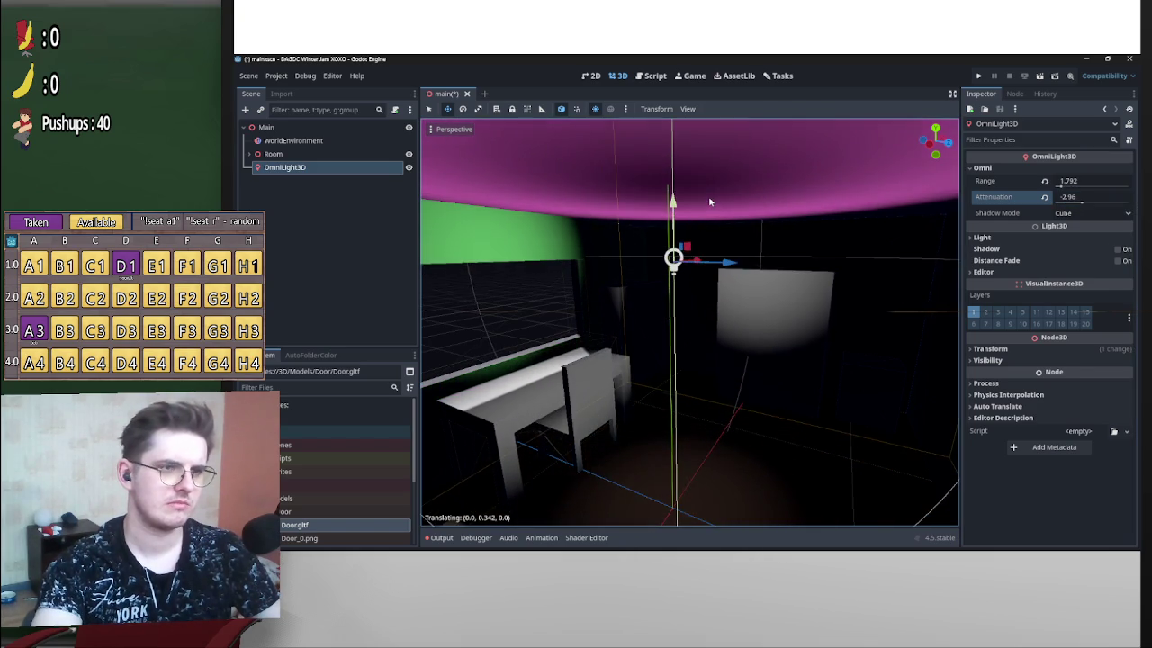
{"action": "mouse_move", "coordinate": [1062, 184]}
{"action": "left_mouse_down"}
{"action": "mouse_move", "coordinate": [1080, 203]}
{"action": "mouse_move", "coordinate": [1128, 201]}
{"action": "mouse_move", "coordinate": [1071, 200]}
{"action": "mouse_move", "coordinate": [1072, 181]}
{"action": "left_mouse_up"}
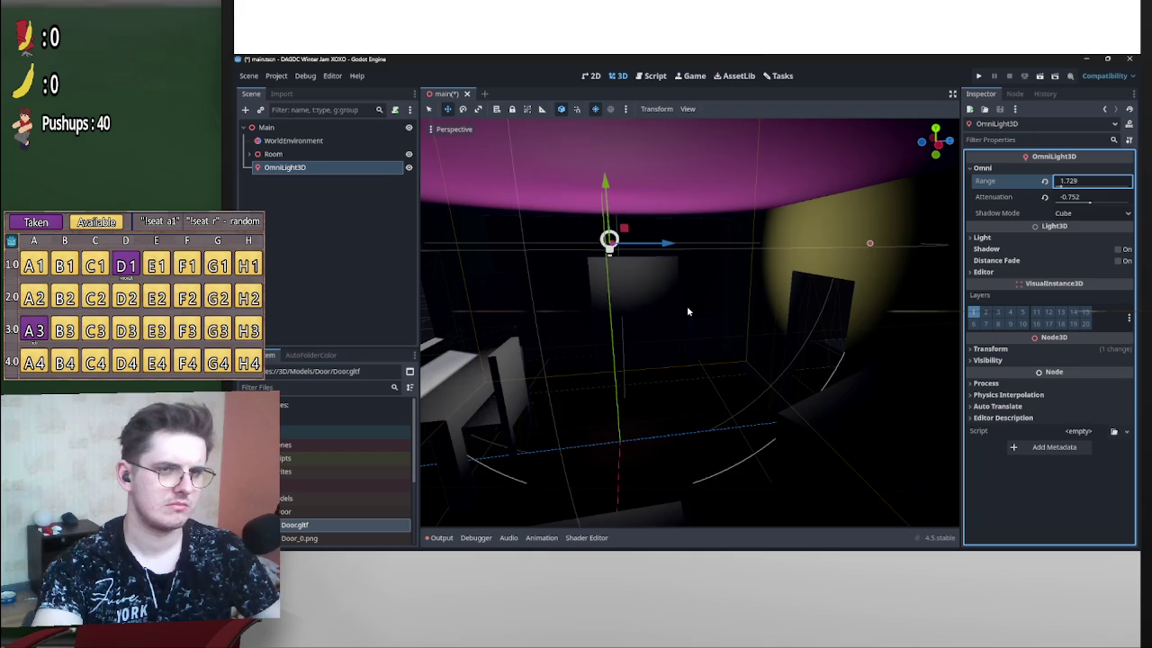
{"action": "mouse_move", "coordinate": [606, 186]}
{"action": "left_mouse_down"}
{"action": "mouse_move", "coordinate": [862, 272]}
{"action": "mouse_move", "coordinate": [683, 305]}
{"action": "mouse_move", "coordinate": [900, 270]}
{"action": "left_mouse_up"}
{"action": "mouse_move", "coordinate": [1089, 206]}
{"action": "left_mouse_down"}
{"action": "mouse_move", "coordinate": [1080, 182]}
{"action": "mouse_move", "coordinate": [1062, 182]}
{"action": "mouse_move", "coordinate": [1084, 183]}
{"action": "mouse_move", "coordinate": [1068, 186]}
{"action": "left_mouse_up"}
{"action": "type", "text": "3.01"}
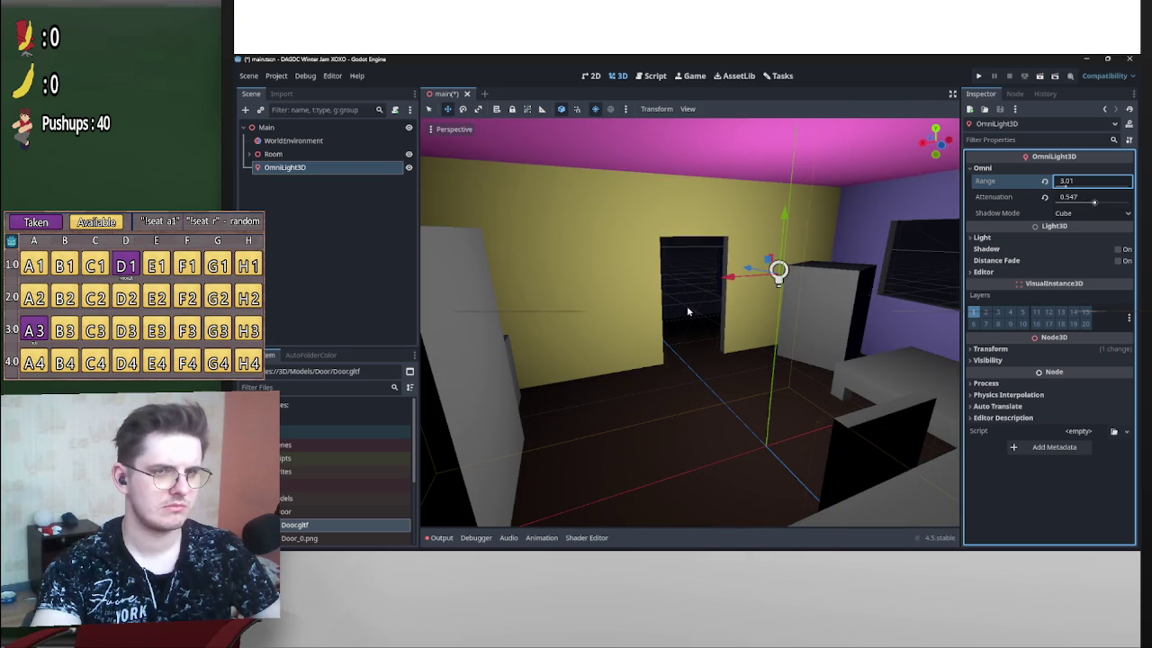
Settle the omni light at range 3.353 and attenuation 1.801, adjust its height, then hide it.
{"action": "left_click_drag", "start_coordinate": [711, 297], "coordinate": [688, 305]}
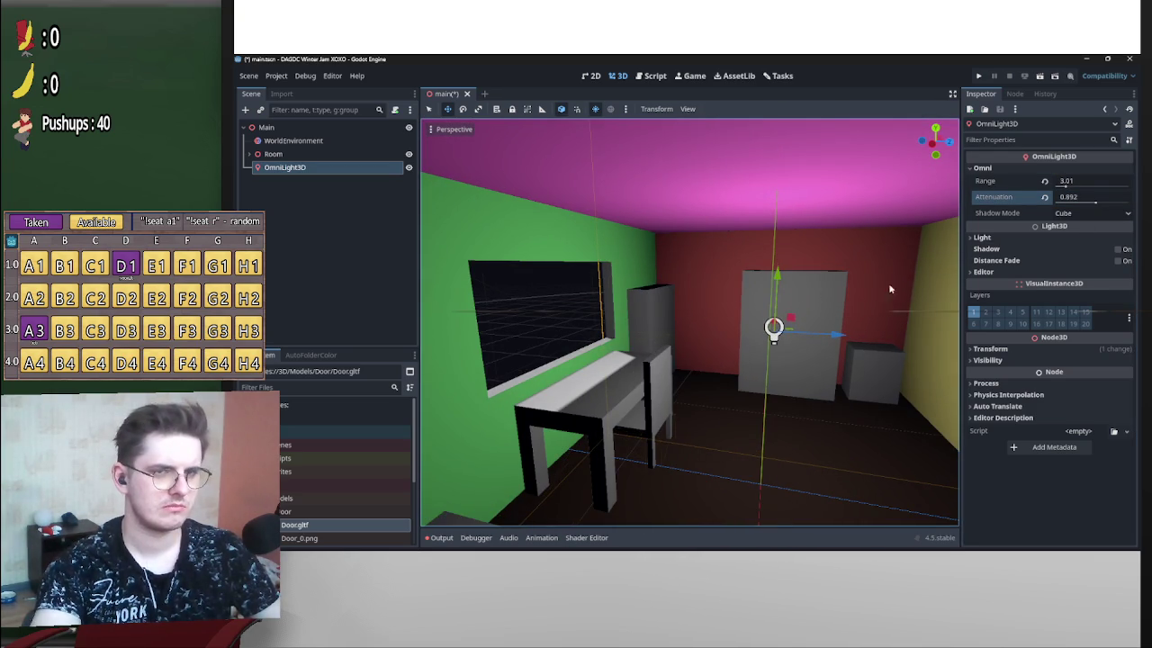
{"action": "mouse_move", "coordinate": [787, 256]}
{"action": "left_mouse_down"}
{"action": "mouse_move", "coordinate": [684, 309]}
{"action": "mouse_move", "coordinate": [837, 304]}
{"action": "left_mouse_up"}
{"action": "left_click_drag", "start_coordinate": [1096, 199], "coordinate": [1069, 183]}
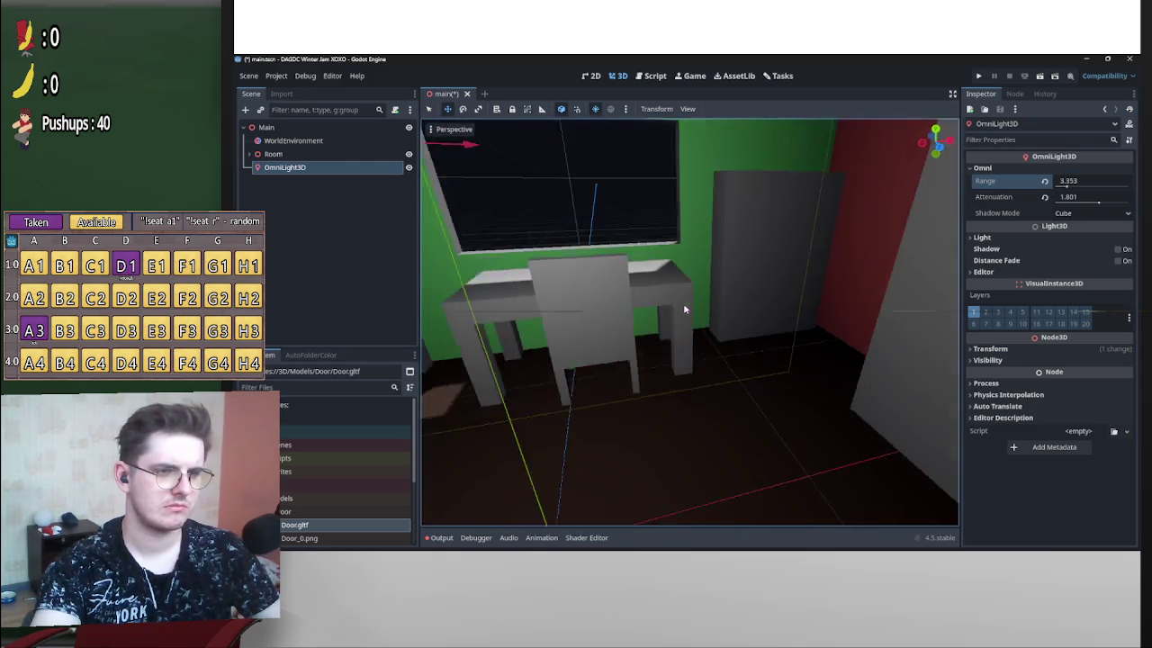
{"action": "scroll", "coordinate": [687, 309], "scroll_direction": "up", "scroll_amount": 3}
{"action": "scroll", "coordinate": [686, 309], "scroll_direction": "down", "scroll_amount": 3}
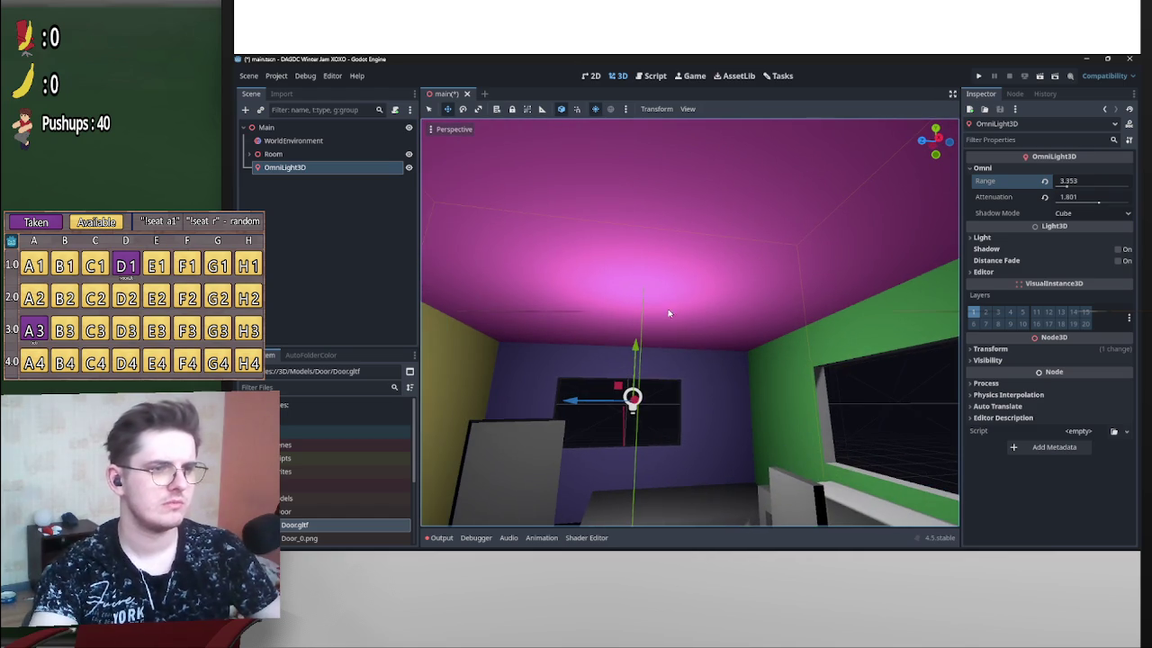
{"action": "mouse_move", "coordinate": [630, 355]}
{"action": "left_mouse_down"}
{"action": "mouse_move", "coordinate": [634, 287]}
{"action": "mouse_move", "coordinate": [654, 379]}
{"action": "mouse_move", "coordinate": [687, 308]}
{"action": "left_mouse_up"}
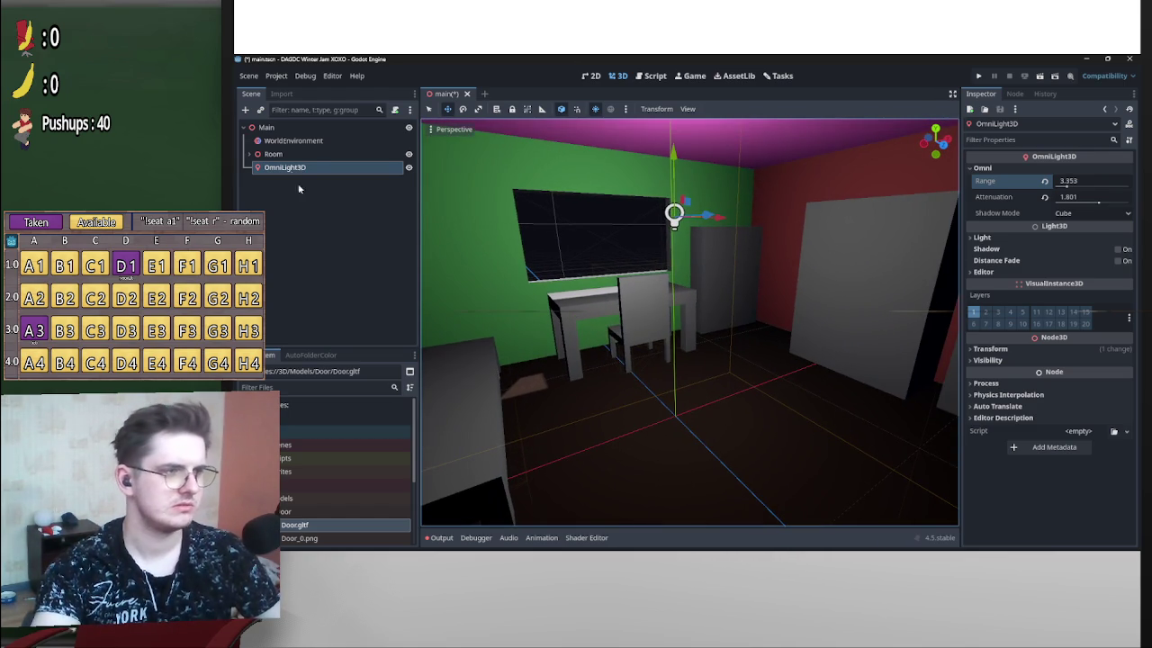
{"action": "left_click", "coordinate": [409, 168]}
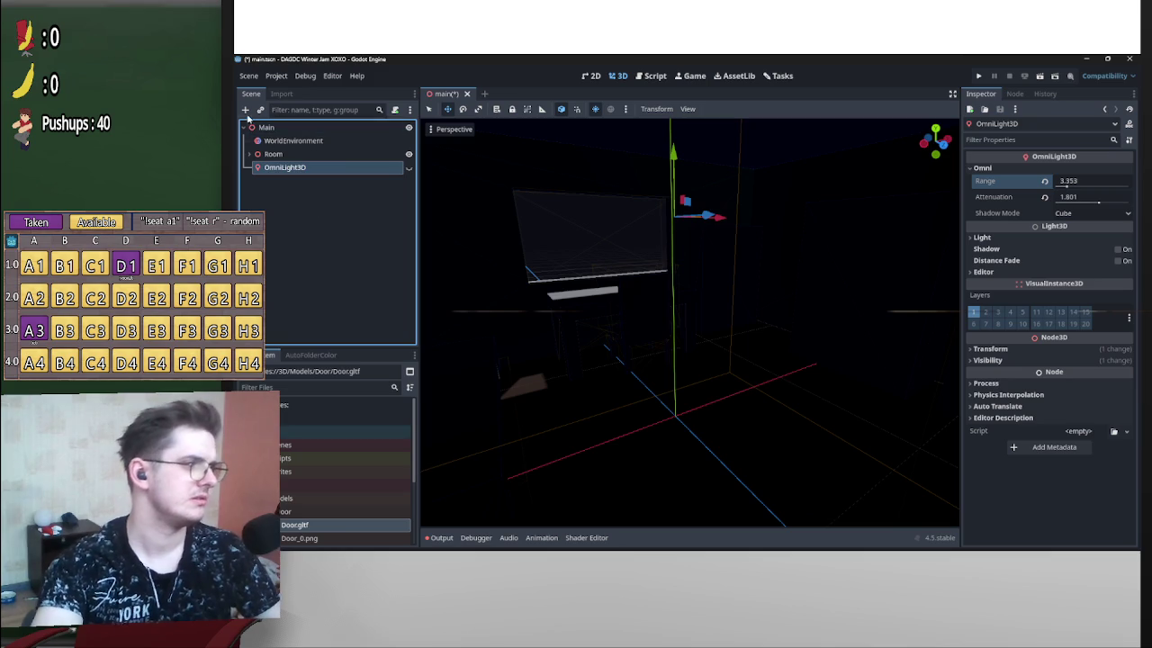
Add a SpotLight3D node and move it to sit directly under Main.
{"action": "left_click", "coordinate": [245, 110]}
{"action": "scroll", "coordinate": [639, 355], "scroll_direction": "up", "scroll_amount": 1}
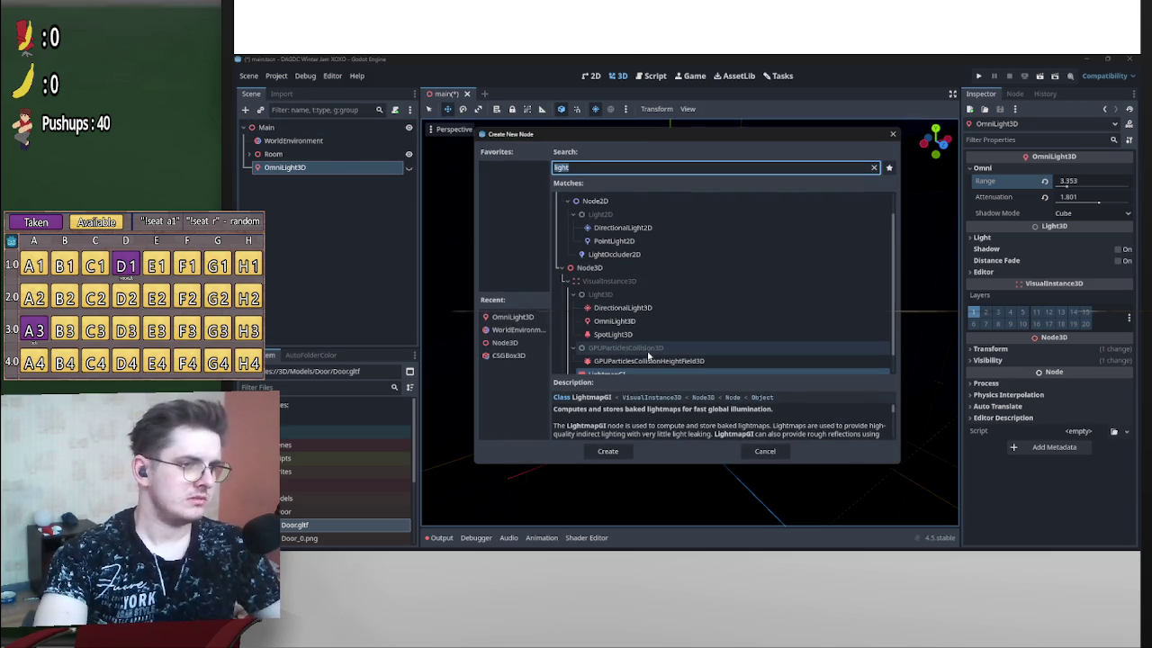
{"action": "double_click", "coordinate": [644, 334]}
{"action": "left_click", "coordinate": [293, 185]}
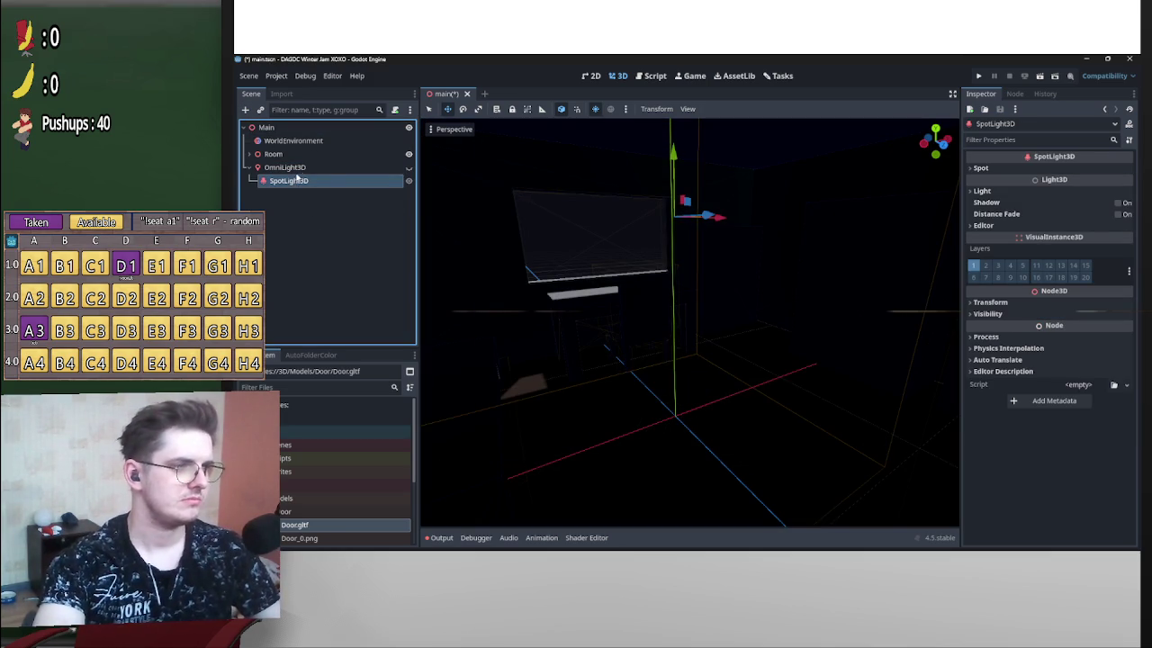
{"action": "left_click_drag", "start_coordinate": [474, 255], "coordinate": [297, 128]}
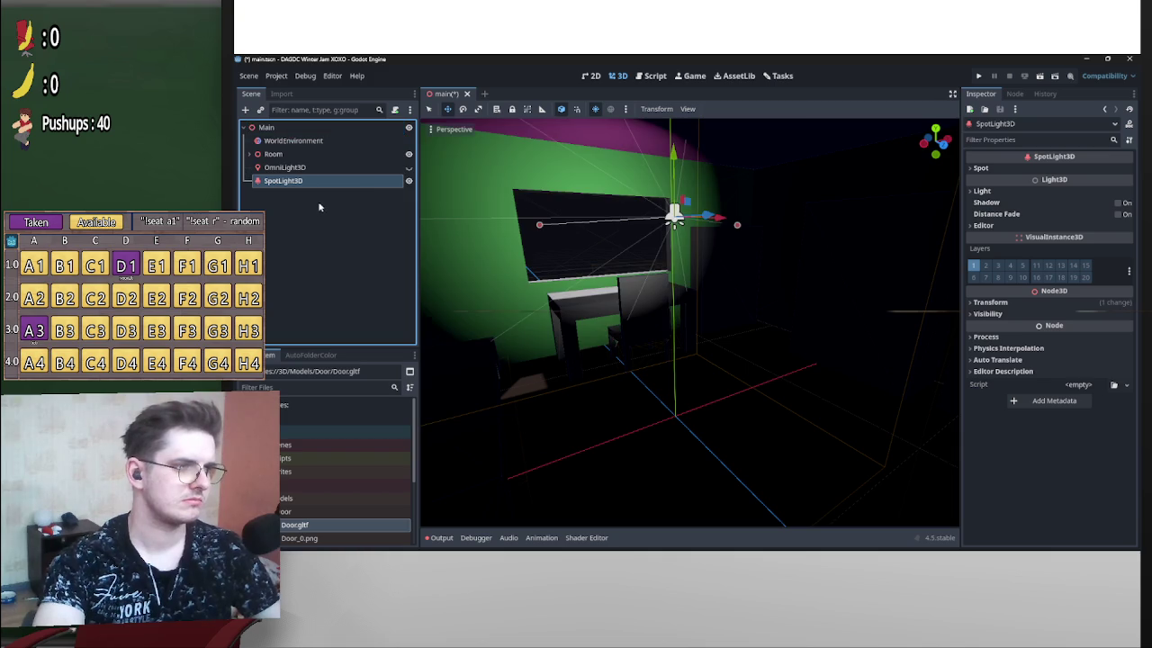
Tilt the spotlight 75 degrees downward and widen its cone to about 60.7 degrees.
{"action": "left_click_drag", "start_coordinate": [759, 283], "coordinate": [756, 276]}
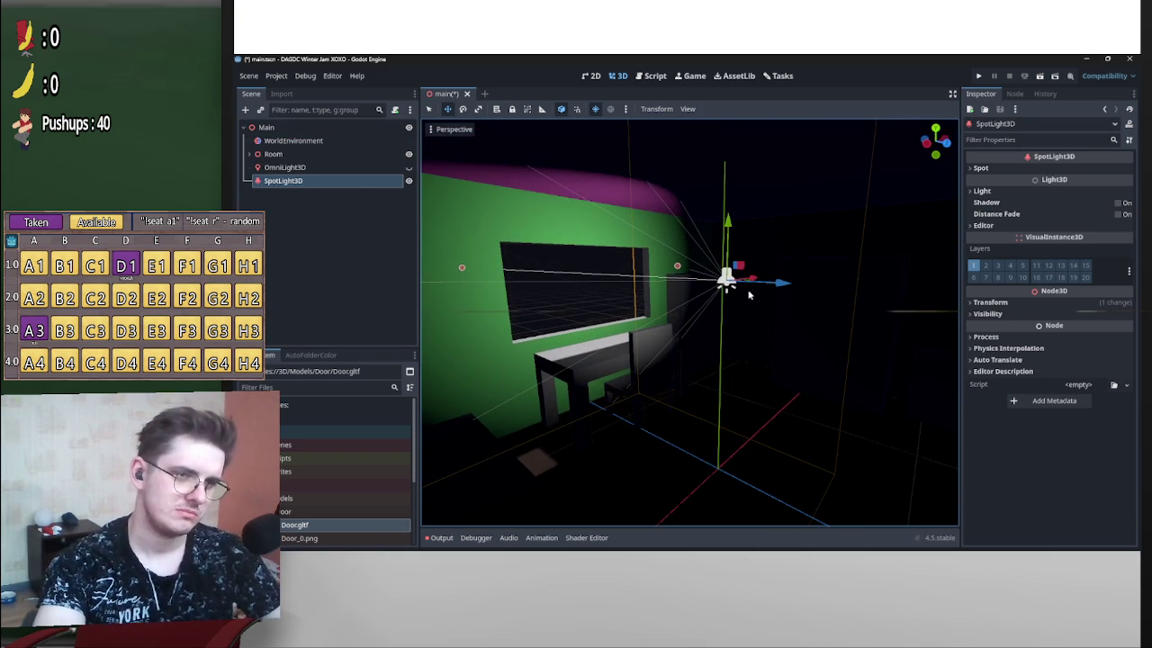
{"action": "mouse_move", "coordinate": [763, 266]}
{"action": "left_mouse_down"}
{"action": "mouse_move", "coordinate": [720, 234]}
{"action": "mouse_move", "coordinate": [727, 162]}
{"action": "mouse_move", "coordinate": [776, 58]}
{"action": "left_mouse_up"}
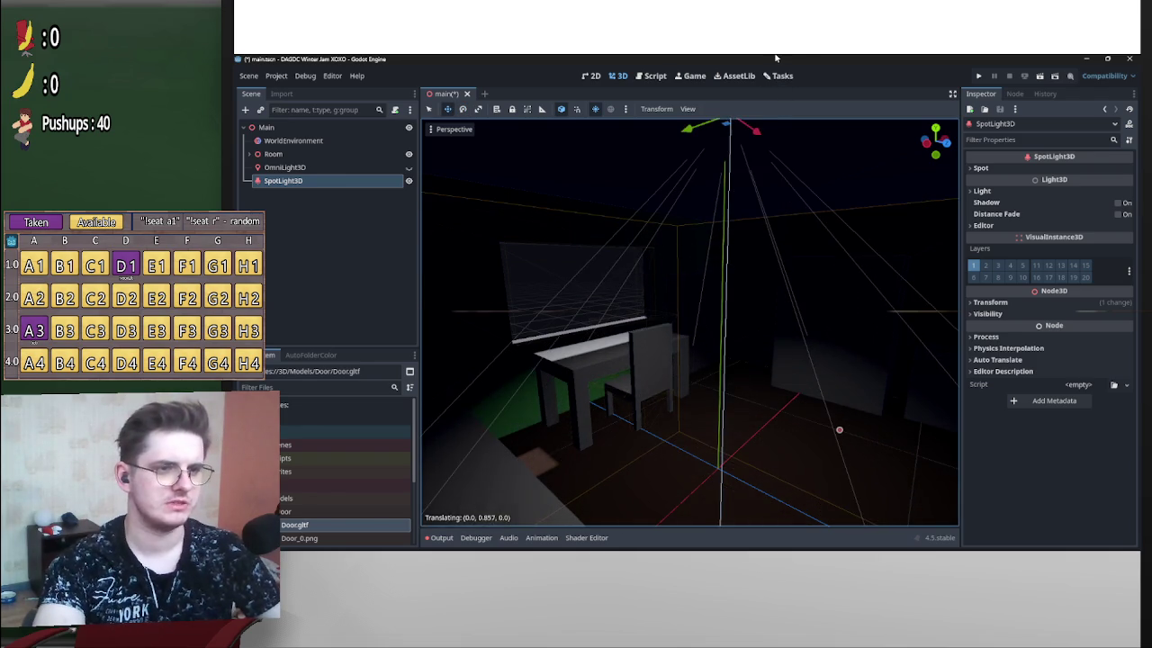
{"action": "mouse_move", "coordinate": [785, 196]}
{"action": "left_mouse_down"}
{"action": "mouse_move", "coordinate": [766, 269]}
{"action": "mouse_move", "coordinate": [686, 305]}
{"action": "mouse_move", "coordinate": [779, 295]}
{"action": "mouse_move", "coordinate": [645, 446]}
{"action": "mouse_move", "coordinate": [651, 338]}
{"action": "left_mouse_up"}
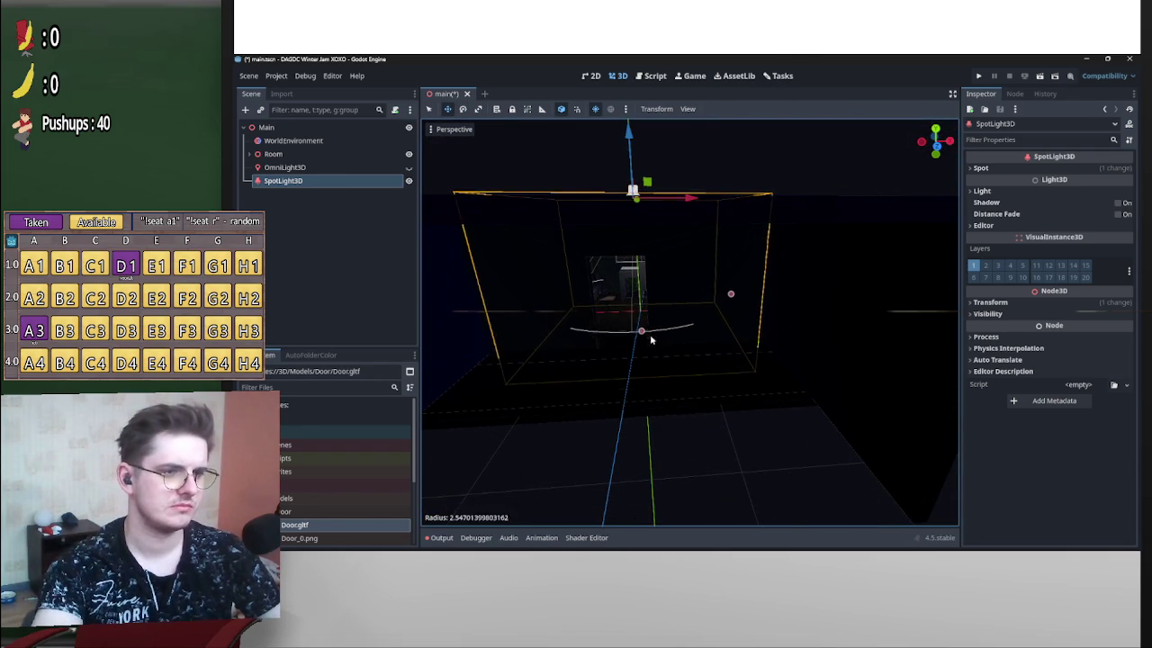
{"action": "left_click_drag", "start_coordinate": [737, 299], "coordinate": [813, 298]}
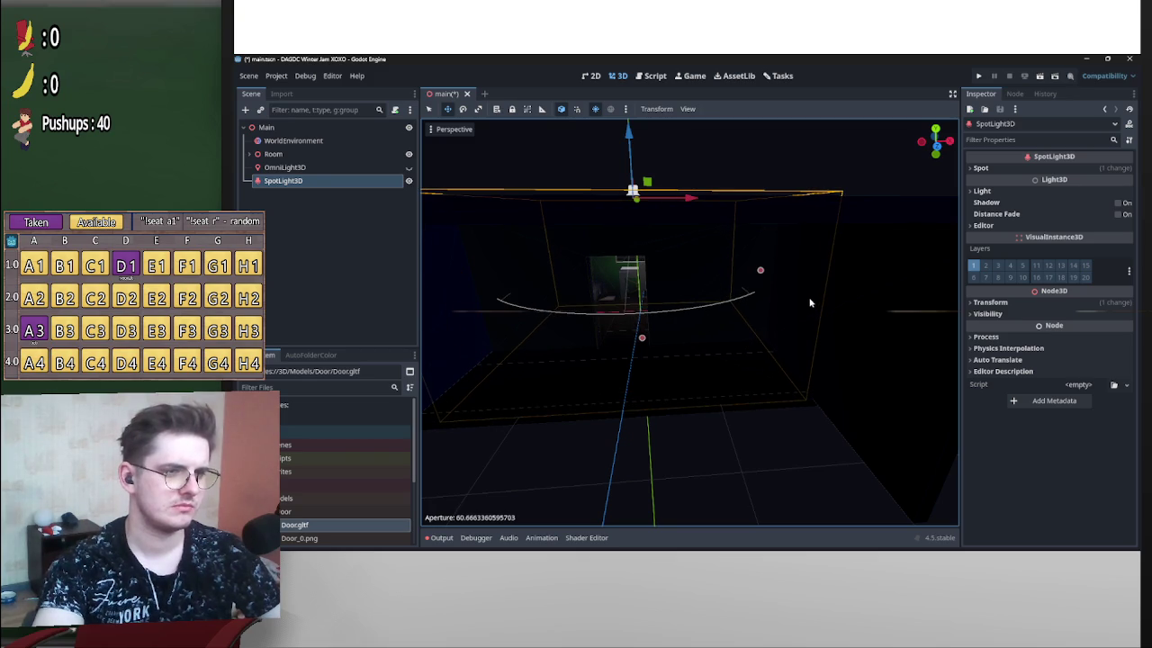
Reselect and frame the SpotLight3D, widen its cone to about 64.7 degrees, and reposition it.
{"action": "left_click", "coordinate": [642, 360]}
{"action": "left_click", "coordinate": [638, 310]}
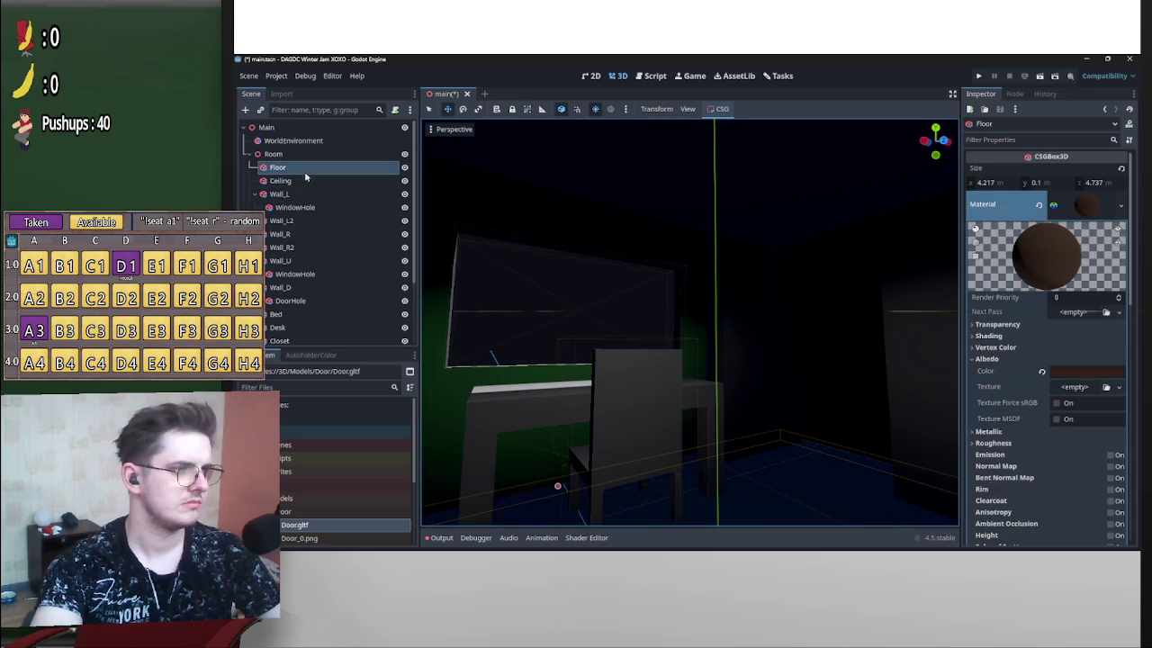
{"action": "left_click", "coordinate": [251, 155]}
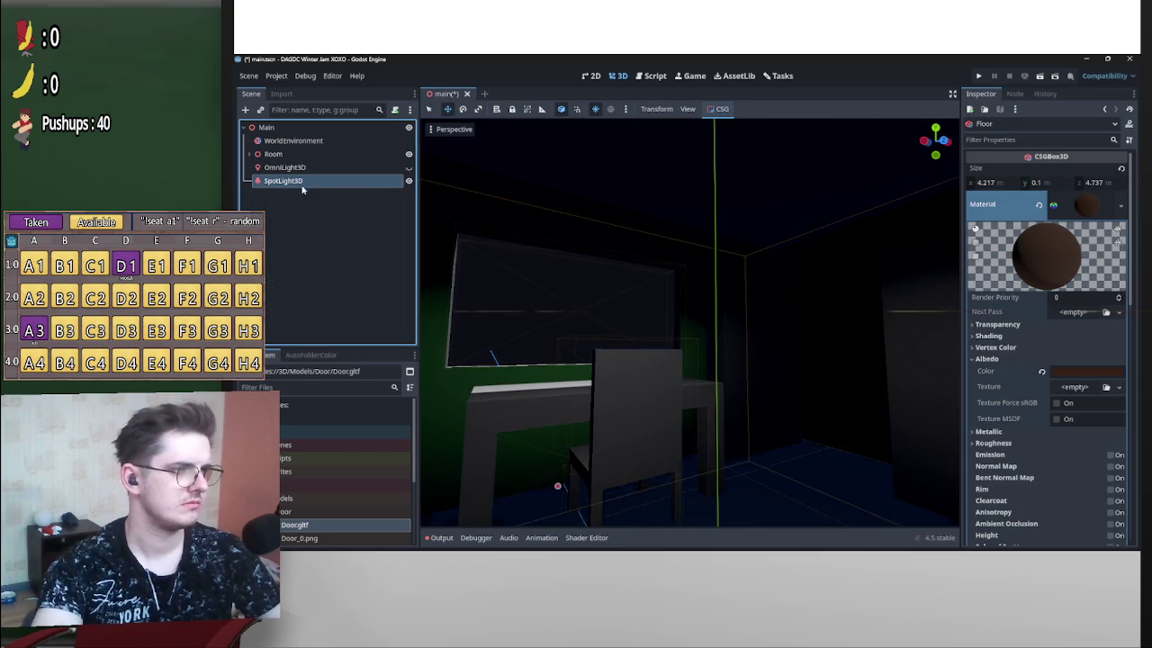
{"action": "double_click", "coordinate": [282, 181]}
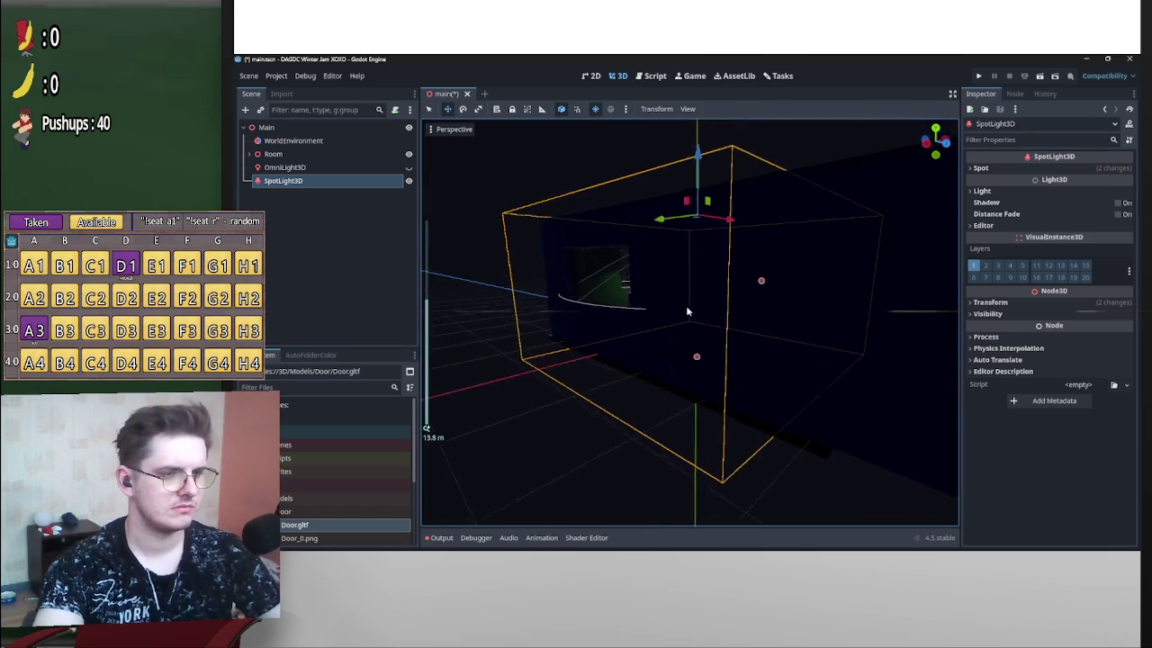
{"action": "left_click_drag", "start_coordinate": [687, 312], "coordinate": [705, 498]}
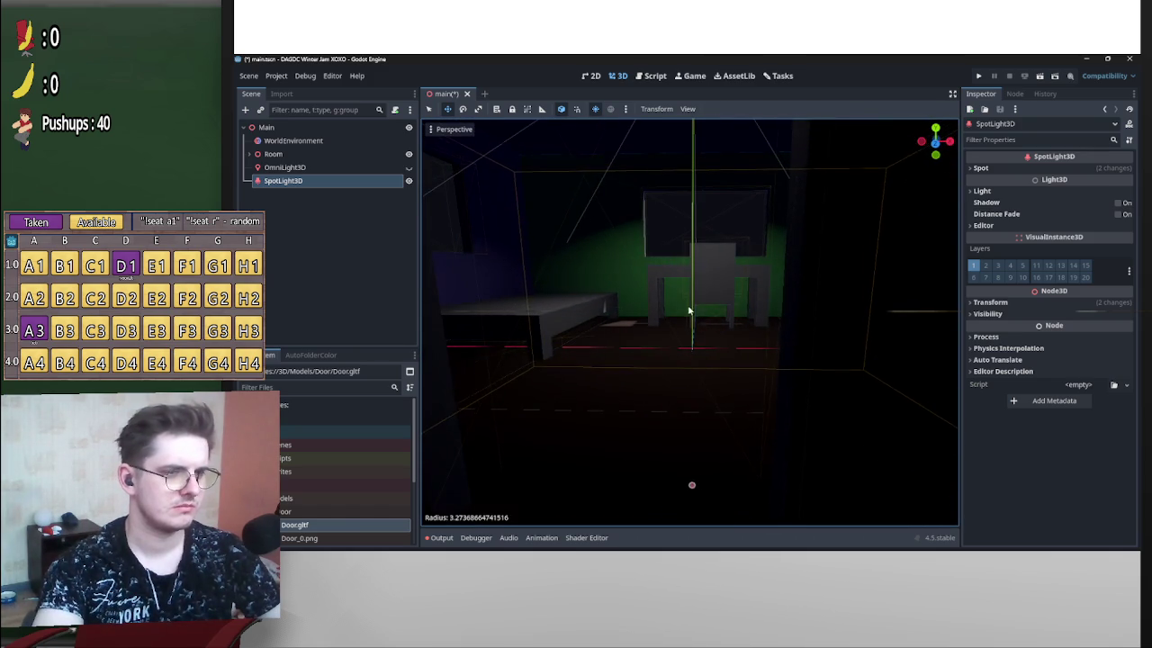
{"action": "left_click_drag", "start_coordinate": [846, 356], "coordinate": [895, 357]}
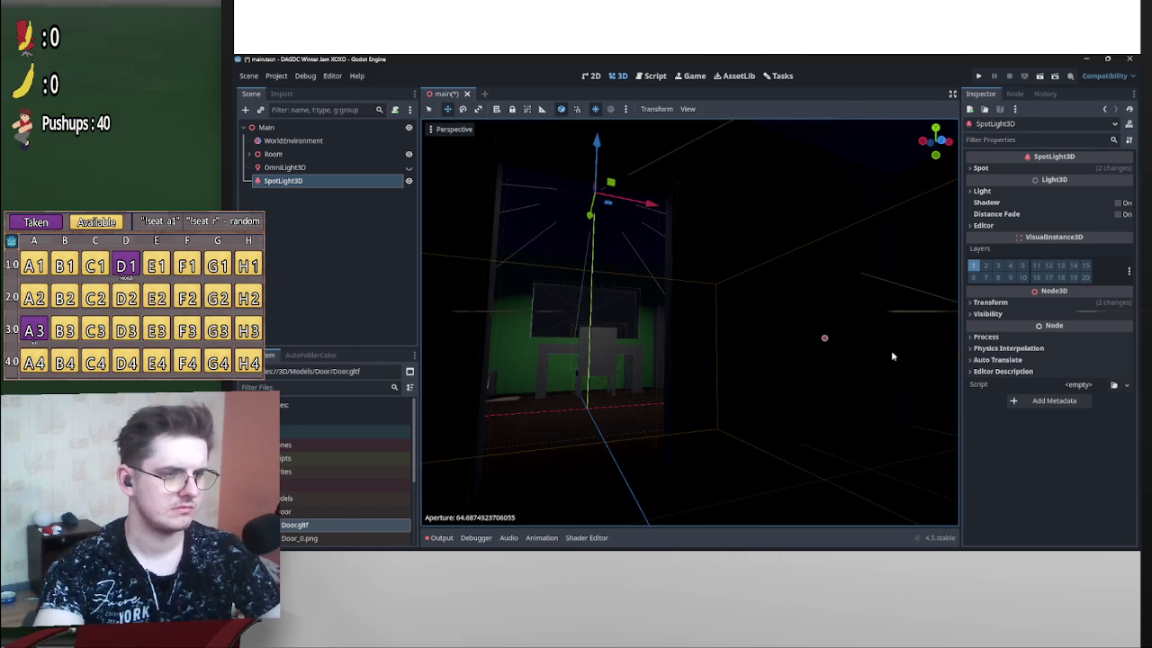
{"action": "left_click_drag", "start_coordinate": [596, 148], "coordinate": [607, 195]}
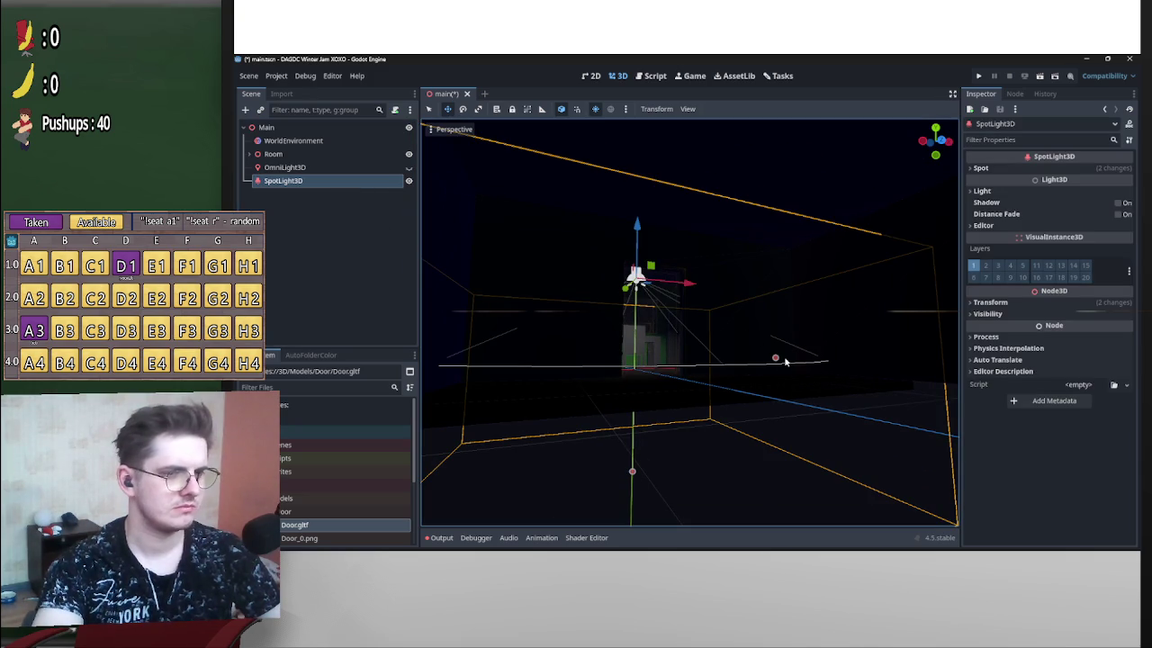
Widen the cone to about 67.9 degrees, extend reach to 3.88, and raise the spotlight.
{"action": "left_click", "coordinate": [617, 467]}
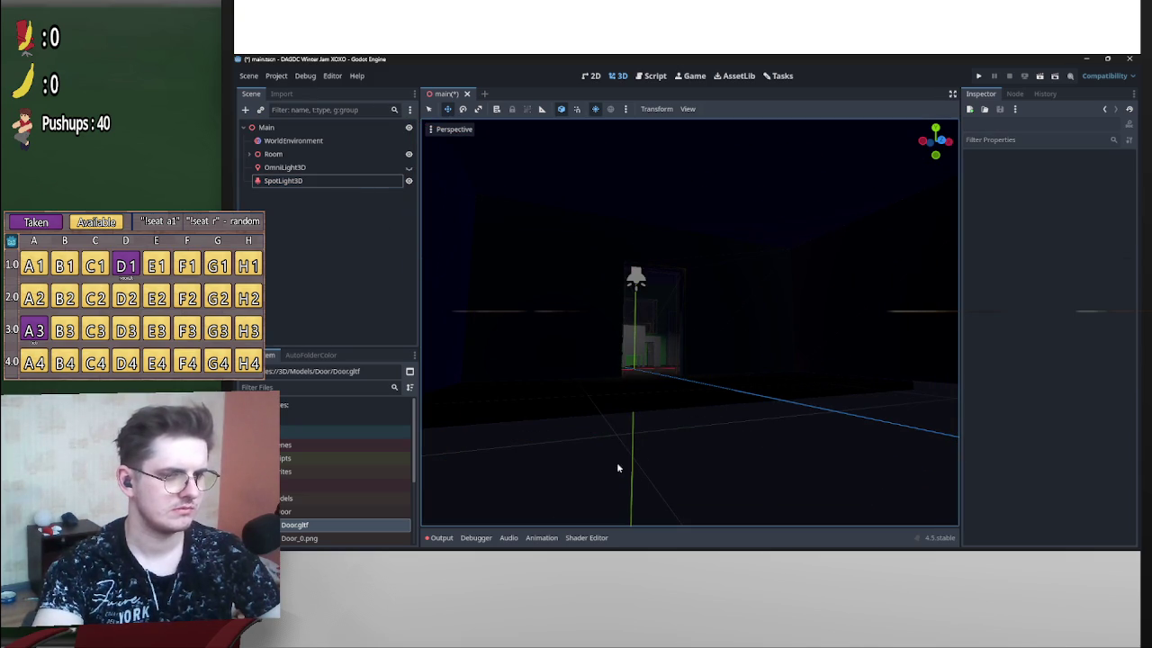
{"action": "left_click", "coordinate": [358, 181]}
{"action": "left_click_drag", "start_coordinate": [779, 359], "coordinate": [825, 363]}
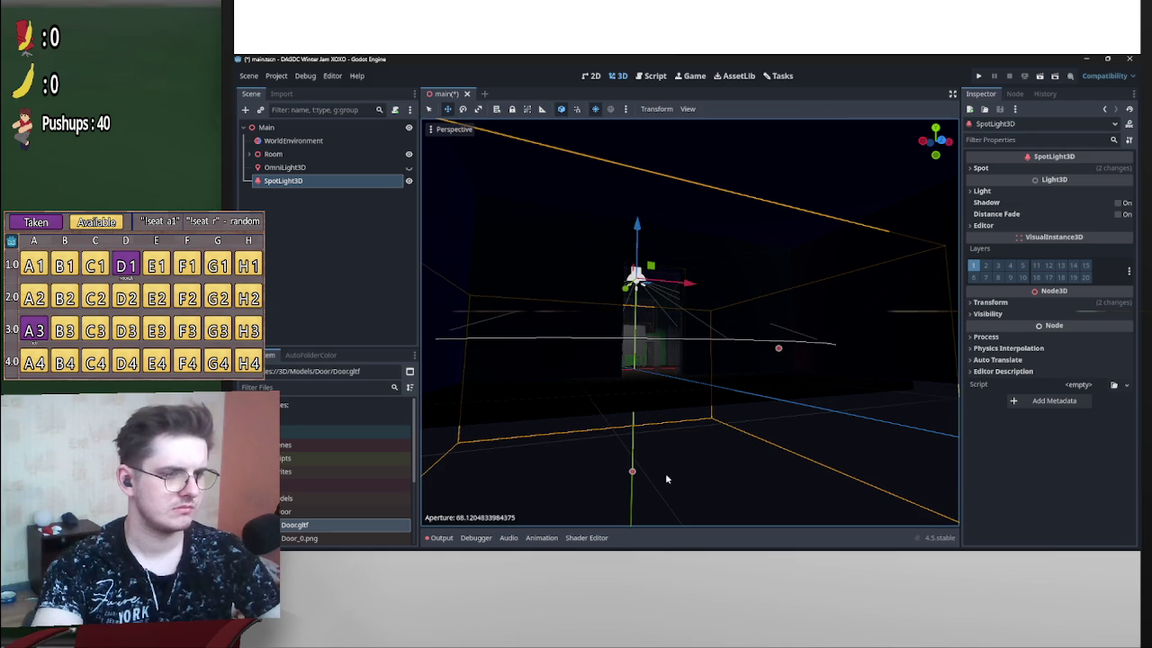
{"action": "mouse_move", "coordinate": [632, 474]}
{"action": "left_mouse_down"}
{"action": "mouse_move", "coordinate": [633, 514]}
{"action": "mouse_move", "coordinate": [687, 309]}
{"action": "left_mouse_up"}
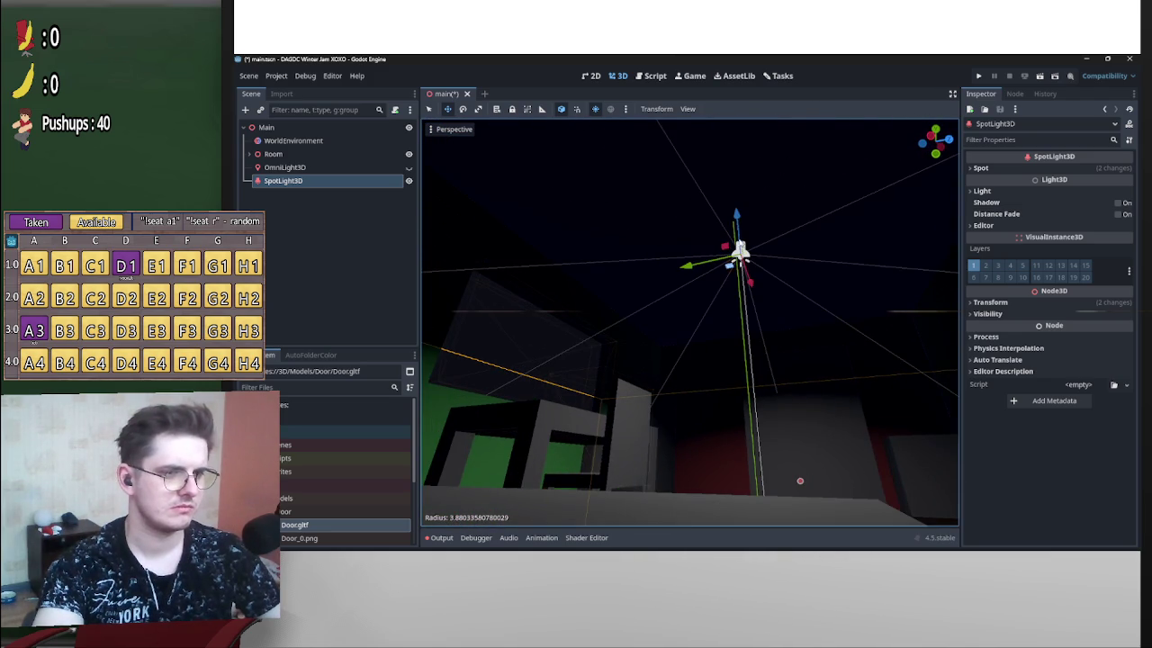
{"action": "mouse_move", "coordinate": [738, 214]}
{"action": "left_mouse_down"}
{"action": "mouse_move", "coordinate": [734, 95]}
{"action": "mouse_move", "coordinate": [684, 311]}
{"action": "mouse_move", "coordinate": [721, 451]}
{"action": "left_mouse_up"}
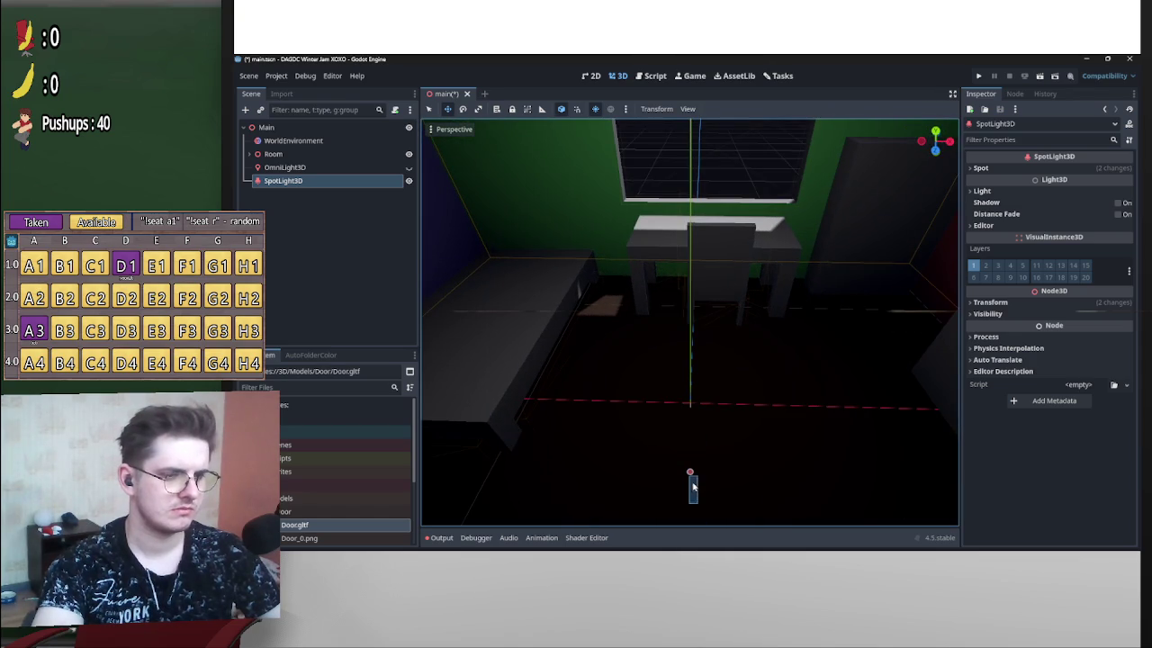
Extend the spotlight's range to about 5.2 m, fly around the room, and enable its shadows.
{"action": "left_click", "coordinate": [689, 474]}
{"action": "left_click", "coordinate": [356, 184]}
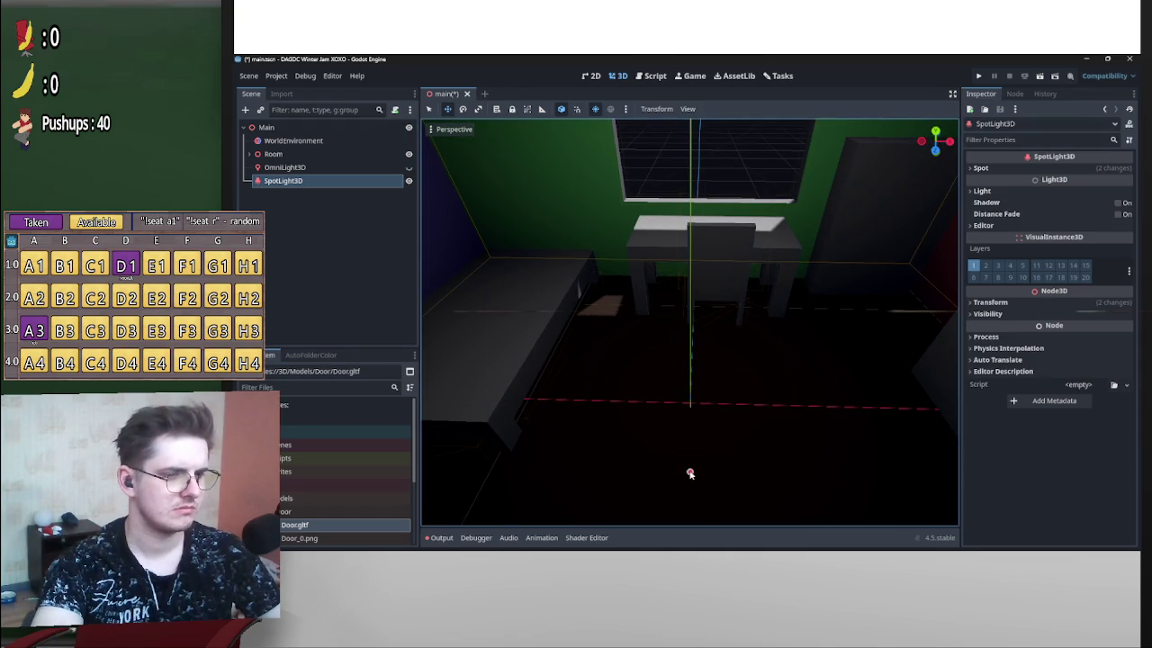
{"action": "left_click_drag", "start_coordinate": [690, 473], "coordinate": [708, 525]}
{"action": "right_click", "coordinate": [710, 533]}
{"action": "key", "text": "w"}
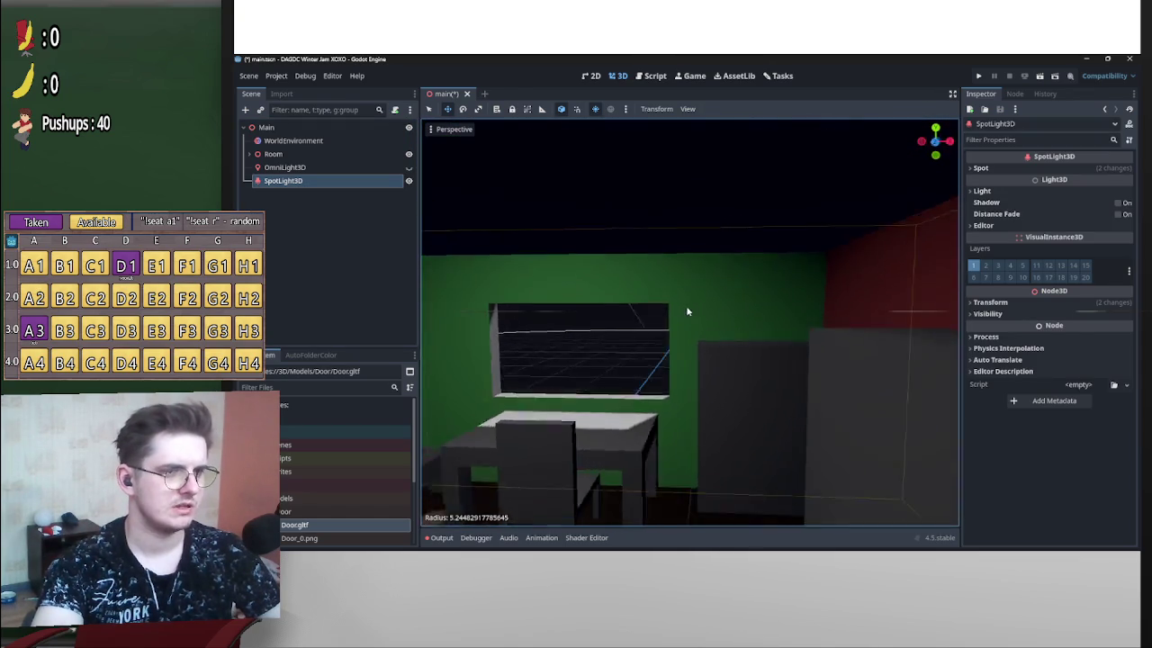
{"action": "key", "text": "s"}
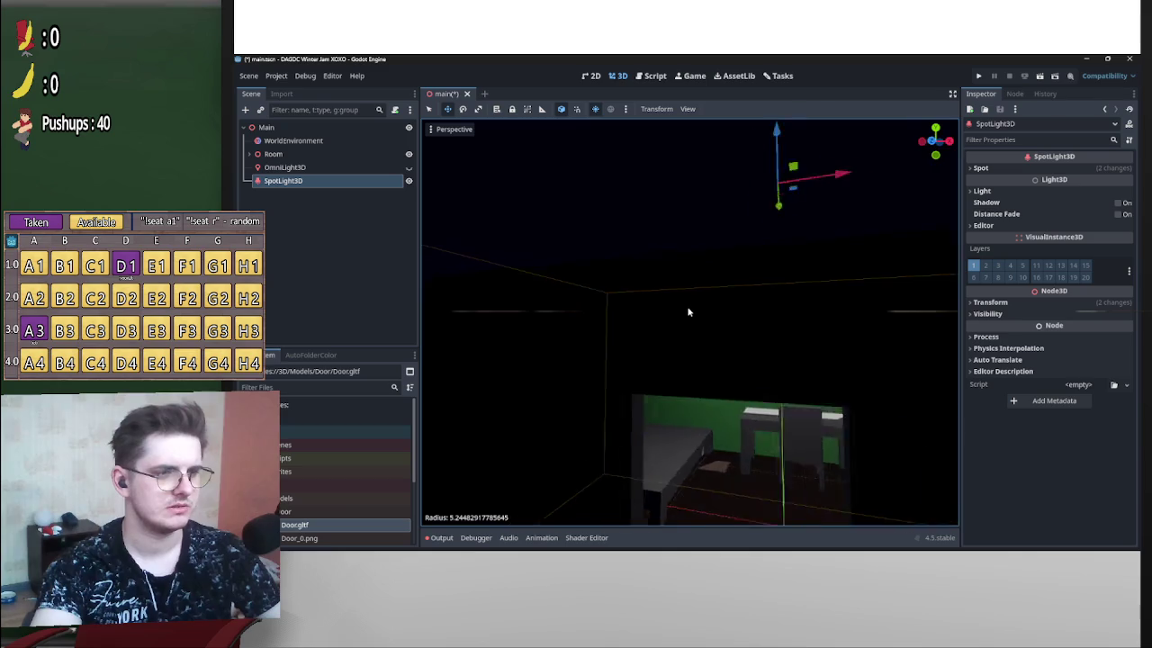
{"action": "left_click_drag", "start_coordinate": [688, 311], "coordinate": [688, 311]}
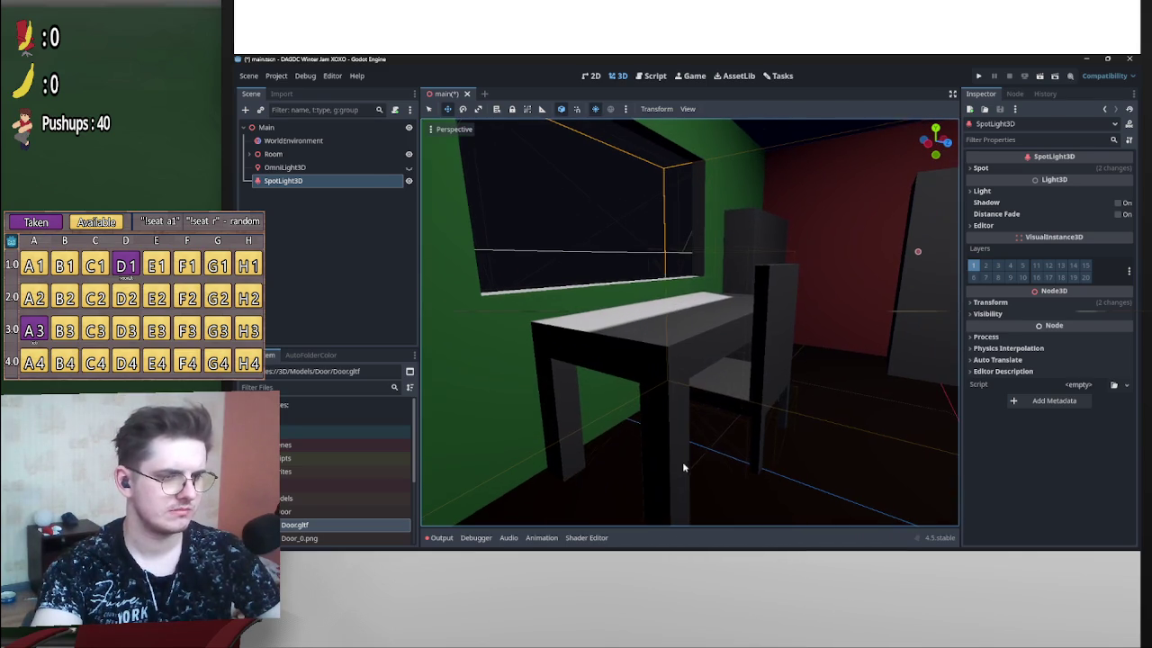
{"action": "left_click", "coordinate": [1118, 206]}
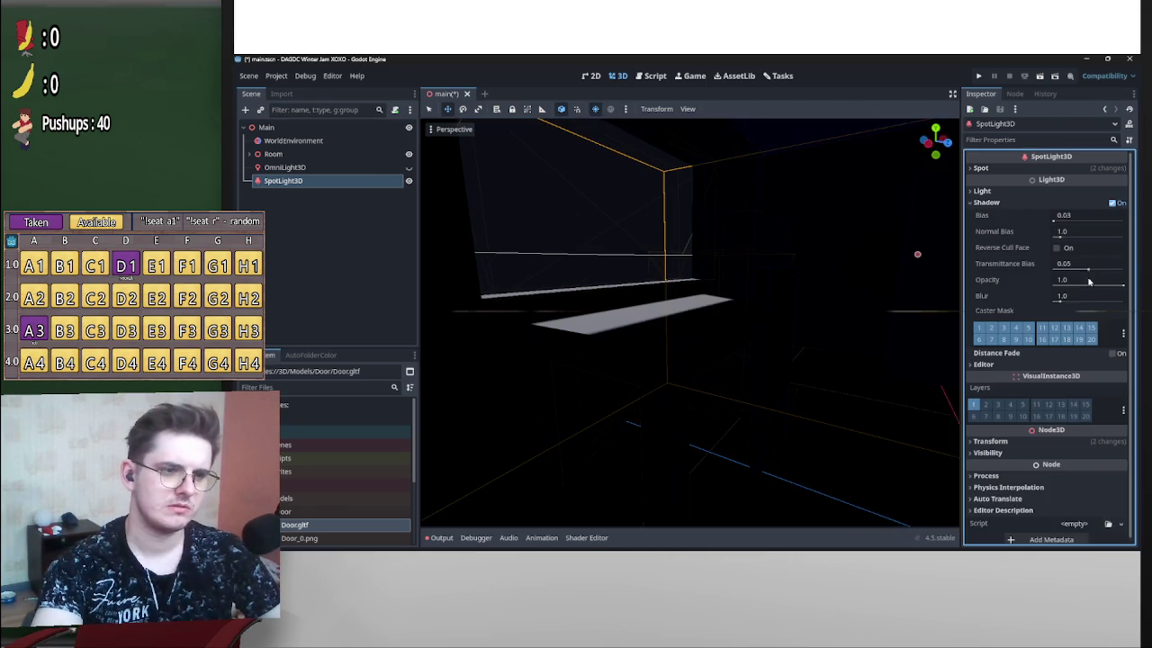
Fold the spotlight's Shadow, Spot and Light sections, then select the Ceiling box.
{"action": "left_click", "coordinate": [1035, 201]}
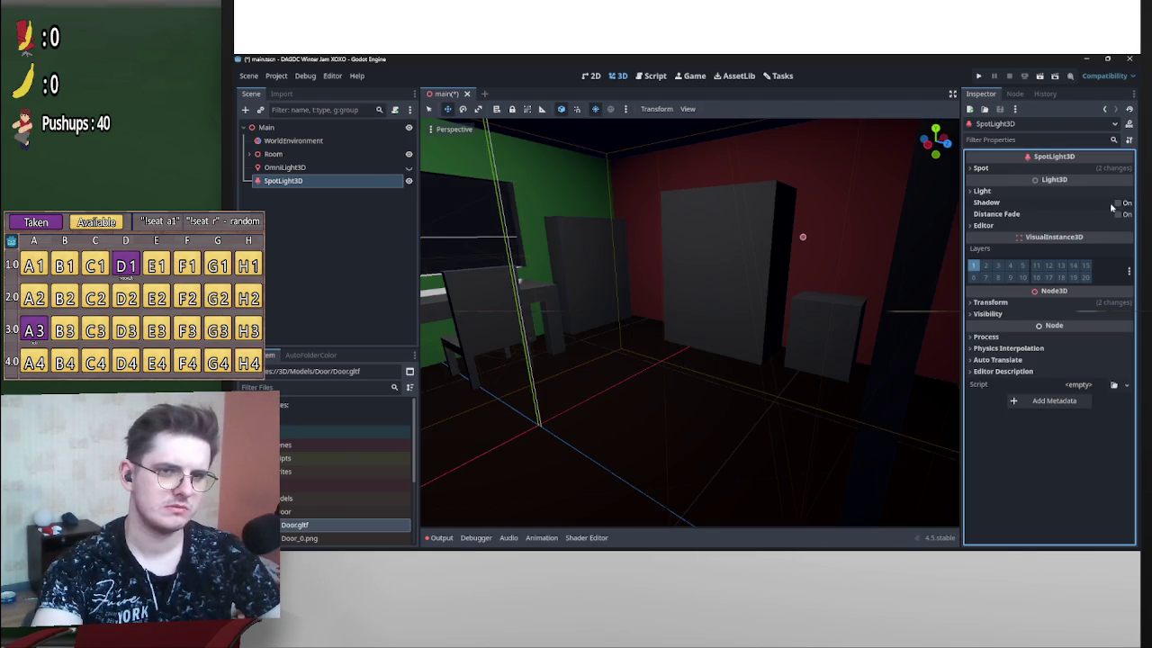
{"action": "left_click", "coordinate": [980, 168]}
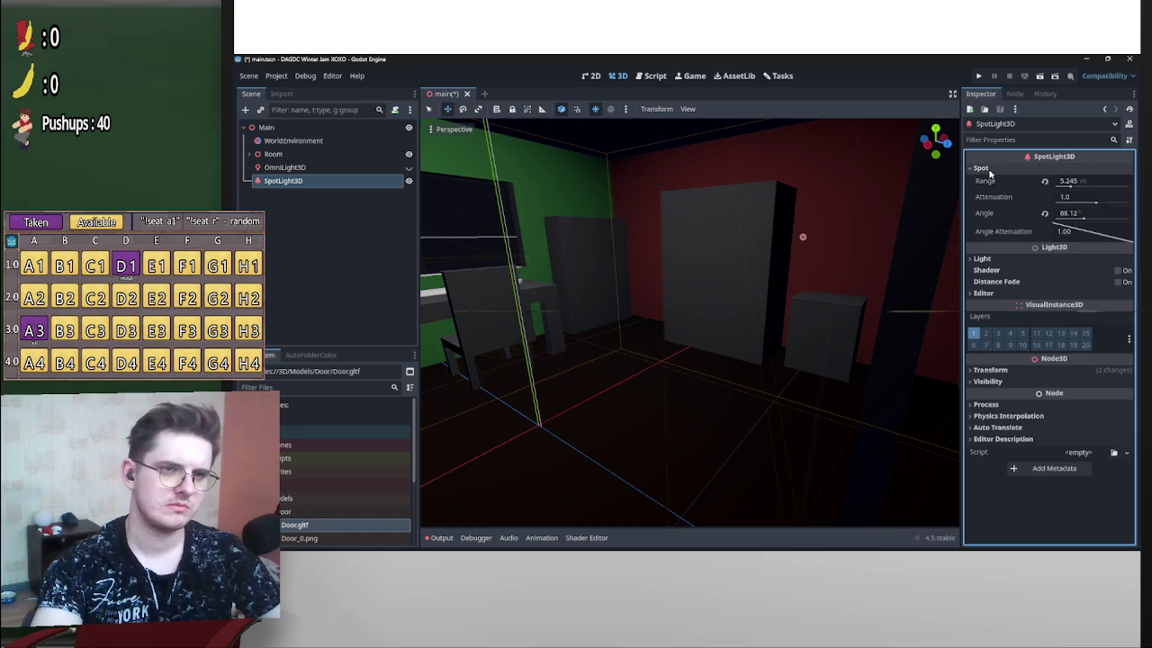
{"action": "left_click", "coordinate": [993, 171]}
{"action": "left_click", "coordinate": [995, 190]}
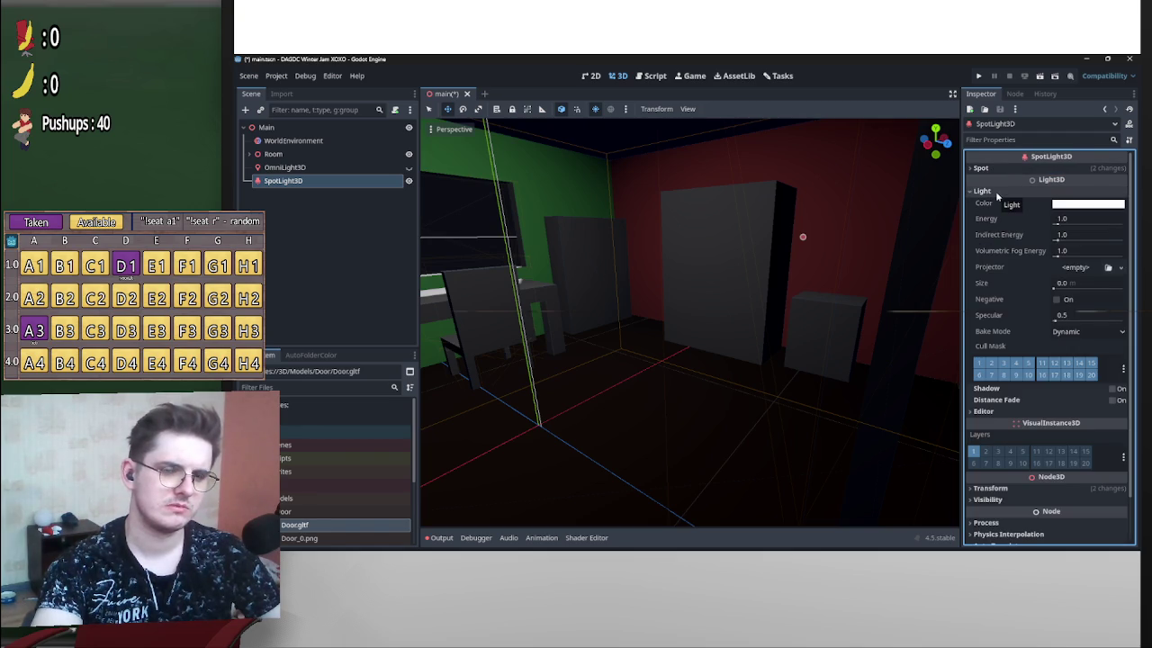
{"action": "left_click", "coordinate": [995, 191]}
{"action": "left_click_drag", "start_coordinate": [687, 310], "coordinate": [780, 240]}
{"action": "left_click", "coordinate": [755, 215]}
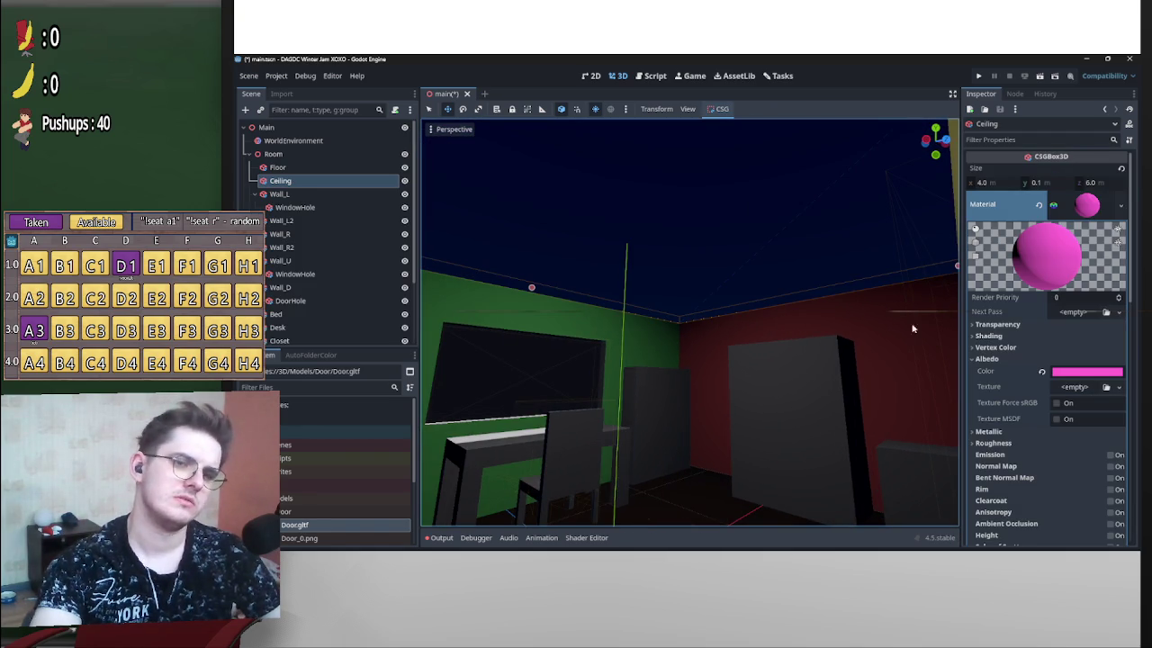
Browse the ceiling material's properties and its shadow options.
{"action": "scroll", "coordinate": [1026, 404], "scroll_direction": "down", "scroll_amount": 3}
{"action": "scroll", "coordinate": [1026, 404], "scroll_direction": "up", "scroll_amount": 3}
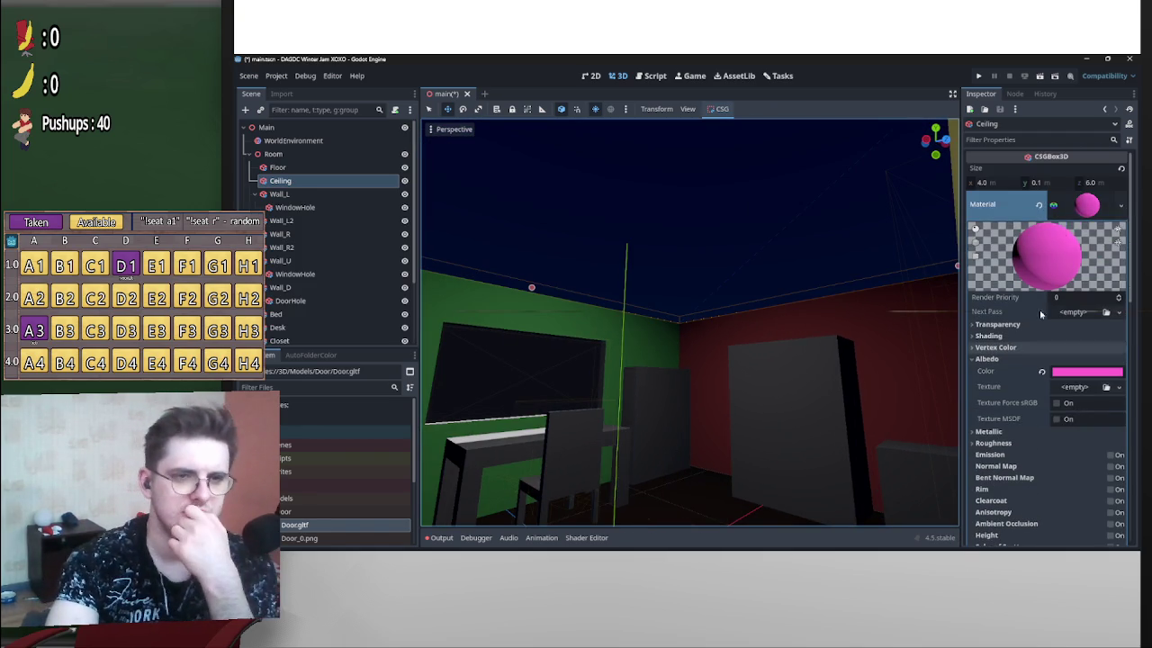
{"action": "left_click", "coordinate": [1087, 205]}
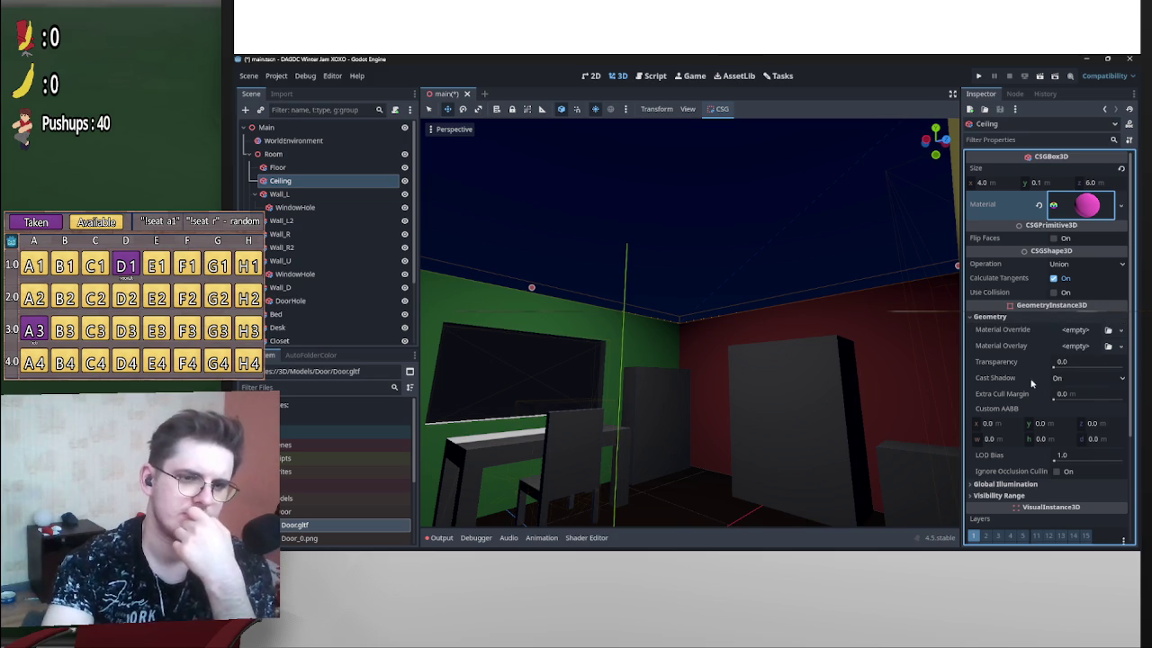
{"action": "left_click", "coordinate": [1101, 204]}
{"action": "scroll", "coordinate": [1029, 393], "scroll_direction": "down", "scroll_amount": 5}
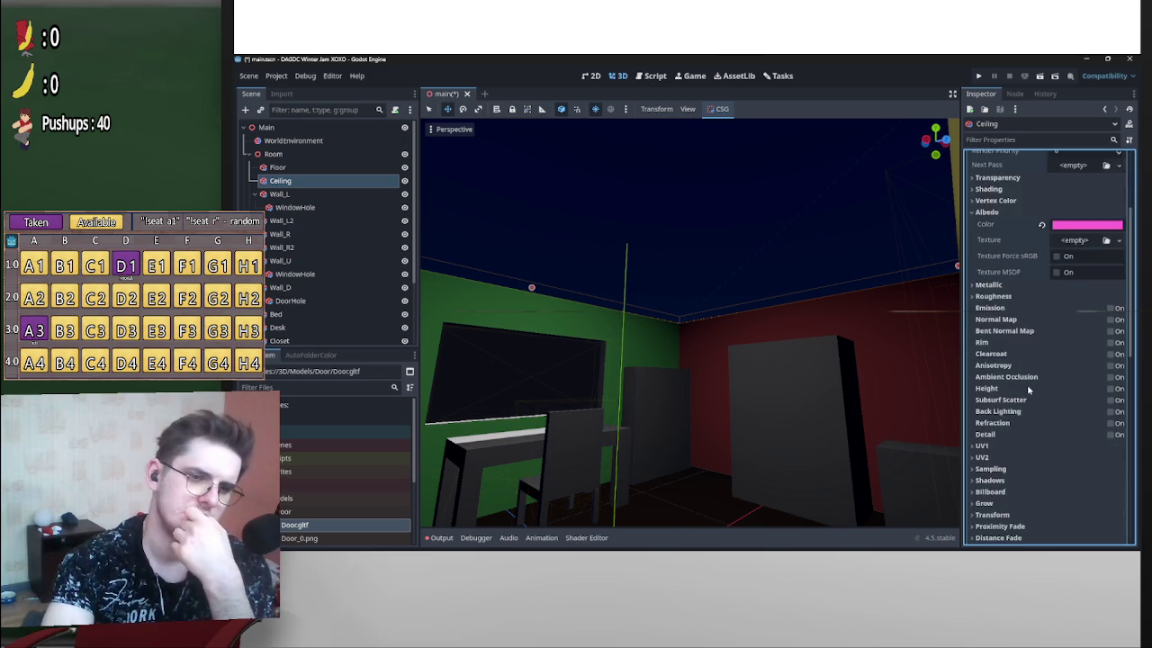
{"action": "left_click", "coordinate": [989, 431]}
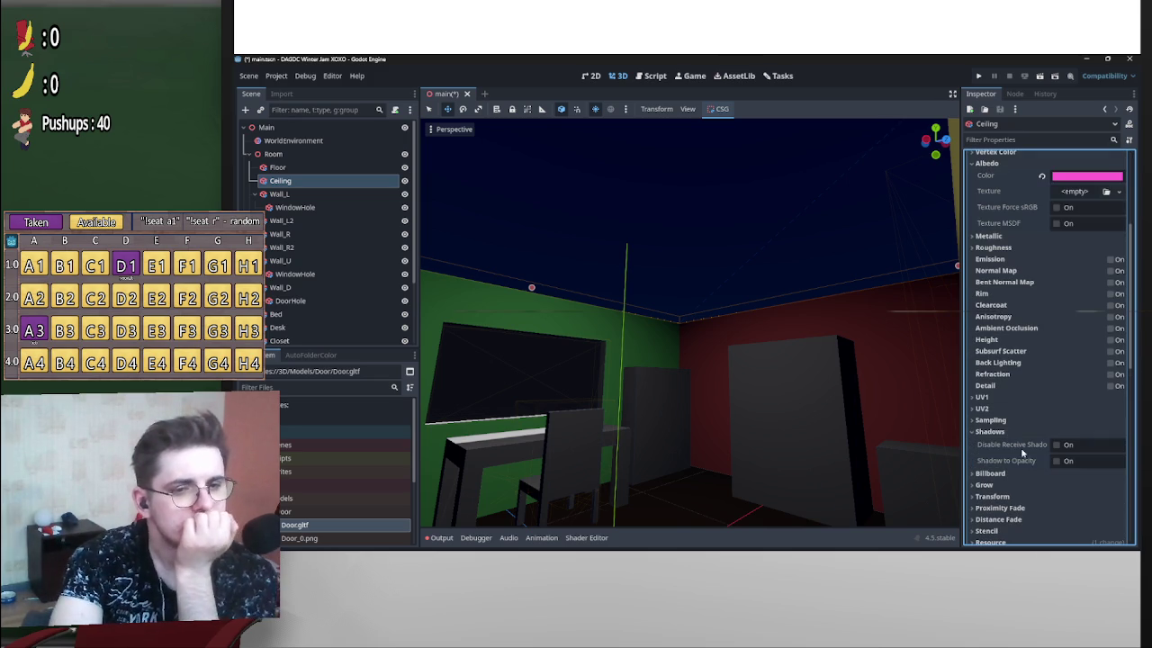
{"action": "left_click", "coordinate": [1001, 435]}
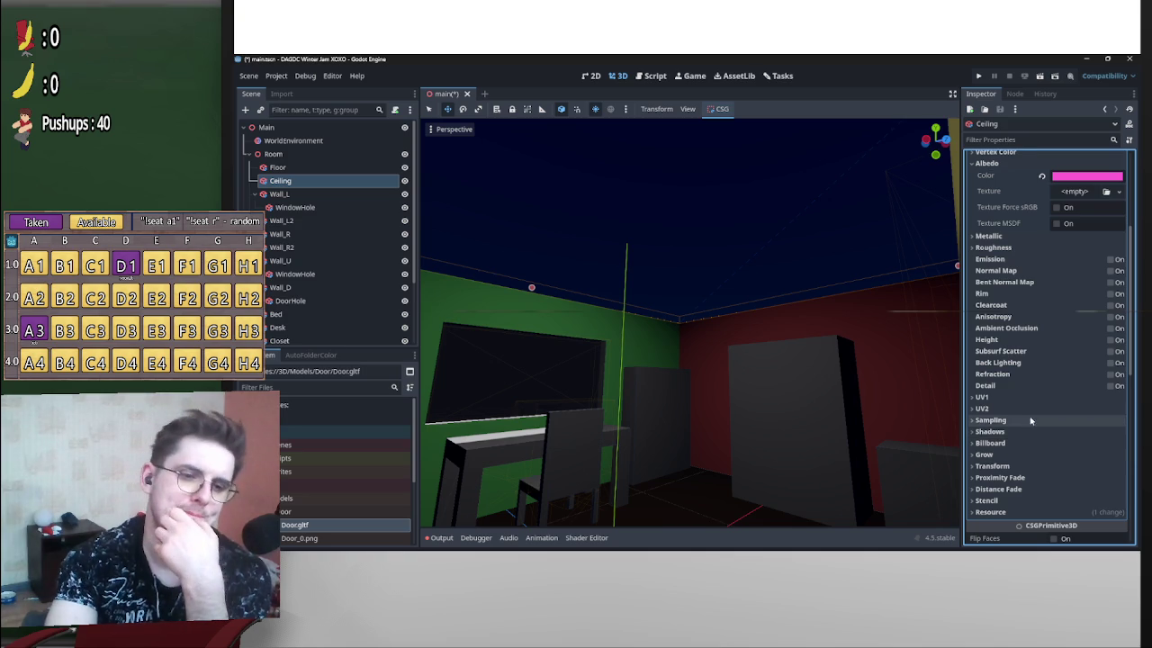
{"action": "scroll", "coordinate": [1030, 420], "scroll_direction": "up", "scroll_amount": 5}
{"action": "left_click", "coordinate": [1092, 203]}
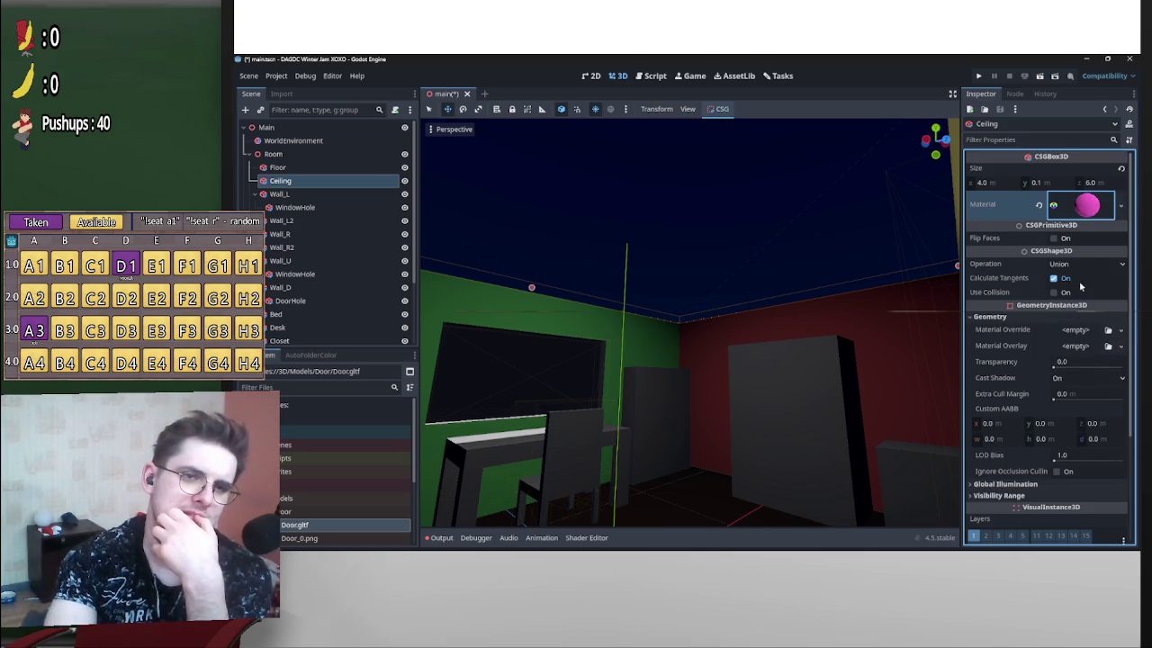
Set the Ceiling's Cast Shadow to Off, back to On, and collapse Room.
{"action": "left_click", "coordinate": [1064, 377]}
{"action": "left_click", "coordinate": [1075, 395]}
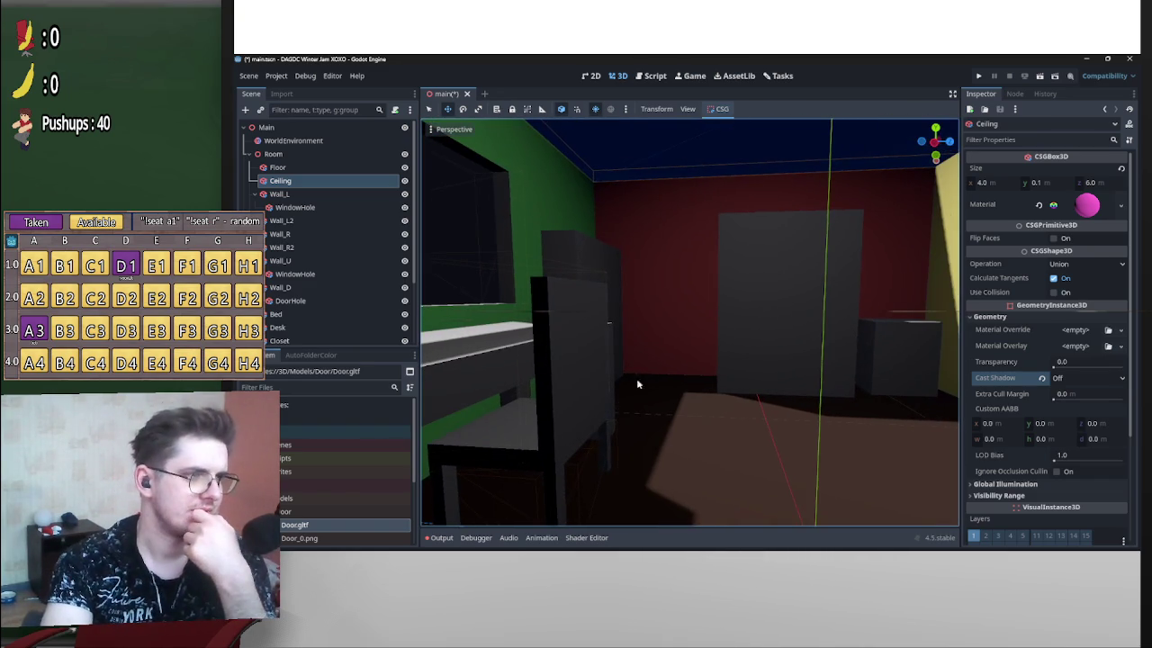
{"action": "left_click", "coordinate": [1076, 378]}
{"action": "left_click", "coordinate": [1068, 405]}
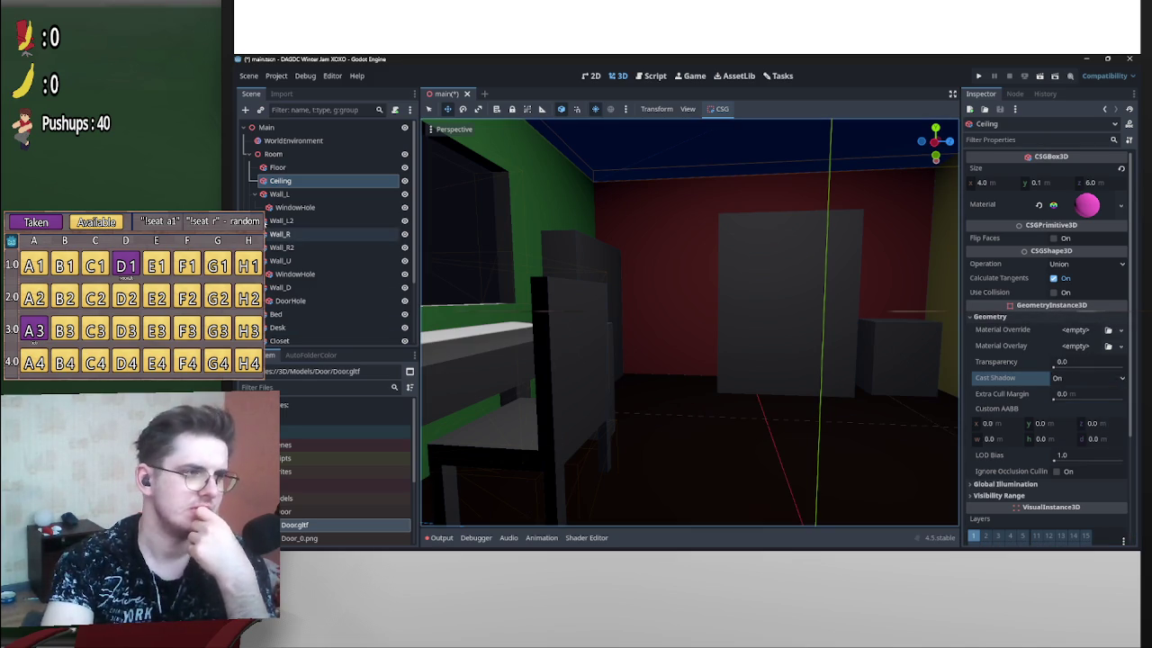
{"action": "left_click", "coordinate": [249, 154]}
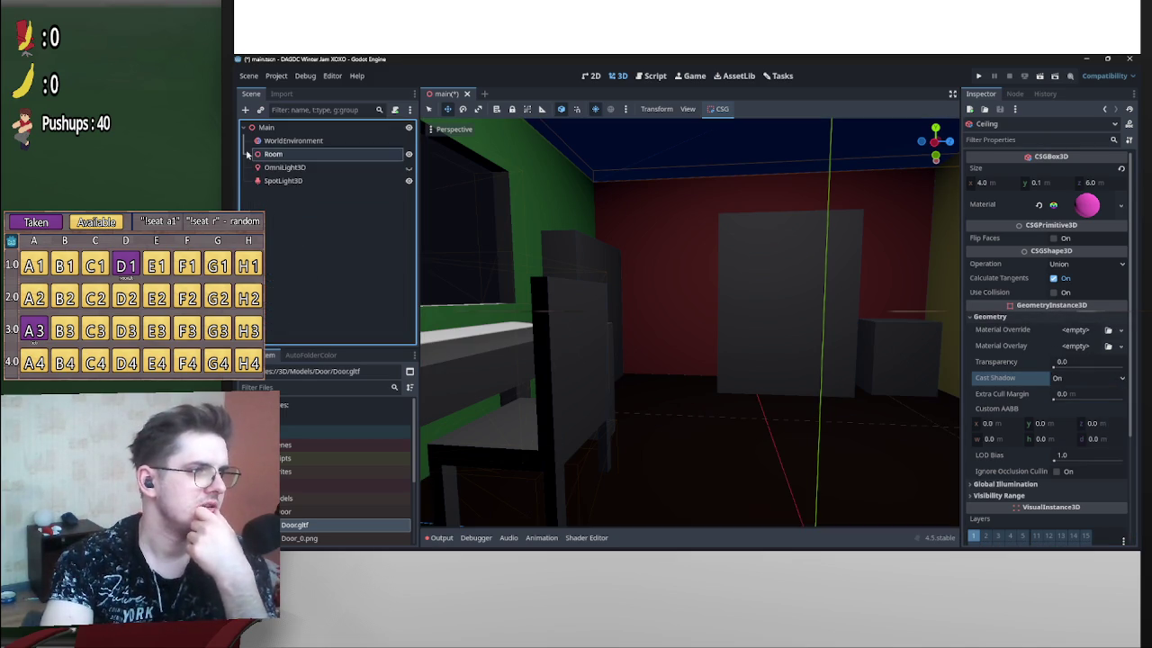
Select and frame the SpotLight3D, then lower its height slightly.
{"action": "left_click", "coordinate": [284, 181]}
{"action": "key", "text": "f"}
{"action": "left_click_drag", "start_coordinate": [716, 168], "coordinate": [720, 207]}
{"action": "scroll", "coordinate": [687, 311], "scroll_direction": "up", "scroll_amount": 5}
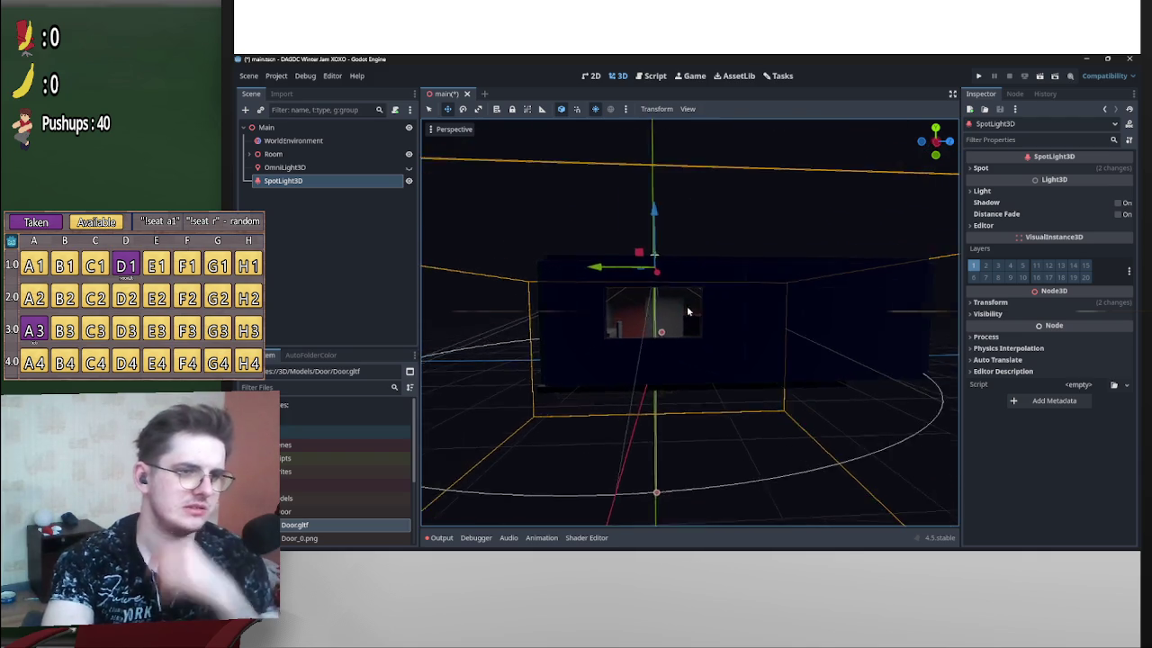
{"action": "scroll", "coordinate": [687, 310], "scroll_direction": "up", "scroll_amount": 3}
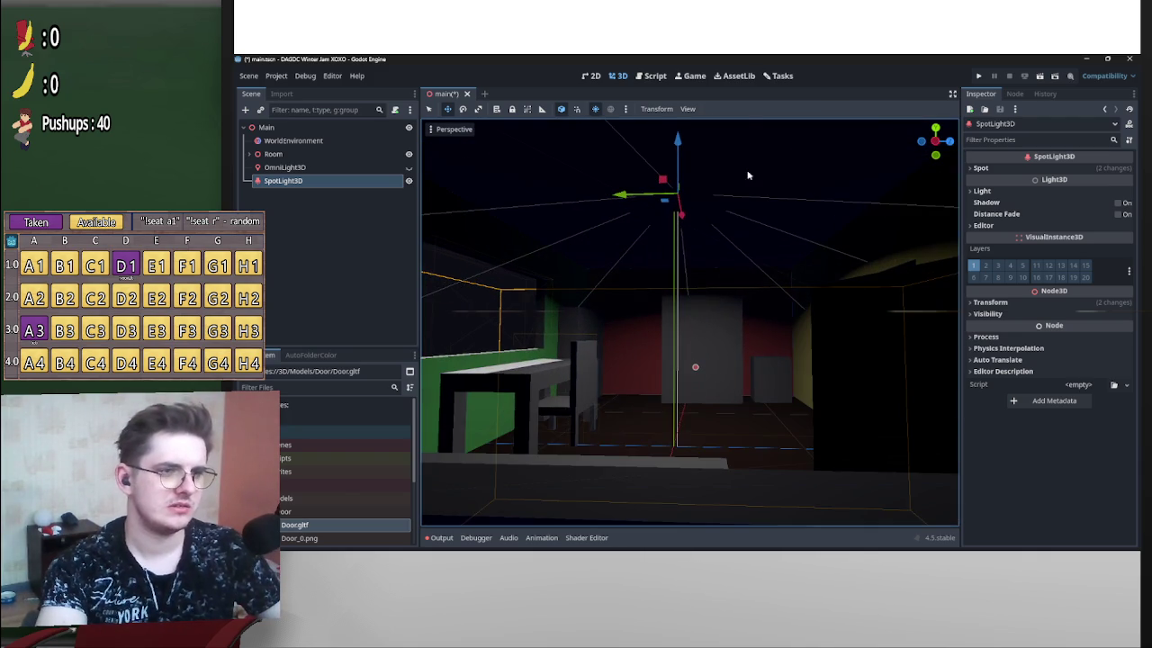
{"action": "left_click_drag", "start_coordinate": [678, 142], "coordinate": [685, 156]}
{"action": "scroll", "coordinate": [686, 310], "scroll_direction": "up", "scroll_amount": 5}
{"action": "scroll", "coordinate": [687, 310], "scroll_direction": "down", "scroll_amount": 5}
{"action": "scroll", "coordinate": [687, 311], "scroll_direction": "up", "scroll_amount": 8}
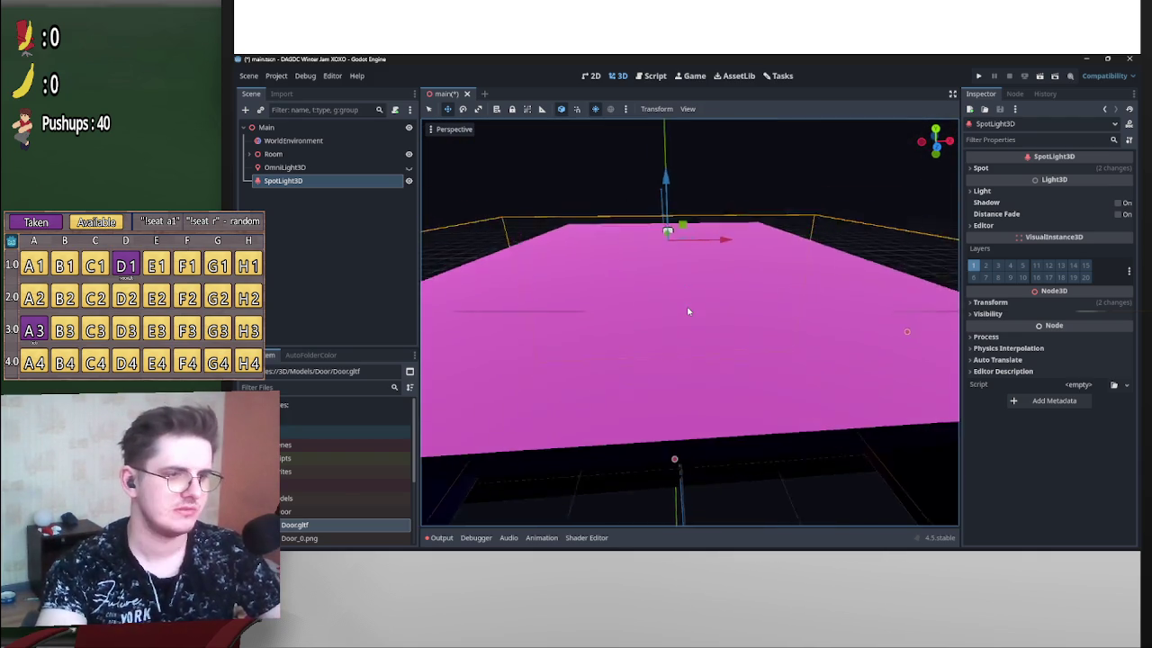
{"action": "scroll", "coordinate": [686, 310], "scroll_direction": "up", "scroll_amount": 2}
{"action": "scroll", "coordinate": [687, 311], "scroll_direction": "down", "scroll_amount": 8}
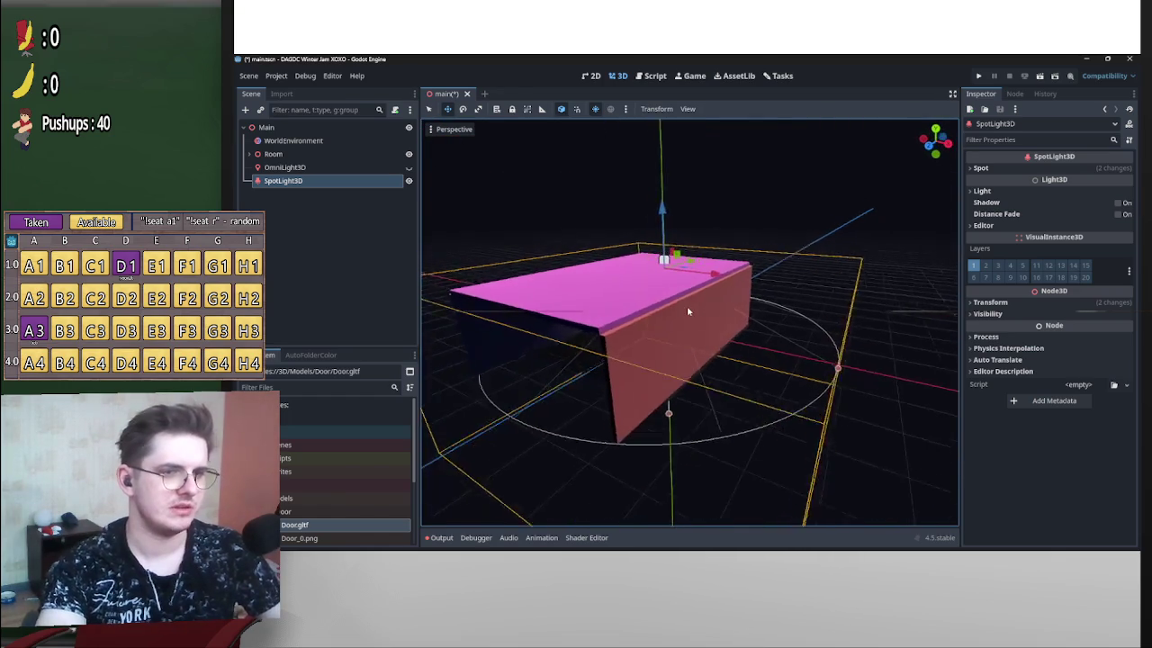
Reset the spot Range to 5.0 and widen the cone angle to 91.53 degrees.
{"action": "left_click", "coordinate": [978, 168]}
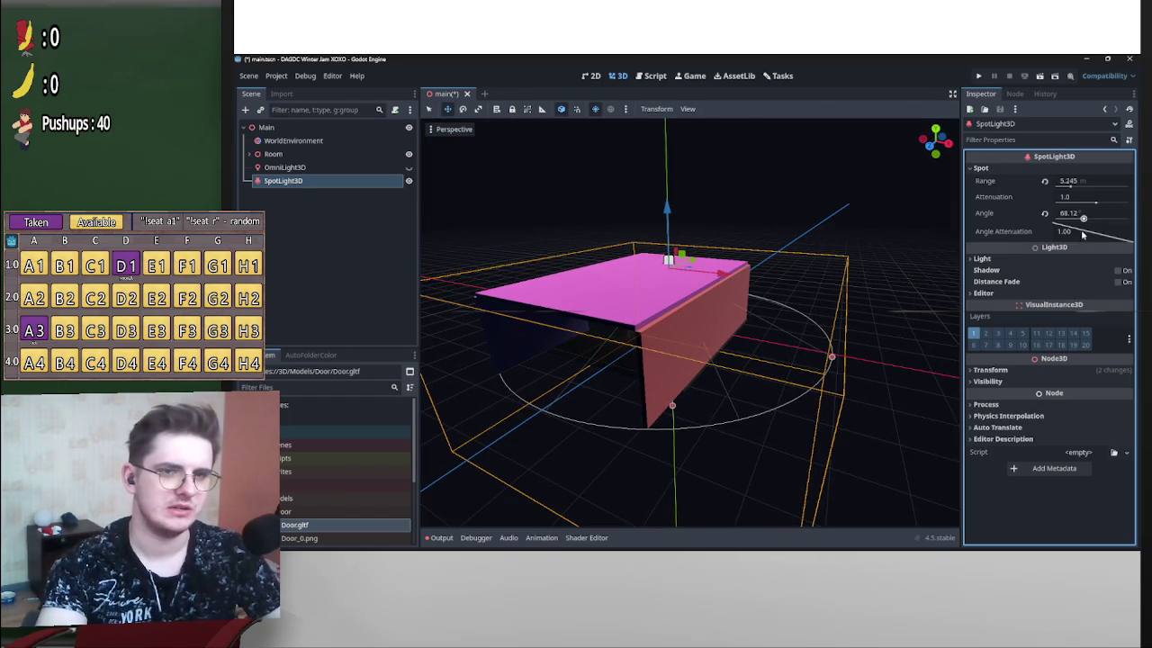
{"action": "scroll", "coordinate": [686, 310], "scroll_direction": "up", "scroll_amount": 8}
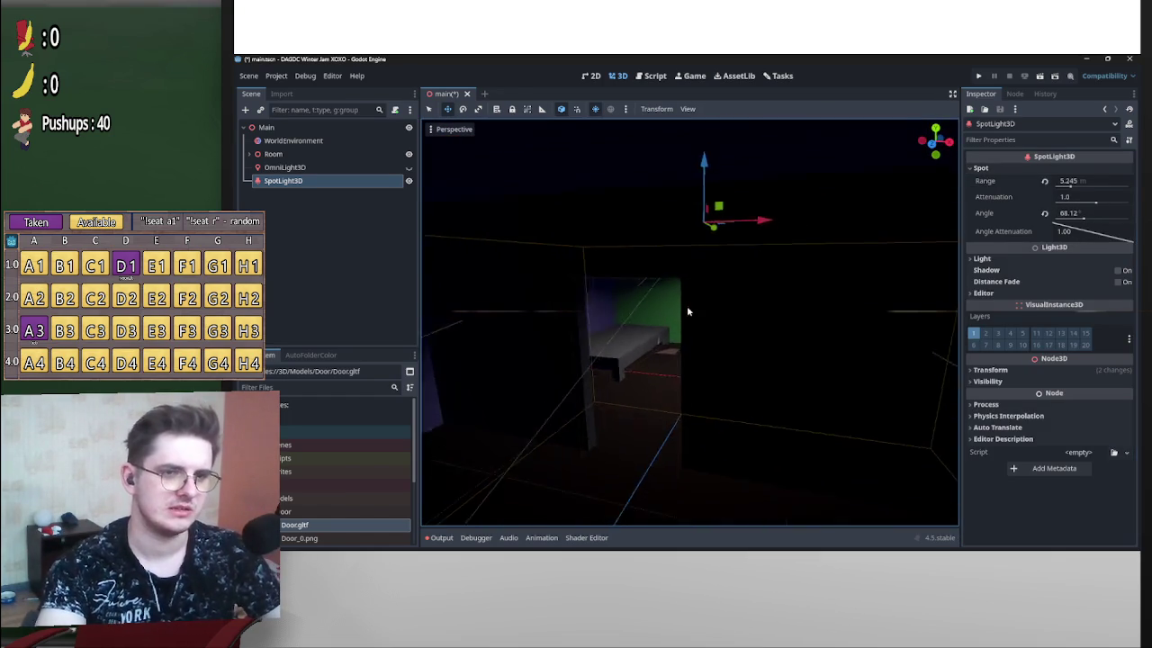
{"action": "scroll", "coordinate": [686, 310], "scroll_direction": "up", "scroll_amount": 5}
{"action": "left_click", "coordinate": [1044, 183]}
{"action": "left_click_drag", "start_coordinate": [1085, 220], "coordinate": [1091, 221]}
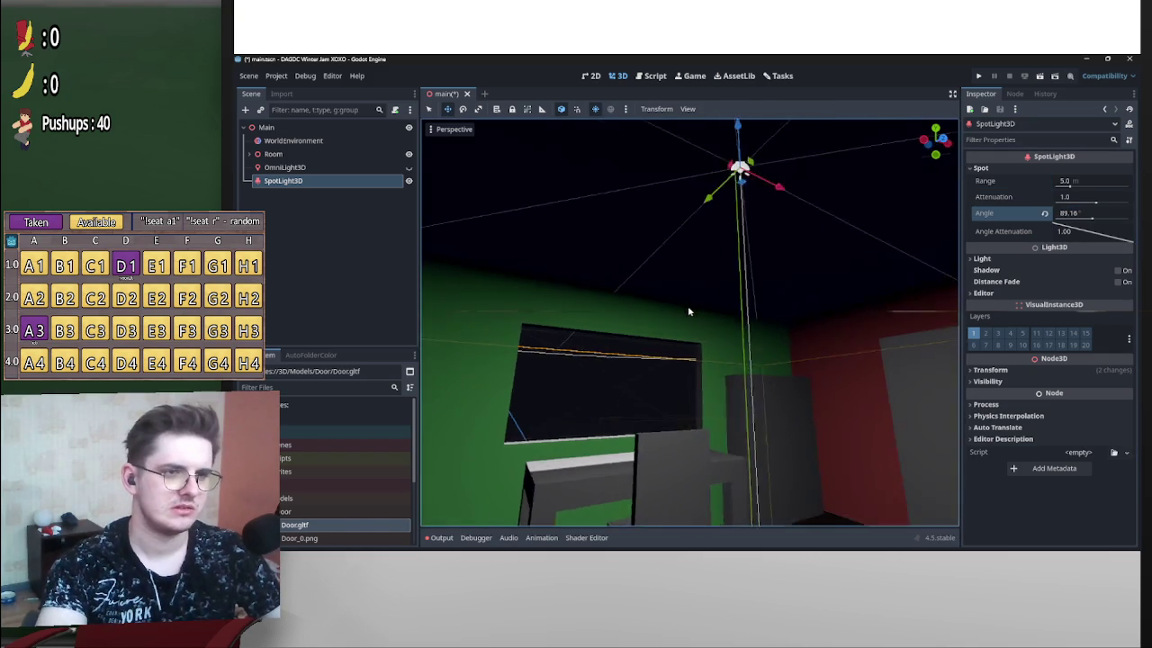
{"action": "scroll", "coordinate": [687, 311], "scroll_direction": "down", "scroll_amount": 3}
{"action": "left_click_drag", "start_coordinate": [1080, 221], "coordinate": [1090, 221]}
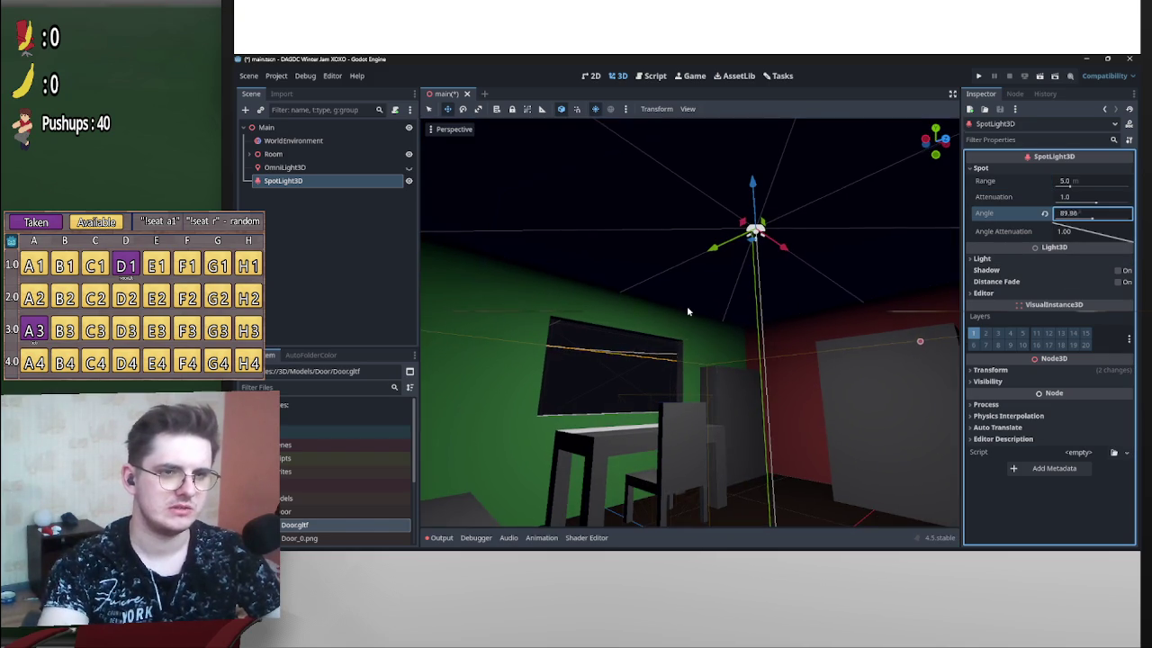
Raise the spotlight attenuation to 1.52, check the room from several angles, and enable shadows.
{"action": "left_click_drag", "start_coordinate": [686, 309], "coordinate": [1069, 191]}
{"action": "scroll", "coordinate": [721, 218], "scroll_direction": "up", "scroll_amount": 5}
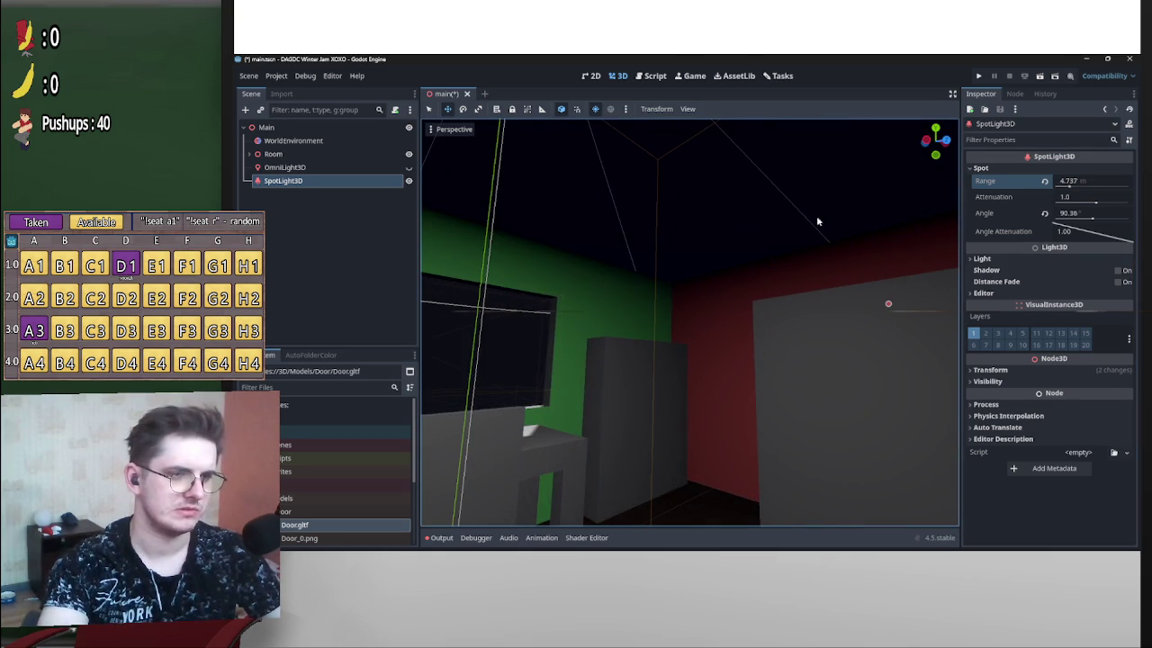
{"action": "mouse_move", "coordinate": [1095, 205]}
{"action": "left_mouse_down"}
{"action": "mouse_move", "coordinate": [1109, 202]}
{"action": "mouse_move", "coordinate": [1093, 223]}
{"action": "left_mouse_up"}
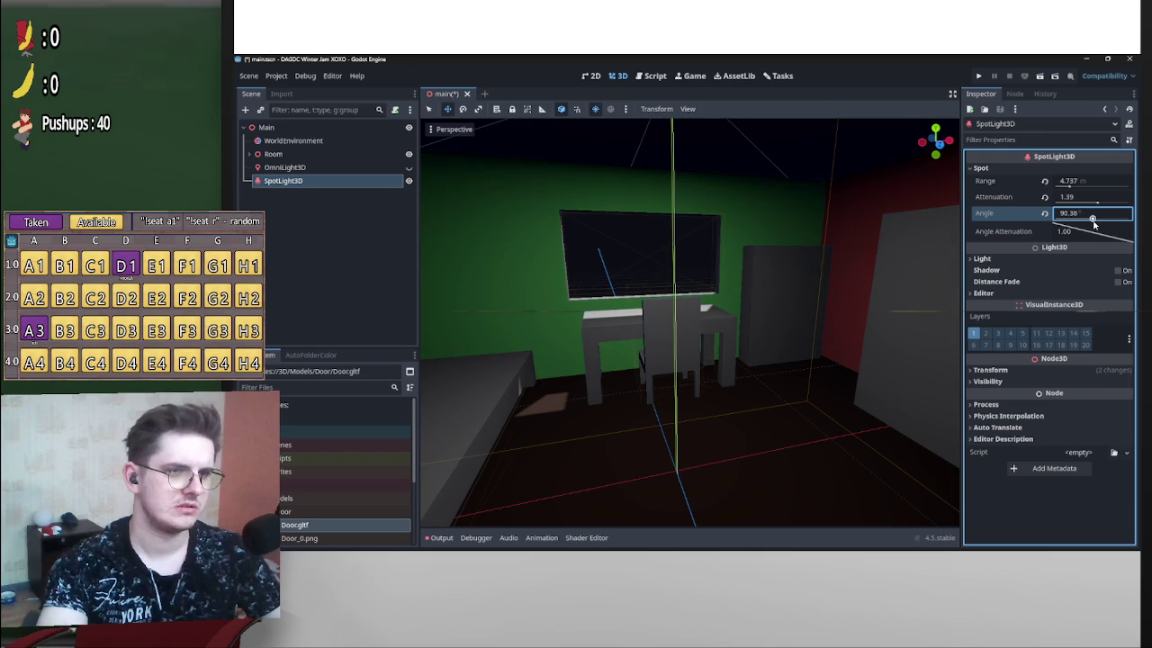
{"action": "mouse_move", "coordinate": [690, 312]}
{"action": "left_mouse_down"}
{"action": "mouse_move", "coordinate": [894, 227]}
{"action": "mouse_move", "coordinate": [1097, 205]}
{"action": "left_mouse_up"}
{"action": "left_click_drag", "start_coordinate": [684, 308], "coordinate": [689, 311]}
{"action": "left_click", "coordinate": [1115, 270]}
Adjust the spotlight's height and narrow its cone angle to 62.09 degrees.
{"action": "mouse_move", "coordinate": [761, 160]}
{"action": "left_mouse_down"}
{"action": "mouse_move", "coordinate": [761, 200]}
{"action": "mouse_move", "coordinate": [761, 148]}
{"action": "left_mouse_up"}
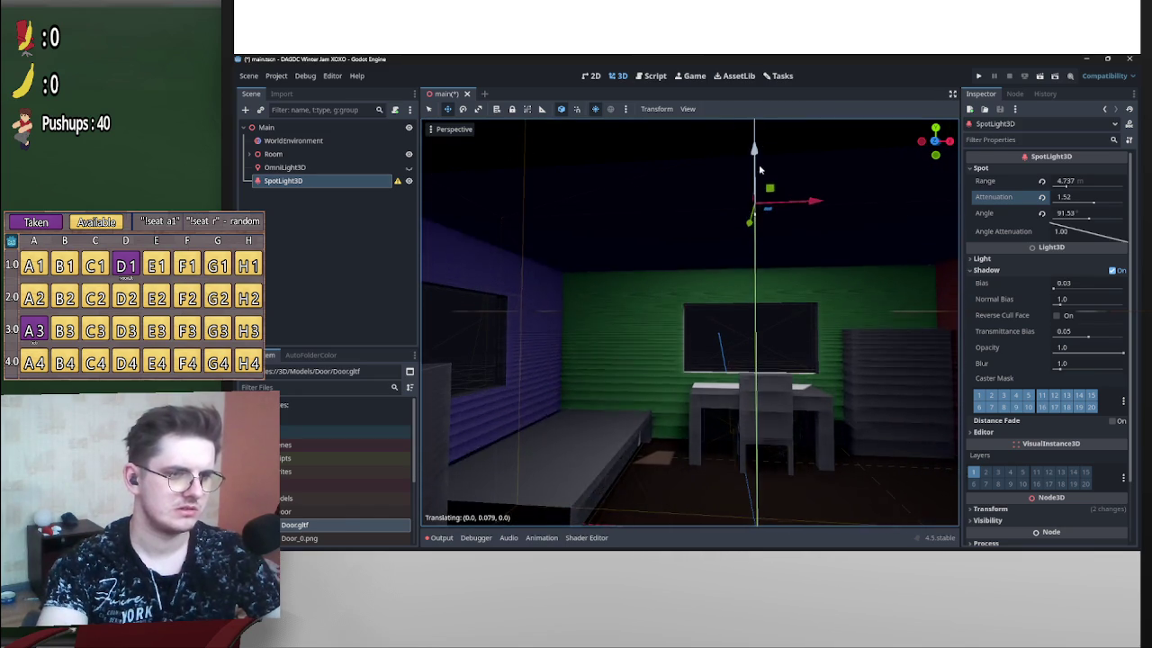
{"action": "left_click_drag", "start_coordinate": [687, 311], "coordinate": [687, 311]}
{"action": "mouse_move", "coordinate": [1086, 221]}
{"action": "left_mouse_down"}
{"action": "mouse_move", "coordinate": [1075, 221]}
{"action": "mouse_move", "coordinate": [1091, 213]}
{"action": "mouse_move", "coordinate": [1082, 236]}
{"action": "mouse_move", "coordinate": [1077, 220]}
{"action": "left_mouse_up"}
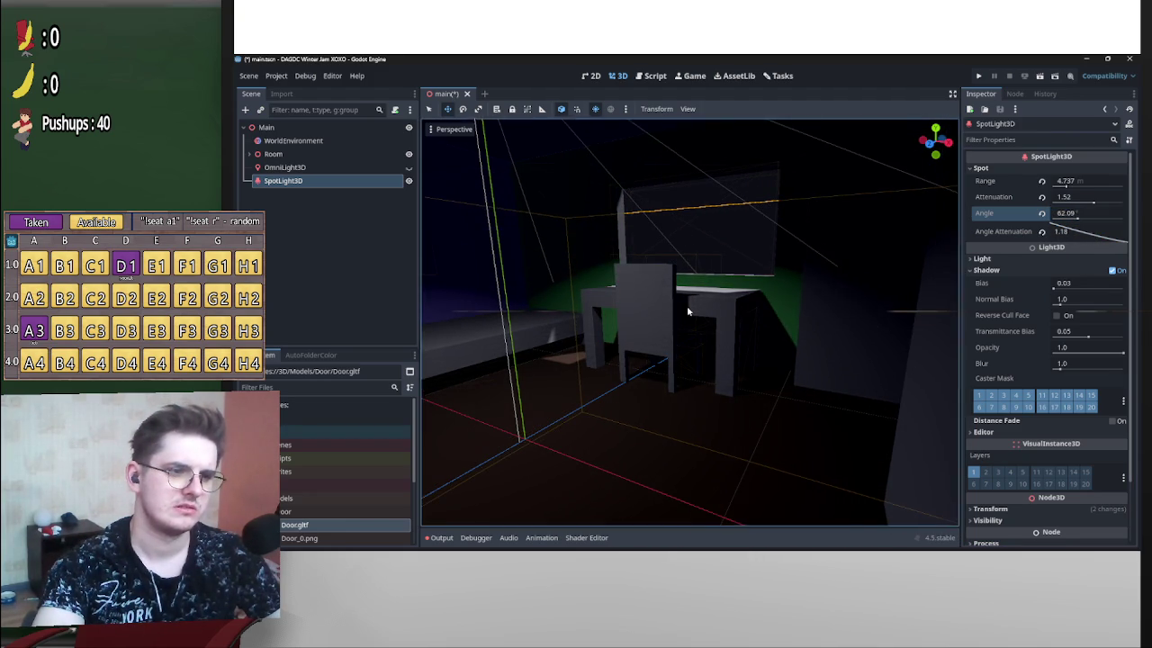
{"action": "right_click", "coordinate": [796, 248]}
{"action": "key", "text": "w"}
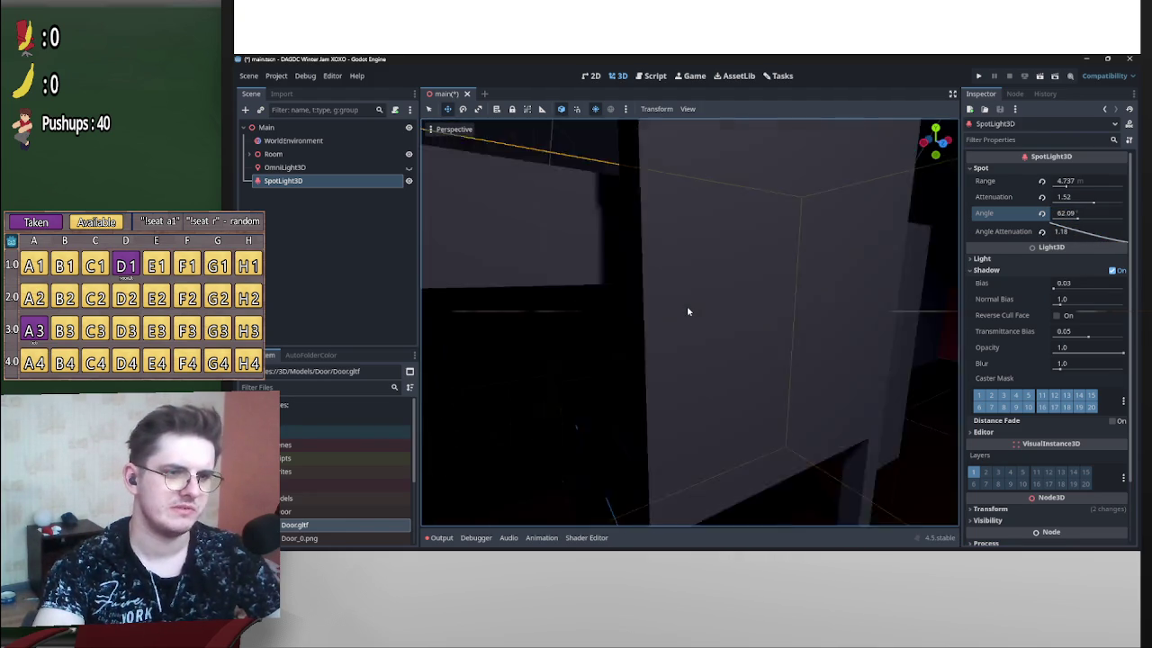
{"action": "scroll", "coordinate": [687, 311], "scroll_direction": "down", "scroll_amount": 5}
Lower attenuation to 0.42 and range to 4.002, raise the spotlight, then hide it.
{"action": "left_click_drag", "start_coordinate": [1091, 201], "coordinate": [1064, 186]}
{"action": "key", "text": "KP_1"}
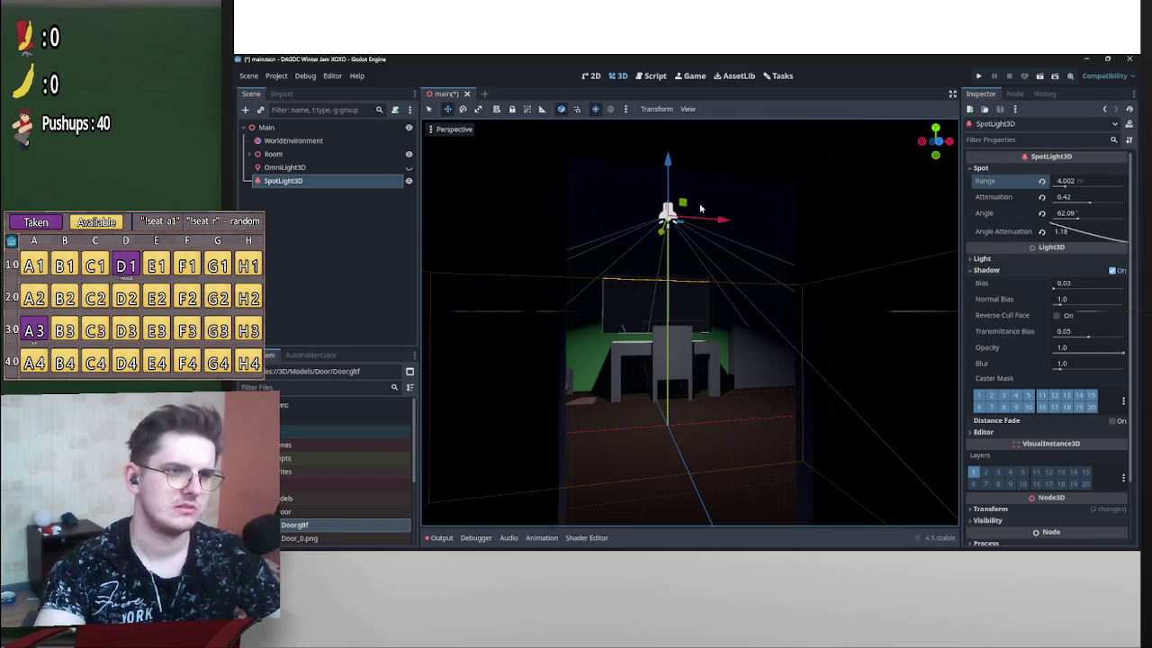
{"action": "mouse_move", "coordinate": [666, 160]}
{"action": "left_mouse_down"}
{"action": "mouse_move", "coordinate": [668, 120]}
{"action": "mouse_move", "coordinate": [680, 146]}
{"action": "mouse_move", "coordinate": [684, 314]}
{"action": "mouse_move", "coordinate": [807, 281]}
{"action": "mouse_move", "coordinate": [686, 311]}
{"action": "mouse_move", "coordinate": [455, 264]}
{"action": "left_mouse_up"}
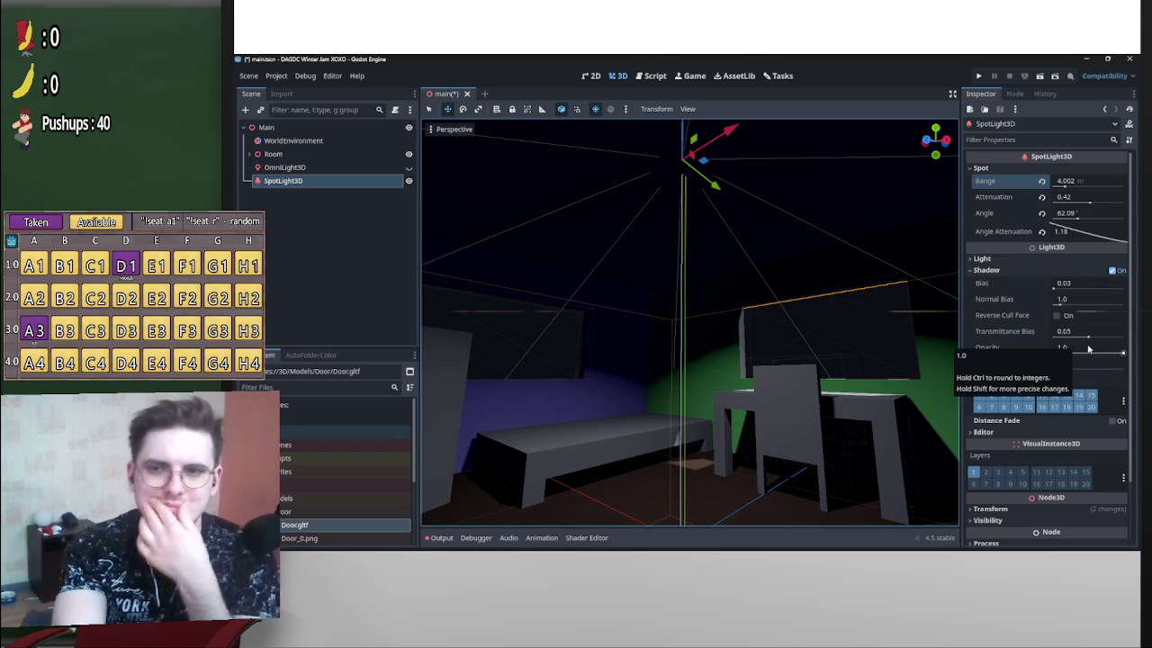
{"action": "mouse_move", "coordinate": [687, 312]}
{"action": "left_mouse_down"}
{"action": "mouse_move", "coordinate": [830, 490]}
{"action": "mouse_move", "coordinate": [707, 398]}
{"action": "mouse_move", "coordinate": [693, 309]}
{"action": "mouse_move", "coordinate": [600, 171]}
{"action": "left_mouse_up"}
{"action": "left_click", "coordinate": [409, 180]}
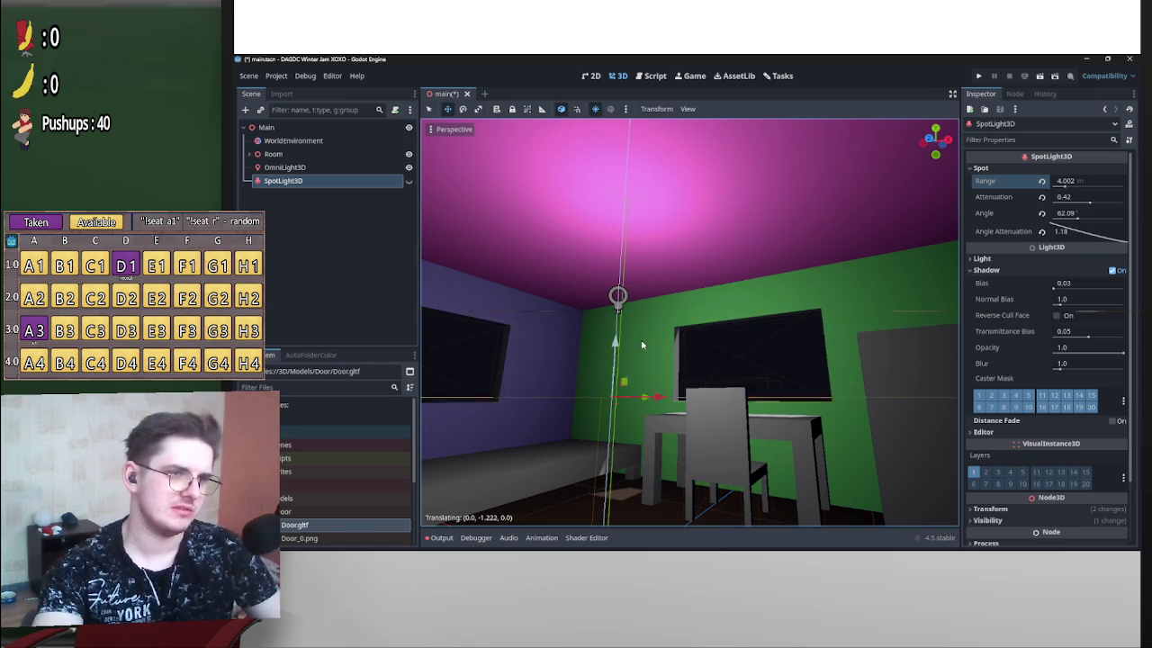
{"action": "left_click", "coordinate": [286, 166]}
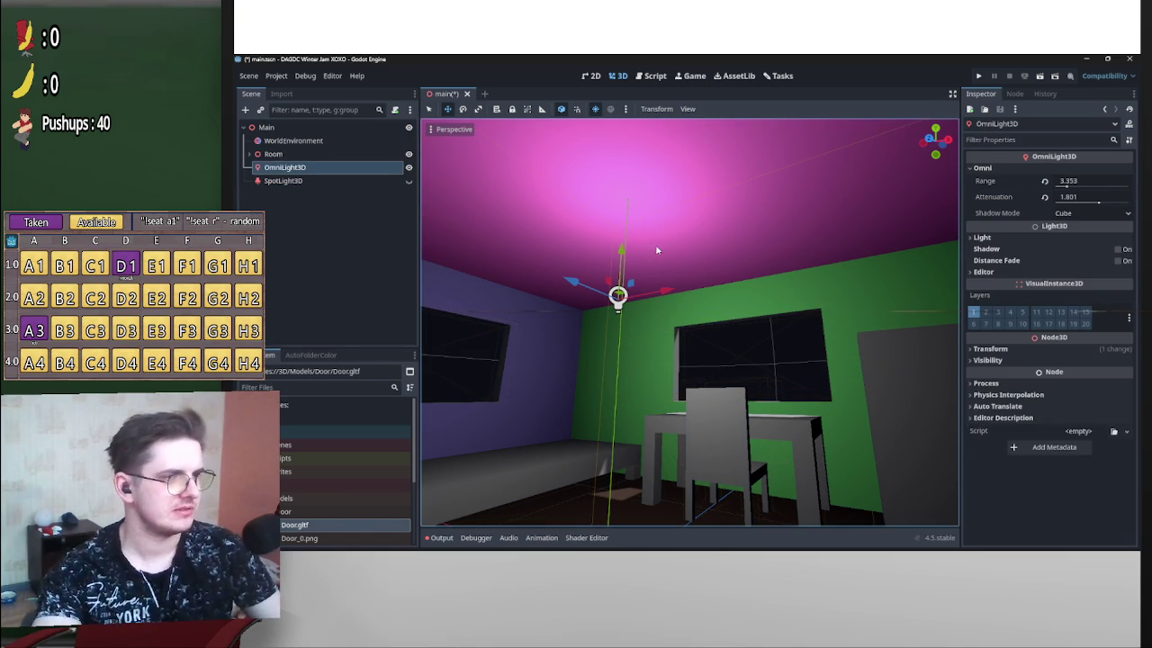
Lower the OmniLight3D and enable its shadows at bias 0.1, opacity 0.44 and blur 1.82.
{"action": "mouse_move", "coordinate": [619, 259]}
{"action": "left_mouse_down"}
{"action": "mouse_move", "coordinate": [632, 327]}
{"action": "mouse_move", "coordinate": [687, 311]}
{"action": "left_mouse_up"}
{"action": "left_click", "coordinate": [1119, 252]}
{"action": "left_click_drag", "start_coordinate": [1059, 269], "coordinate": [1056, 268]}
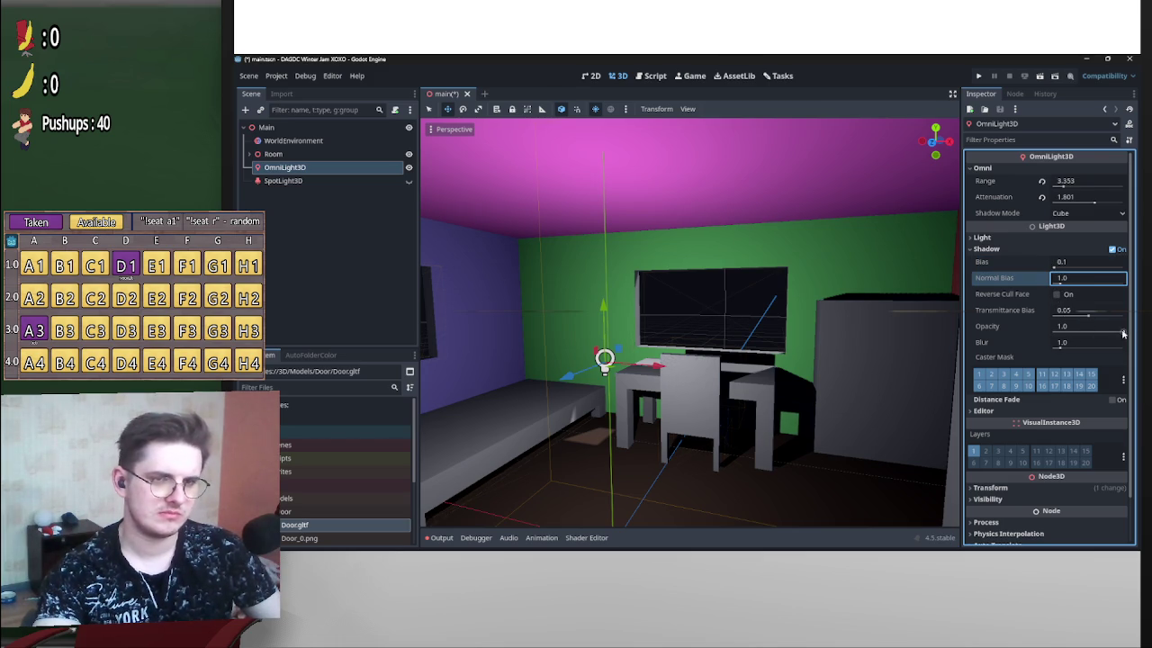
{"action": "left_click_drag", "start_coordinate": [1121, 334], "coordinate": [1093, 332]}
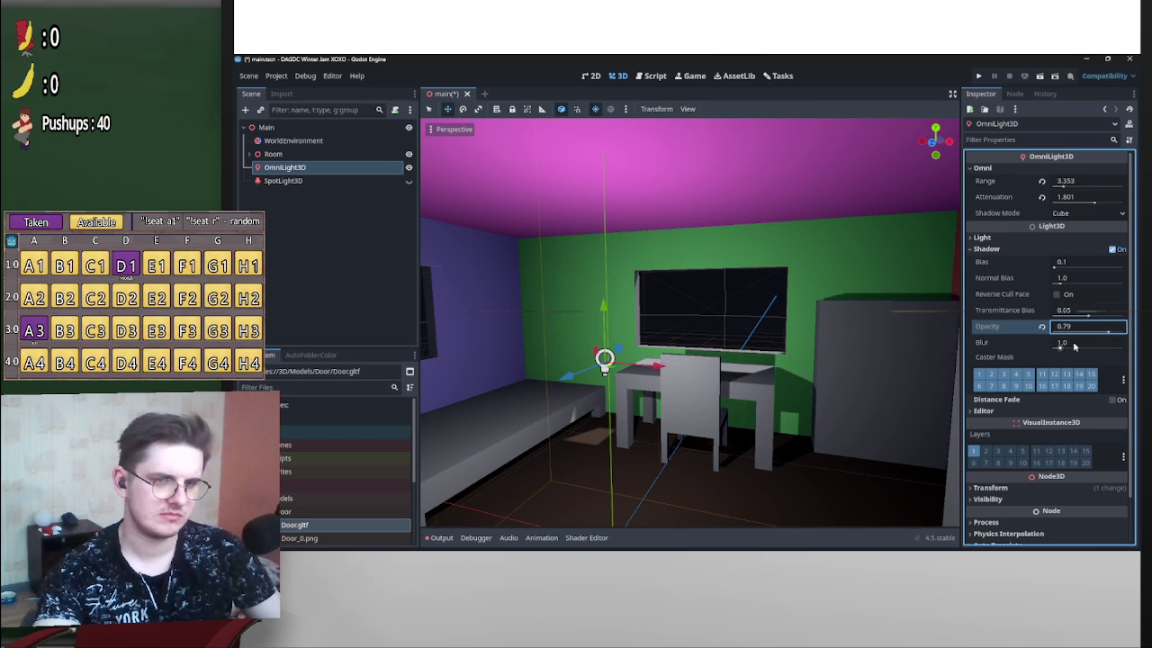
{"action": "scroll", "coordinate": [689, 311], "scroll_direction": "up", "scroll_amount": 6}
{"action": "left_click_drag", "start_coordinate": [1088, 348], "coordinate": [687, 312]}
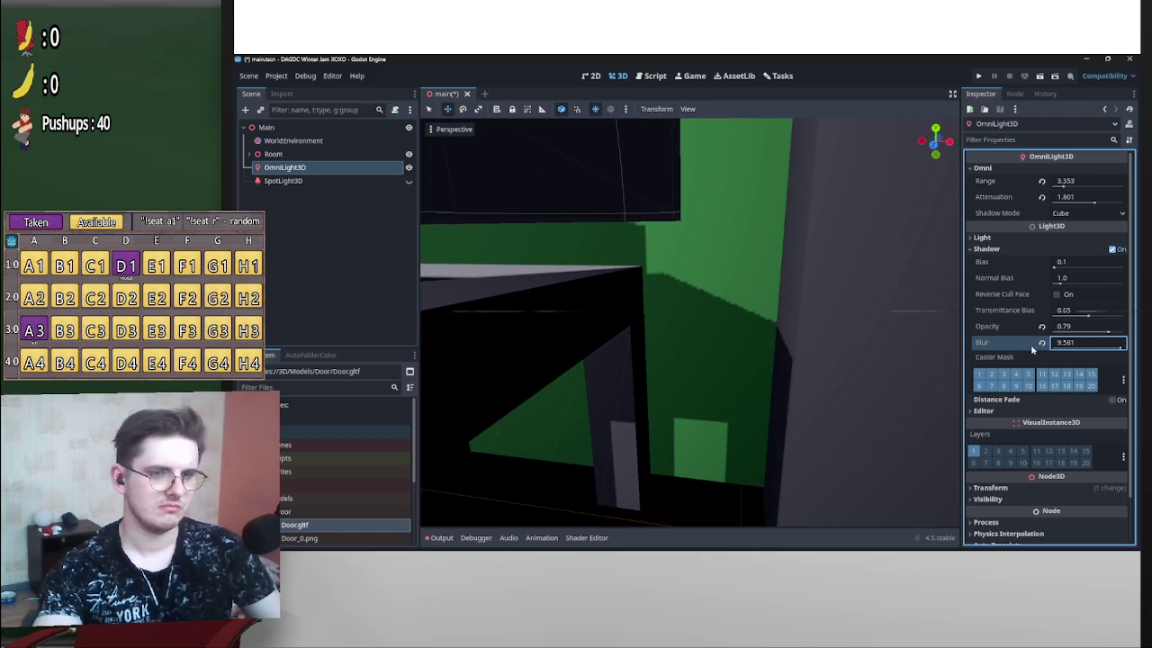
{"action": "left_click", "coordinate": [1041, 344]}
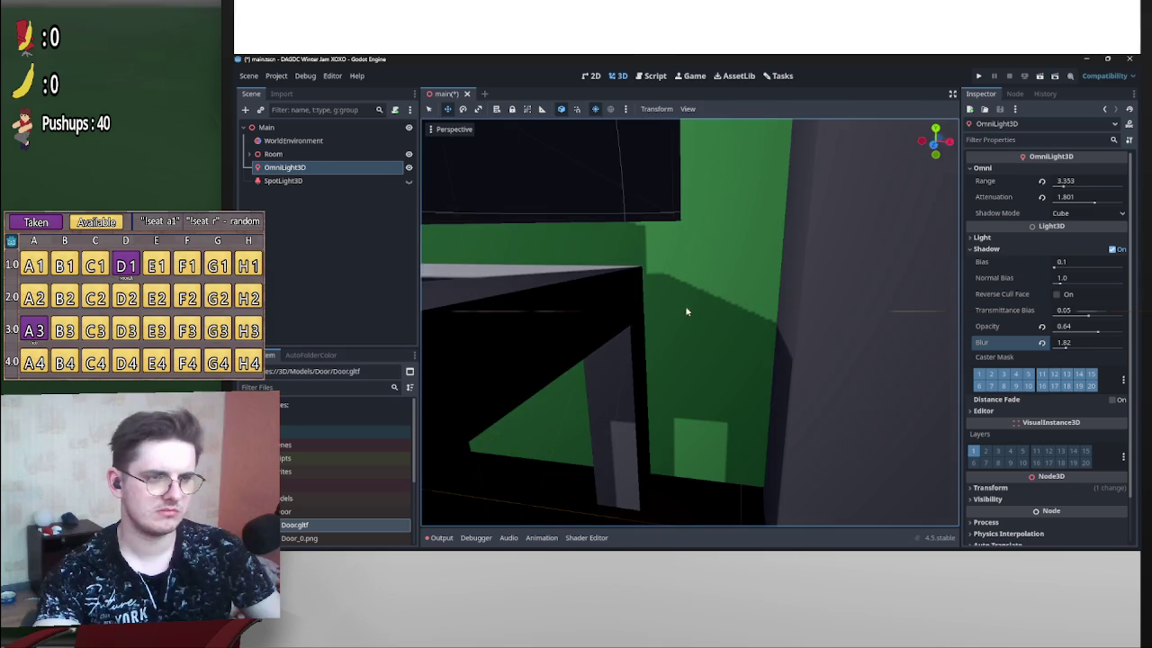
Face the window wall and desk, drop the light a little more and lighten its shadows.
{"action": "scroll", "coordinate": [691, 311], "scroll_direction": "down", "scroll_amount": 5}
{"action": "mouse_move", "coordinate": [688, 311]}
{"action": "left_mouse_down"}
{"action": "mouse_move", "coordinate": [877, 345]}
{"action": "mouse_move", "coordinate": [893, 124]}
{"action": "left_mouse_up"}
{"action": "mouse_move", "coordinate": [686, 310]}
{"action": "left_mouse_down"}
{"action": "mouse_move", "coordinate": [648, 315]}
{"action": "mouse_move", "coordinate": [711, 311]}
{"action": "mouse_move", "coordinate": [690, 309]}
{"action": "left_mouse_up"}
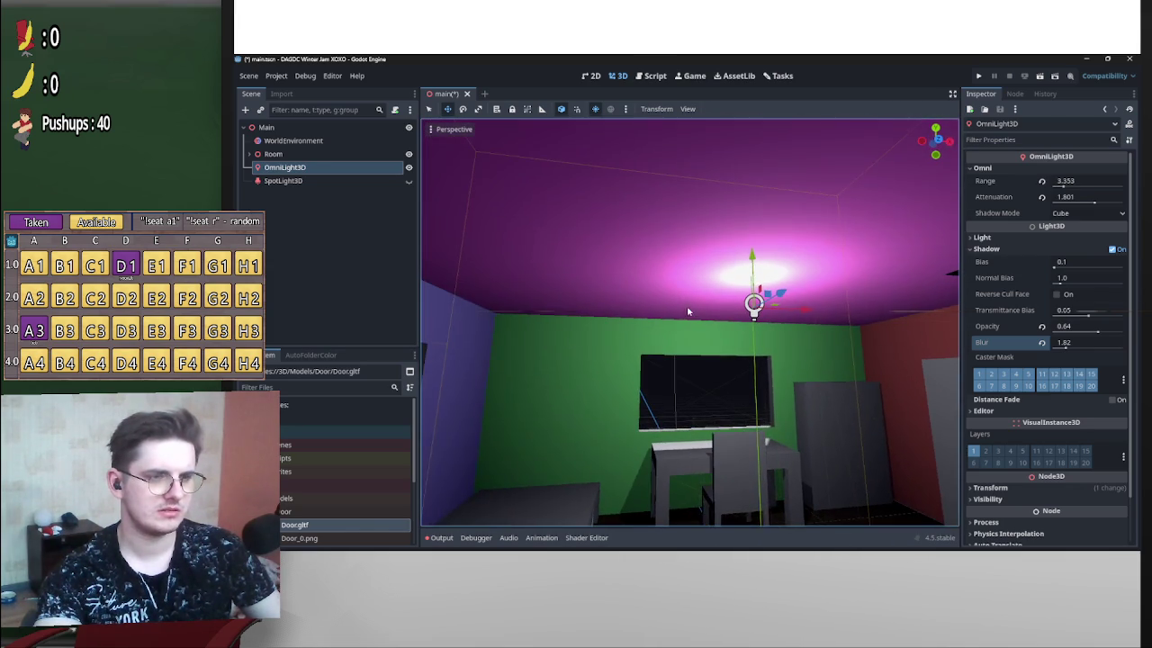
{"action": "left_click_drag", "start_coordinate": [752, 261], "coordinate": [747, 333]}
{"action": "mouse_move", "coordinate": [1100, 334]}
{"action": "left_mouse_down"}
{"action": "mouse_move", "coordinate": [1074, 315]}
{"action": "mouse_move", "coordinate": [1119, 319]}
{"action": "left_mouse_up"}
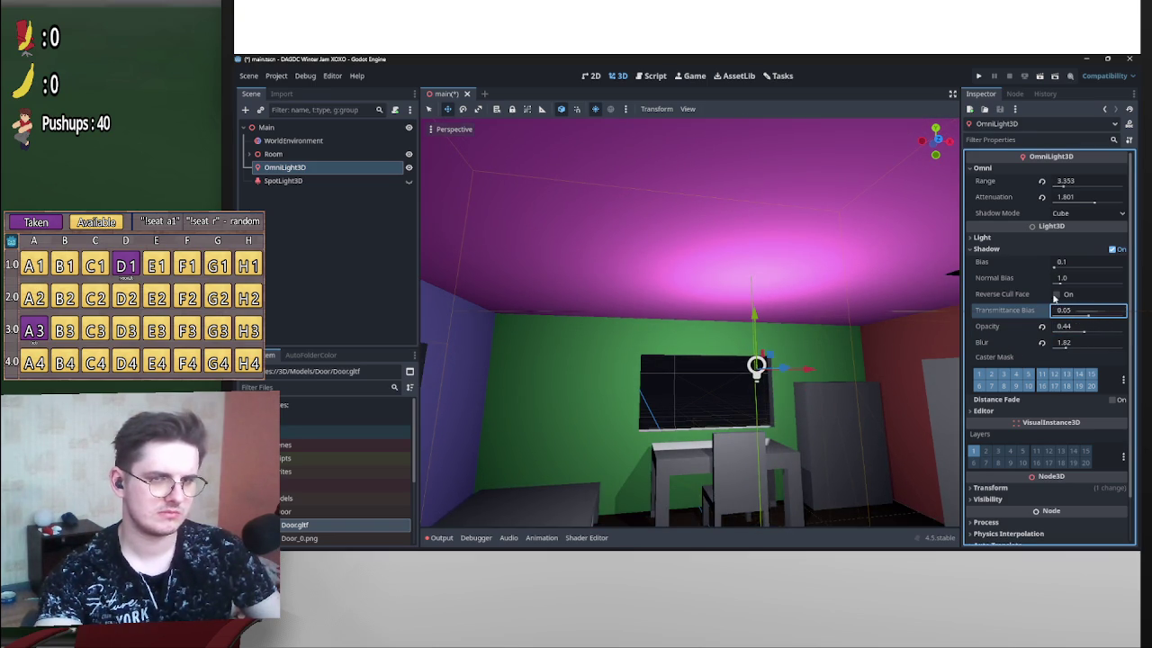
Try Reverse Cull Face on the light's shadows, then switch it back off.
{"action": "left_click", "coordinate": [1056, 294]}
{"action": "scroll", "coordinate": [688, 311], "scroll_direction": "up", "scroll_amount": 8}
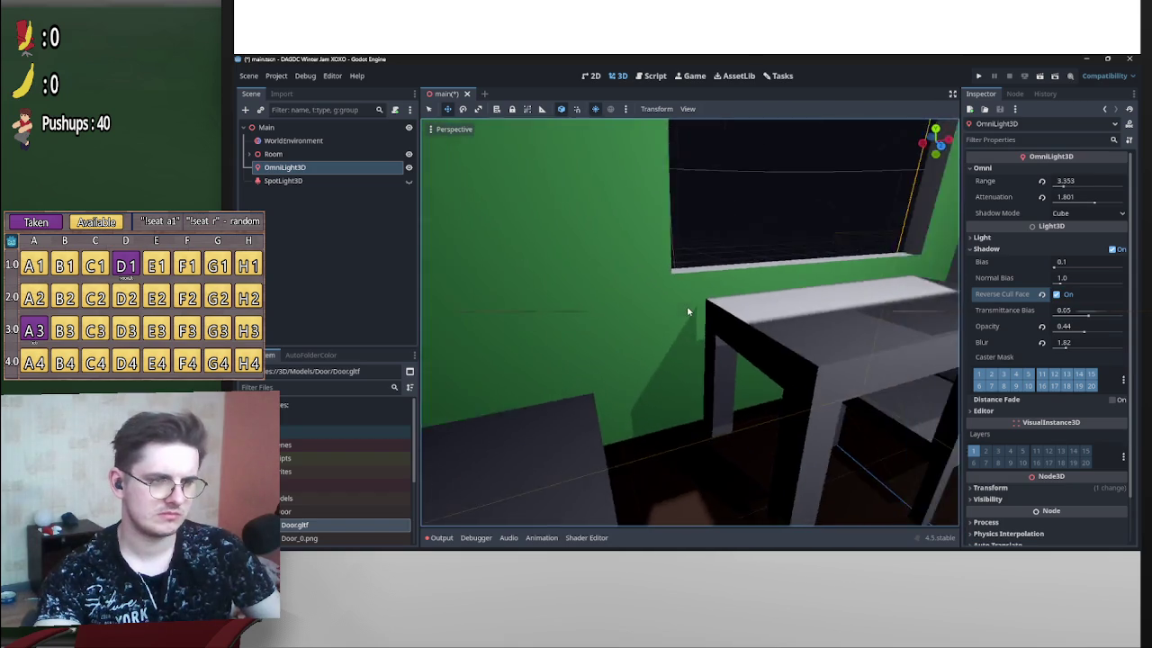
{"action": "scroll", "coordinate": [687, 312], "scroll_direction": "up", "scroll_amount": 3}
{"action": "left_click", "coordinate": [1056, 294]}
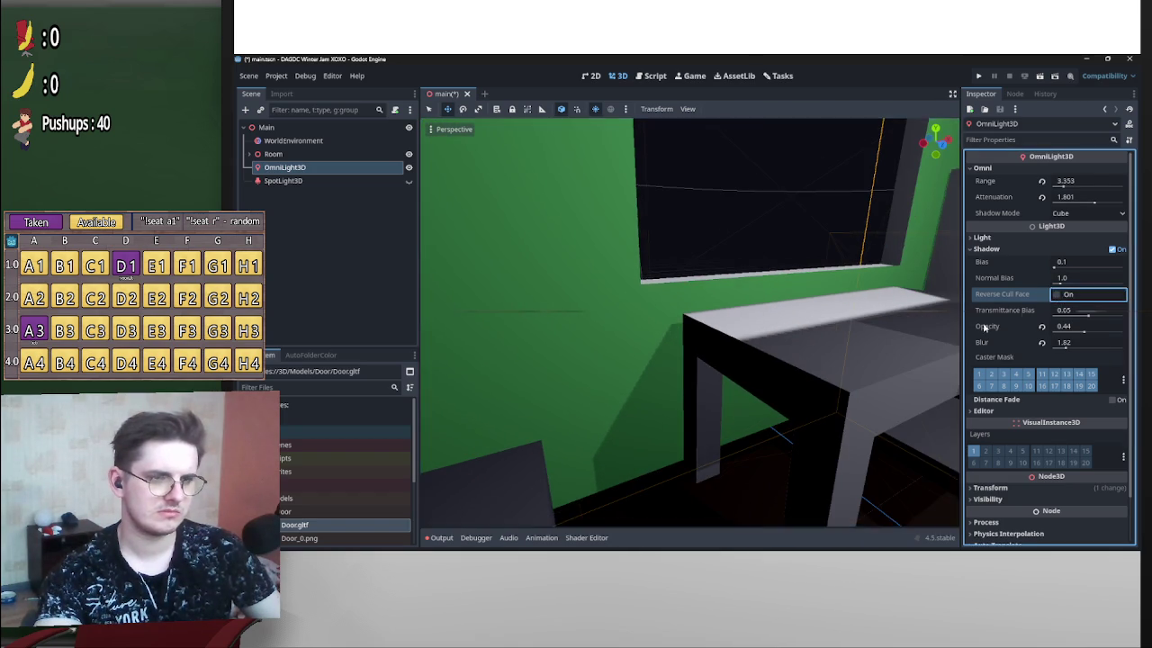
{"action": "scroll", "coordinate": [683, 308], "scroll_direction": "down", "scroll_amount": 5}
{"action": "scroll", "coordinate": [684, 309], "scroll_direction": "up", "scroll_amount": 6}
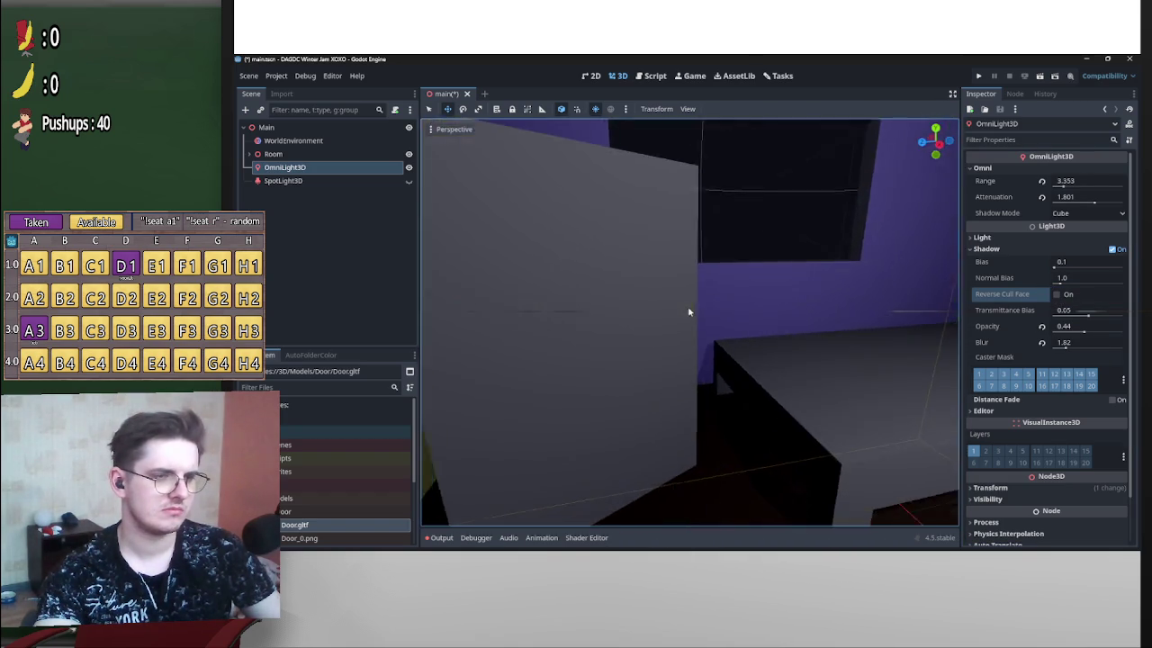
{"action": "scroll", "coordinate": [687, 311], "scroll_direction": "down", "scroll_amount": 5}
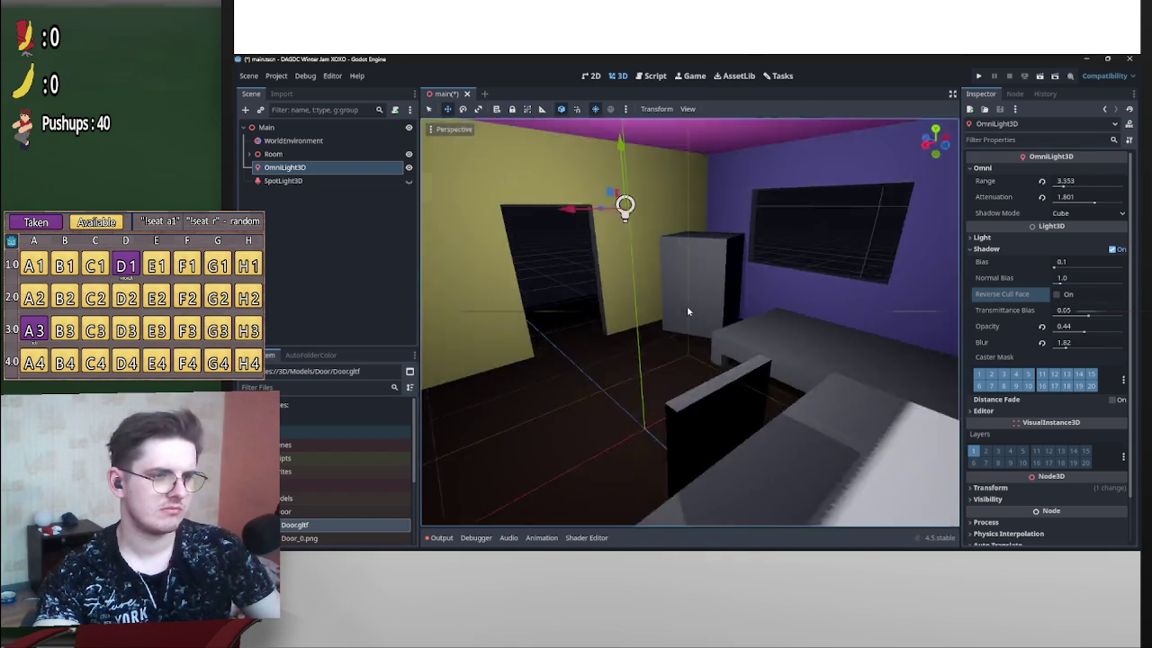
{"action": "scroll", "coordinate": [687, 312], "scroll_direction": "up", "scroll_amount": 6}
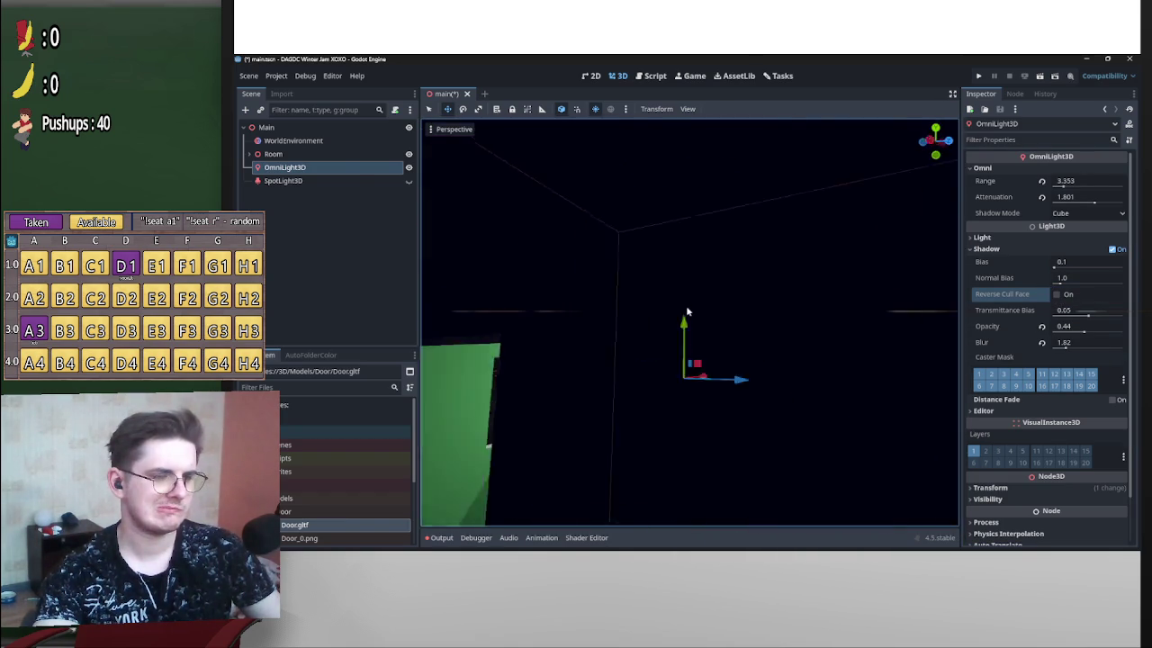
{"action": "scroll", "coordinate": [688, 312], "scroll_direction": "down", "scroll_amount": 5}
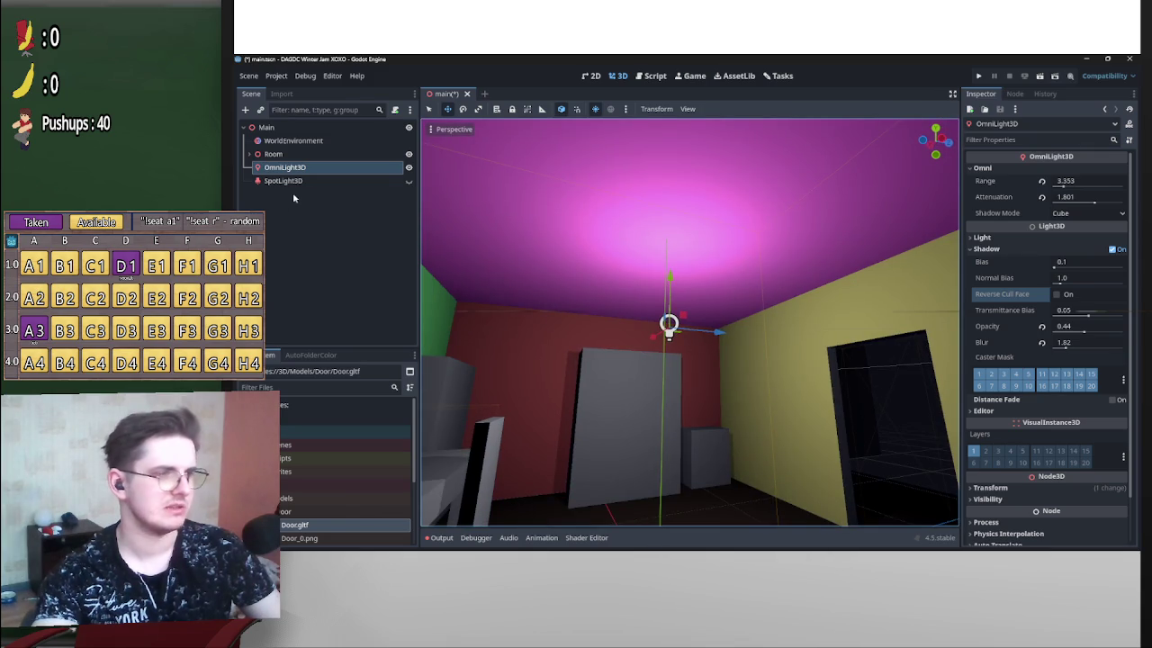
Delete the OmniLight3D from the scene tree.
{"action": "left_click", "coordinate": [298, 170]}
{"action": "key", "text": "Down"}
{"action": "key", "text": "Up"}
{"action": "key", "text": "Delete"}
{"action": "key", "text": "Return"}
Delete the SpotLight3D as well, leaving WorldEnvironment and Room.
{"action": "left_click", "coordinate": [408, 168]}
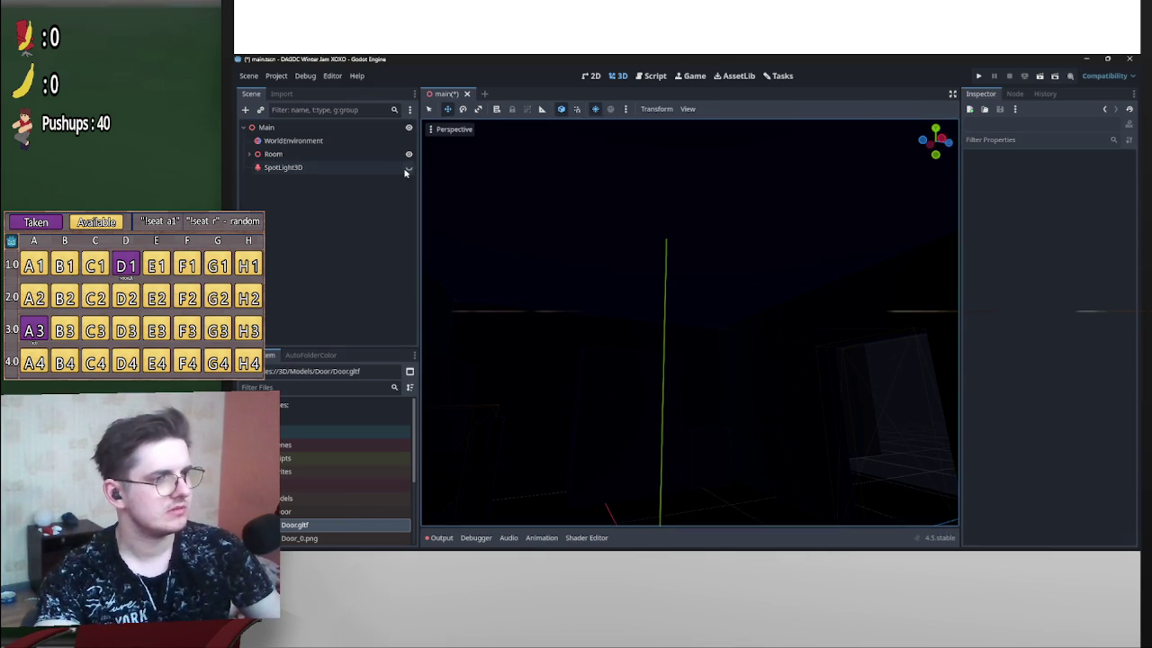
{"action": "scroll", "coordinate": [686, 309], "scroll_direction": "up", "scroll_amount": 3}
{"action": "scroll", "coordinate": [667, 316], "scroll_direction": "down", "scroll_amount": 3}
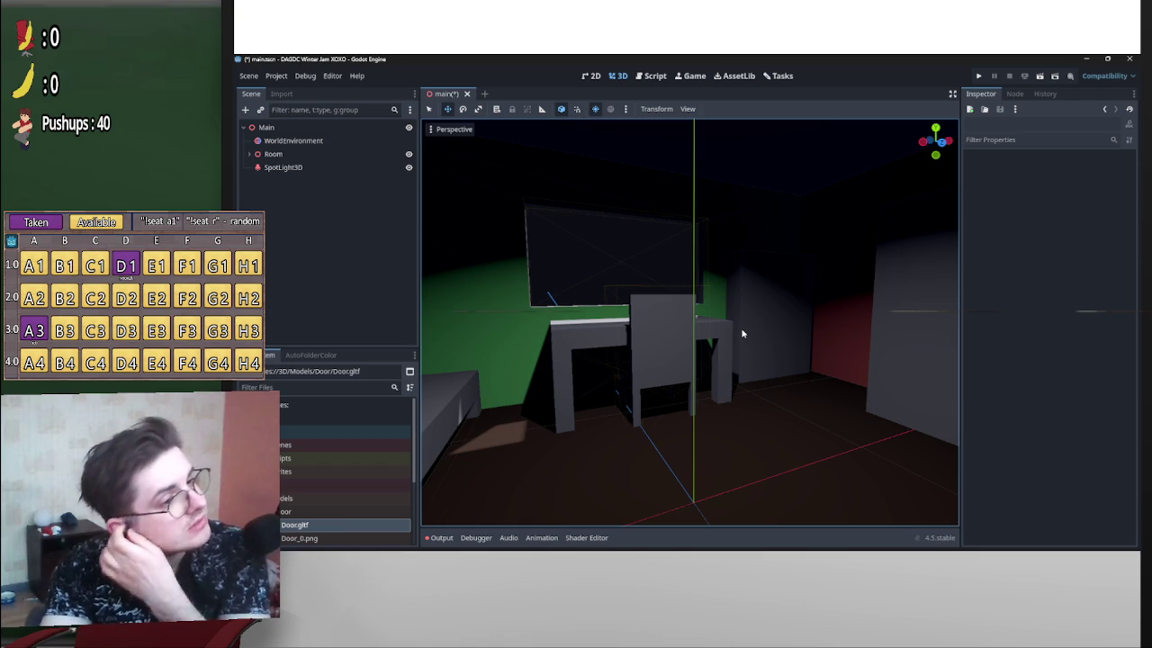
{"action": "left_click", "coordinate": [370, 168]}
{"action": "key", "text": "Delete"}
{"action": "key", "text": "Return"}
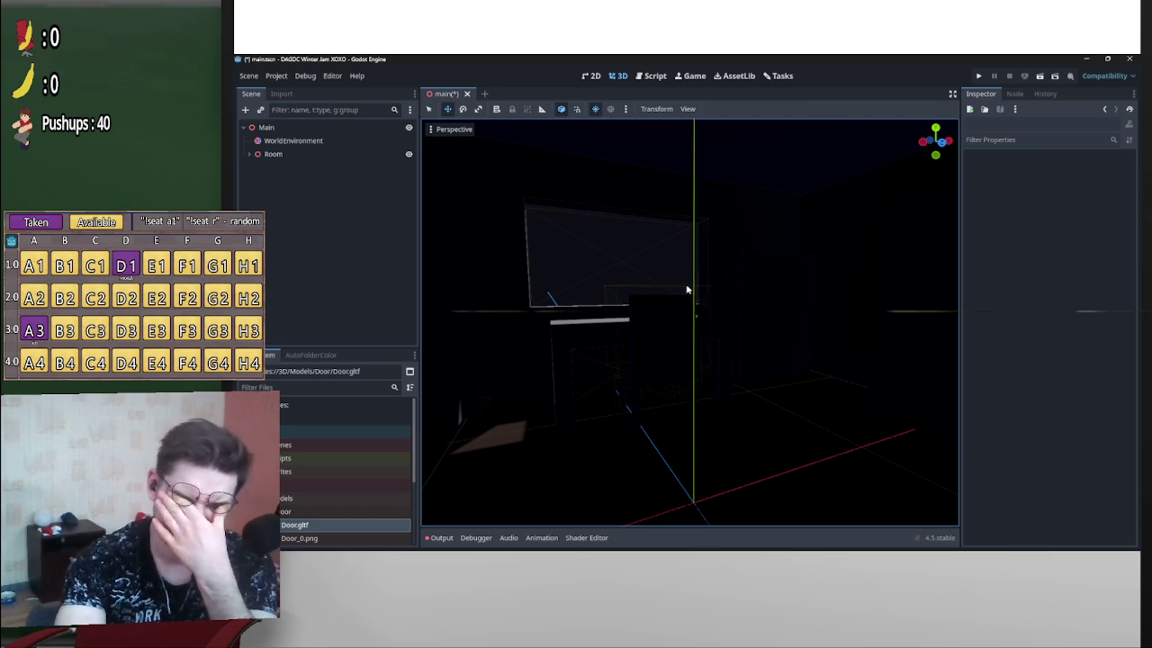
{"action": "left_click", "coordinate": [314, 143]}
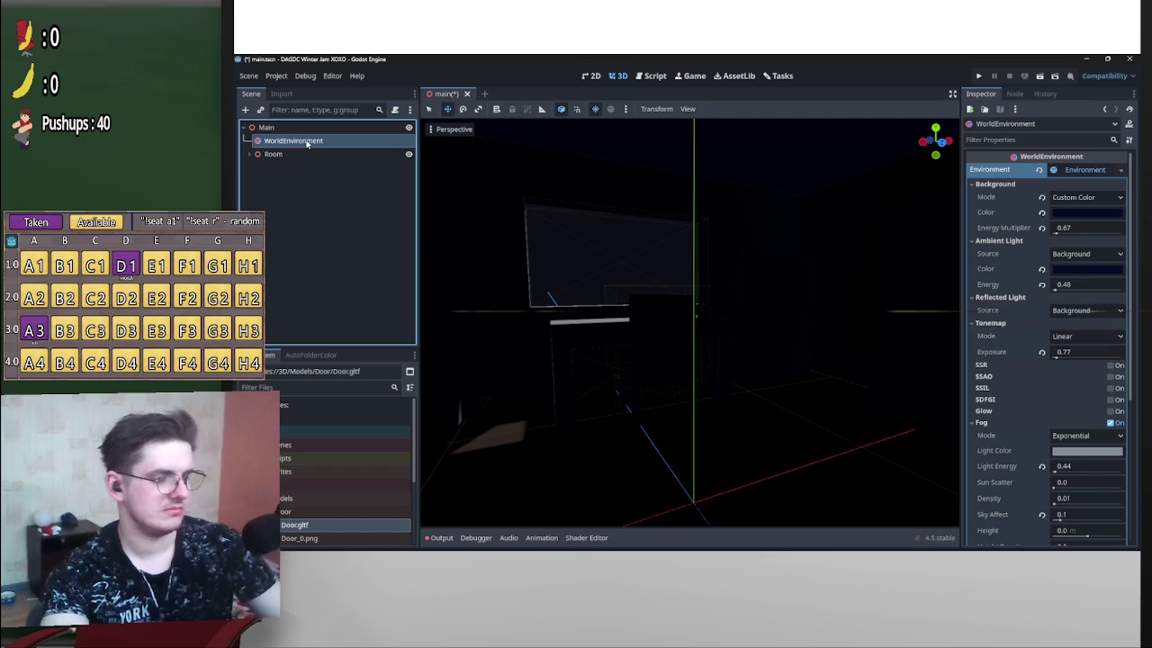
Duplicate the WorldEnvironment, darken its background and give the ambient light a warm orange.
{"action": "key", "text": "ctrl+d"}
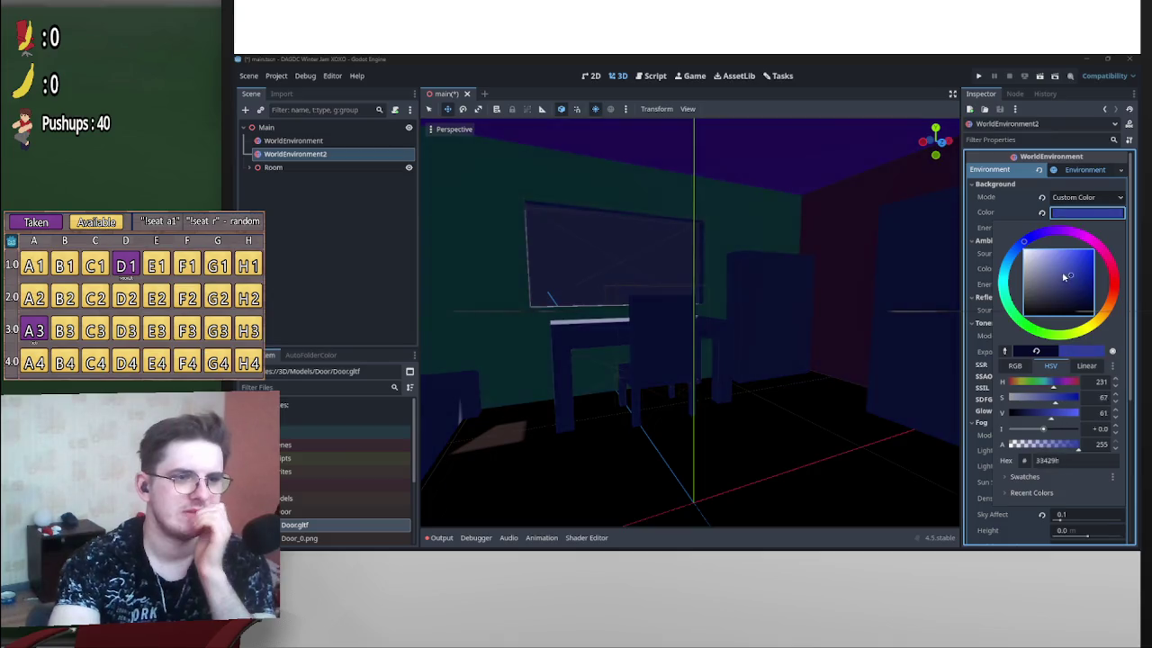
{"action": "left_click_drag", "start_coordinate": [1065, 277], "coordinate": [1070, 284]}
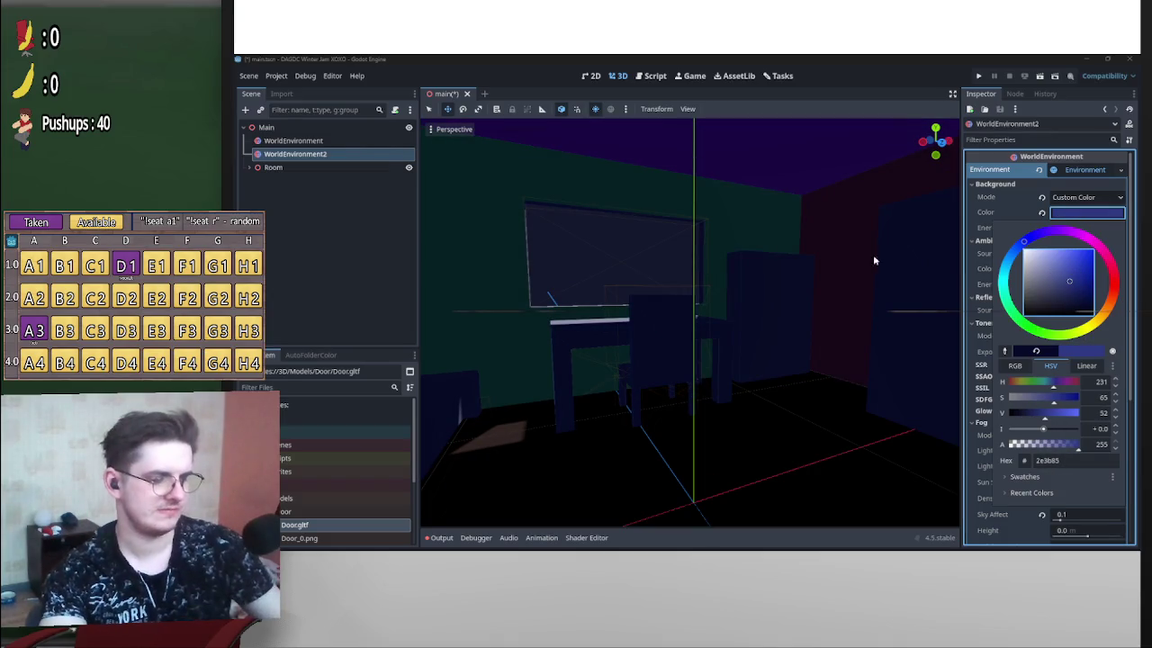
{"action": "left_click", "coordinate": [1103, 219]}
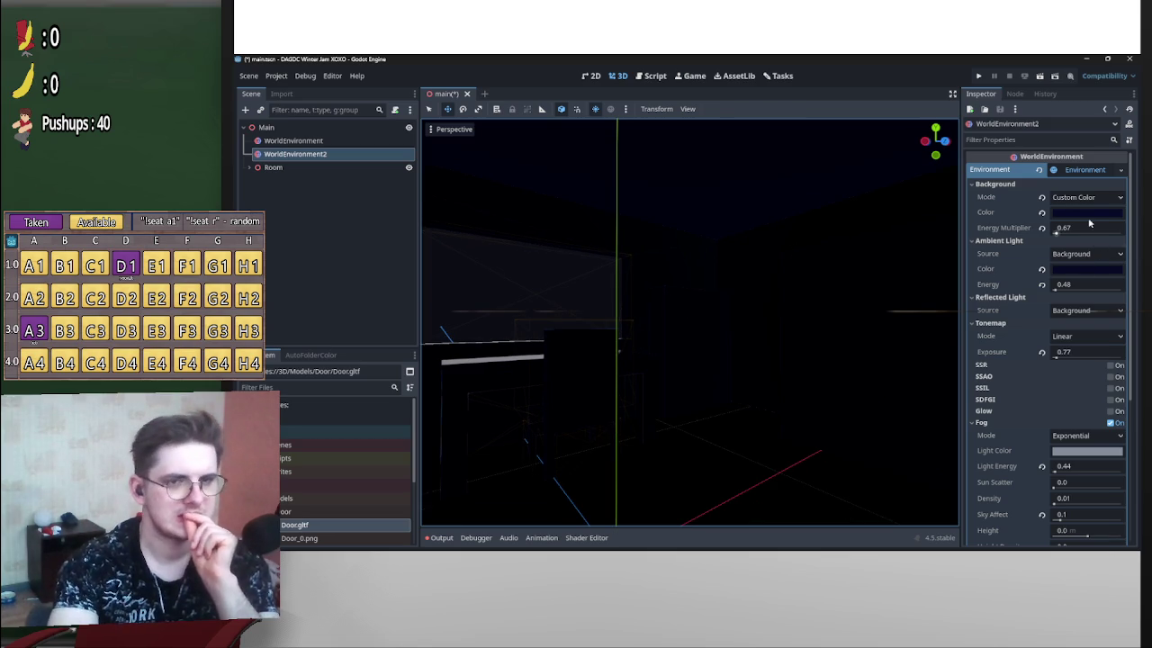
{"action": "left_click", "coordinate": [1072, 270]}
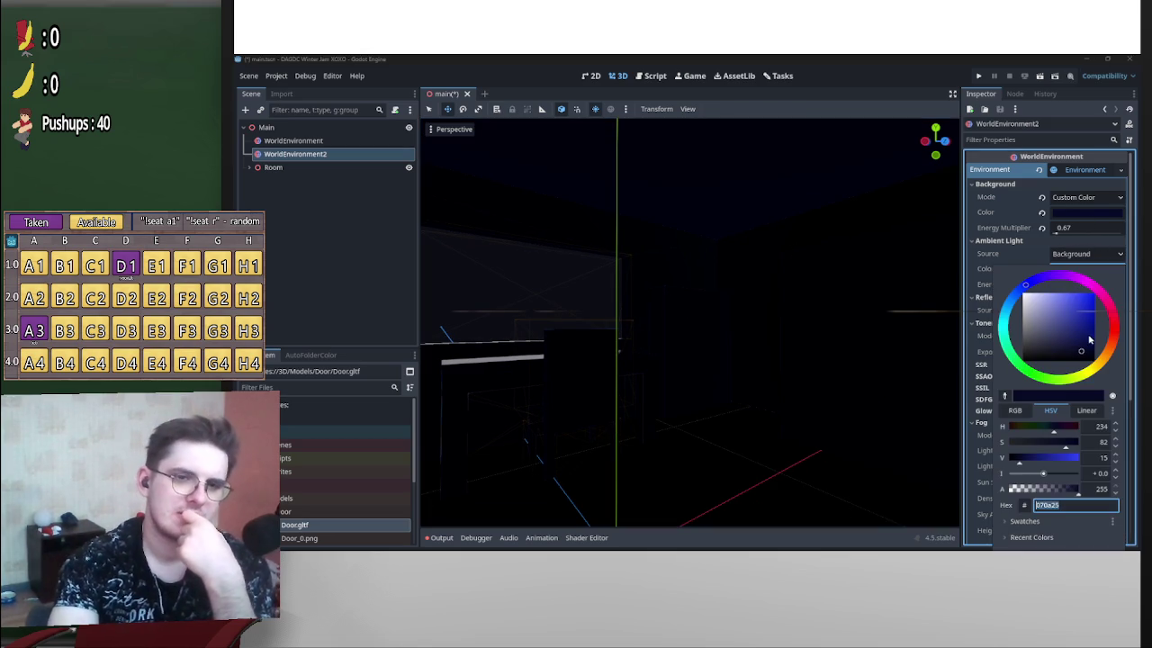
{"action": "left_click_drag", "start_coordinate": [1110, 361], "coordinate": [1065, 333]}
{"action": "left_click", "coordinate": [1077, 222]}
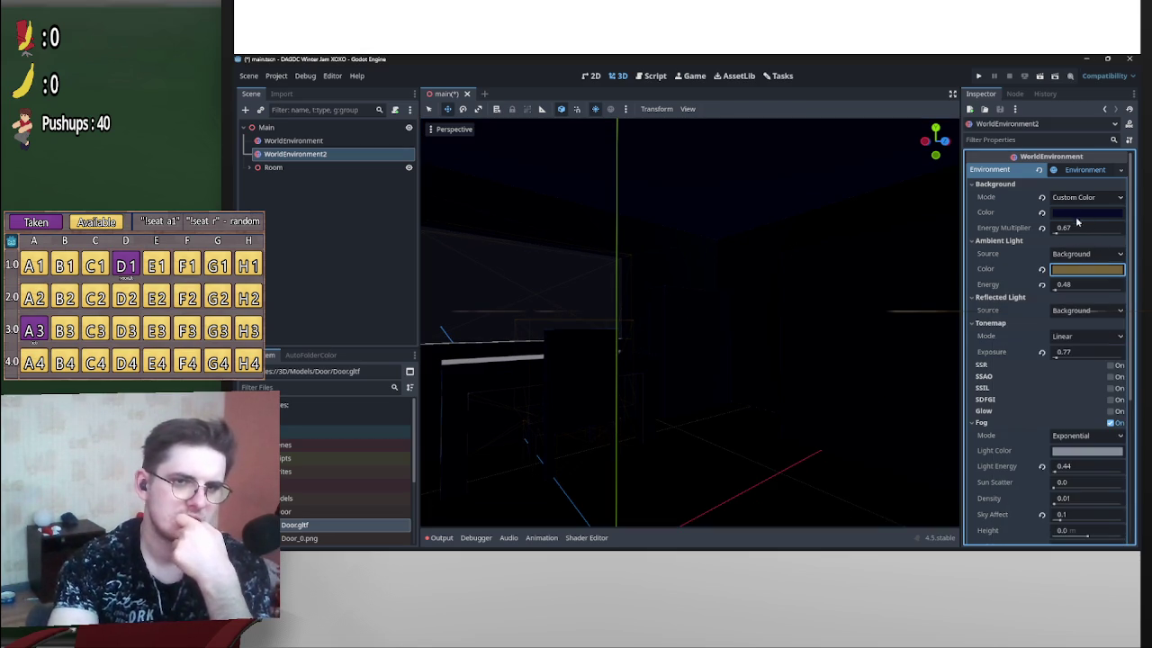
Try dark blue and olive backgrounds, settle on light grey, and inspect the green wall.
{"action": "left_click", "coordinate": [1078, 211]}
{"action": "left_click_drag", "start_coordinate": [1092, 292], "coordinate": [1041, 267]}
{"action": "left_click", "coordinate": [1120, 319]}
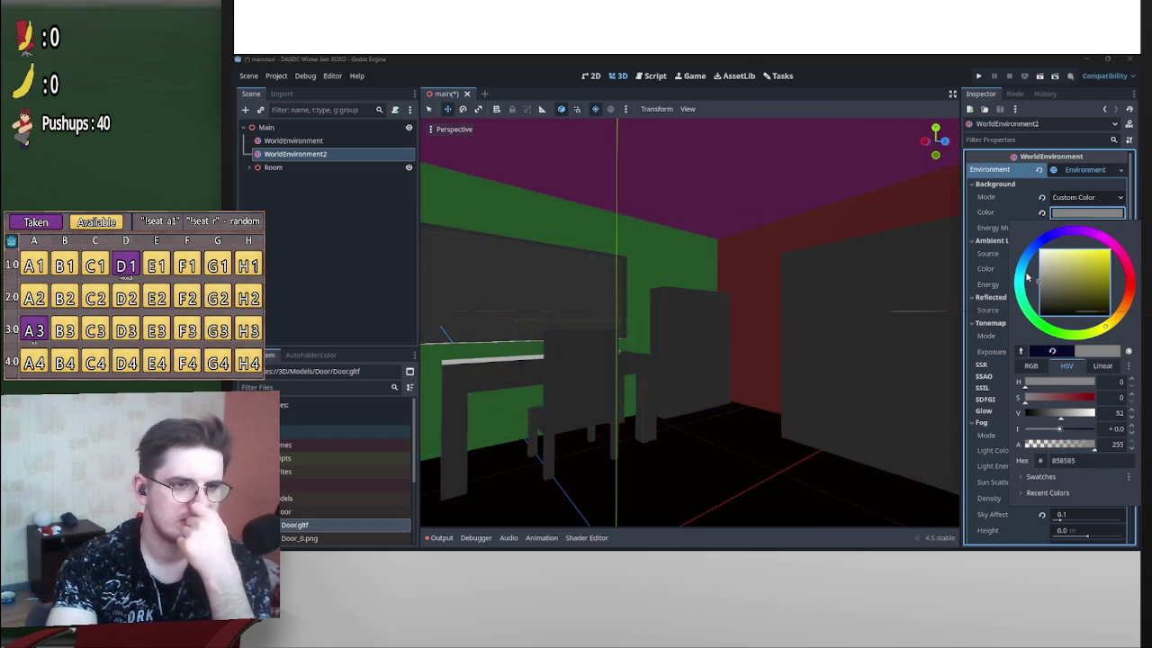
{"action": "left_click", "coordinate": [886, 283]}
{"action": "key", "text": "w"}
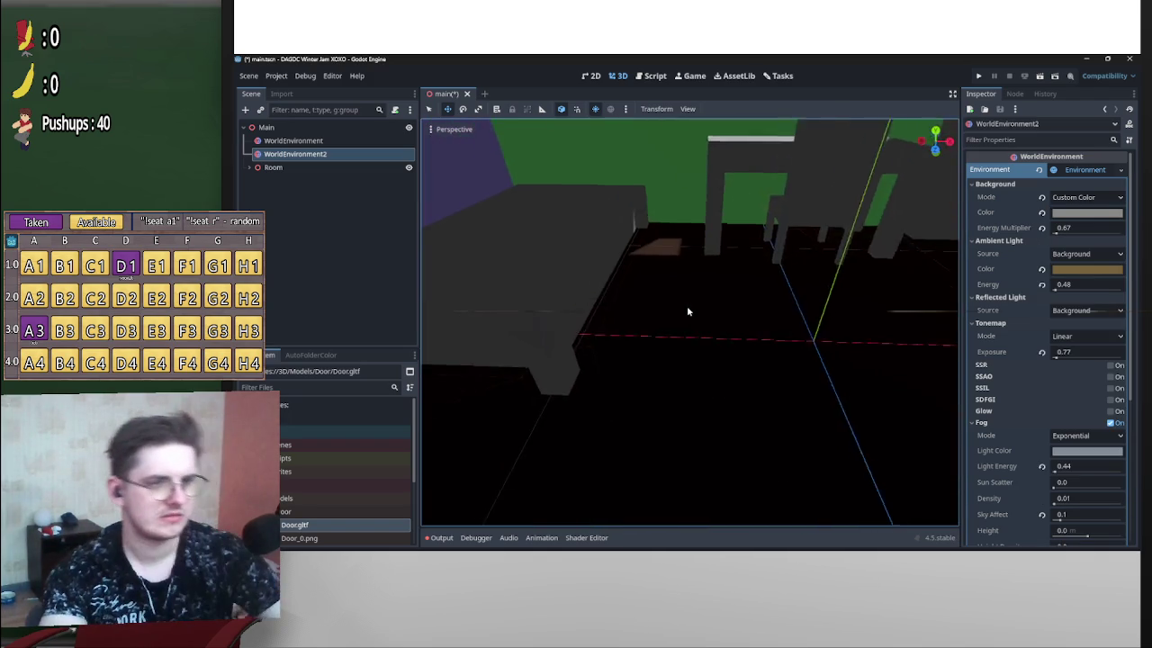
{"action": "key", "text": "s"}
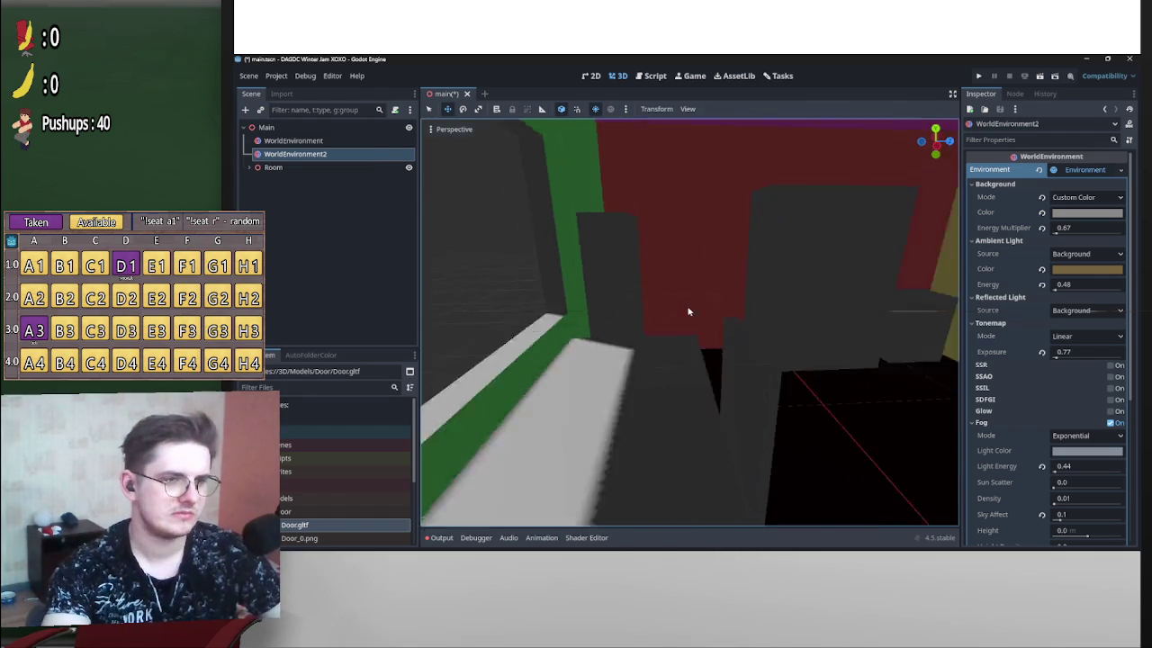
Delete the trial WorldEnvironment2 node.
{"action": "left_click", "coordinate": [357, 155]}
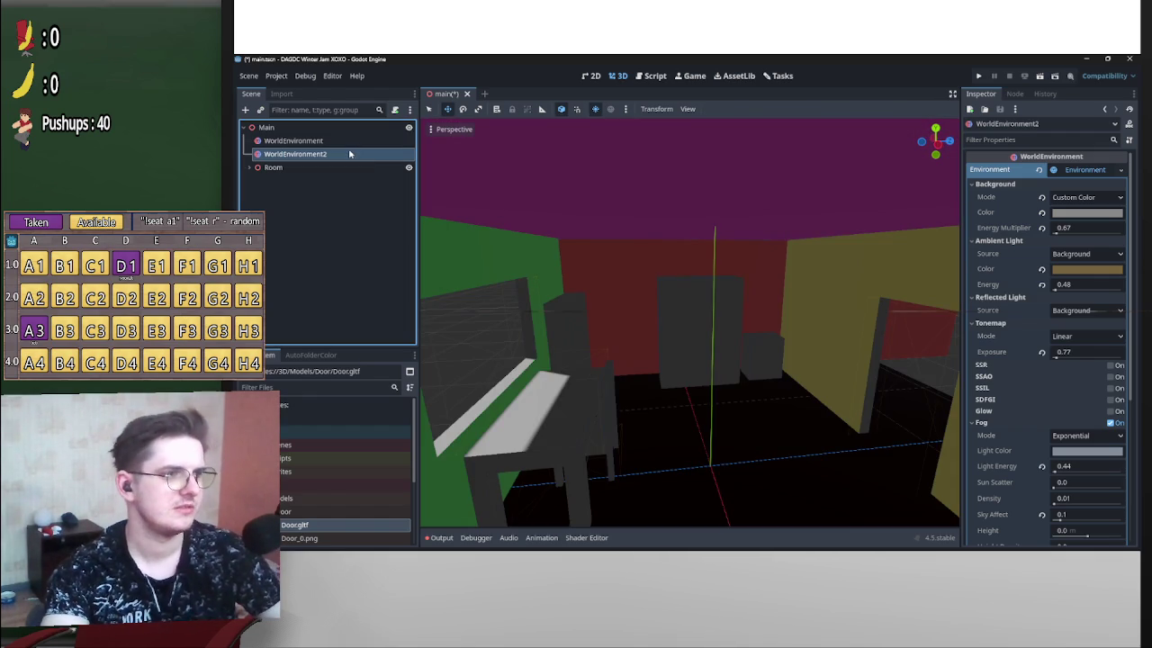
{"action": "key", "text": "Delete"}
{"action": "key", "text": "Return"}
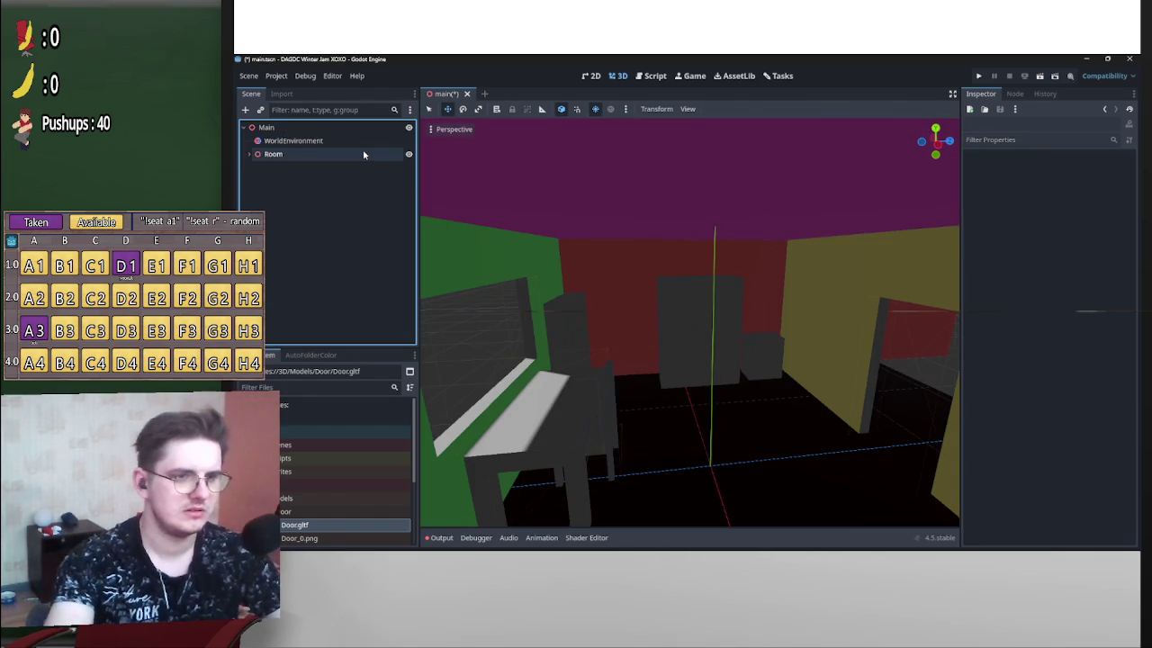
Undo to restore WorldEnvironment2, delete it again, and orbit around the darkened room.
{"action": "left_click", "coordinate": [378, 141]}
{"action": "key", "text": "ctrl+z"}
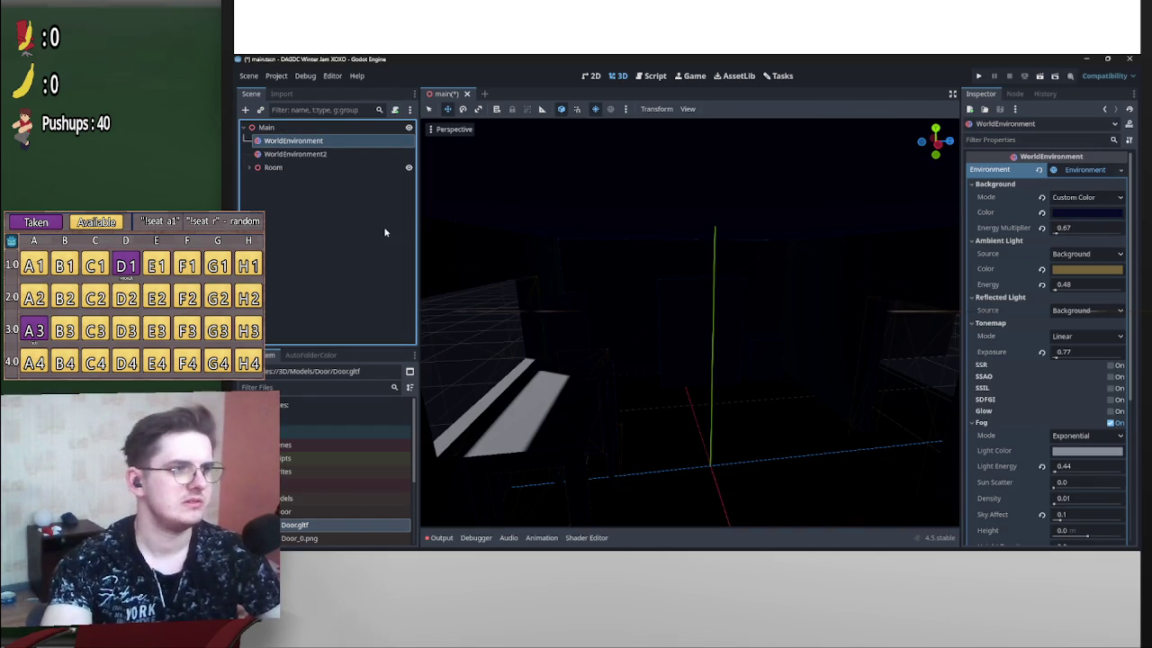
{"action": "left_click", "coordinate": [355, 155]}
{"action": "key", "text": "Delete"}
{"action": "left_click", "coordinate": [666, 308]}
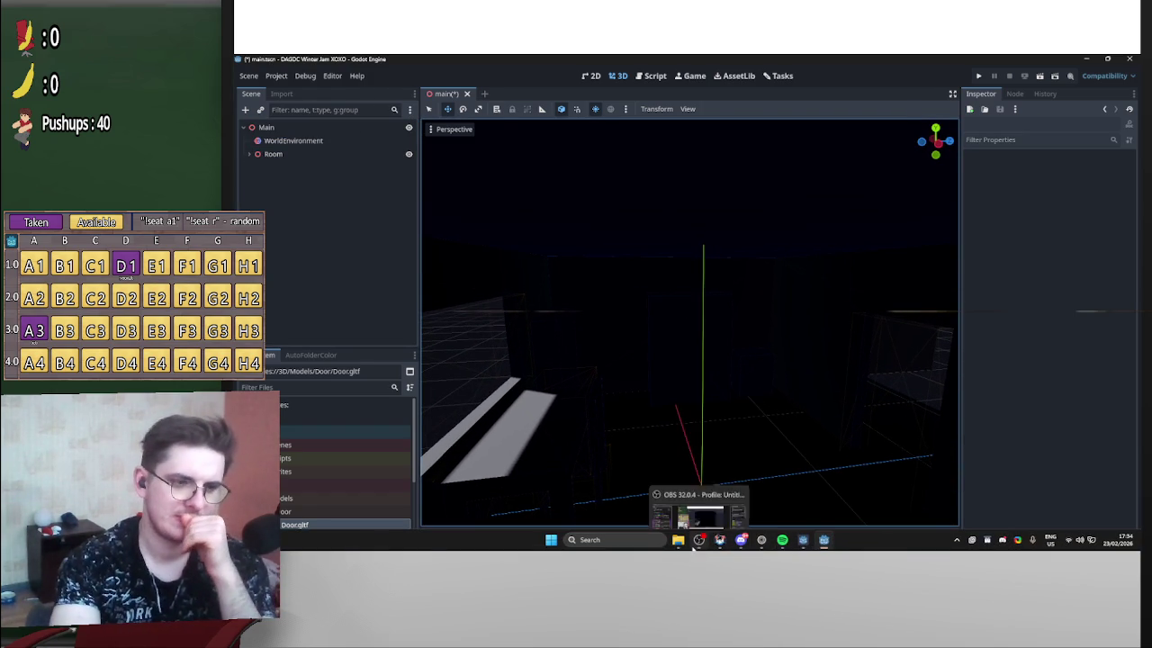
{"action": "mouse_move", "coordinate": [681, 544]}
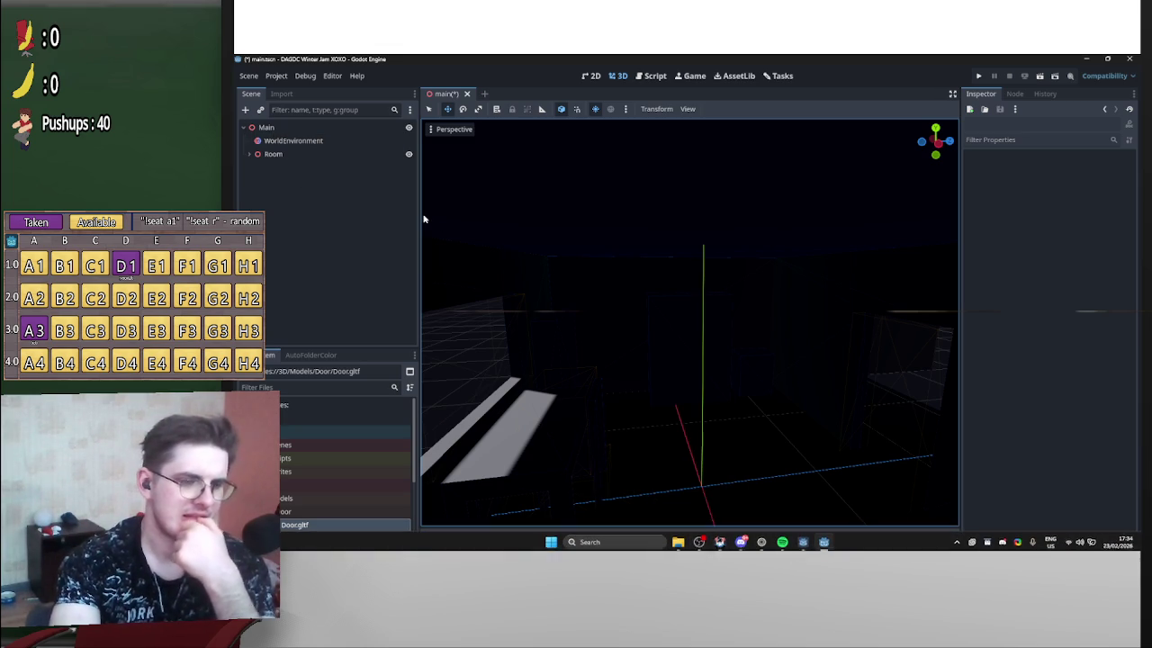
{"action": "left_click_drag", "start_coordinate": [690, 311], "coordinate": [638, 236]}
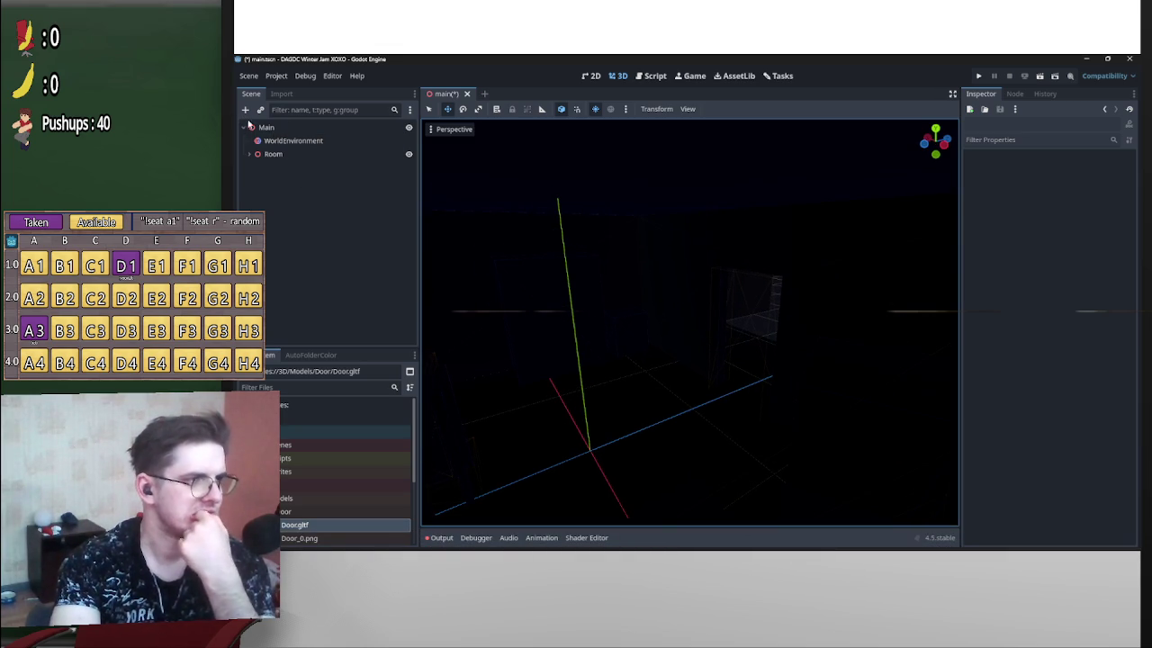
{"action": "right_click", "coordinate": [264, 126]}
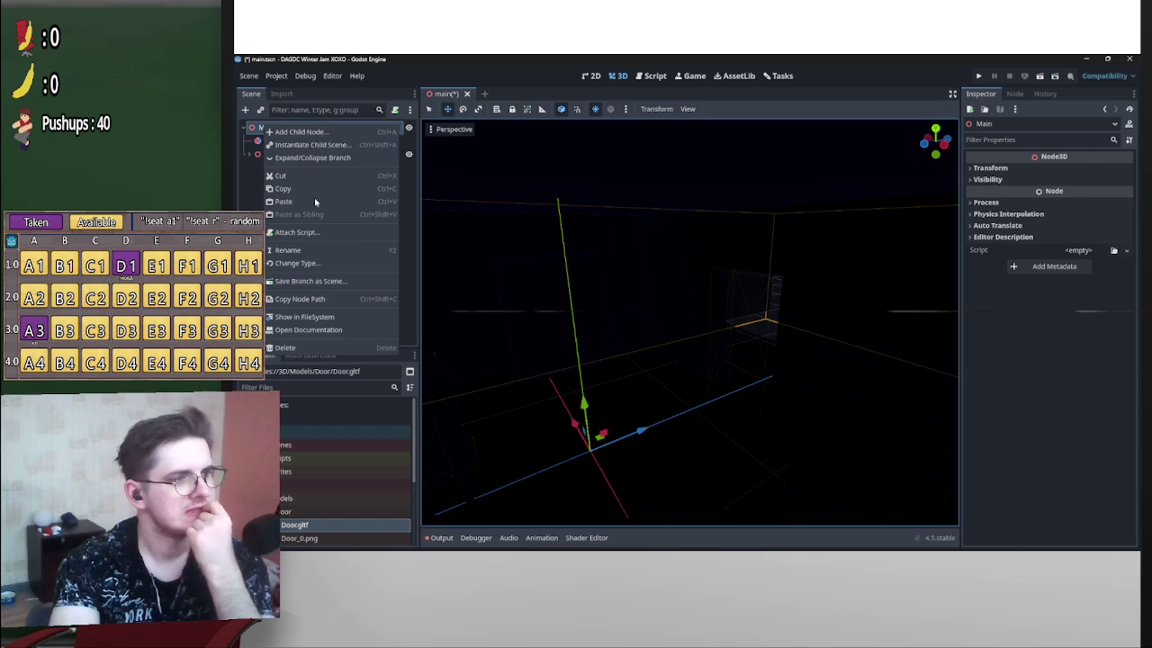
{"action": "key", "text": "Escape"}
{"action": "right_click", "coordinate": [284, 133]}
{"action": "key", "text": "Escape"}
{"action": "key", "text": "ctrl+a"}
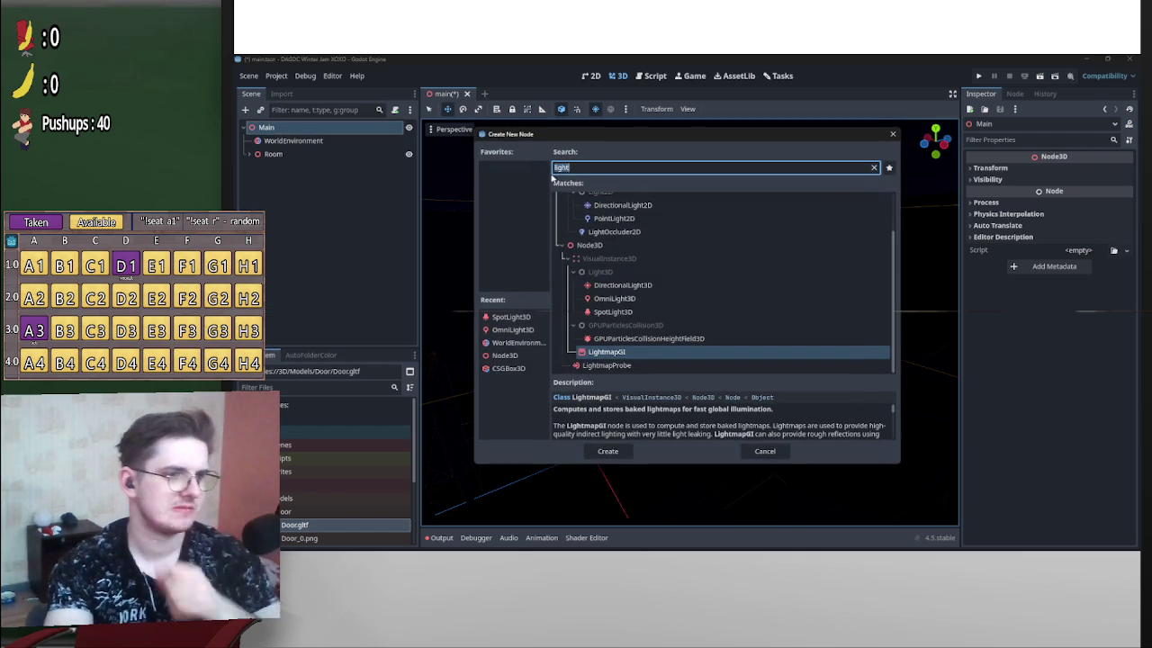
{"action": "double_click", "coordinate": [671, 285]}
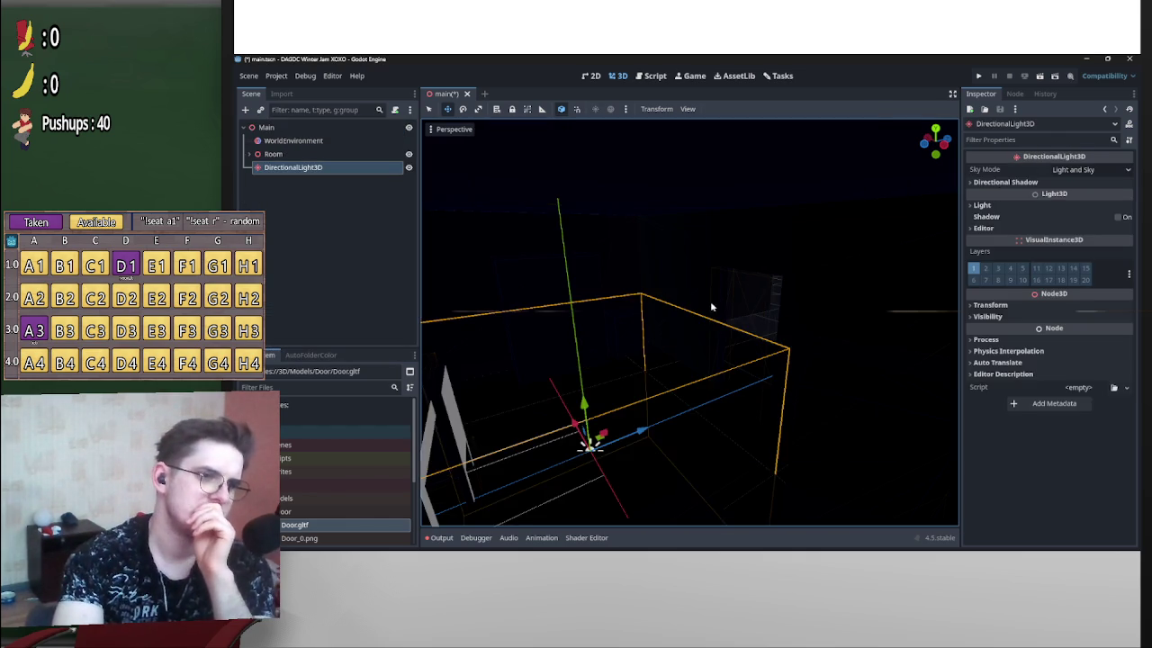
{"action": "mouse_move", "coordinate": [688, 312]}
{"action": "left_mouse_down"}
{"action": "mouse_move", "coordinate": [695, 344]}
{"action": "mouse_move", "coordinate": [642, 244]}
{"action": "mouse_move", "coordinate": [686, 313]}
{"action": "left_mouse_up"}
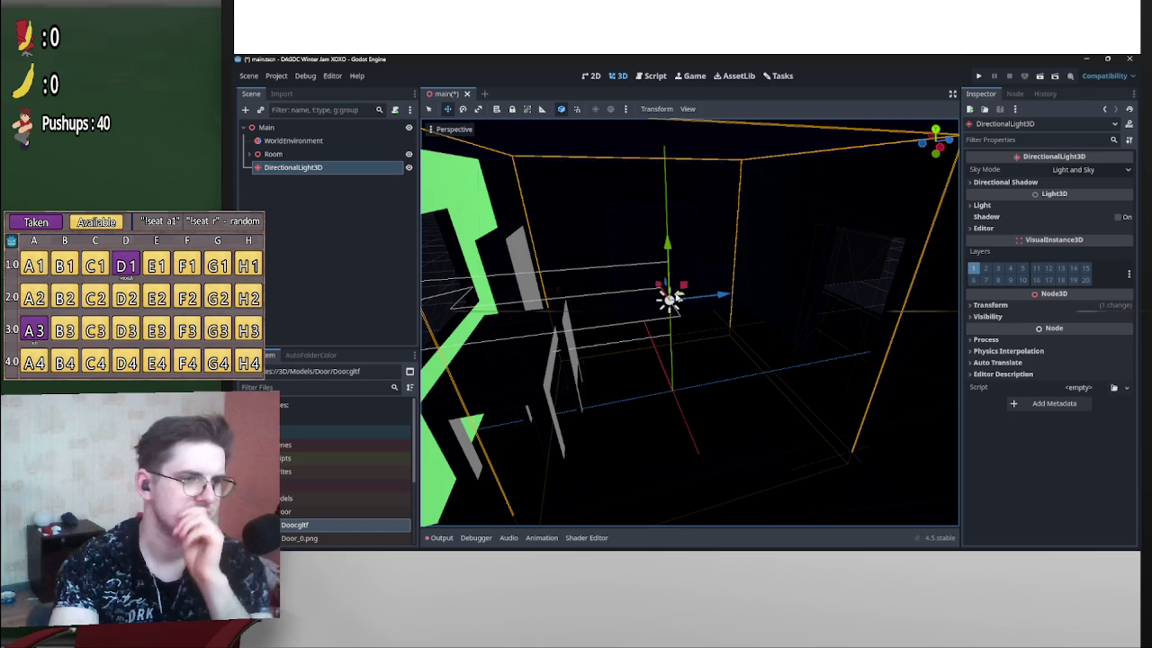
{"action": "key", "text": "e"}
{"action": "mouse_move", "coordinate": [666, 268]}
{"action": "left_mouse_down"}
{"action": "mouse_move", "coordinate": [596, 273]}
{"action": "mouse_move", "coordinate": [540, 303]}
{"action": "mouse_move", "coordinate": [535, 228]}
{"action": "mouse_move", "coordinate": [606, 216]}
{"action": "mouse_move", "coordinate": [555, 231]}
{"action": "mouse_move", "coordinate": [596, 235]}
{"action": "left_mouse_up"}
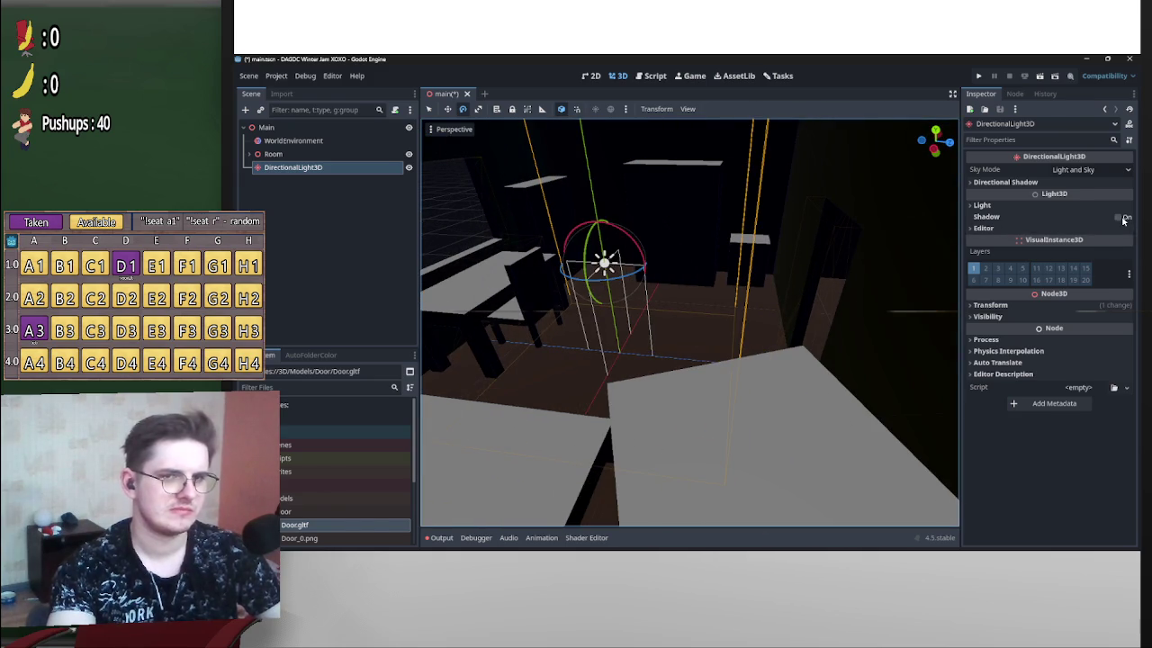
{"action": "left_click", "coordinate": [1118, 217]}
{"action": "left_click", "coordinate": [1089, 217]}
{"action": "left_click_drag", "start_coordinate": [738, 252], "coordinate": [689, 310]}
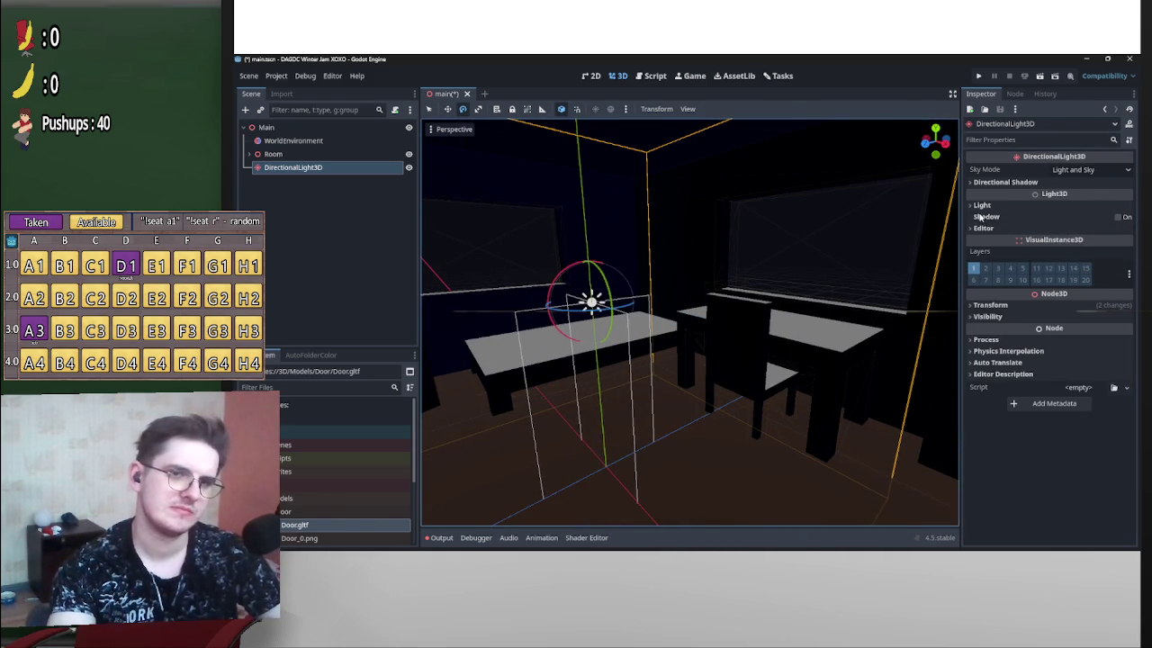
{"action": "left_click", "coordinate": [355, 166]}
{"action": "key", "text": "Delete"}
{"action": "key", "text": "Return"}
{"action": "mouse_move", "coordinate": [729, 251]}
{"action": "left_mouse_down"}
{"action": "mouse_move", "coordinate": [684, 311]}
{"action": "mouse_move", "coordinate": [707, 288]}
{"action": "left_mouse_up"}
{"action": "left_click", "coordinate": [299, 128]}
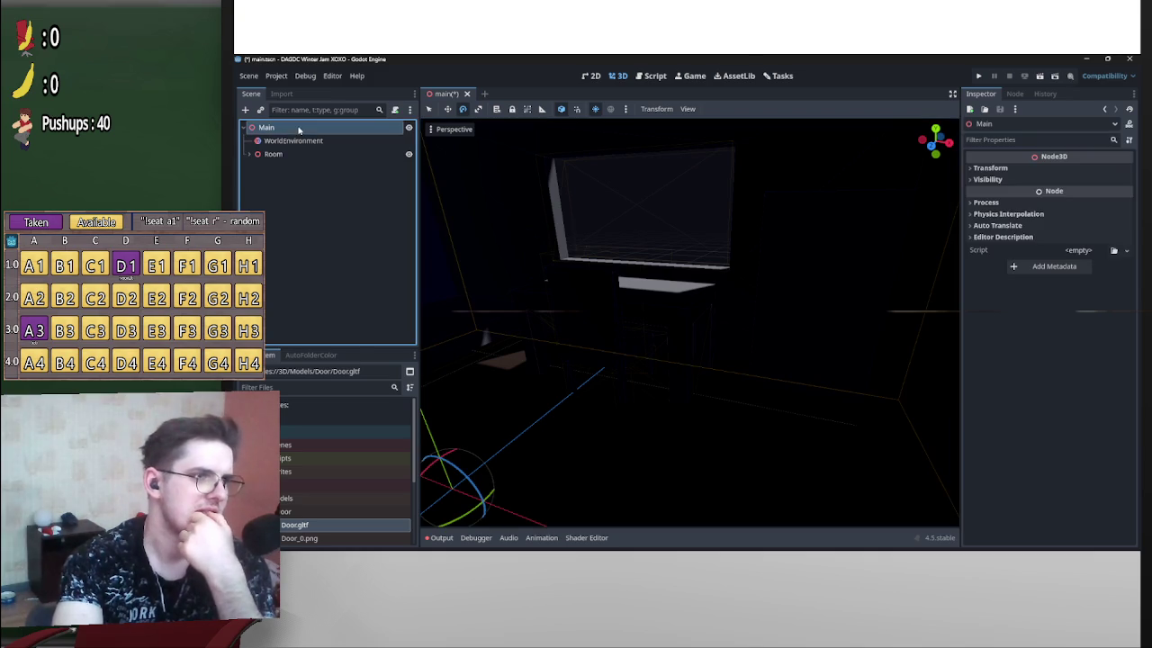
Keep the WorldEnvironment background on Custom Color and raise the fog's sun scatter.
{"action": "left_click", "coordinate": [302, 142]}
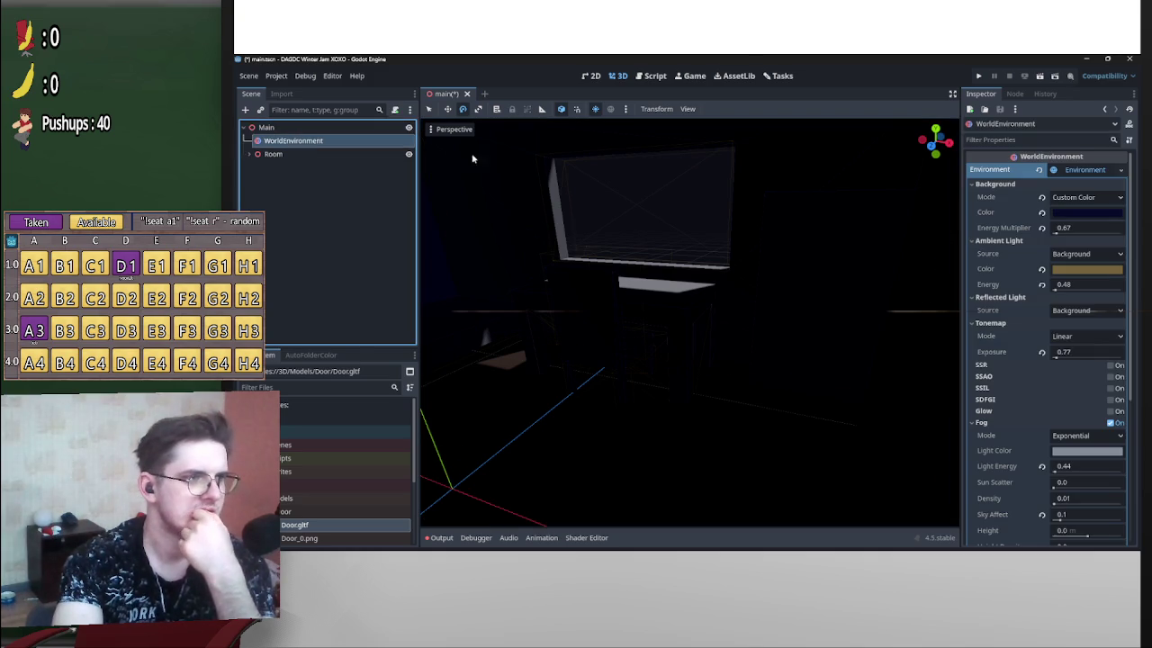
{"action": "left_click", "coordinate": [1076, 197]}
{"action": "left_click", "coordinate": [996, 188]}
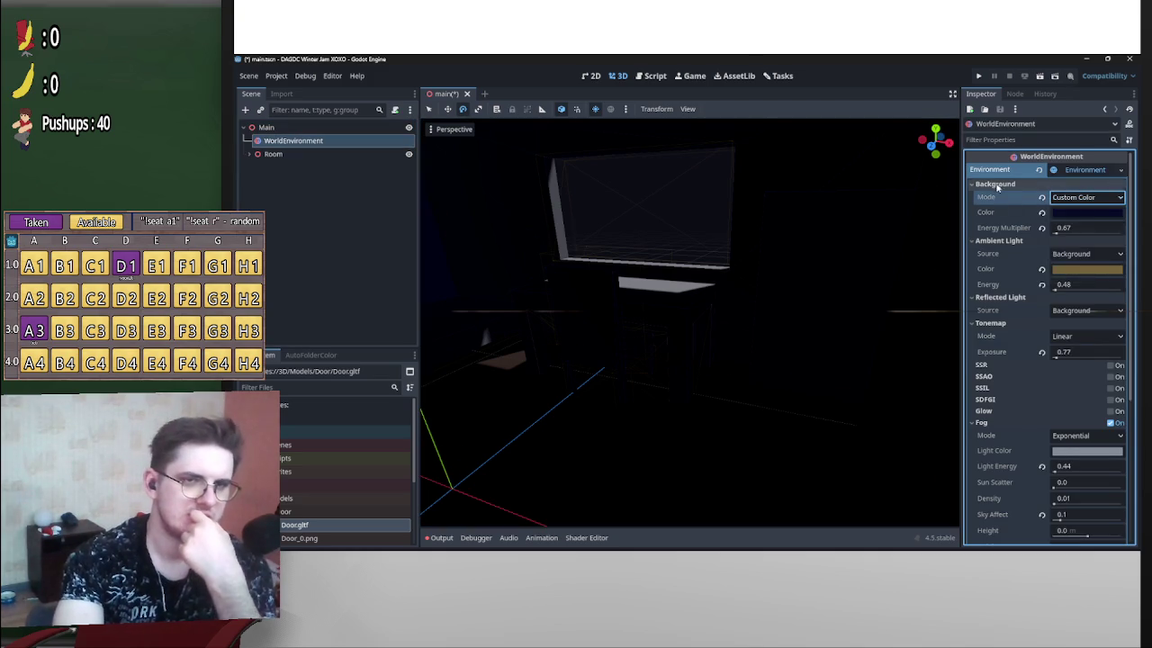
{"action": "scroll", "coordinate": [1011, 340], "scroll_direction": "down", "scroll_amount": 4}
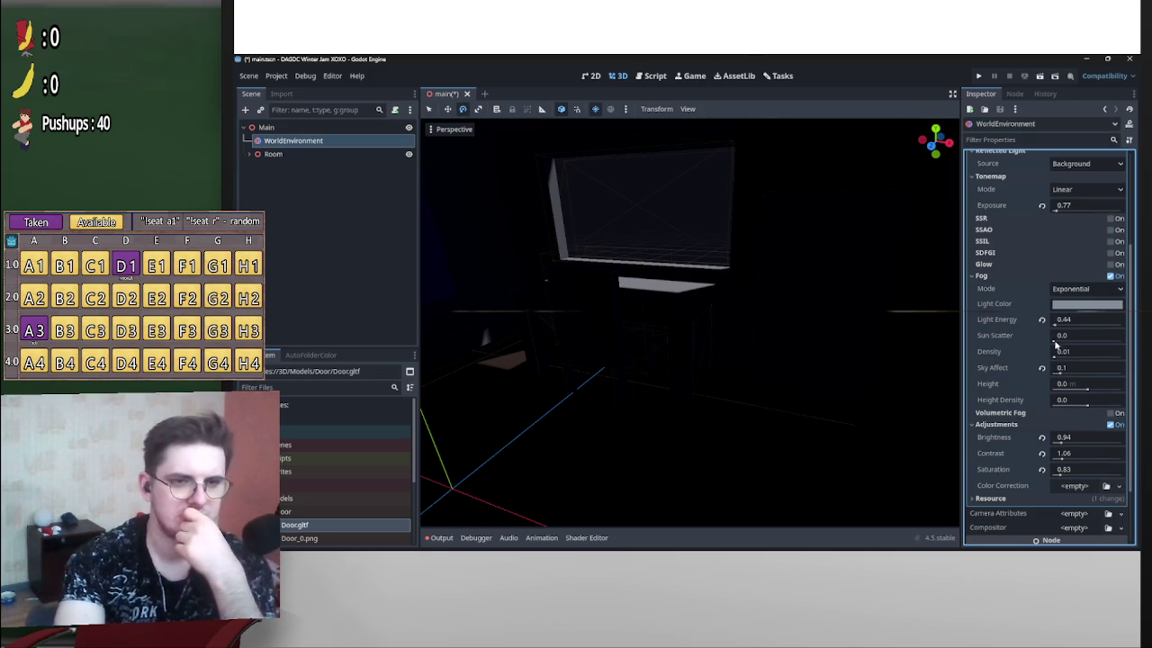
{"action": "left_click", "coordinate": [1057, 343]}
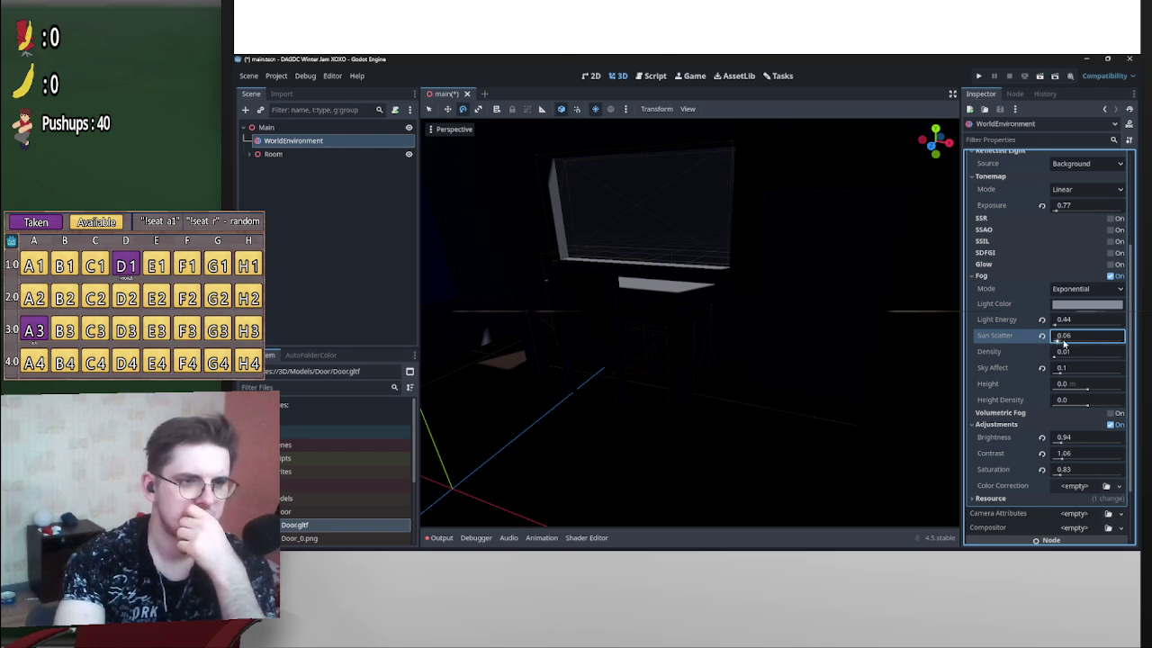
{"action": "left_click", "coordinate": [990, 275]}
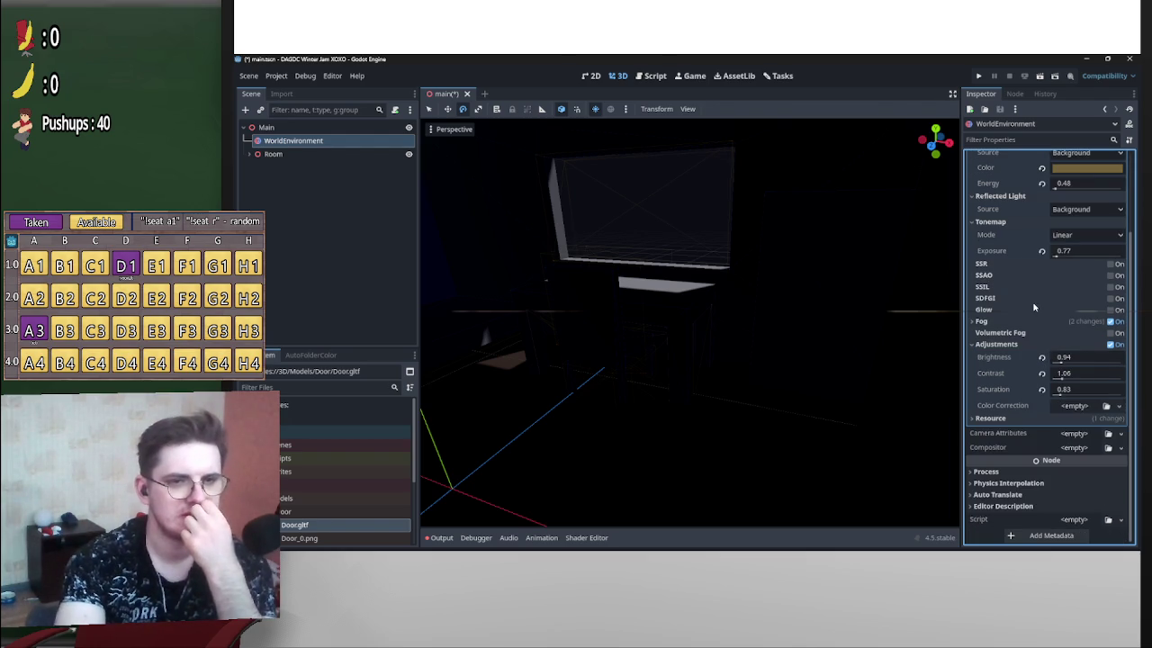
Test SSAO and SSR with wider SSR fades, then switch both back off.
{"action": "left_click", "coordinate": [1109, 274]}
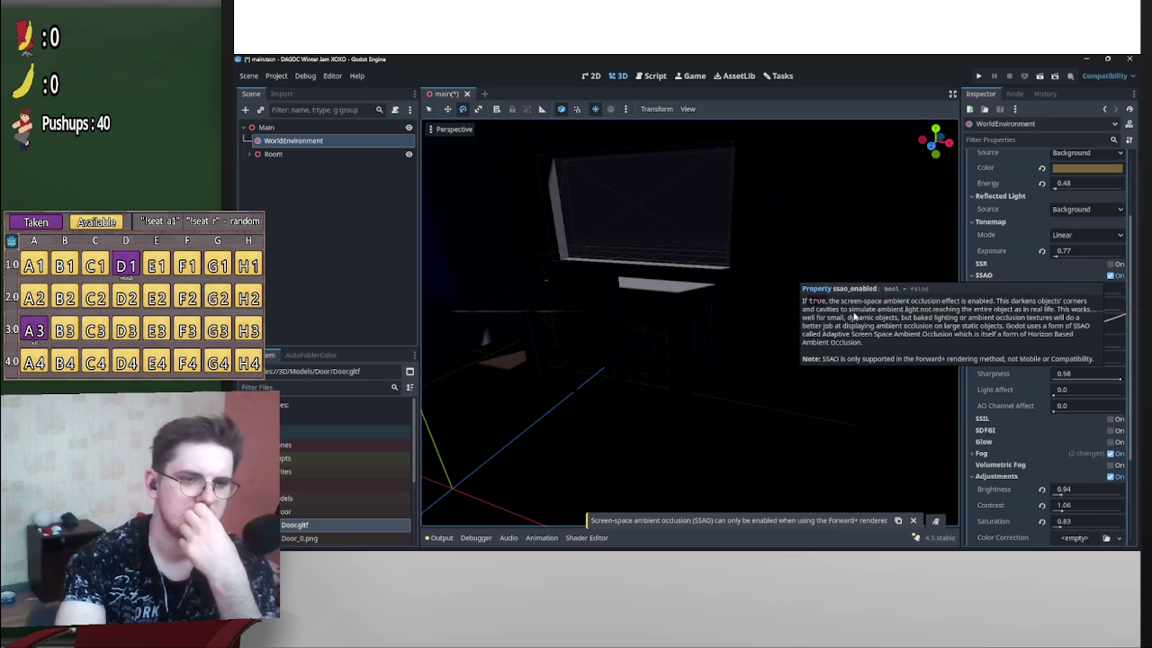
{"action": "left_click", "coordinate": [1109, 274]}
{"action": "left_click", "coordinate": [1110, 264]}
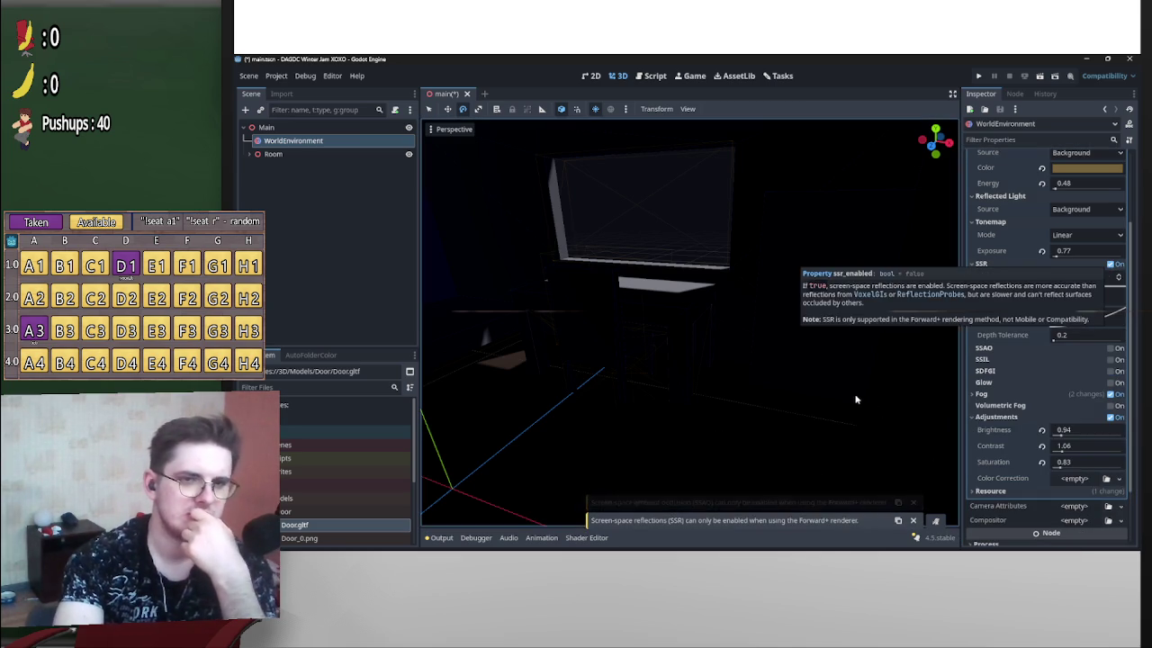
{"action": "mouse_move", "coordinate": [1062, 326]}
{"action": "left_mouse_down"}
{"action": "mouse_move", "coordinate": [1080, 312]}
{"action": "mouse_move", "coordinate": [1105, 325]}
{"action": "mouse_move", "coordinate": [1067, 343]}
{"action": "left_mouse_up"}
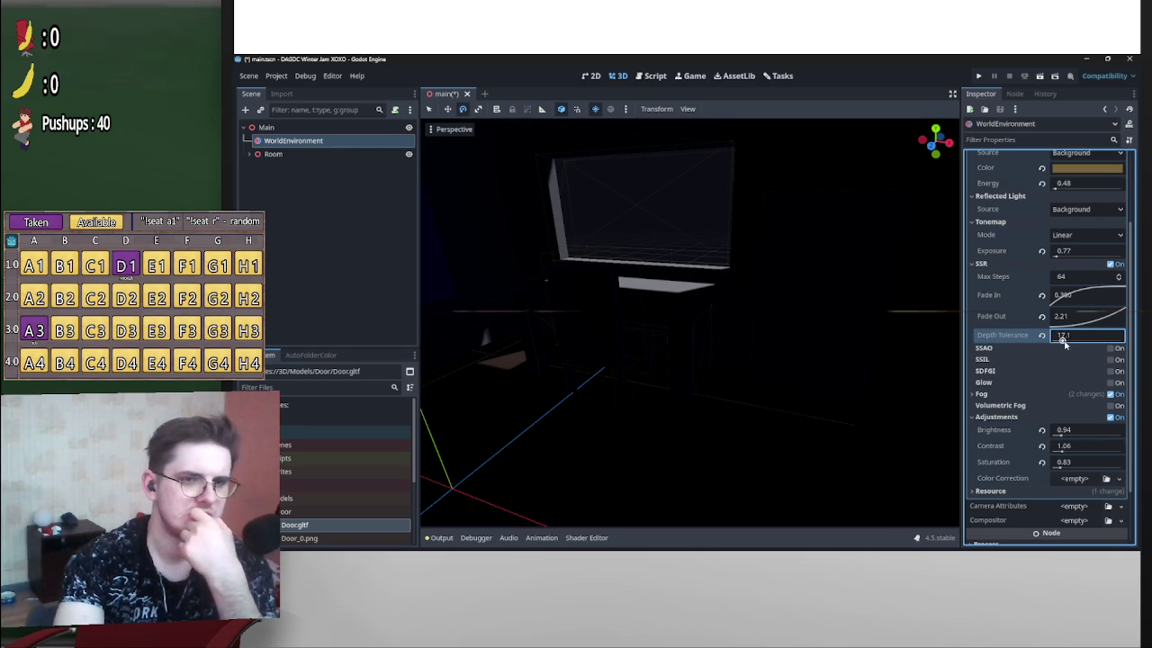
{"action": "left_click", "coordinate": [1108, 265]}
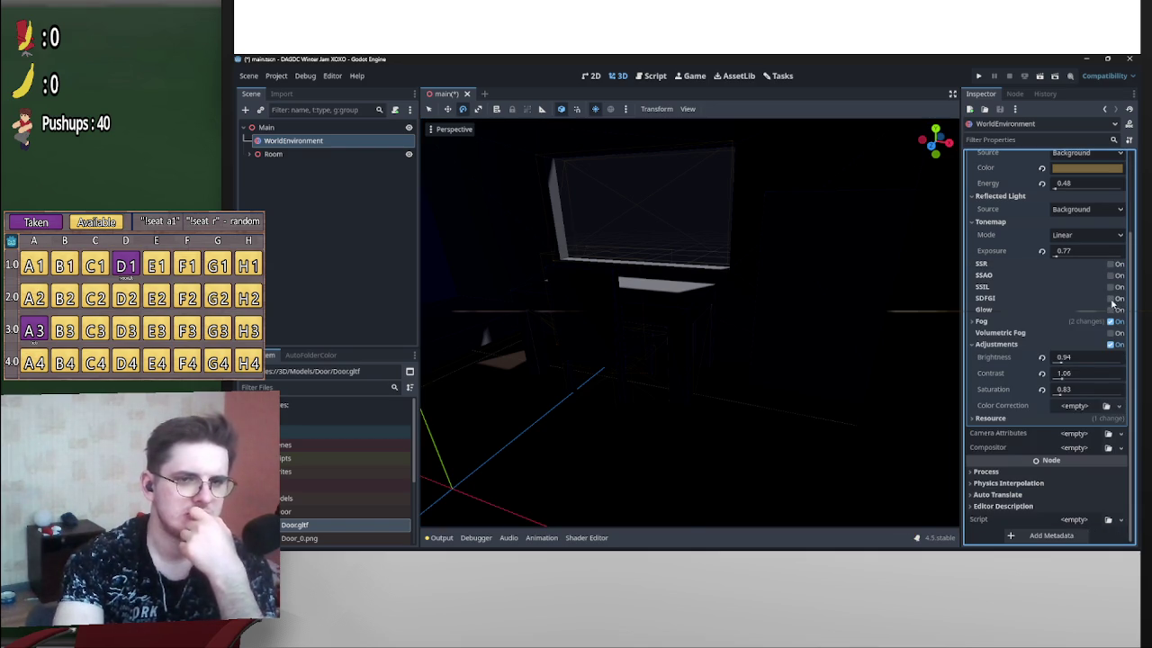
Turn on SDFGI with occlusion and set its bounce feedback to 0.75.
{"action": "left_click", "coordinate": [1110, 299]}
{"action": "left_click", "coordinate": [1061, 312]}
{"action": "mouse_move", "coordinate": [900, 324]}
{"action": "left_mouse_down"}
{"action": "mouse_move", "coordinate": [684, 309]}
{"action": "mouse_move", "coordinate": [880, 342]}
{"action": "left_mouse_up"}
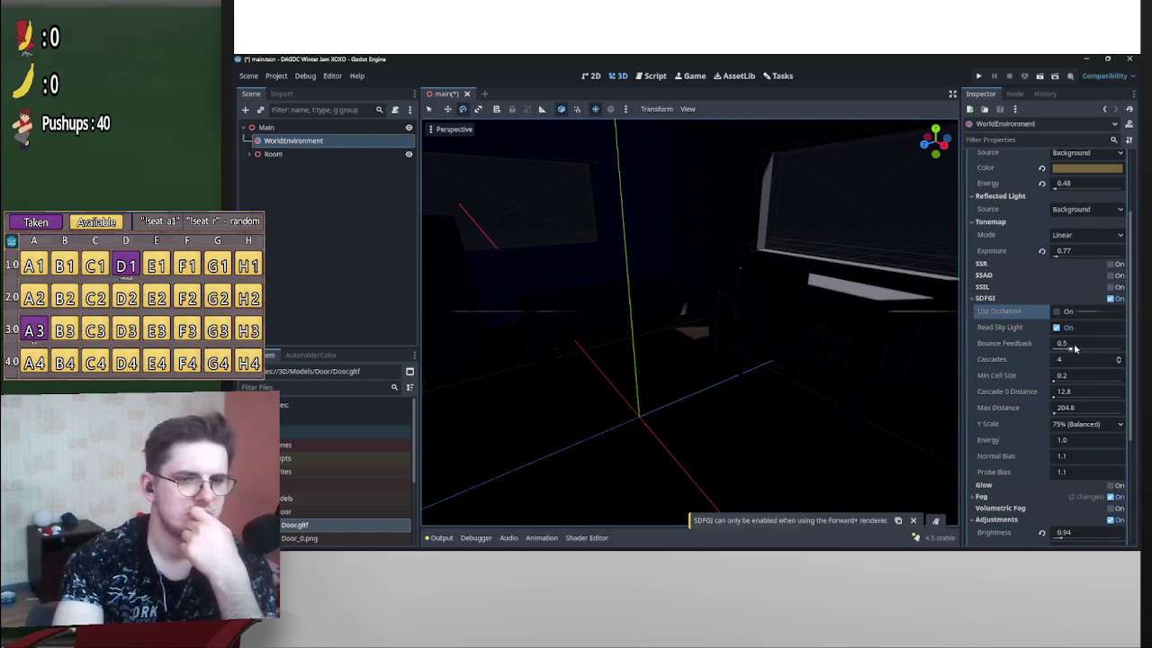
{"action": "left_click_drag", "start_coordinate": [1075, 348], "coordinate": [685, 310]}
{"action": "left_click", "coordinate": [1109, 360]}
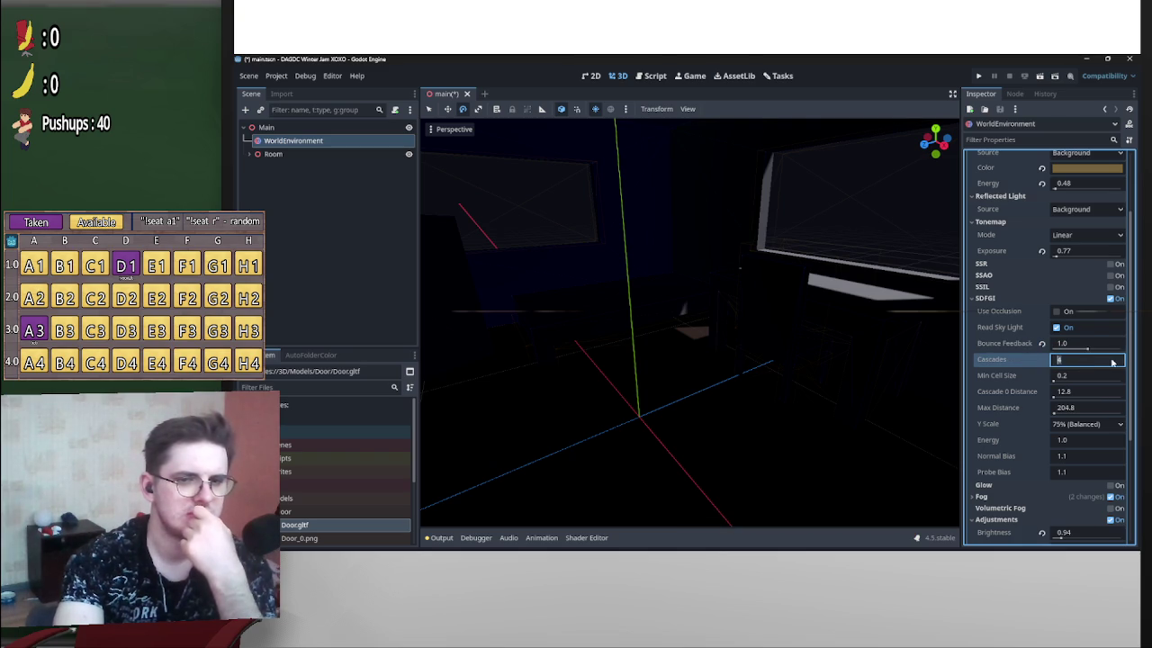
{"action": "left_click", "coordinate": [1059, 345]}
{"action": "type", "text": "0.75"}
{"action": "left_click", "coordinate": [1060, 378]}
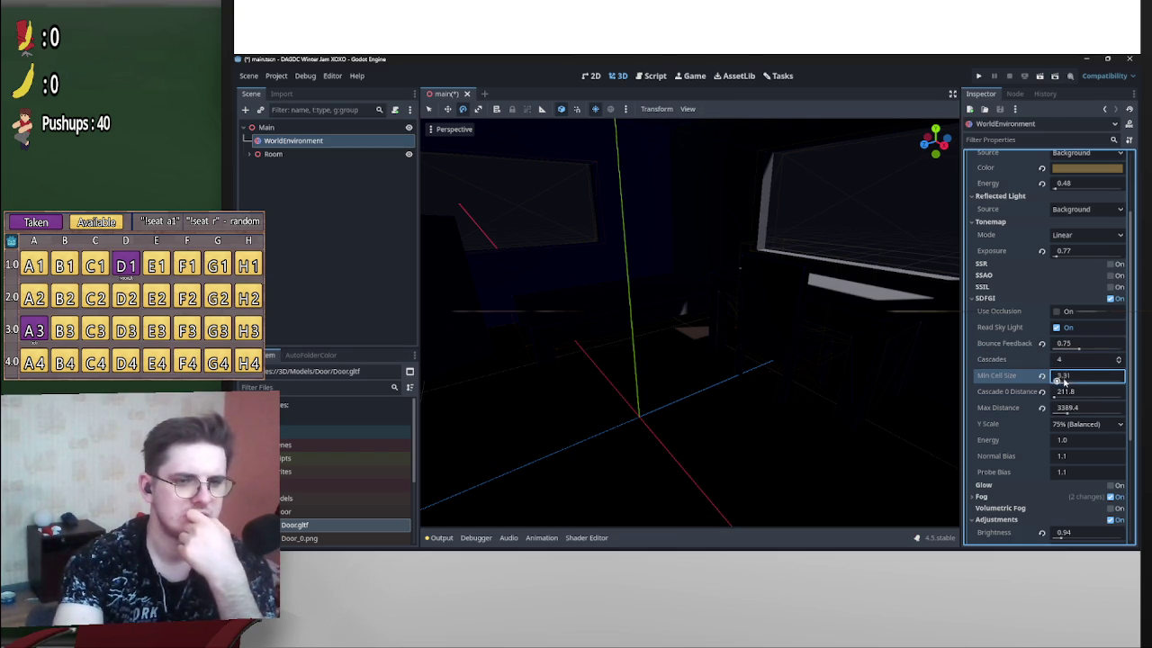
Raise SDFGI min cell size, set Y Scale to 100% (Sparse), disable SDFGI, and raise brightness.
{"action": "left_click_drag", "start_coordinate": [1060, 382], "coordinate": [1073, 382]}
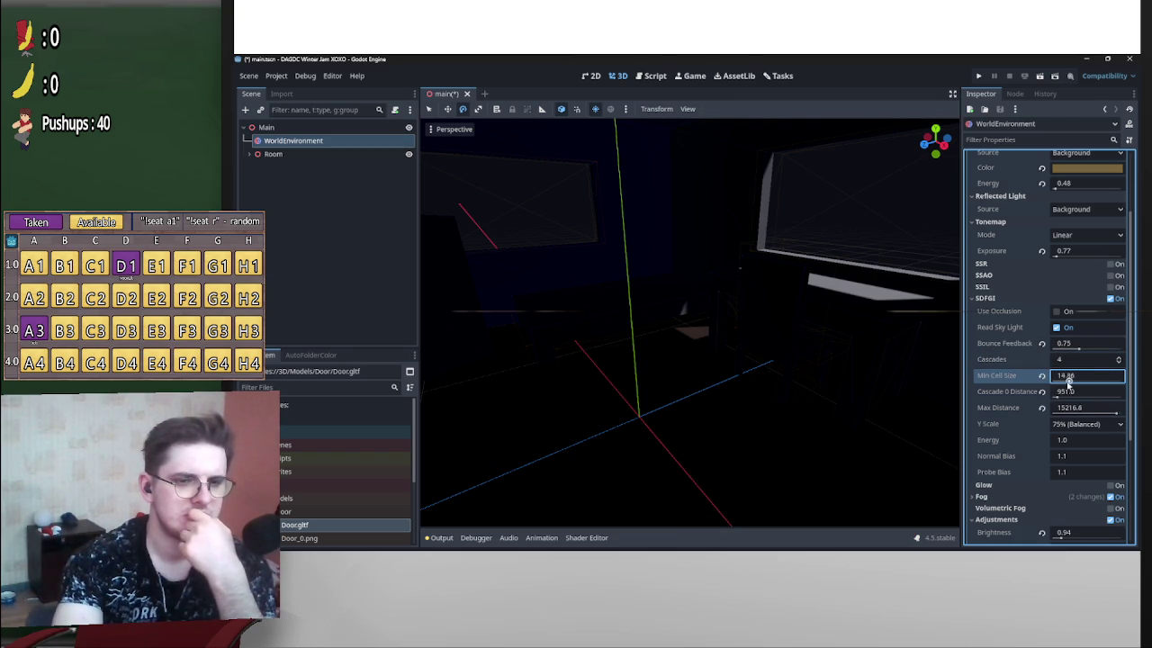
{"action": "left_click", "coordinate": [1087, 430]}
{"action": "left_click", "coordinate": [1093, 462]}
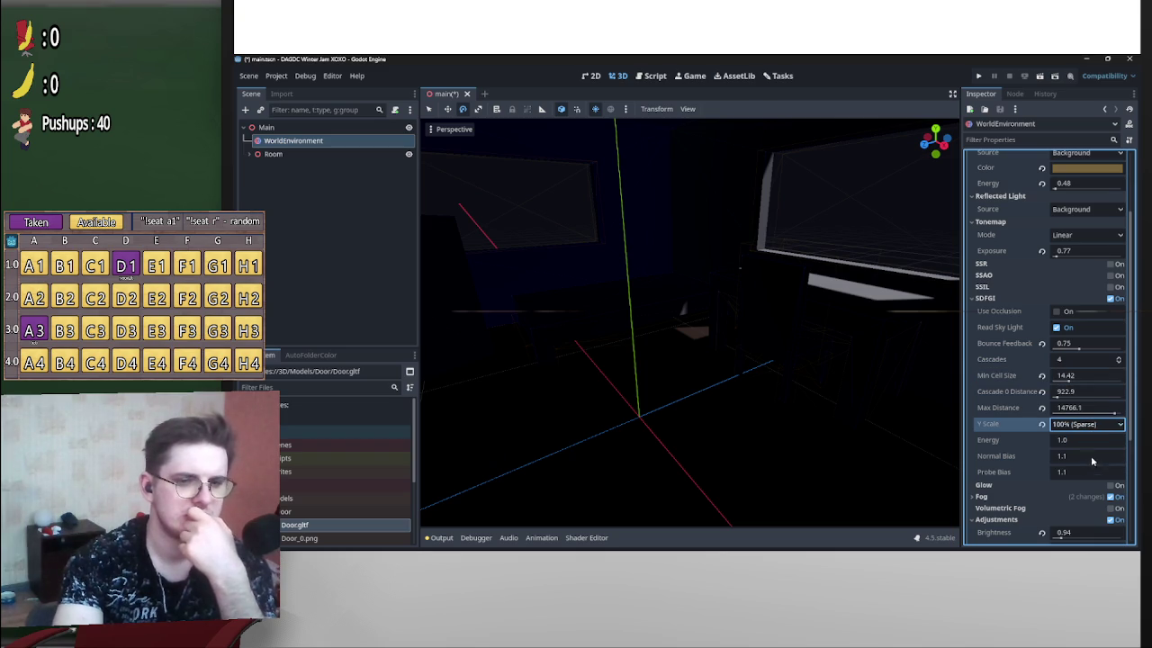
{"action": "left_click", "coordinate": [1111, 300]}
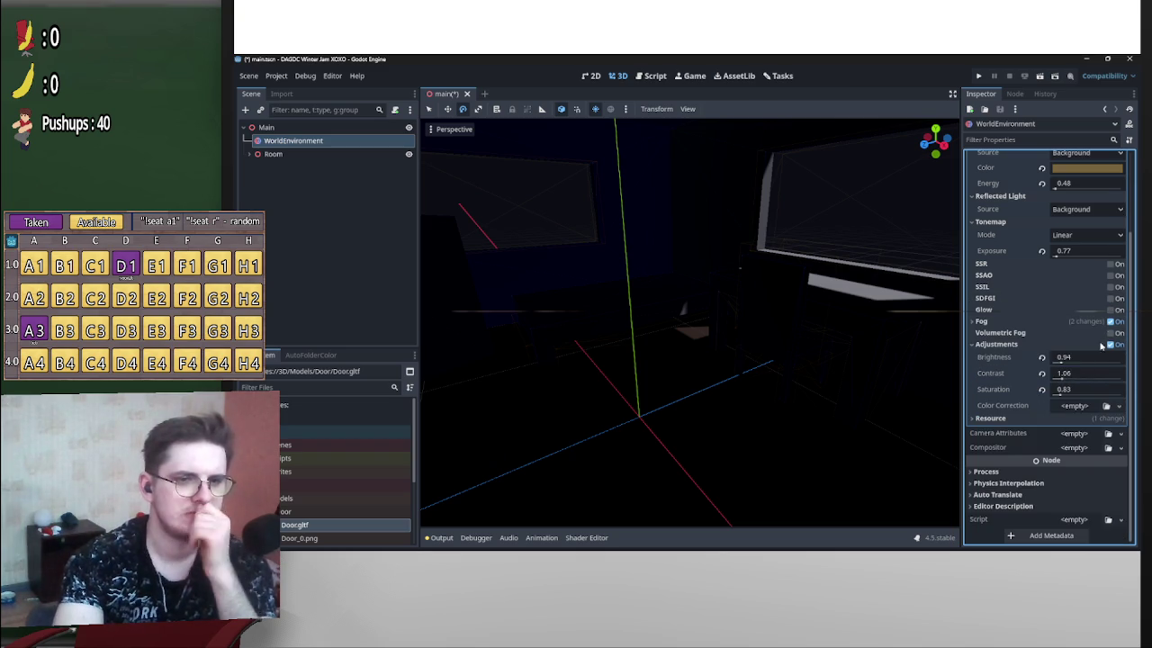
{"action": "mouse_move", "coordinate": [1061, 359]}
{"action": "left_mouse_down"}
{"action": "mouse_move", "coordinate": [1079, 359]}
{"action": "mouse_move", "coordinate": [1059, 363]}
{"action": "mouse_move", "coordinate": [1059, 394]}
{"action": "left_mouse_up"}
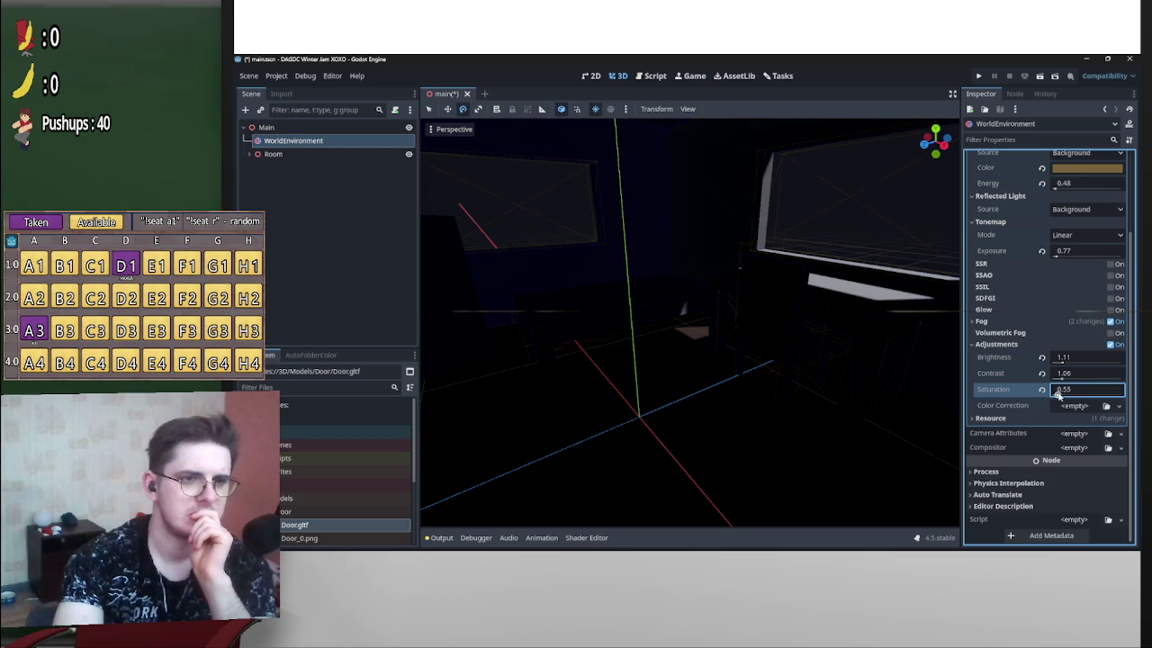
{"action": "type", "text": "0.77"}
{"action": "key", "text": "Return"}
{"action": "left_click", "coordinate": [1109, 265]}
{"action": "left_click", "coordinate": [1110, 264]}
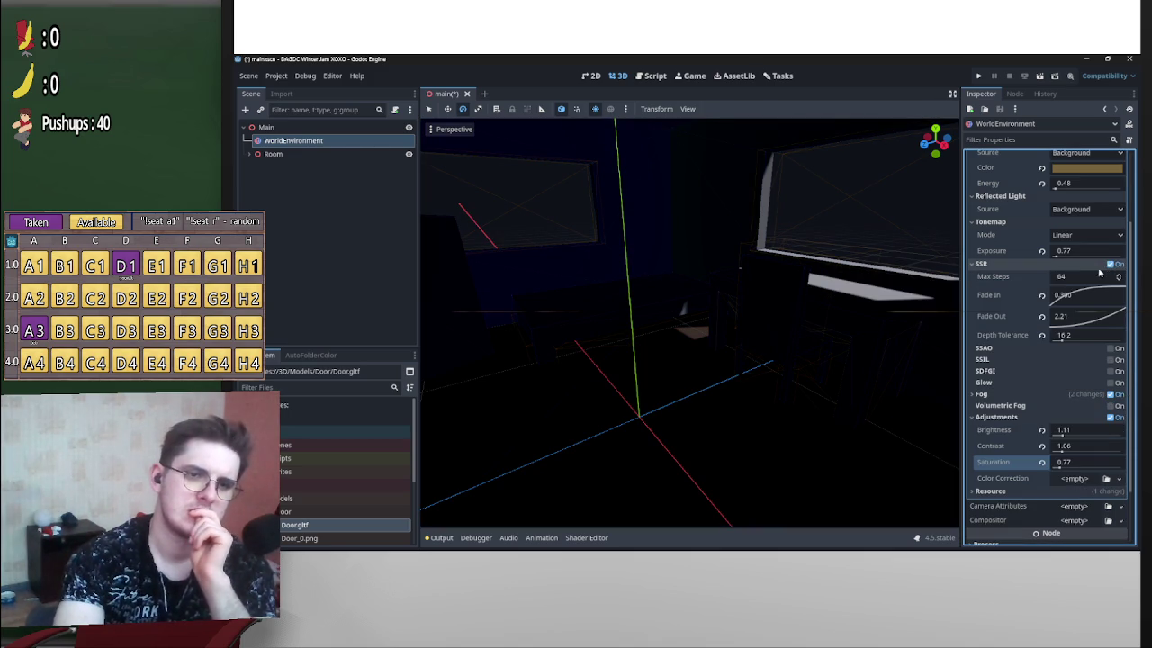
{"action": "left_click", "coordinate": [1109, 265]}
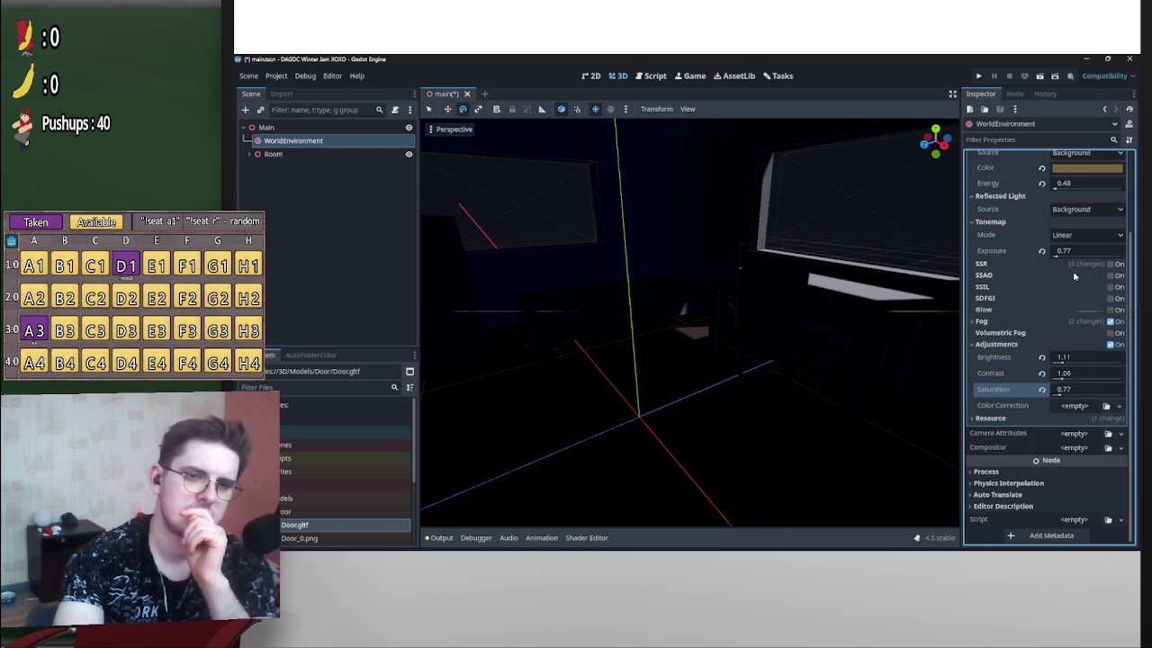
{"action": "left_click", "coordinate": [1110, 276]}
{"action": "left_click", "coordinate": [1084, 288]}
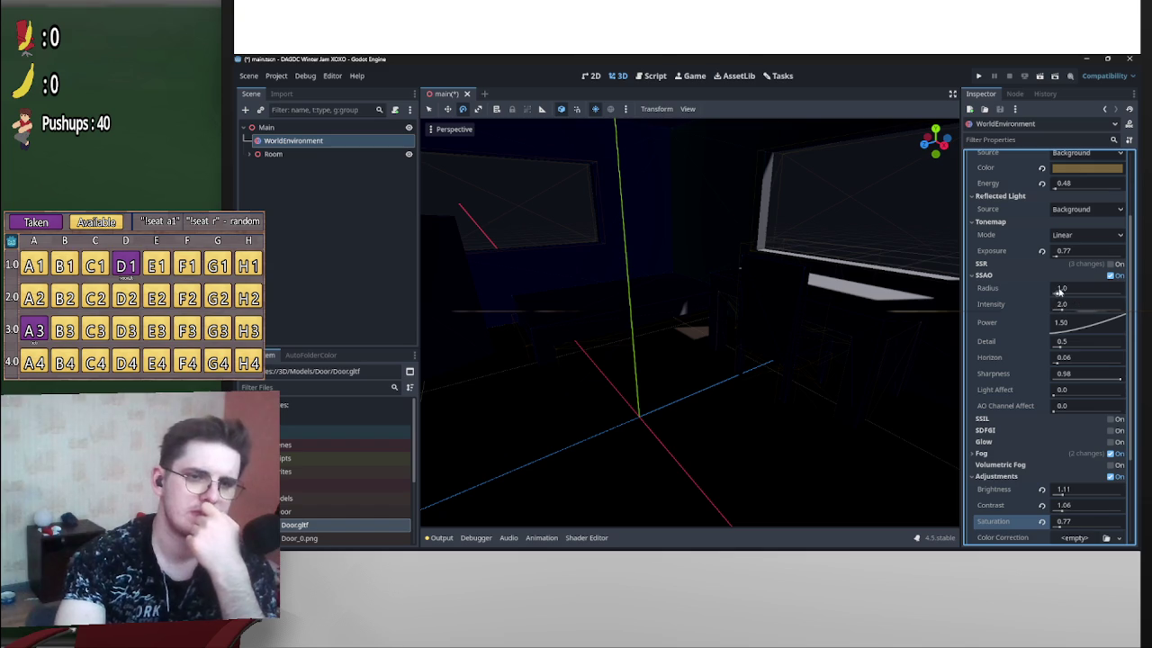
{"action": "type", "text": "1.85"}
{"action": "left_click", "coordinate": [1110, 275]}
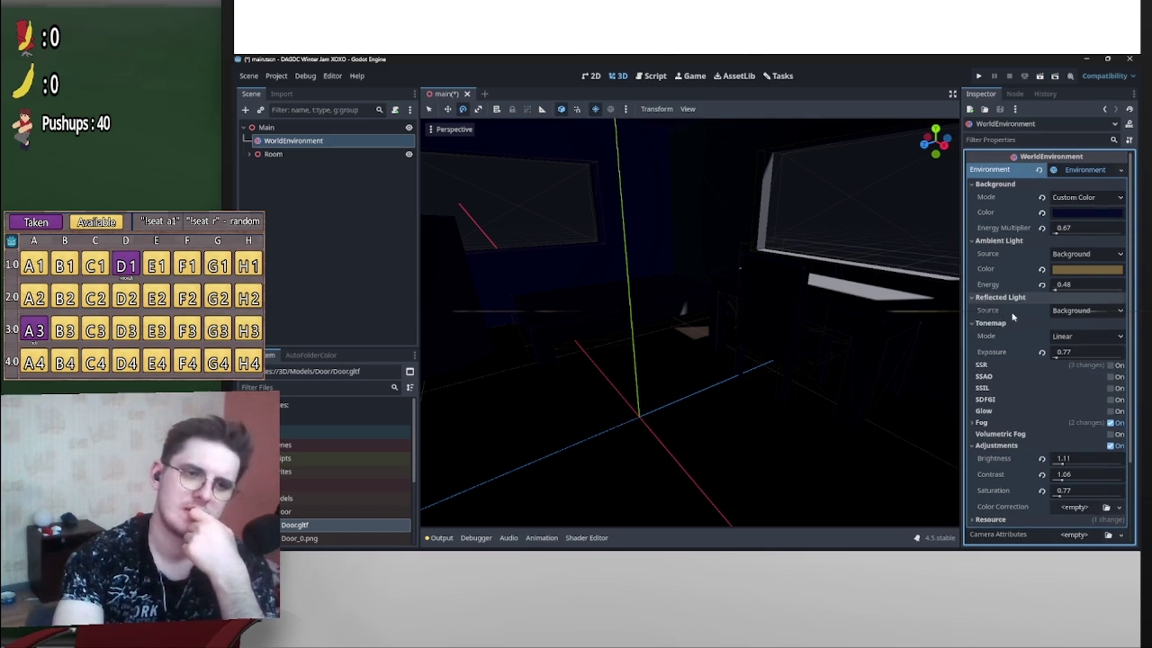
{"action": "left_click", "coordinate": [1086, 310]}
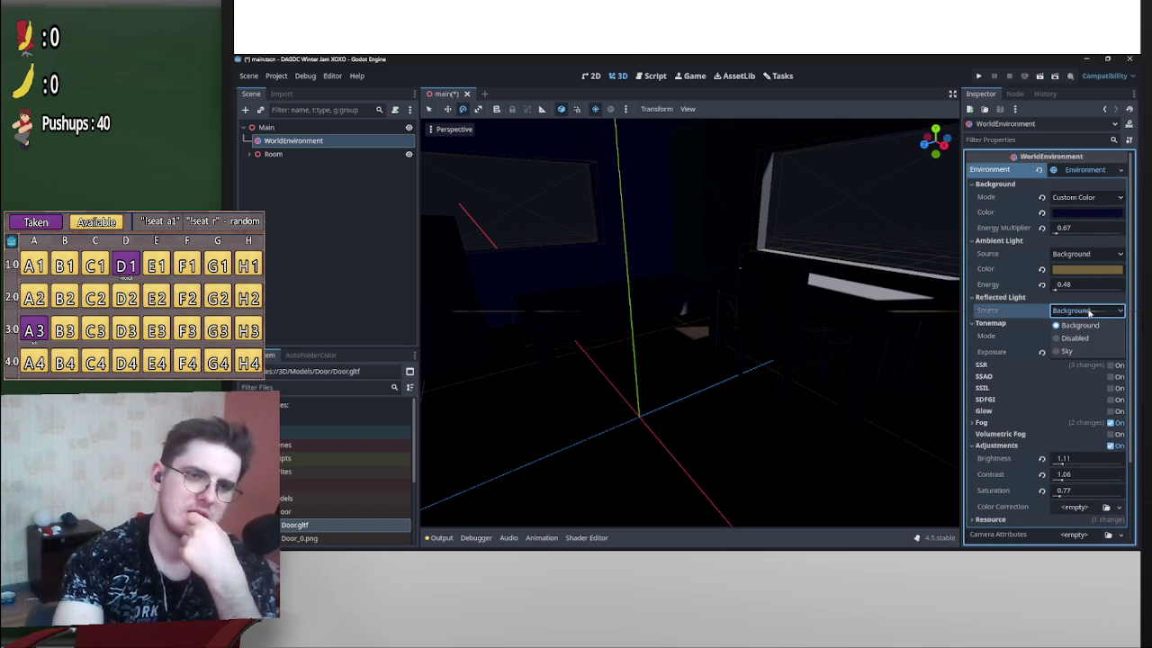
{"action": "left_click", "coordinate": [1080, 338]}
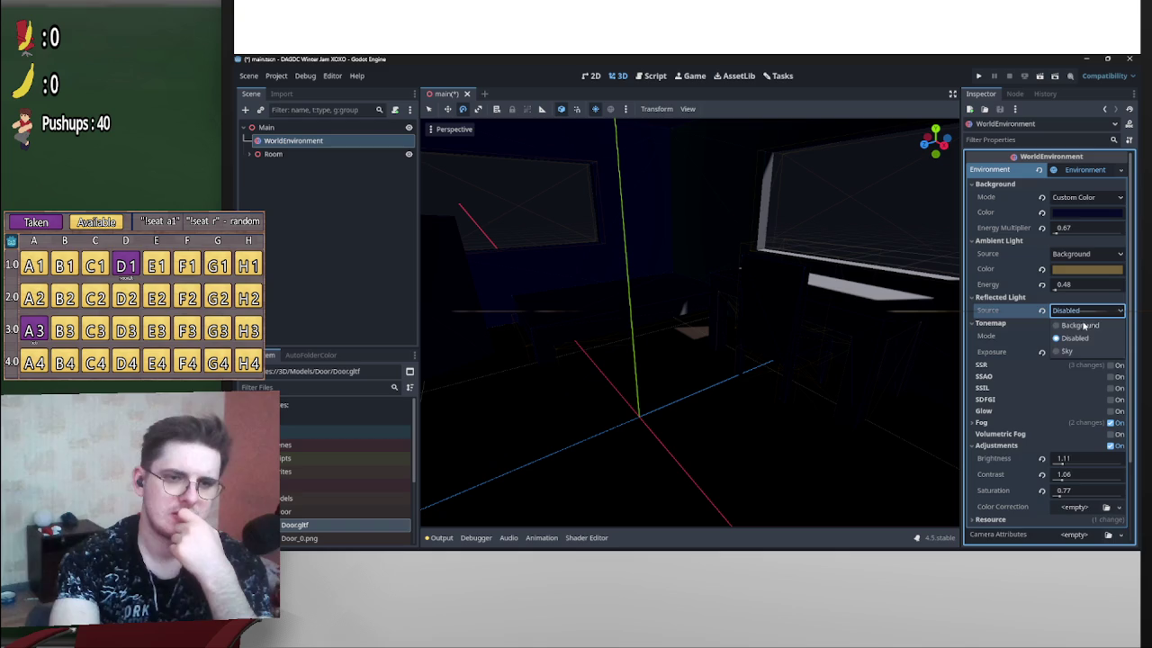
{"action": "left_click", "coordinate": [1086, 310]}
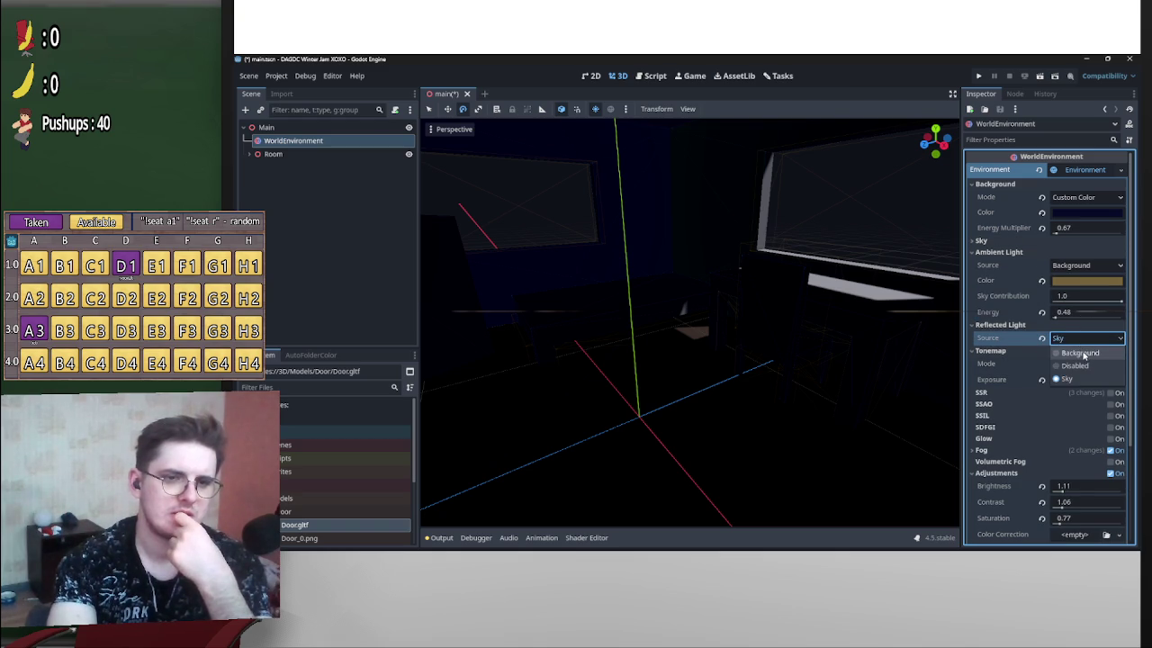
{"action": "left_click", "coordinate": [1082, 325]}
{"action": "left_click", "coordinate": [1085, 311]}
{"action": "left_click", "coordinate": [1083, 351]}
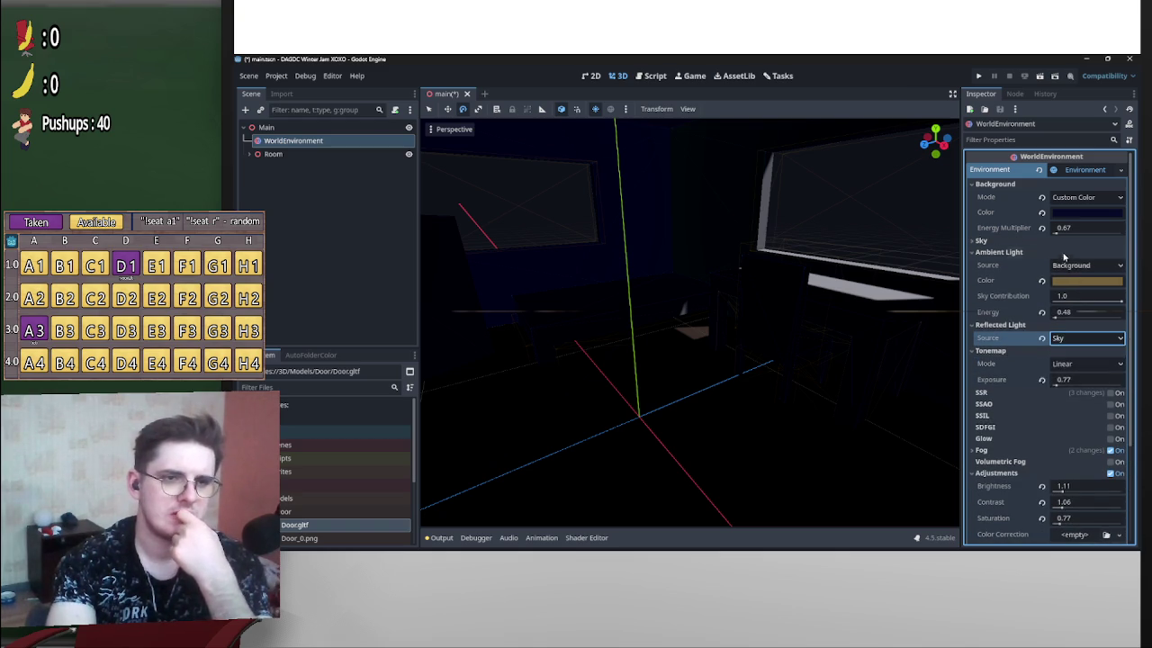
{"action": "left_click", "coordinate": [1075, 255]}
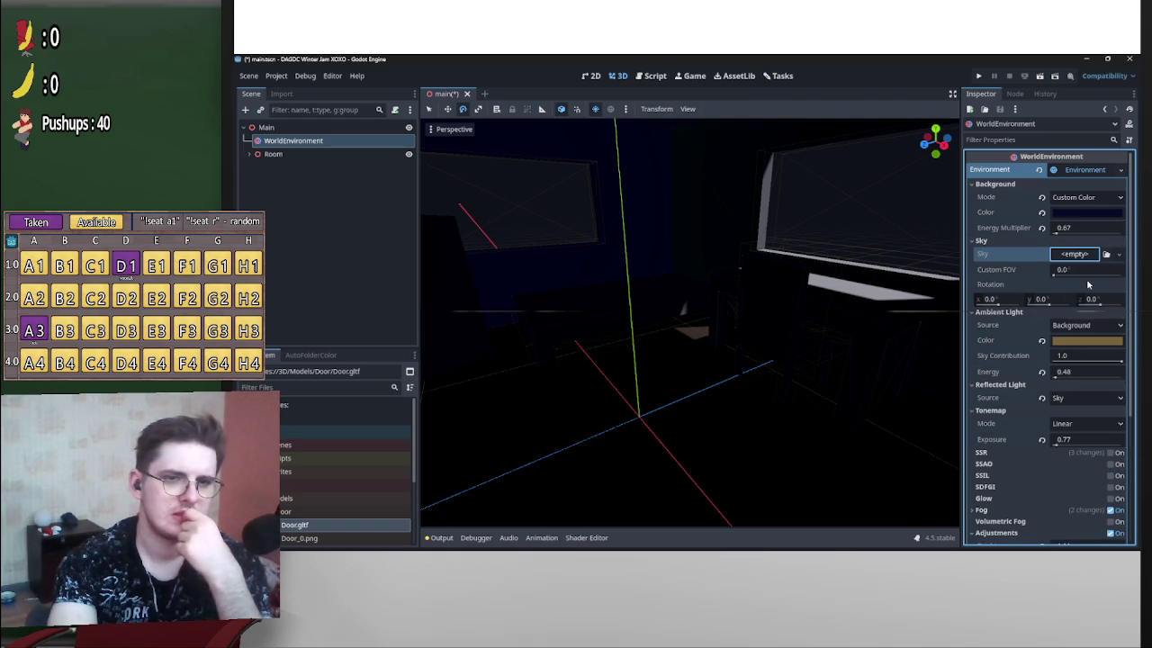
{"action": "left_click", "coordinate": [1086, 283]}
{"action": "left_click", "coordinate": [1067, 255]}
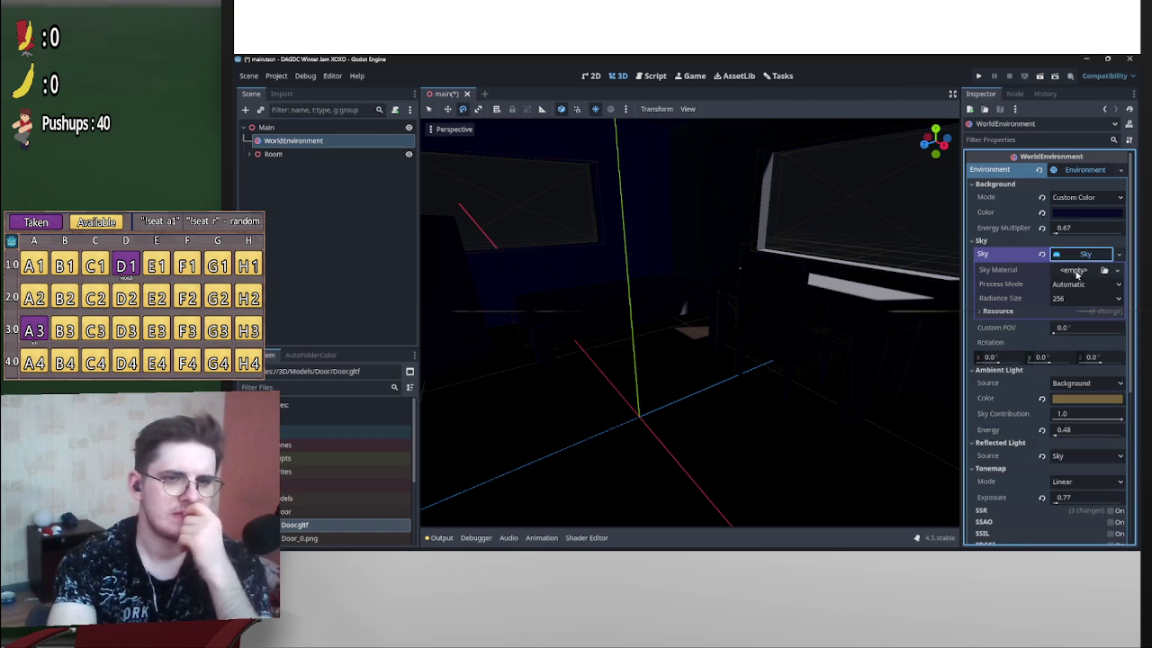
{"action": "left_click", "coordinate": [1075, 271]}
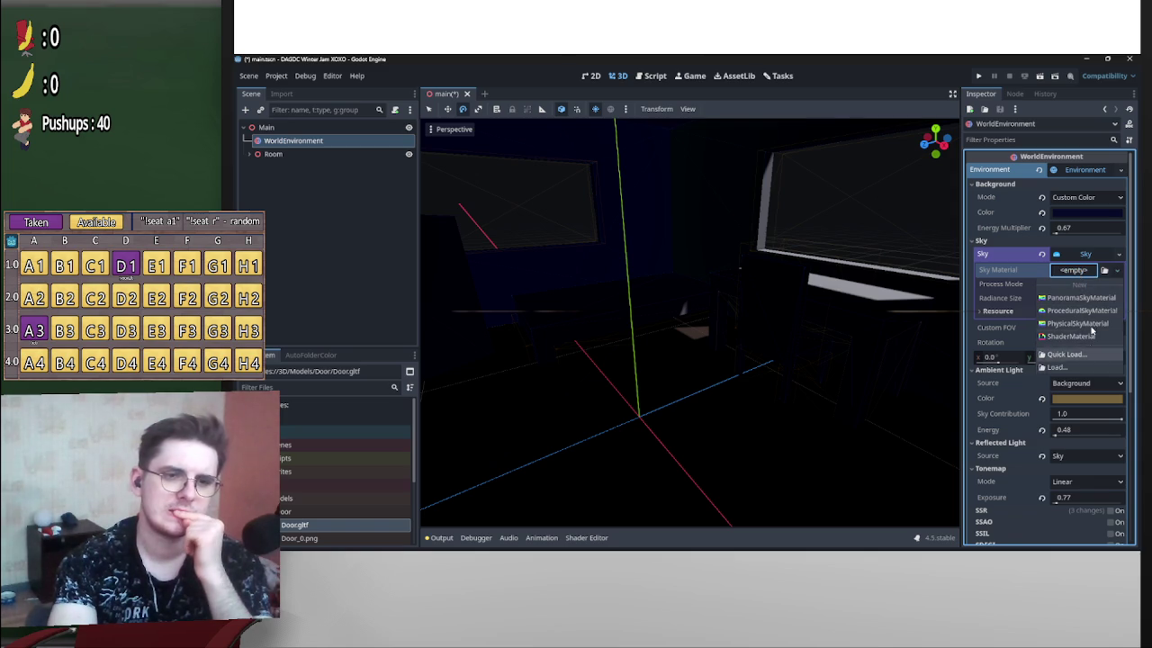
{"action": "left_click", "coordinate": [1079, 297]}
{"action": "left_click", "coordinate": [1082, 270]}
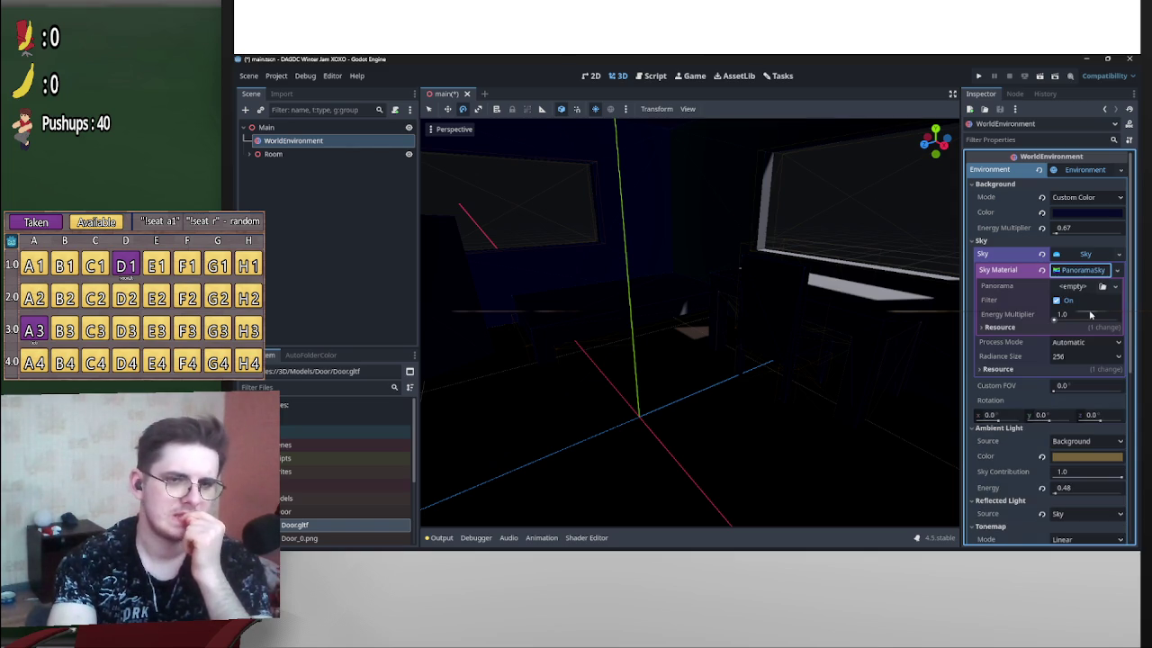
{"action": "left_click", "coordinate": [1075, 287]}
{"action": "key", "text": "Escape"}
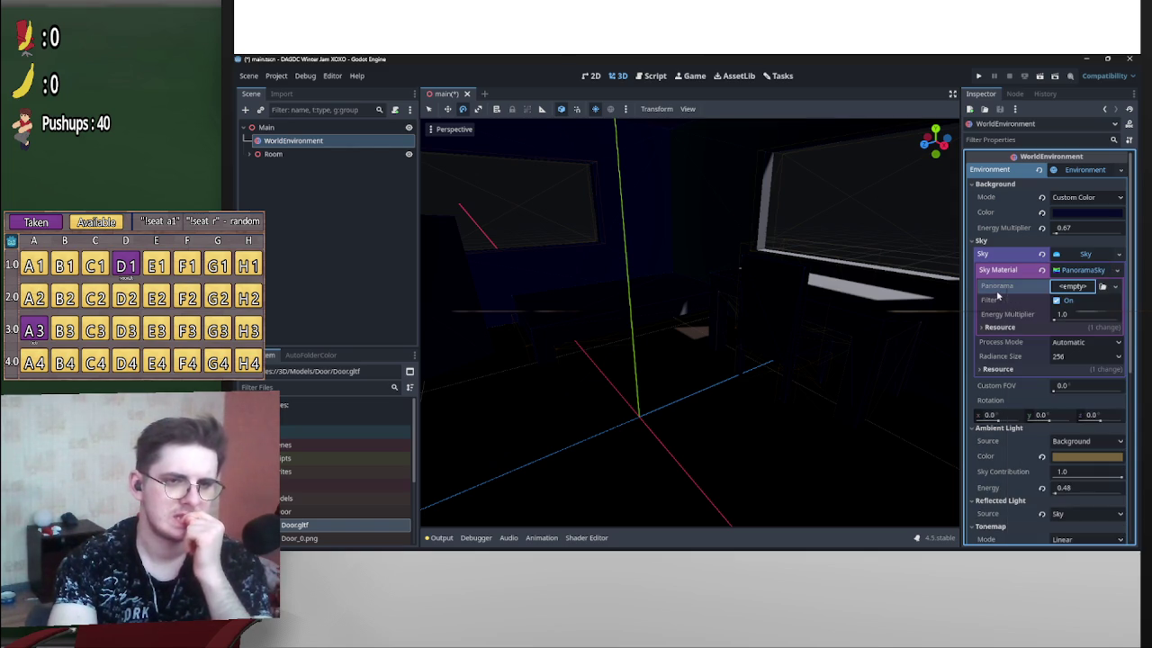
{"action": "left_click", "coordinate": [1042, 255]}
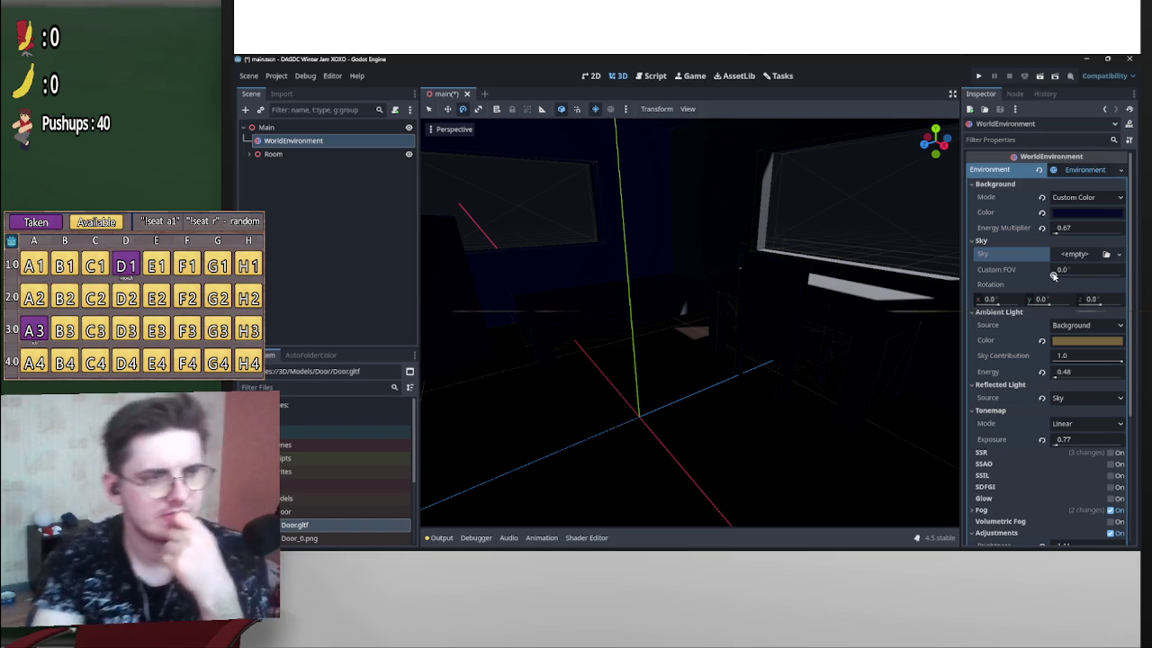
{"action": "key", "text": "ctrl+z"}
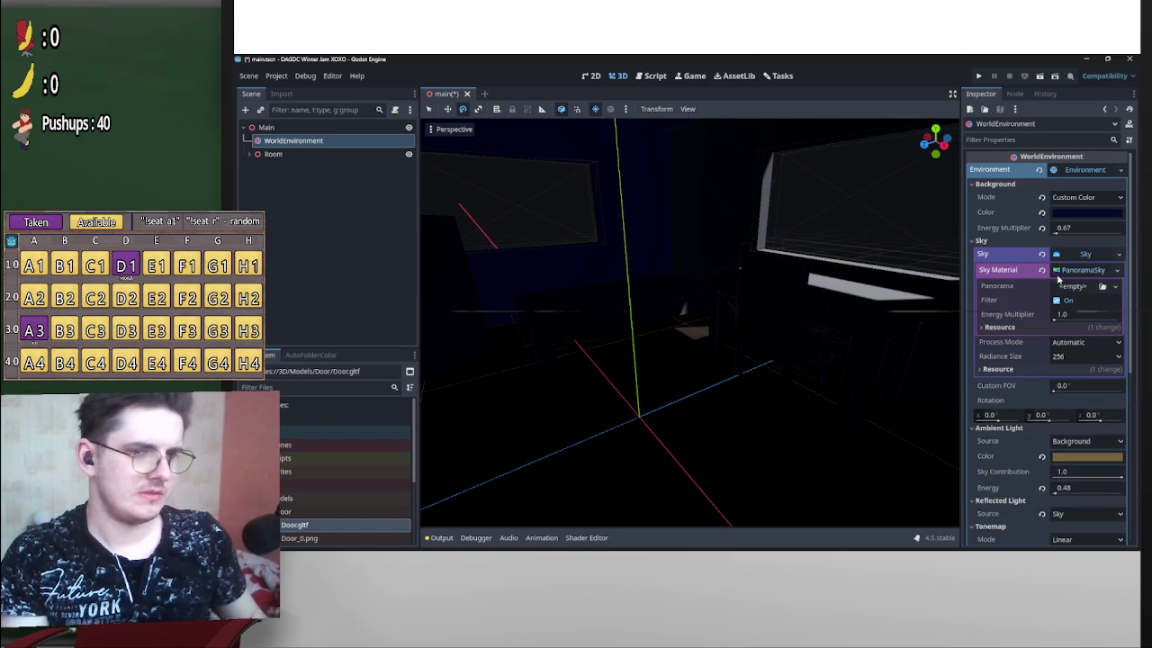
{"action": "key", "text": "ctrl+shift+z"}
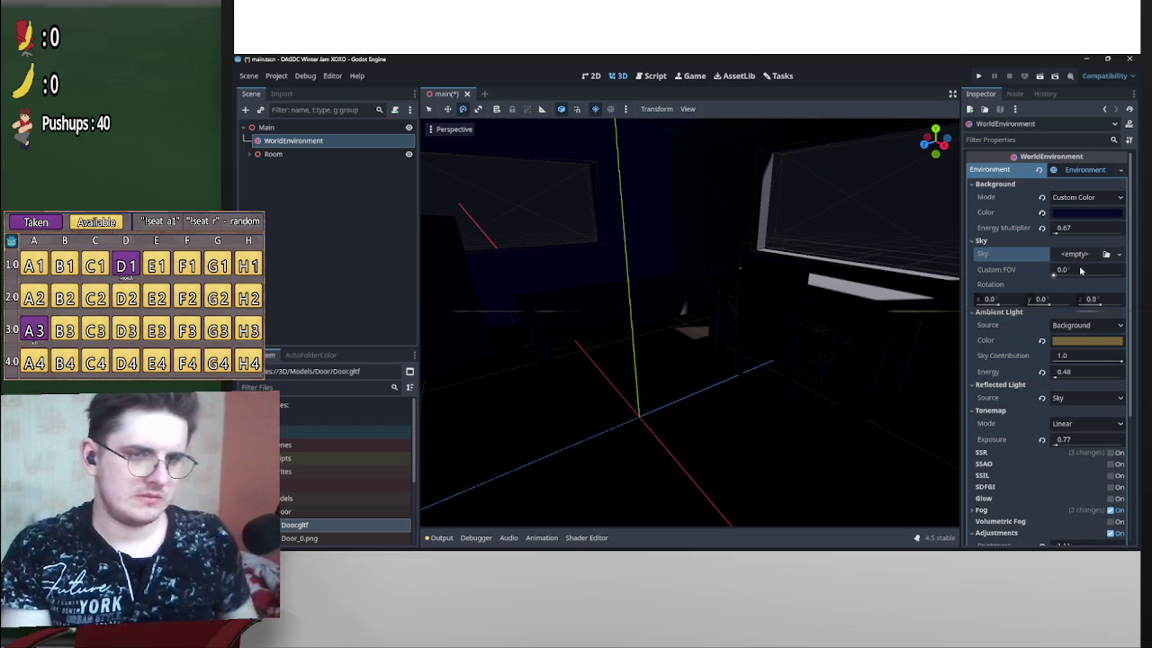
{"action": "left_click", "coordinate": [1092, 397]}
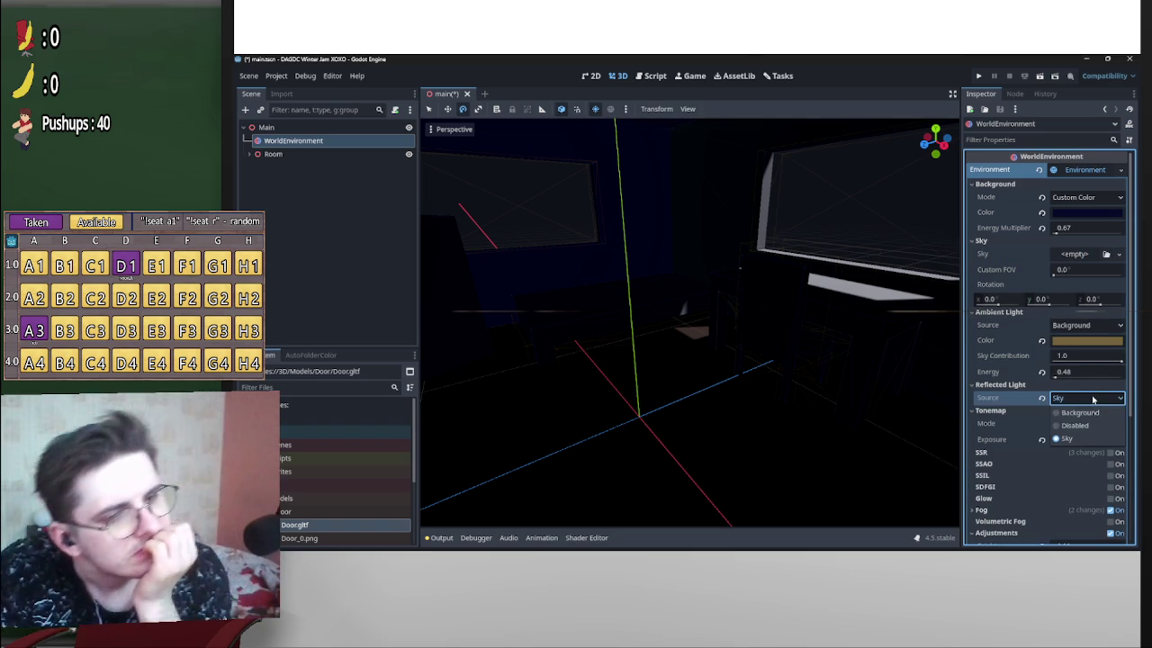
{"action": "left_click", "coordinate": [1080, 412]}
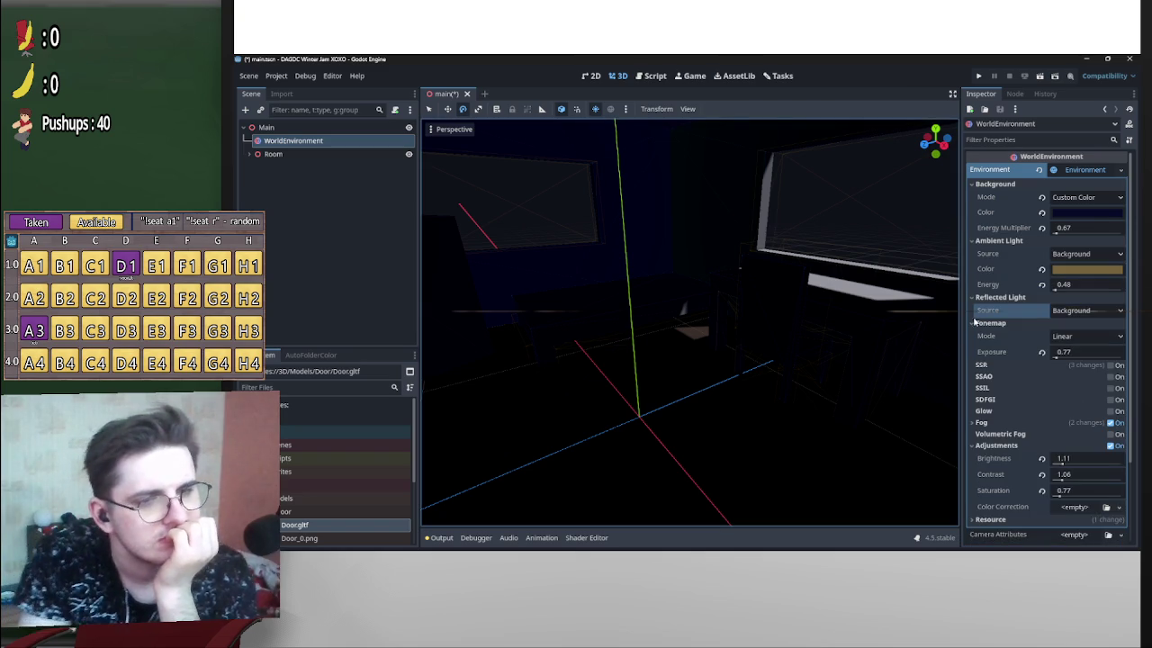
{"action": "mouse_move", "coordinate": [926, 330]}
{"action": "left_mouse_down"}
{"action": "mouse_move", "coordinate": [687, 312]}
{"action": "mouse_move", "coordinate": [925, 324]}
{"action": "left_mouse_up"}
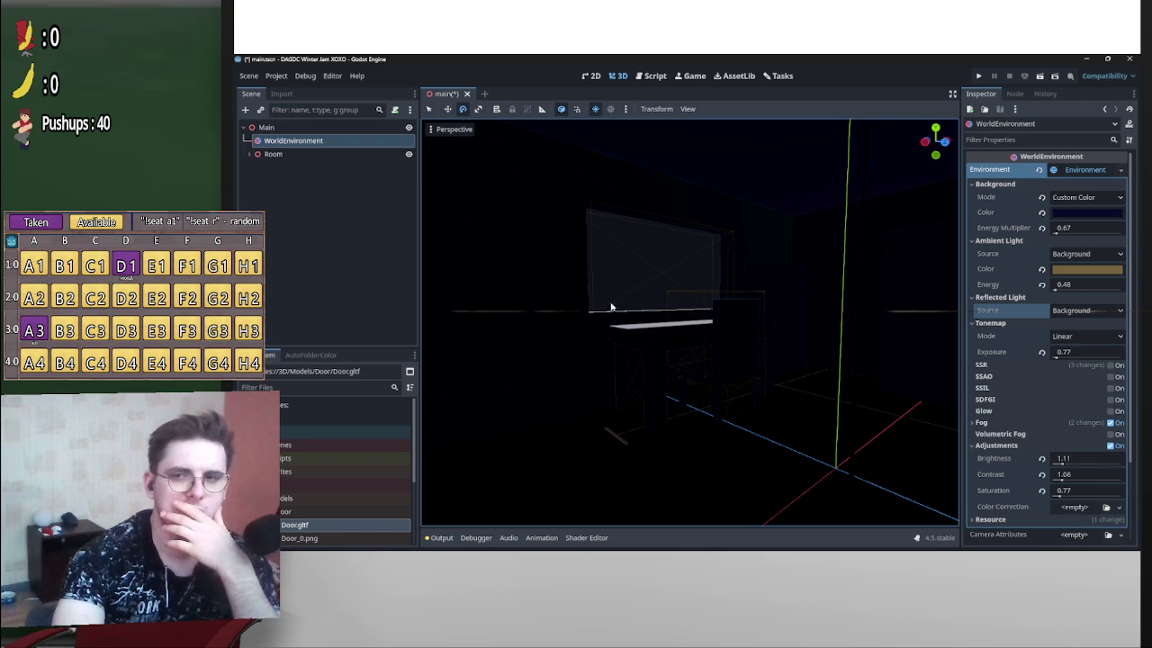
{"action": "left_click", "coordinate": [239, 127]}
Add a new OmniLight3D child under Main by searching 'light'.
{"action": "key", "text": "Down"}
{"action": "key", "text": "Up"}
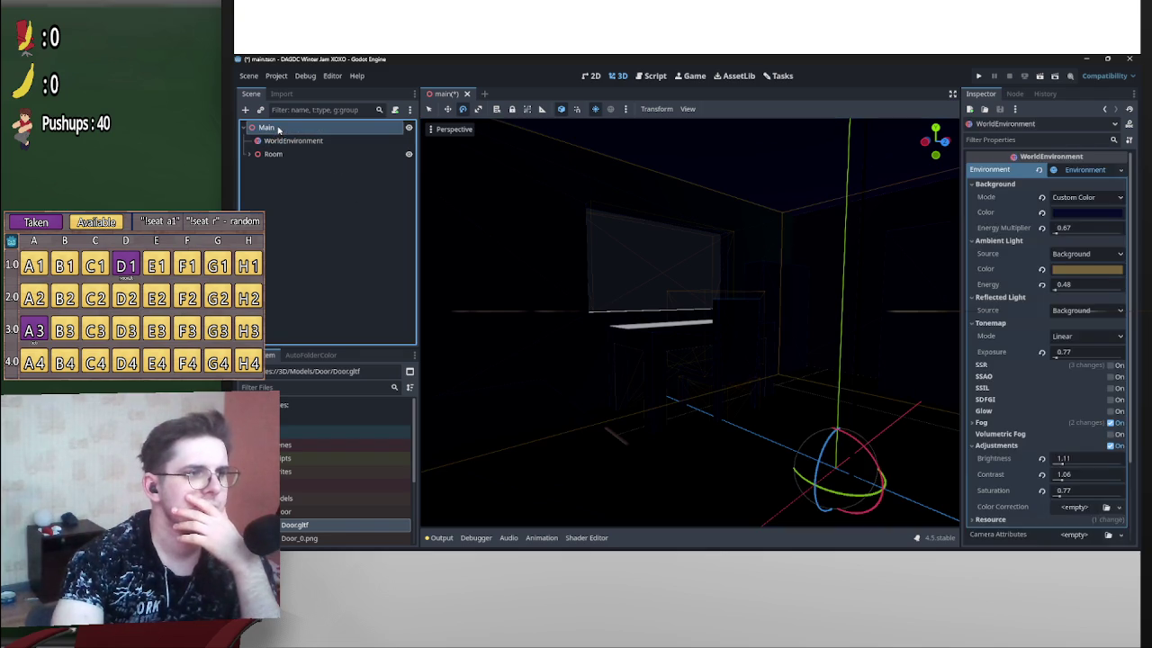
{"action": "left_click", "coordinate": [244, 110]}
{"action": "type", "text": "light"}
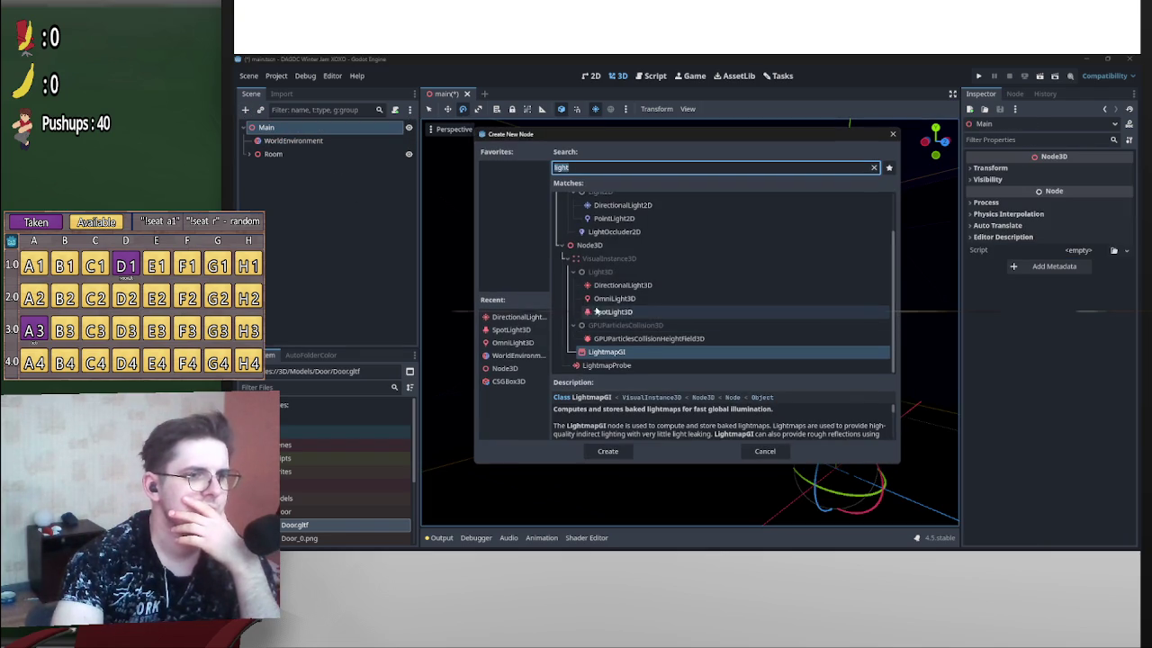
{"action": "key", "text": "Up"}
{"action": "key", "text": "Up"}
{"action": "key", "text": "Up"}
{"action": "key", "text": "Return"}
{"action": "scroll", "coordinate": [759, 382], "scroll_direction": "down", "scroll_amount": 5}
{"action": "scroll", "coordinate": [779, 390], "scroll_direction": "up", "scroll_amount": 5}
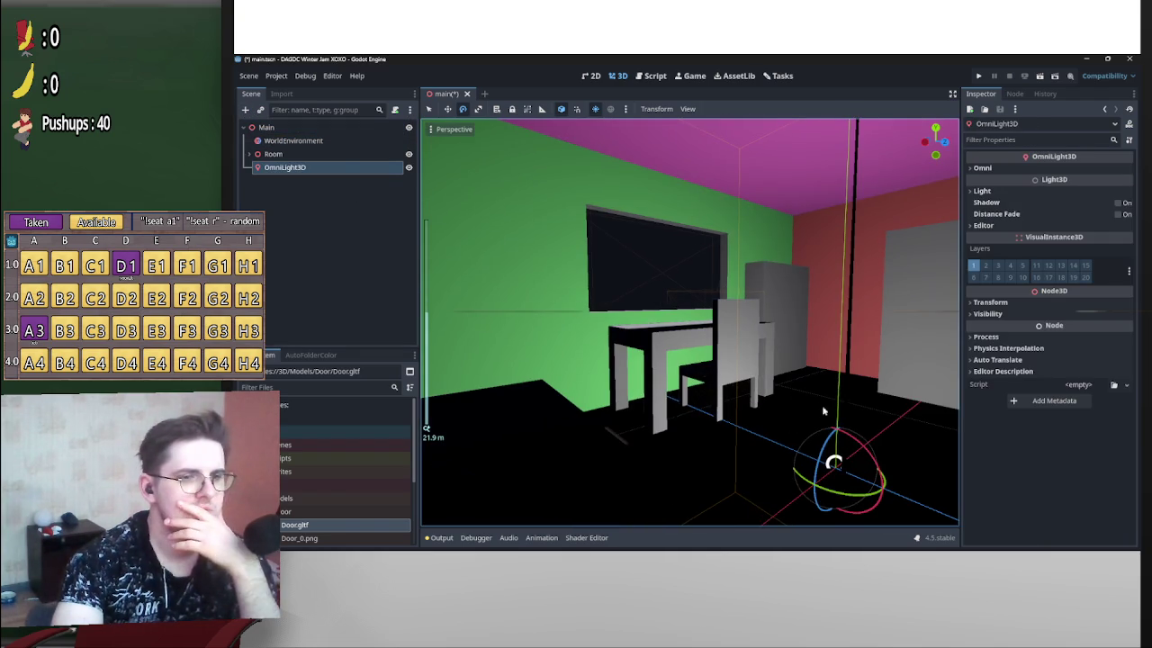
Move the light straight up along Y and enable its shadows.
{"action": "key", "text": "g"}
{"action": "key", "text": "y"}
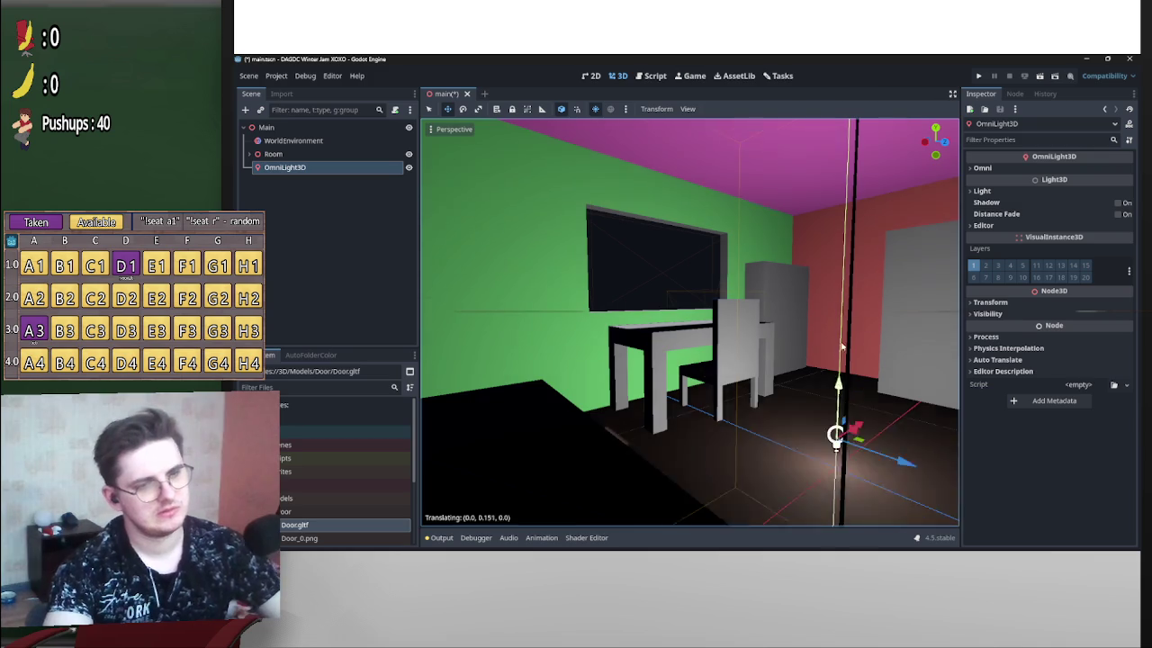
{"action": "left_click", "coordinate": [886, 175]}
{"action": "mouse_move", "coordinate": [886, 176]}
{"action": "left_mouse_down"}
{"action": "mouse_move", "coordinate": [689, 311]}
{"action": "mouse_move", "coordinate": [527, 227]}
{"action": "left_mouse_up"}
{"action": "left_click", "coordinate": [1114, 203]}
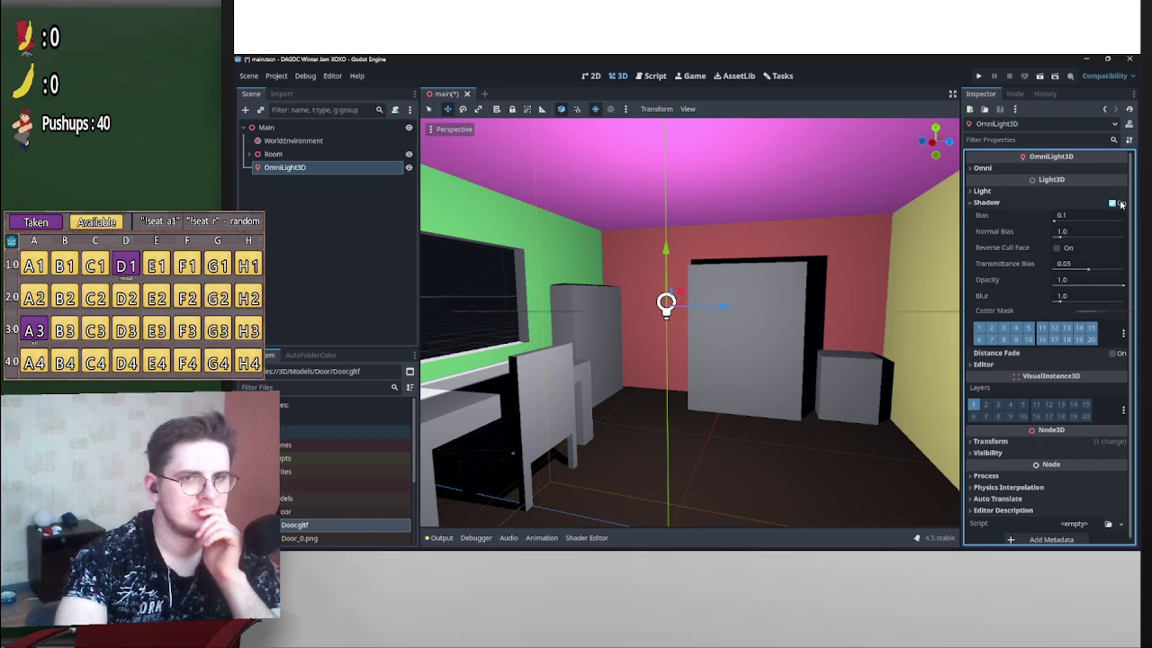
Try higher shadow blur and a transmittance bias of 16.0, then reset them to 1.0 and 0.05.
{"action": "mouse_move", "coordinate": [873, 323]}
{"action": "left_mouse_down"}
{"action": "mouse_move", "coordinate": [725, 366]}
{"action": "mouse_move", "coordinate": [795, 319]}
{"action": "mouse_move", "coordinate": [754, 350]}
{"action": "left_mouse_up"}
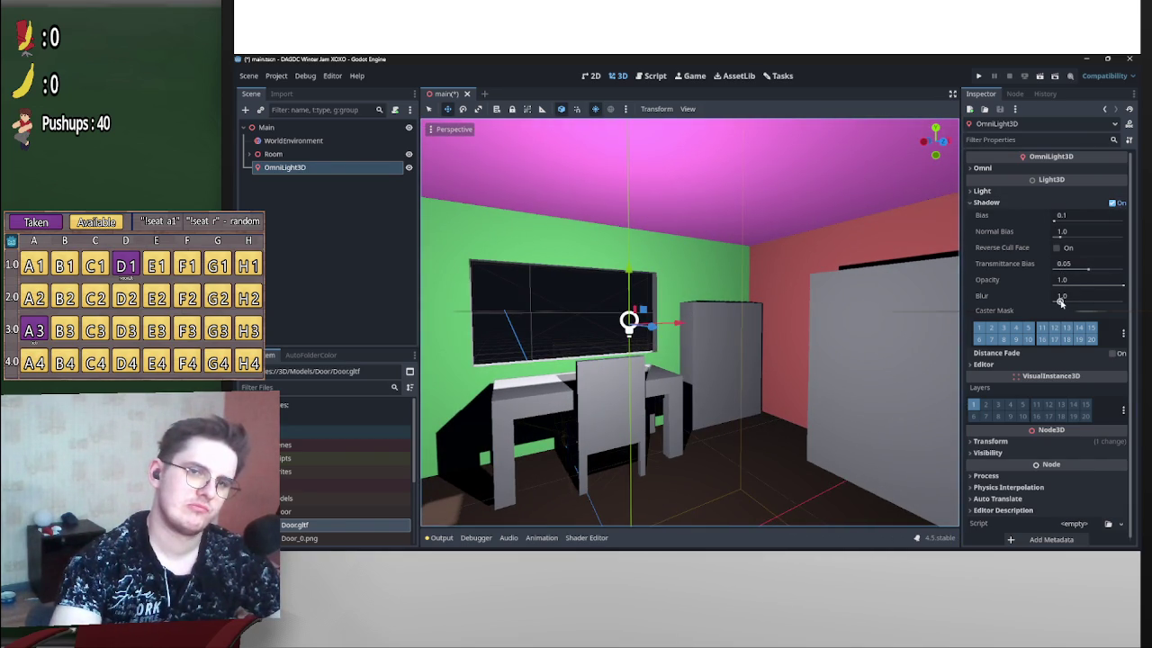
{"action": "left_click_drag", "start_coordinate": [1061, 302], "coordinate": [1066, 304]}
{"action": "left_click", "coordinate": [1041, 296]}
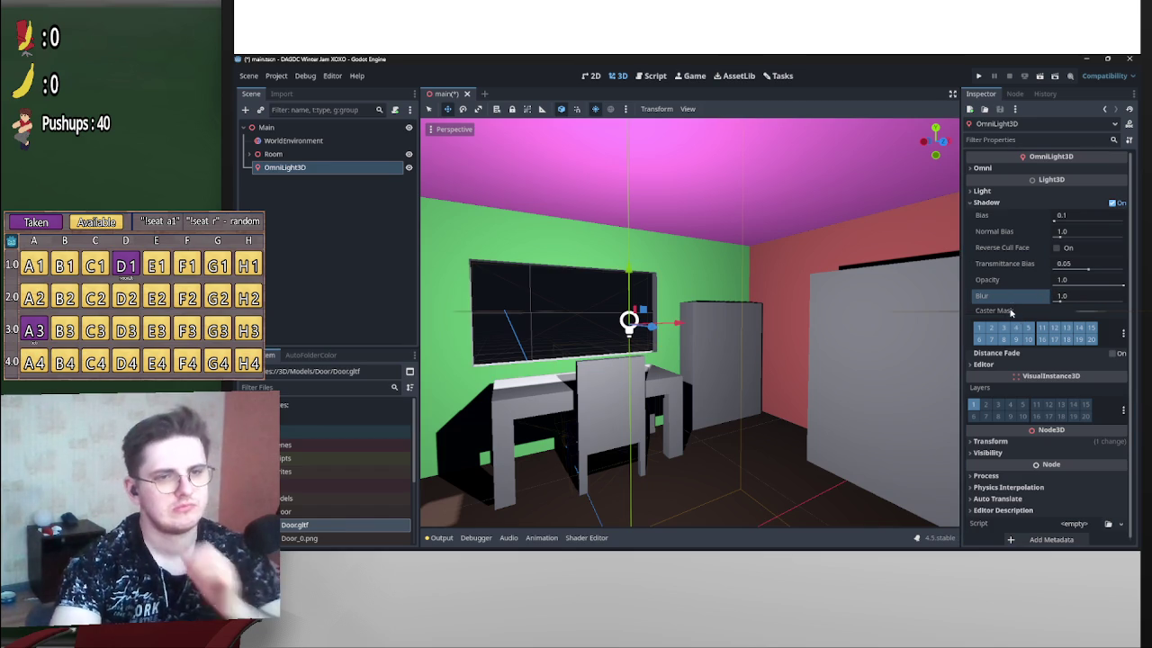
{"action": "left_click", "coordinate": [1060, 255]}
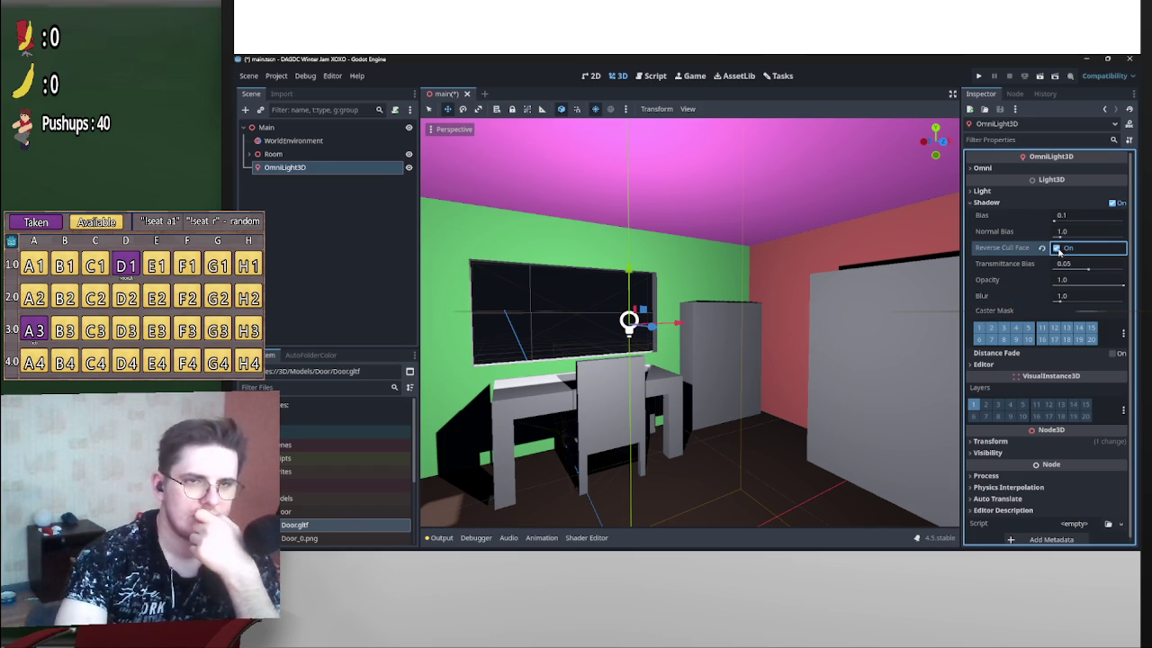
{"action": "left_click_drag", "start_coordinate": [1088, 269], "coordinate": [1123, 270]}
{"action": "left_click", "coordinate": [1042, 264]}
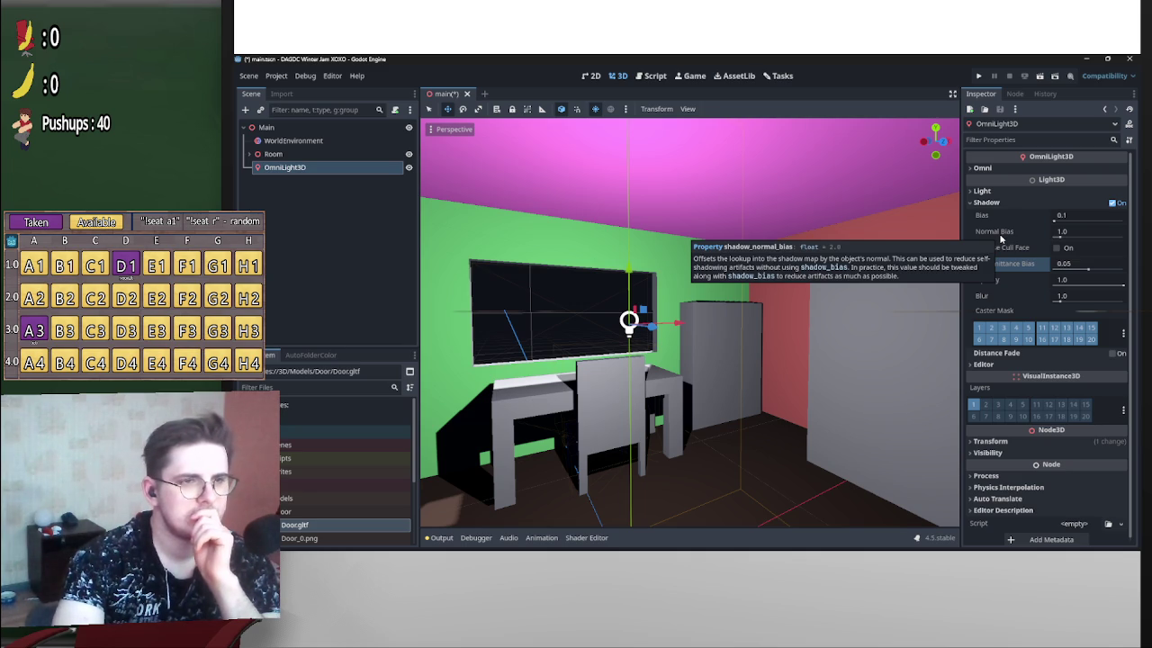
Try a normal bias of 0.0, reset it, and lower the shadow bias to about 0.005.
{"action": "left_click", "coordinate": [1059, 235]}
{"action": "type", "text": "0.0"}
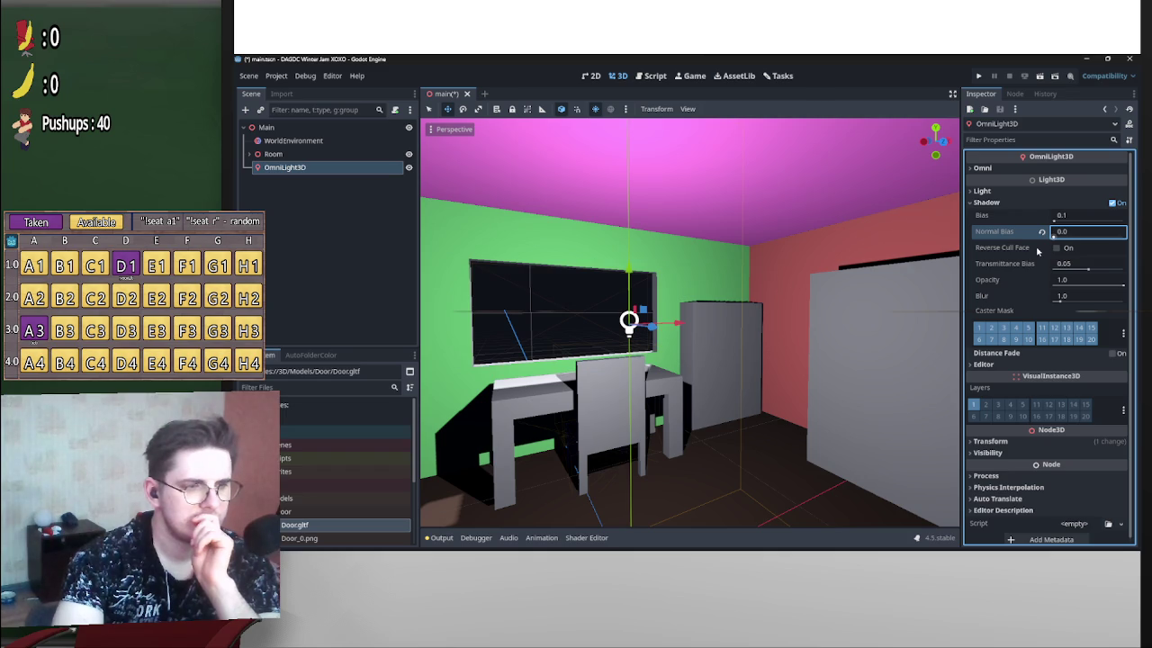
{"action": "left_click", "coordinate": [1043, 232]}
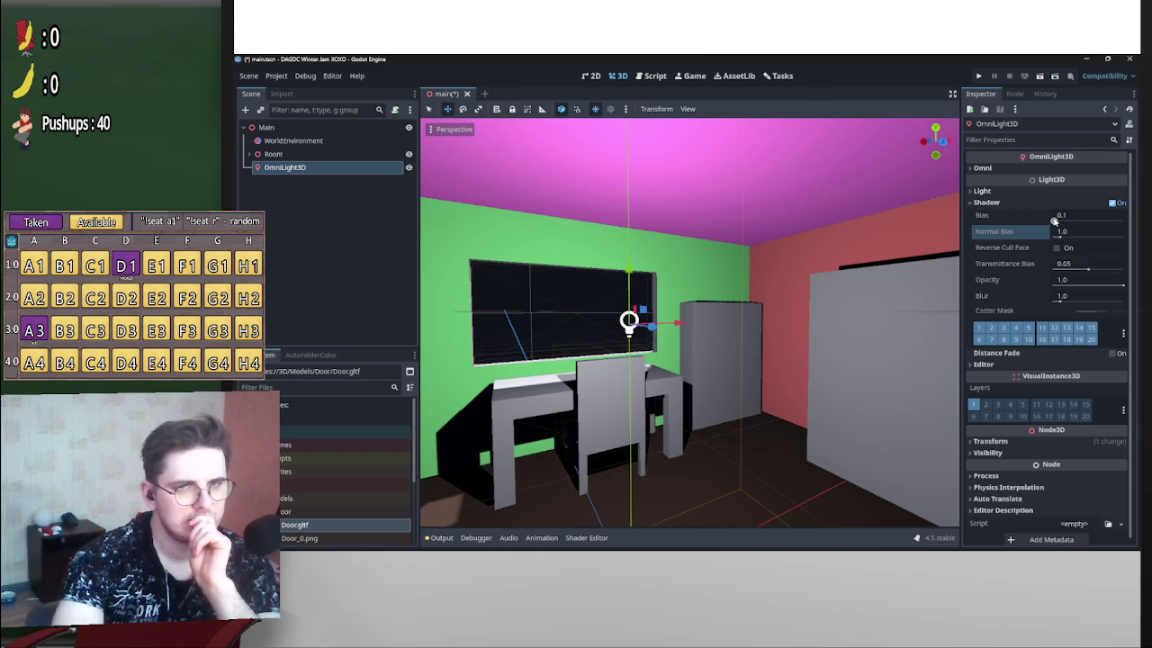
{"action": "left_click_drag", "start_coordinate": [1054, 221], "coordinate": [1057, 222]}
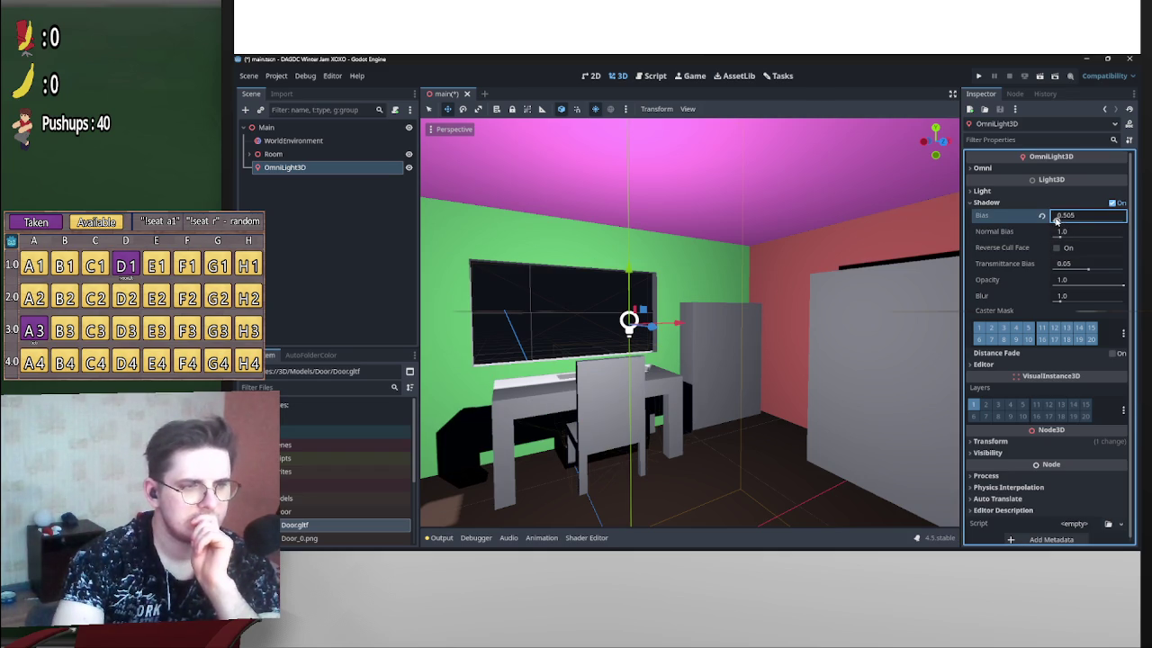
{"action": "scroll", "coordinate": [687, 311], "scroll_direction": "up", "scroll_amount": 5}
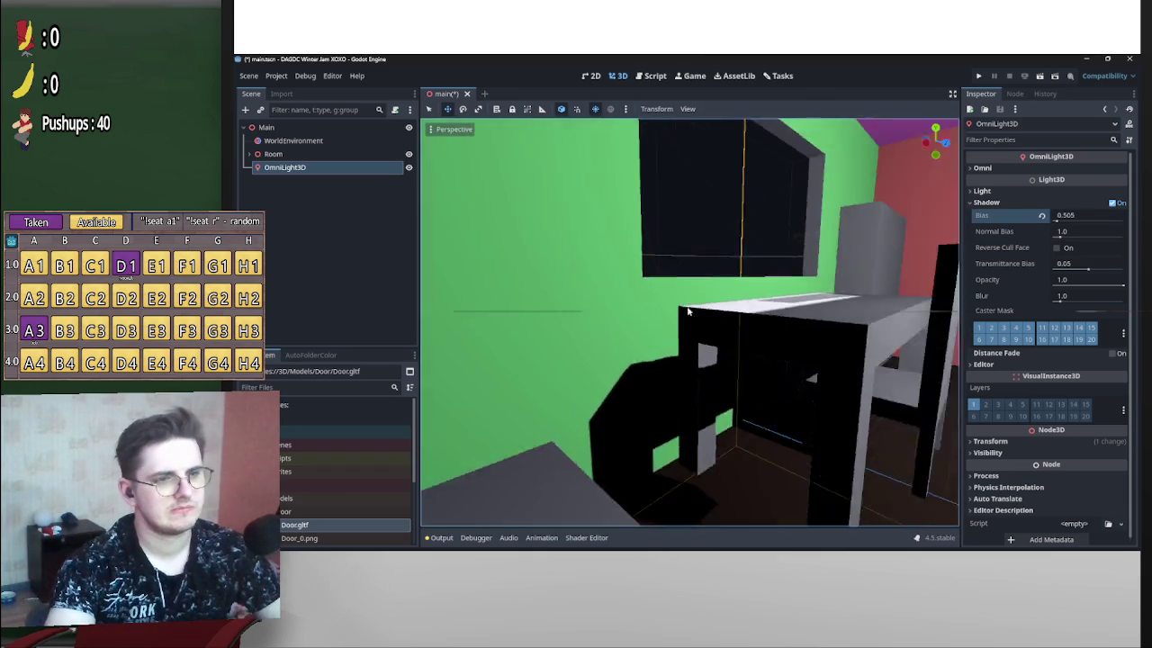
Restore the default shadow bias and set shadow opacity to 0.81 after trying 0.74 and 0.68.
{"action": "left_click_drag", "start_coordinate": [687, 311], "coordinate": [956, 261]}
{"action": "left_click", "coordinate": [1042, 217]}
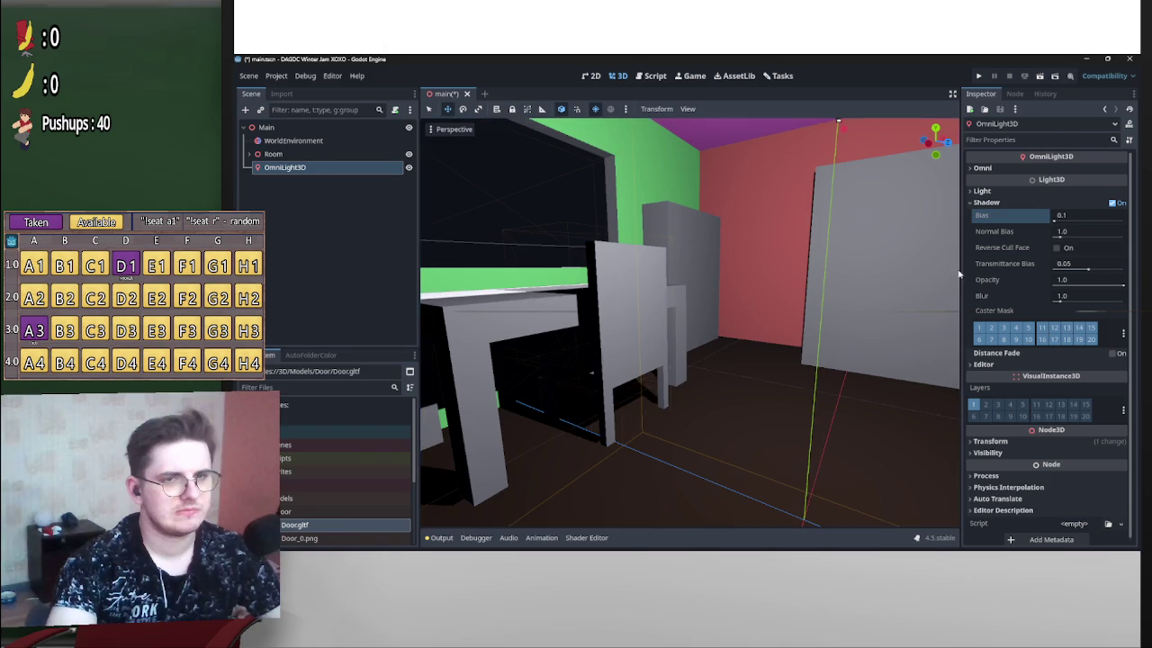
{"action": "left_click_drag", "start_coordinate": [1120, 285], "coordinate": [1096, 284]}
{"action": "mouse_move", "coordinate": [810, 306]}
{"action": "left_mouse_down"}
{"action": "mouse_move", "coordinate": [629, 306]}
{"action": "mouse_move", "coordinate": [738, 310]}
{"action": "mouse_move", "coordinate": [711, 310]}
{"action": "left_mouse_up"}
{"action": "left_click_drag", "start_coordinate": [1099, 285], "coordinate": [1109, 285]}
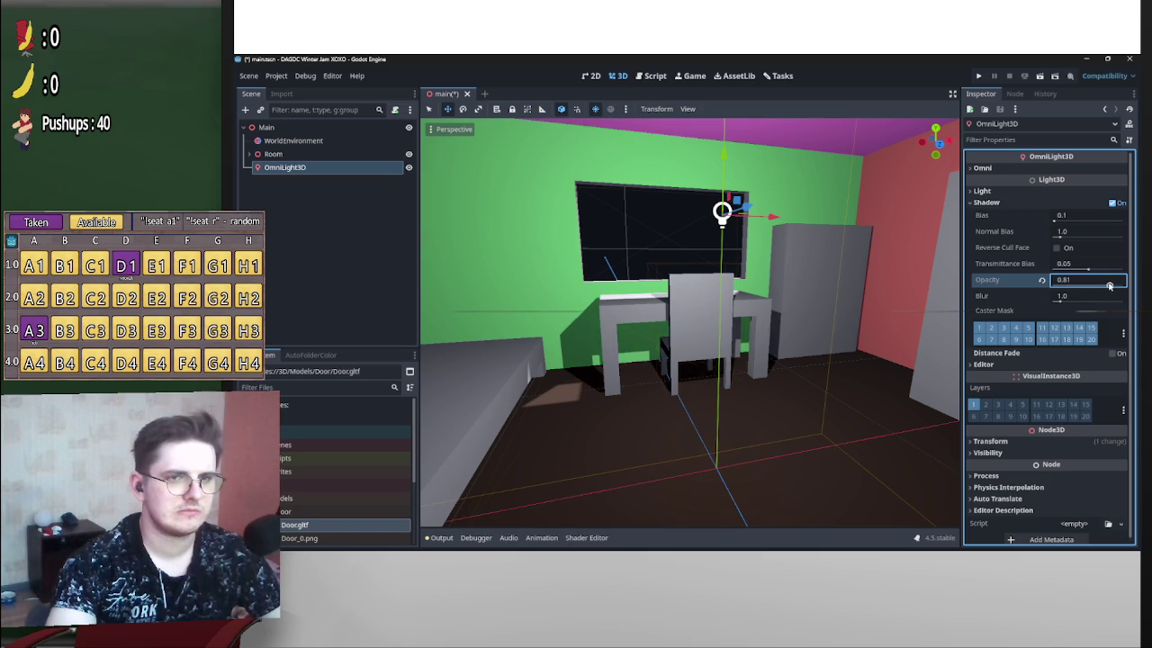
Expand the Omni and Light sections, trying then resetting indirect energy, volumetric fog energy and size.
{"action": "left_click", "coordinate": [1019, 175]}
{"action": "left_click", "coordinate": [1024, 237]}
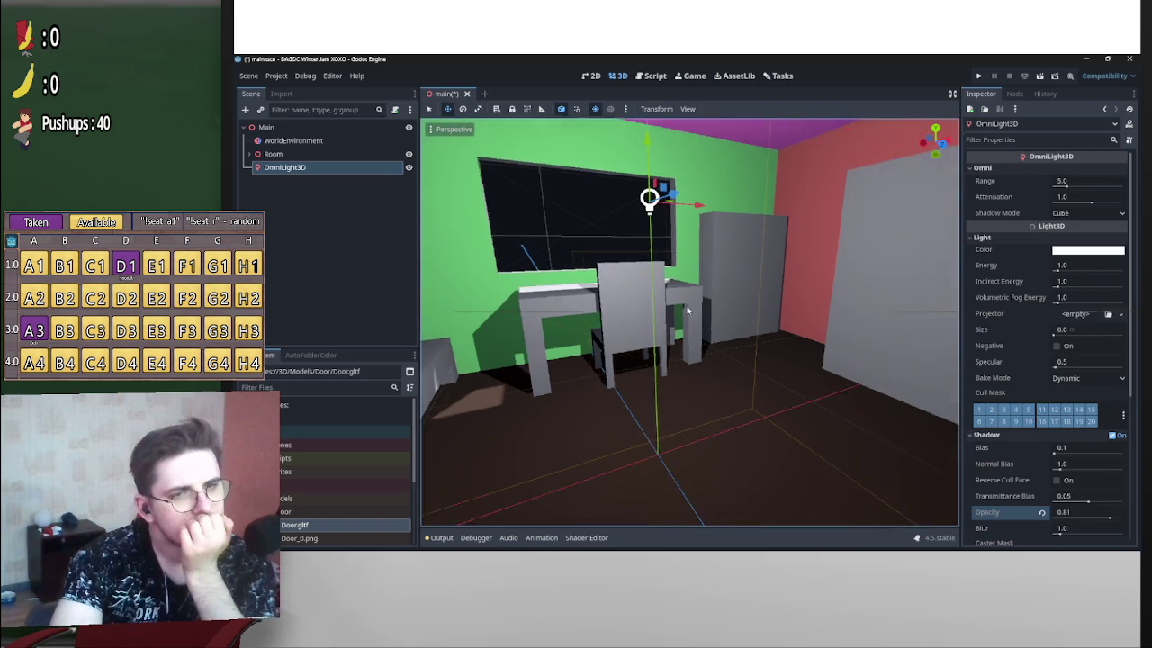
{"action": "left_click_drag", "start_coordinate": [1060, 286], "coordinate": [1059, 286]}
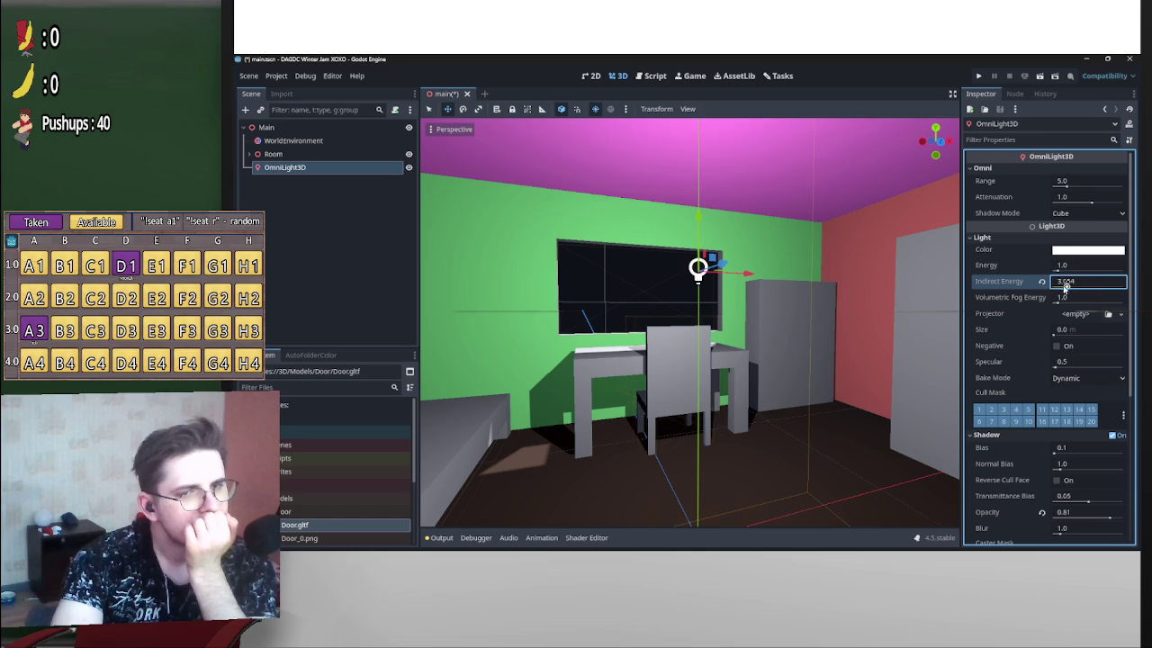
{"action": "left_click", "coordinate": [1042, 282]}
{"action": "left_click_drag", "start_coordinate": [1062, 298], "coordinate": [1093, 298]}
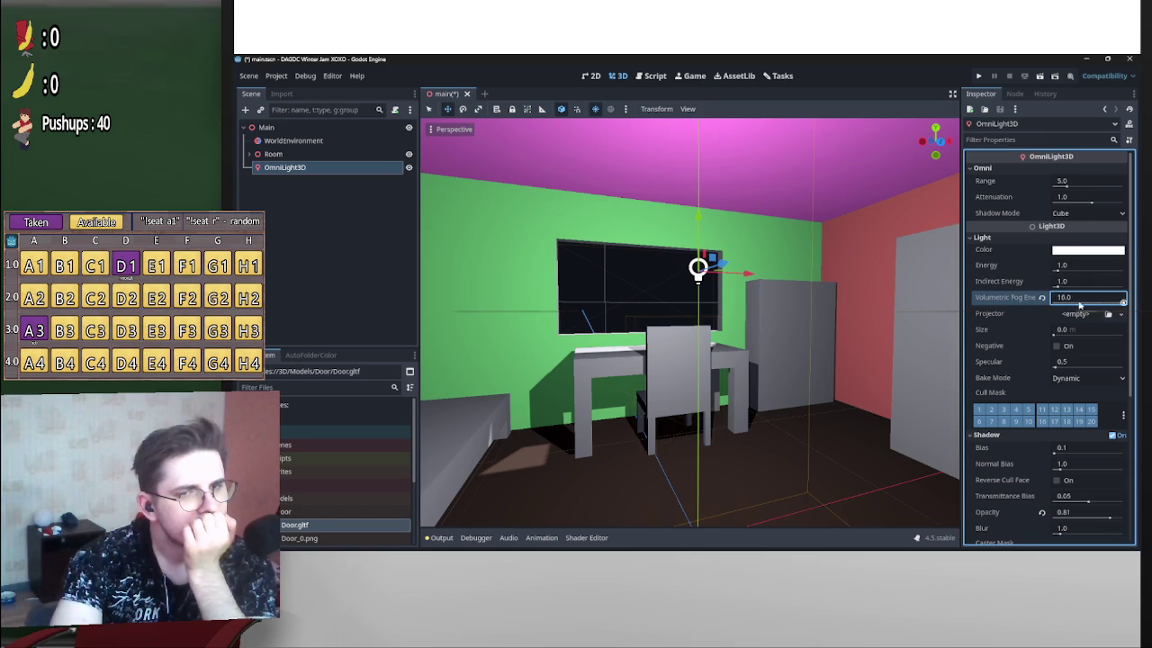
{"action": "left_click", "coordinate": [1042, 299]}
{"action": "mouse_move", "coordinate": [1054, 334]}
{"action": "left_mouse_down"}
{"action": "mouse_move", "coordinate": [1093, 336]}
{"action": "mouse_move", "coordinate": [1051, 366]}
{"action": "left_mouse_up"}
{"action": "left_click", "coordinate": [1042, 330]}
Leave Negative off and Bake Mode on Dynamic, then increase the light's range.
{"action": "left_click", "coordinate": [1057, 348]}
{"action": "left_click", "coordinate": [1057, 348]}
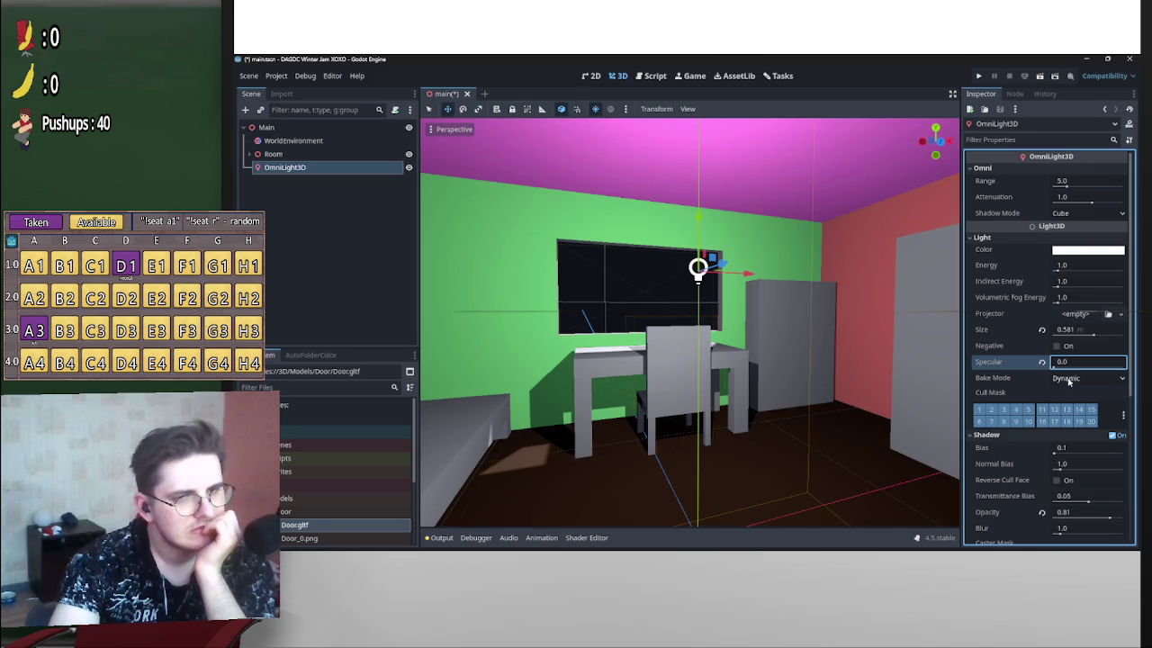
{"action": "left_click", "coordinate": [1068, 381]}
{"action": "left_click", "coordinate": [1075, 406]}
{"action": "left_click", "coordinate": [1077, 383]}
{"action": "left_click", "coordinate": [1082, 394]}
{"action": "left_click", "coordinate": [1080, 379]}
{"action": "left_click", "coordinate": [1075, 419]}
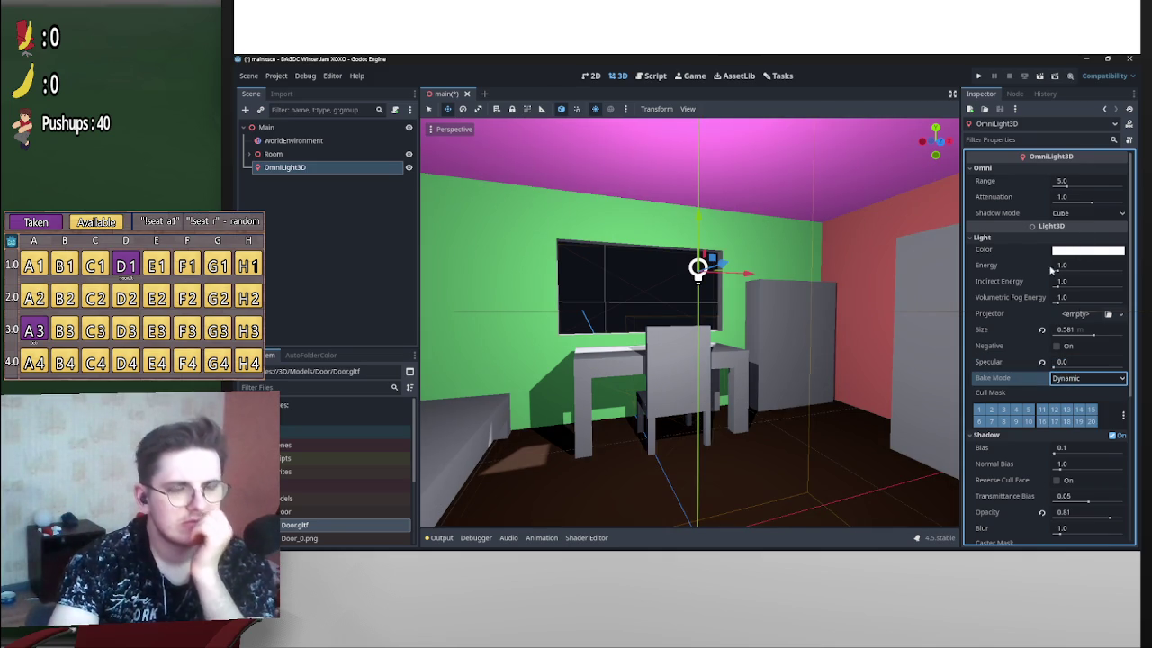
{"action": "left_click_drag", "start_coordinate": [1063, 182], "coordinate": [1063, 186]}
Set the light's range to 2.85 and adjust its attenuation.
{"action": "key", "text": "Tab"}
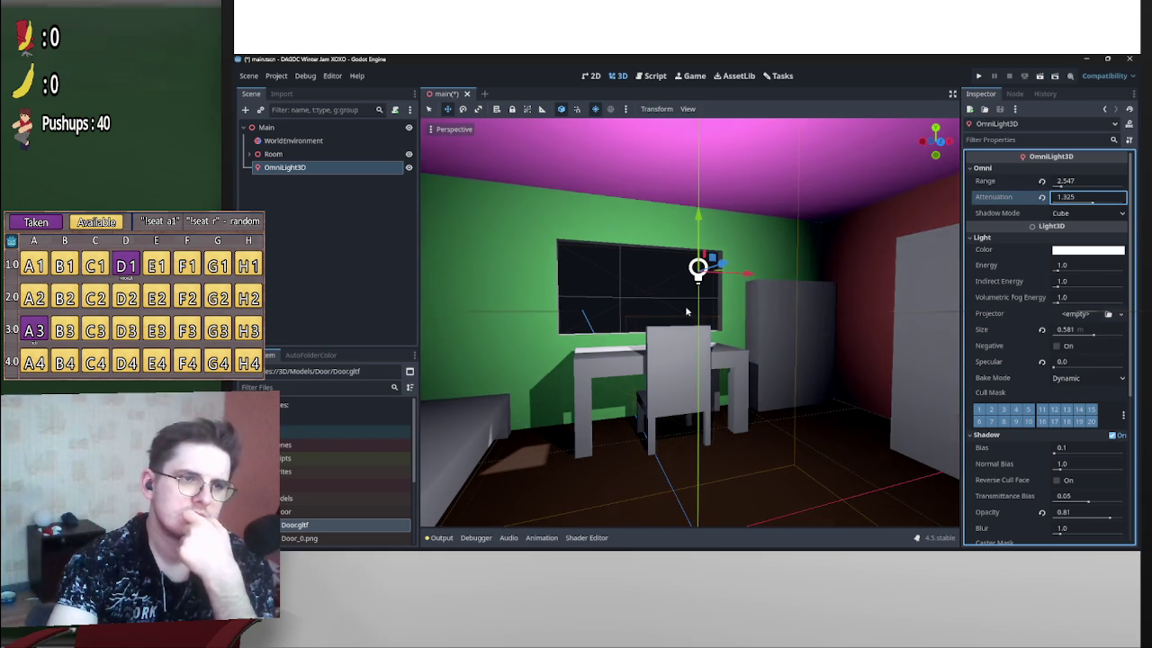
{"action": "type", "text": "0.68"}
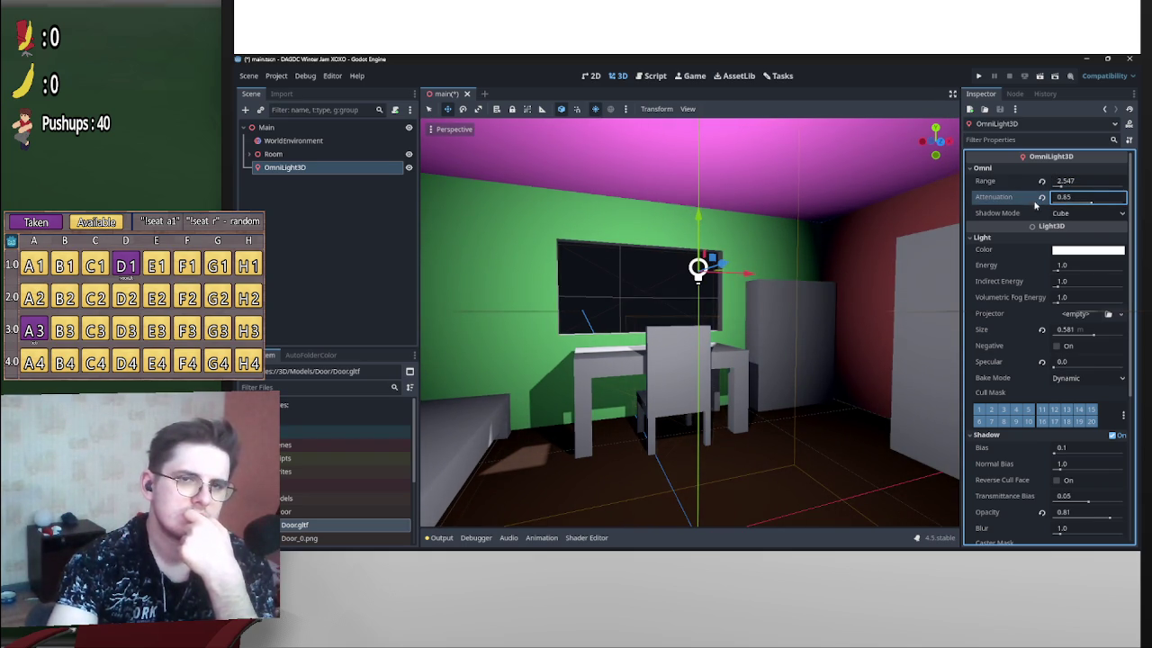
{"action": "left_click_drag", "start_coordinate": [1090, 203], "coordinate": [1063, 185]}
{"action": "type", "text": "2.85"}
{"action": "key", "text": "Return"}
Lower the light slightly and tilt the view up toward the pink ceiling.
{"action": "mouse_move", "coordinate": [700, 225]}
{"action": "left_mouse_down"}
{"action": "mouse_move", "coordinate": [703, 262]}
{"action": "mouse_move", "coordinate": [705, 252]}
{"action": "left_mouse_up"}
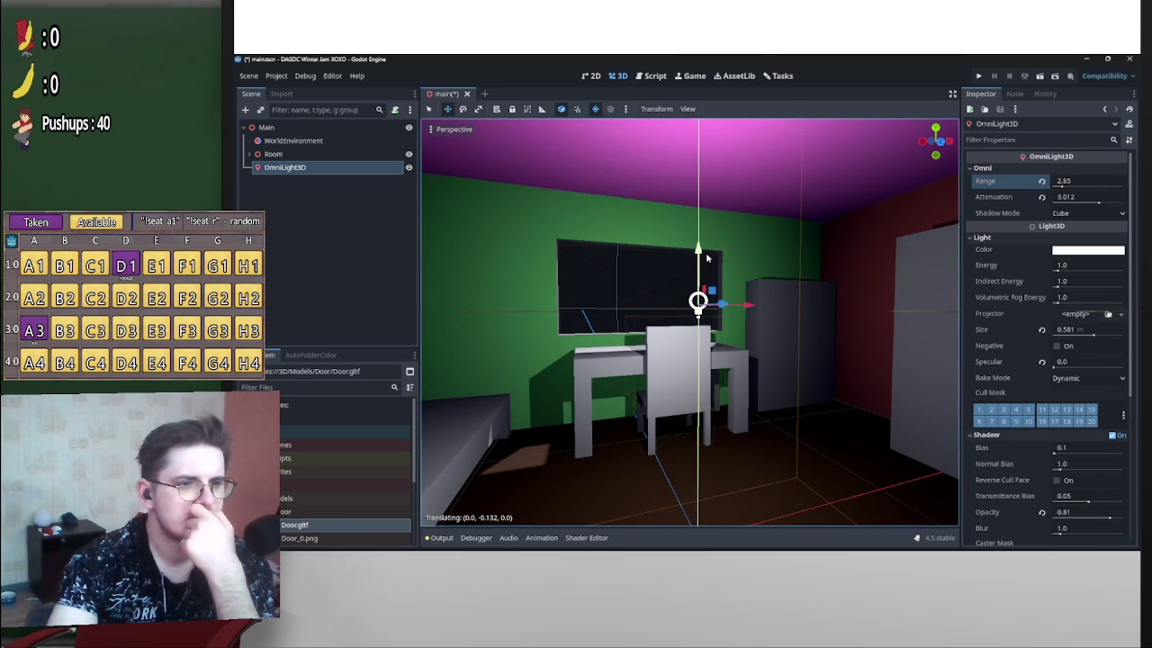
{"action": "mouse_move", "coordinate": [812, 377]}
{"action": "left_mouse_down"}
{"action": "mouse_move", "coordinate": [754, 377]}
{"action": "mouse_move", "coordinate": [764, 378]}
{"action": "left_mouse_up"}
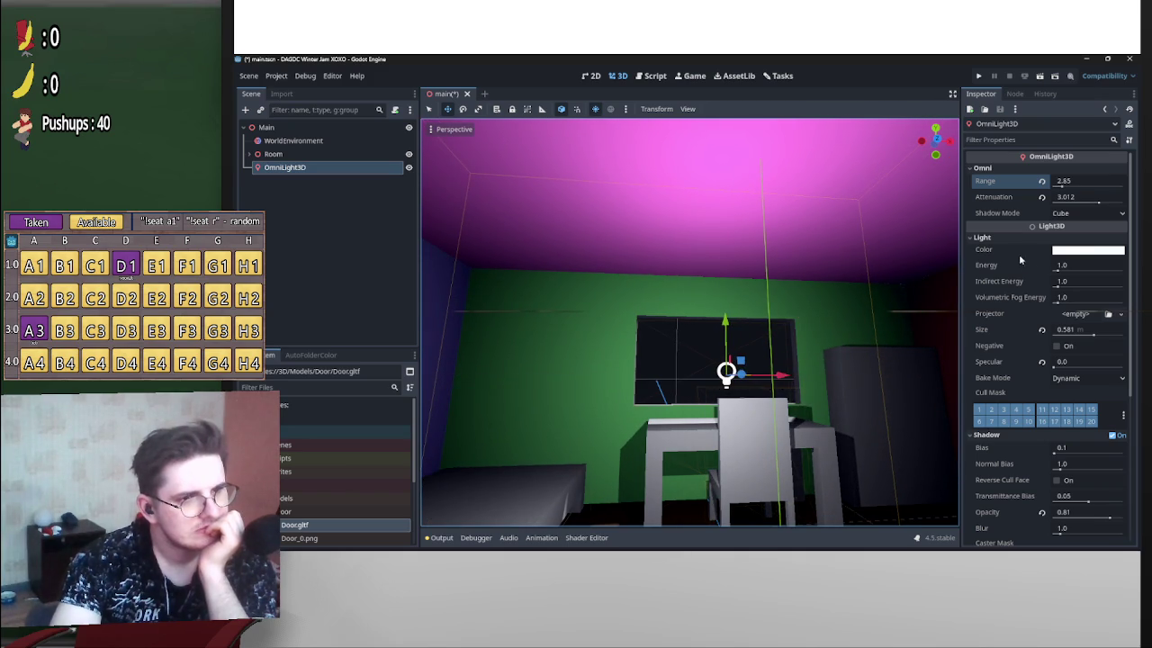
{"action": "left_click", "coordinate": [1084, 250]}
Tint the light a warm tan colour (c0956a) in the colour picker.
{"action": "left_click_drag", "start_coordinate": [1040, 311], "coordinate": [998, 308]}
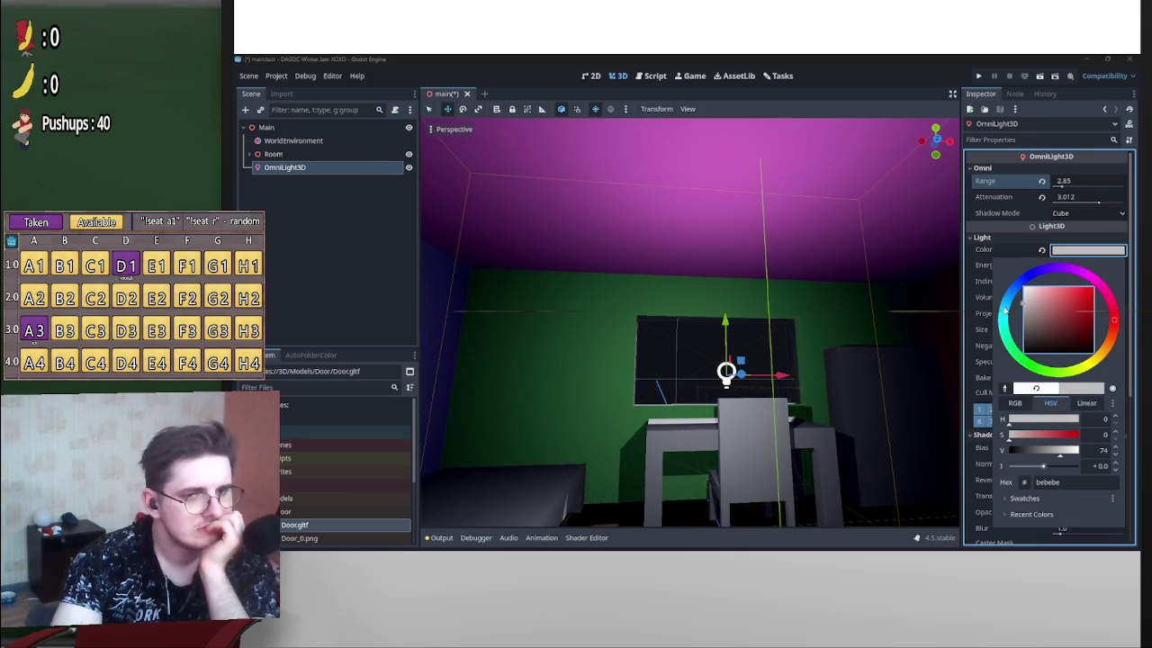
{"action": "left_click_drag", "start_coordinate": [1113, 355], "coordinate": [1107, 349]}
{"action": "left_click_drag", "start_coordinate": [1031, 304], "coordinate": [1056, 308]}
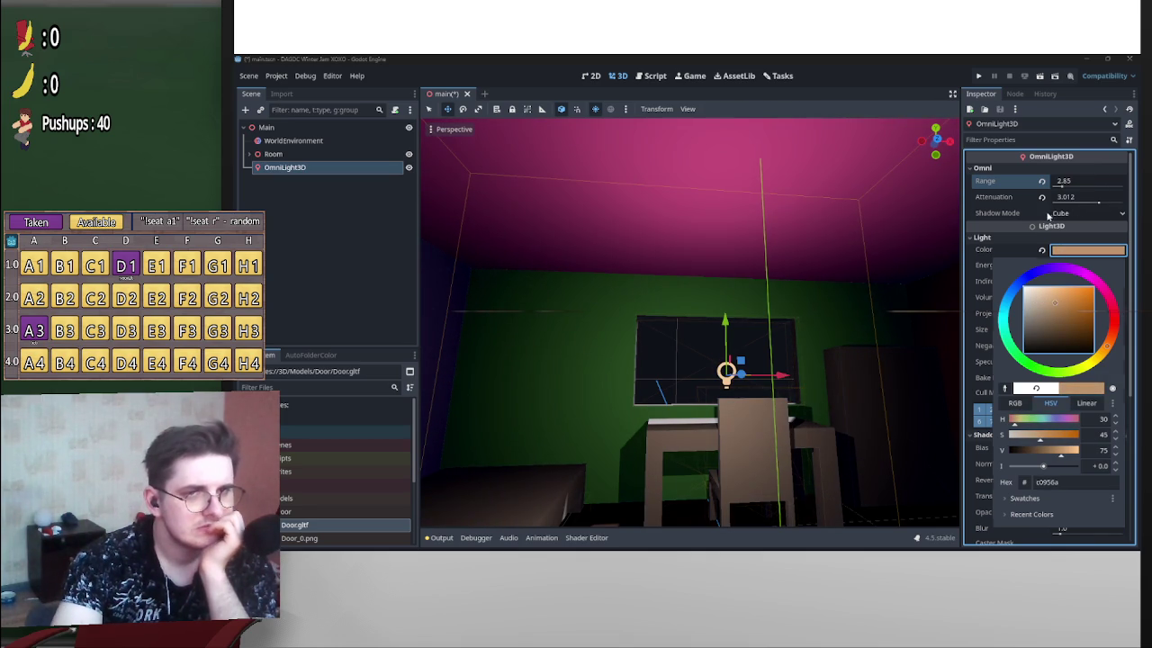
{"action": "left_click", "coordinate": [1091, 212]}
Switch the light's shadow mode to Dual Paraboloid and lower transmittance bias to 0.035.
{"action": "left_click", "coordinate": [1091, 213]}
{"action": "left_click", "coordinate": [1088, 226]}
{"action": "left_click", "coordinate": [1090, 214]}
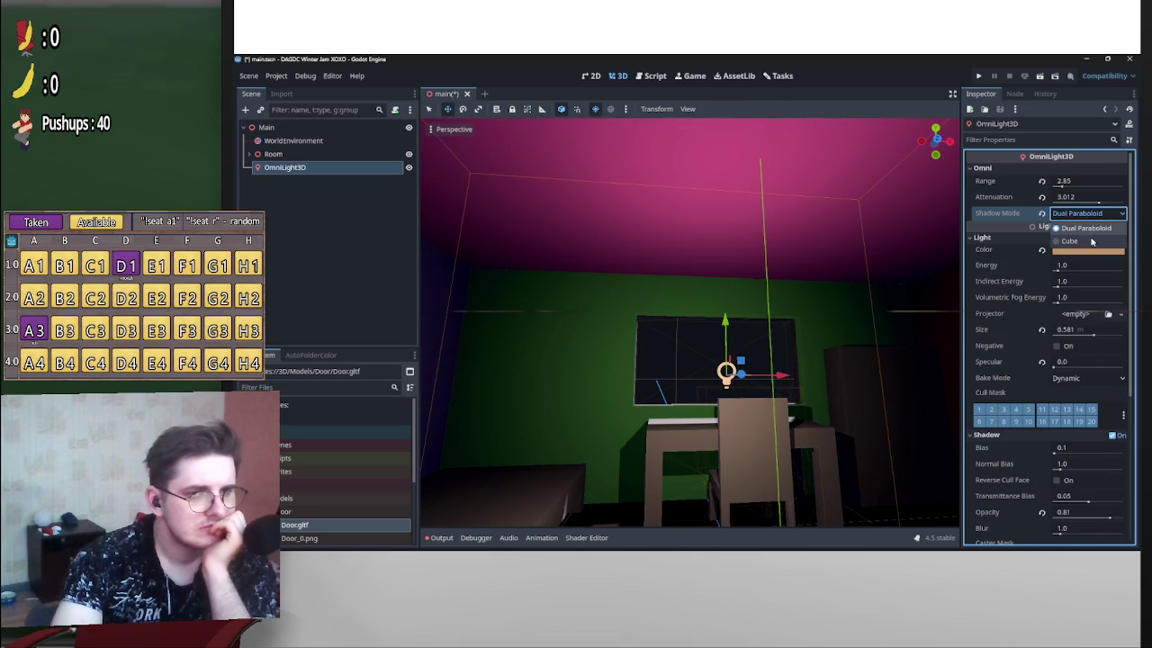
{"action": "left_click", "coordinate": [1087, 241]}
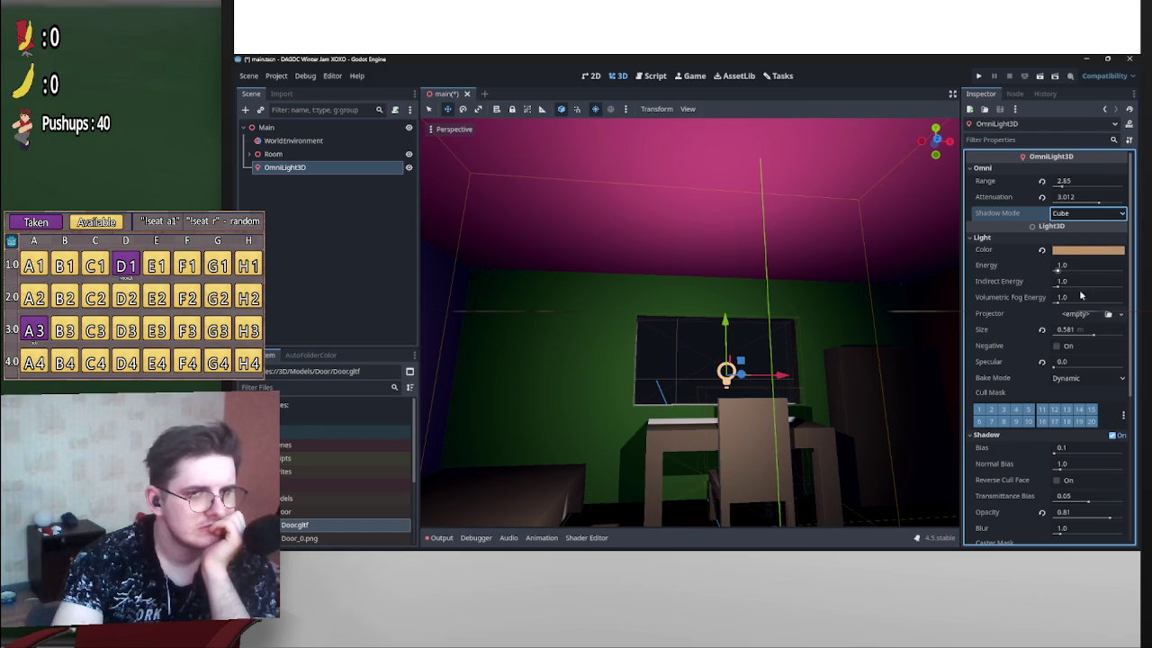
{"action": "left_click", "coordinate": [1074, 238]}
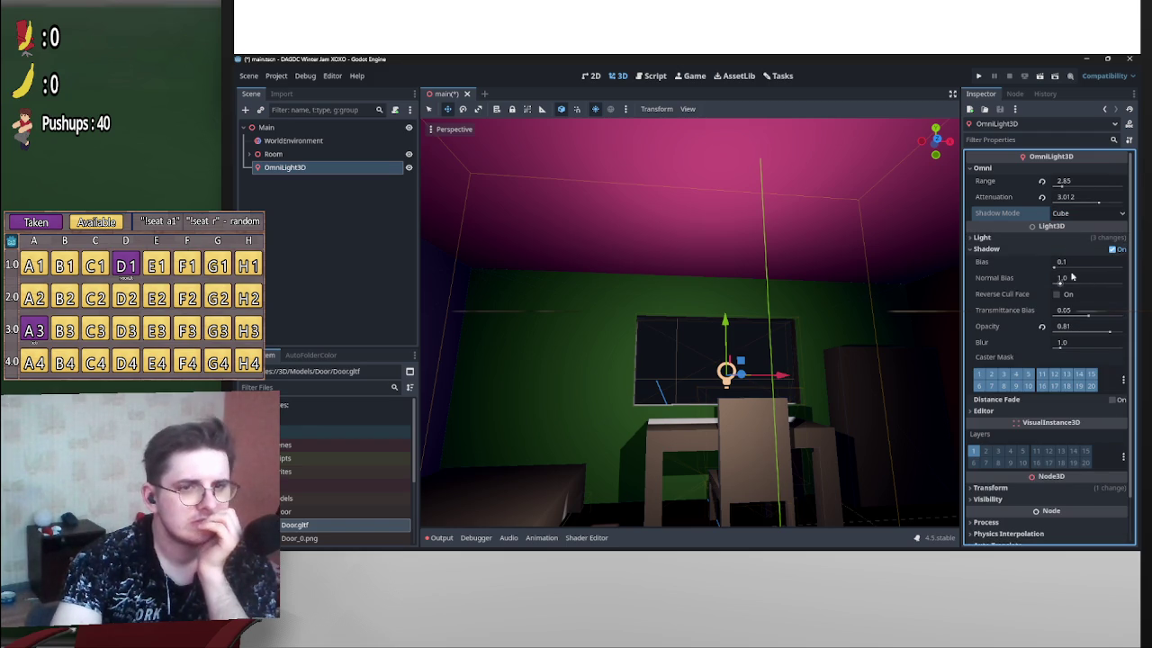
{"action": "left_click", "coordinate": [1088, 213]}
{"action": "left_click", "coordinate": [1089, 227]}
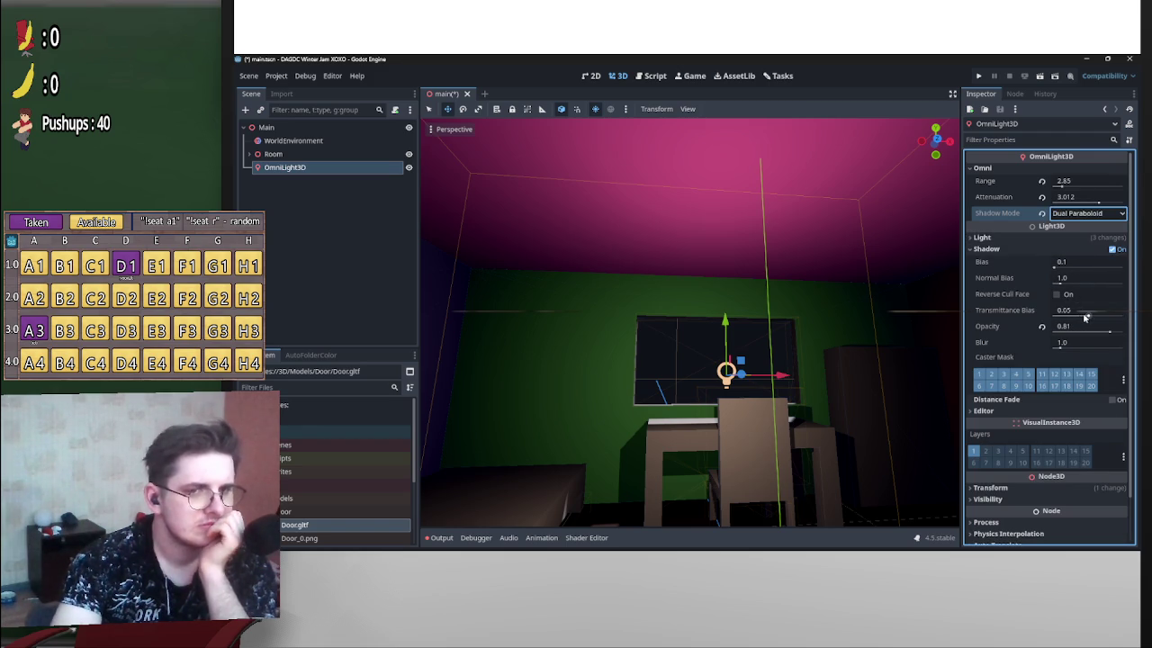
{"action": "left_click_drag", "start_coordinate": [1085, 317], "coordinate": [688, 311]}
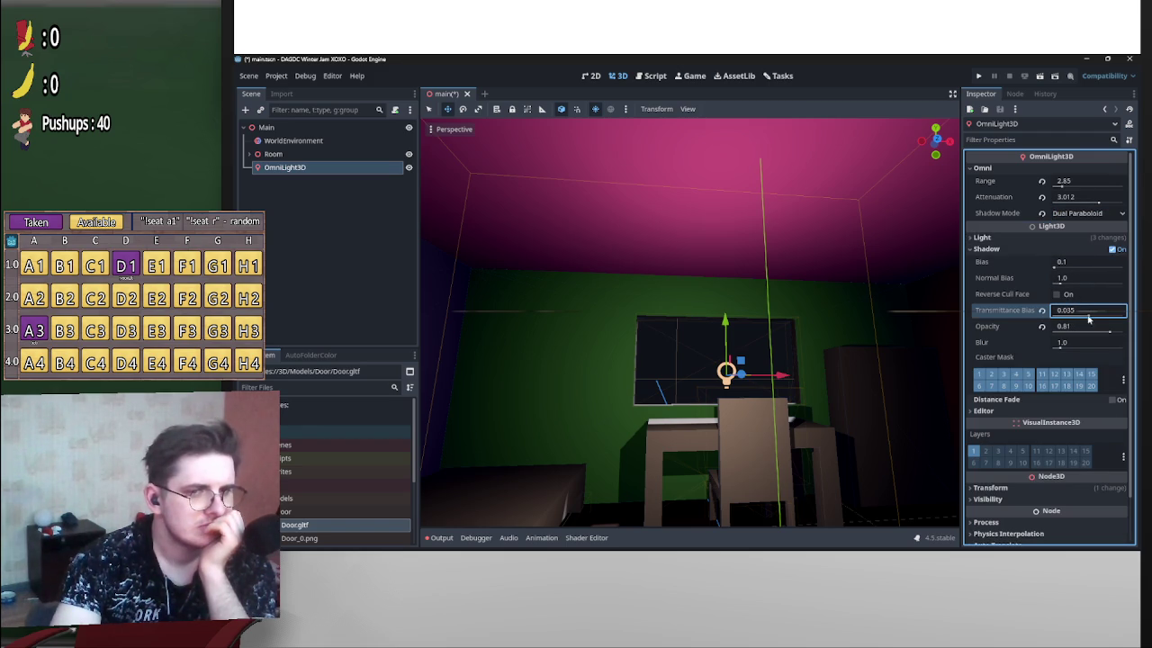
Soften the shadows to opacity 0.51, raise normal bias to 5.122 and reset bias to 0.1.
{"action": "left_click_drag", "start_coordinate": [1105, 332], "coordinate": [688, 311]}
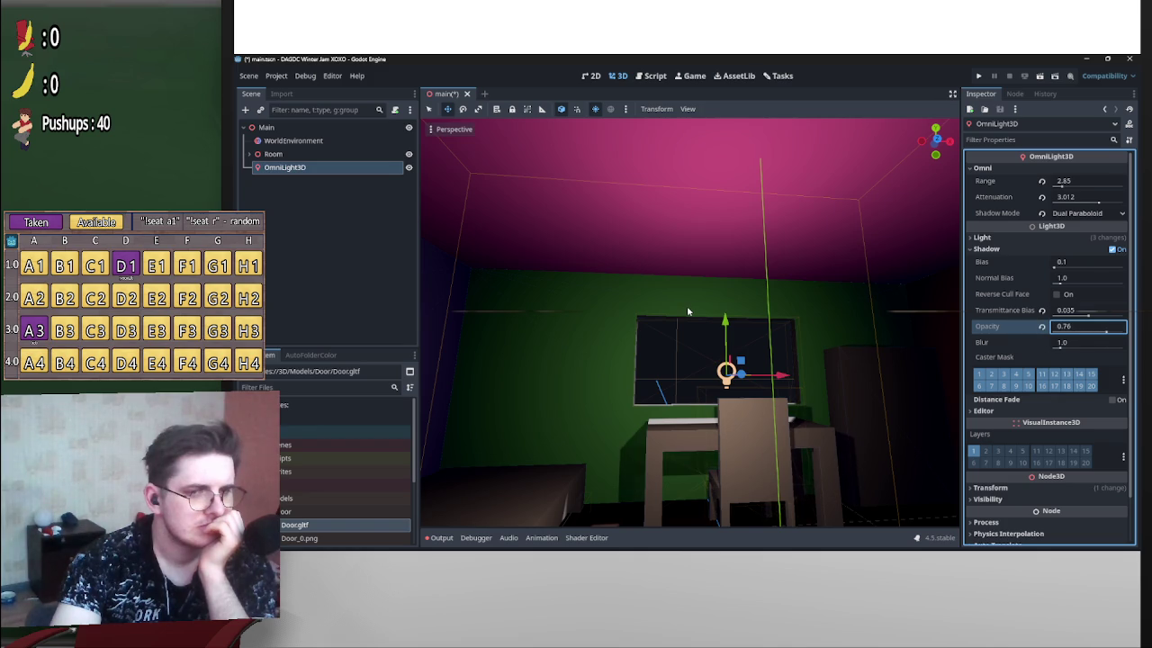
{"action": "mouse_move", "coordinate": [1063, 281]}
{"action": "left_mouse_down"}
{"action": "mouse_move", "coordinate": [1101, 288]}
{"action": "mouse_move", "coordinate": [1037, 285]}
{"action": "mouse_move", "coordinate": [1122, 286]}
{"action": "mouse_move", "coordinate": [688, 312]}
{"action": "left_mouse_up"}
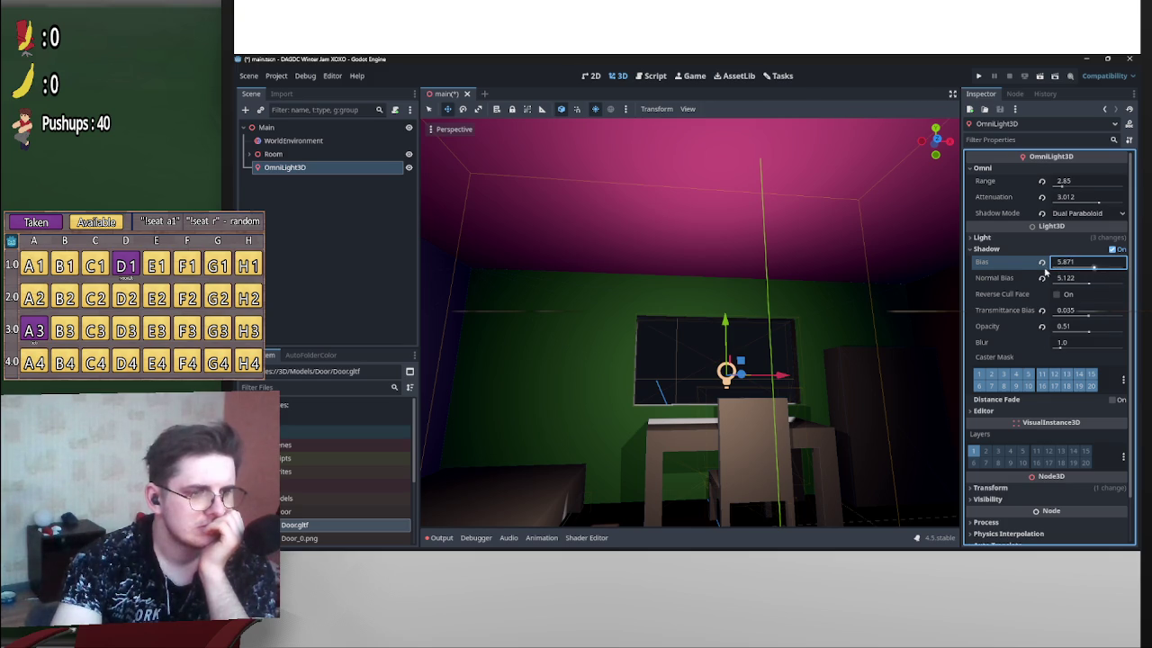
{"action": "left_click", "coordinate": [1041, 263]}
{"action": "mouse_move", "coordinate": [877, 328]}
{"action": "left_mouse_down"}
{"action": "mouse_move", "coordinate": [684, 314]}
{"action": "mouse_move", "coordinate": [711, 311]}
{"action": "left_mouse_up"}
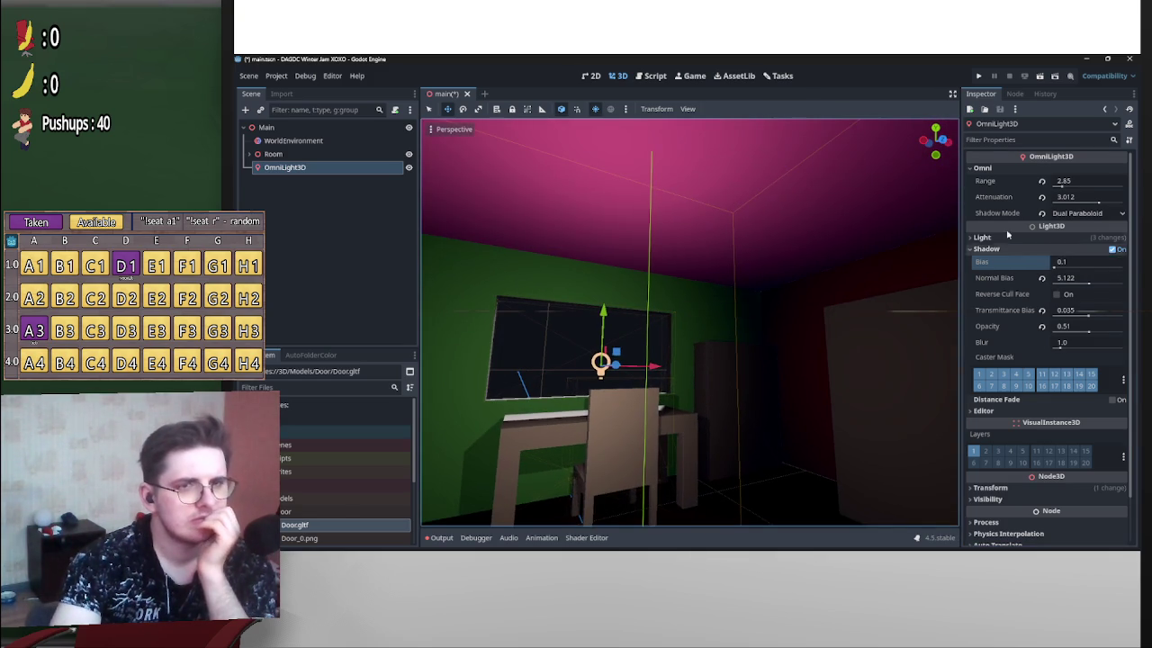
Set the light's attenuation to -0.096 while keeping its range at 2.85.
{"action": "mouse_move", "coordinate": [1099, 203]}
{"action": "left_mouse_down"}
{"action": "mouse_move", "coordinate": [1087, 201]}
{"action": "mouse_move", "coordinate": [1098, 201]}
{"action": "mouse_move", "coordinate": [1089, 210]}
{"action": "mouse_move", "coordinate": [1063, 184]}
{"action": "left_mouse_up"}
{"action": "key", "text": "ctrl+z"}
{"action": "left_click_drag", "start_coordinate": [951, 255], "coordinate": [688, 312]}
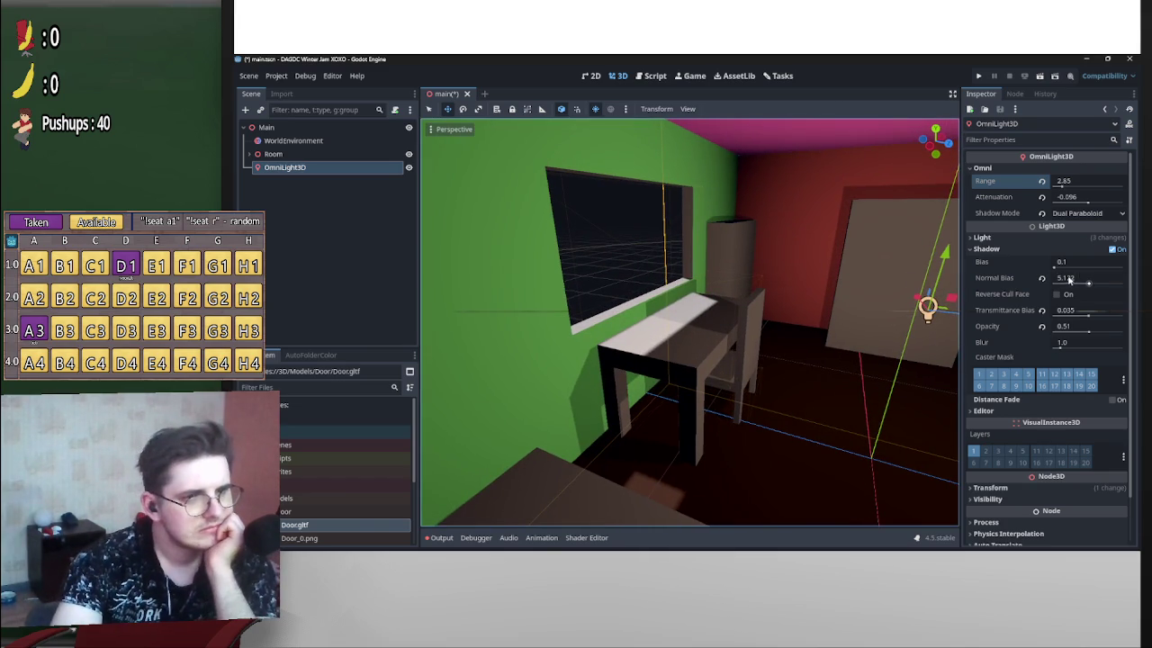
{"action": "left_click", "coordinate": [1042, 278]}
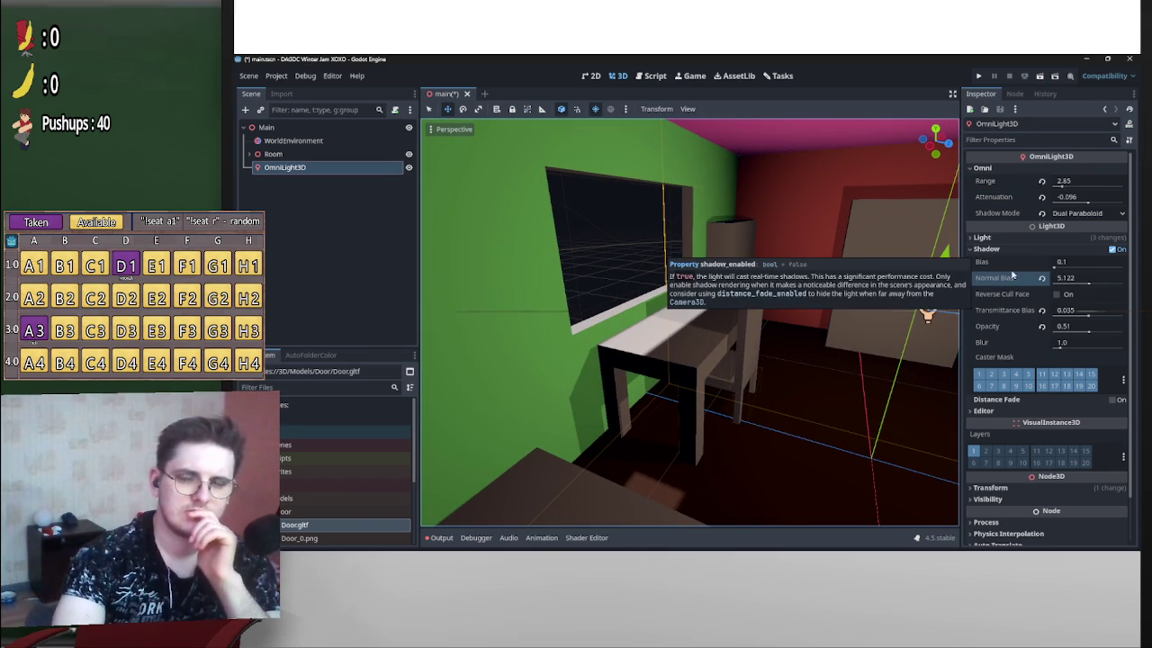
{"action": "key", "text": "alt+Tab"}
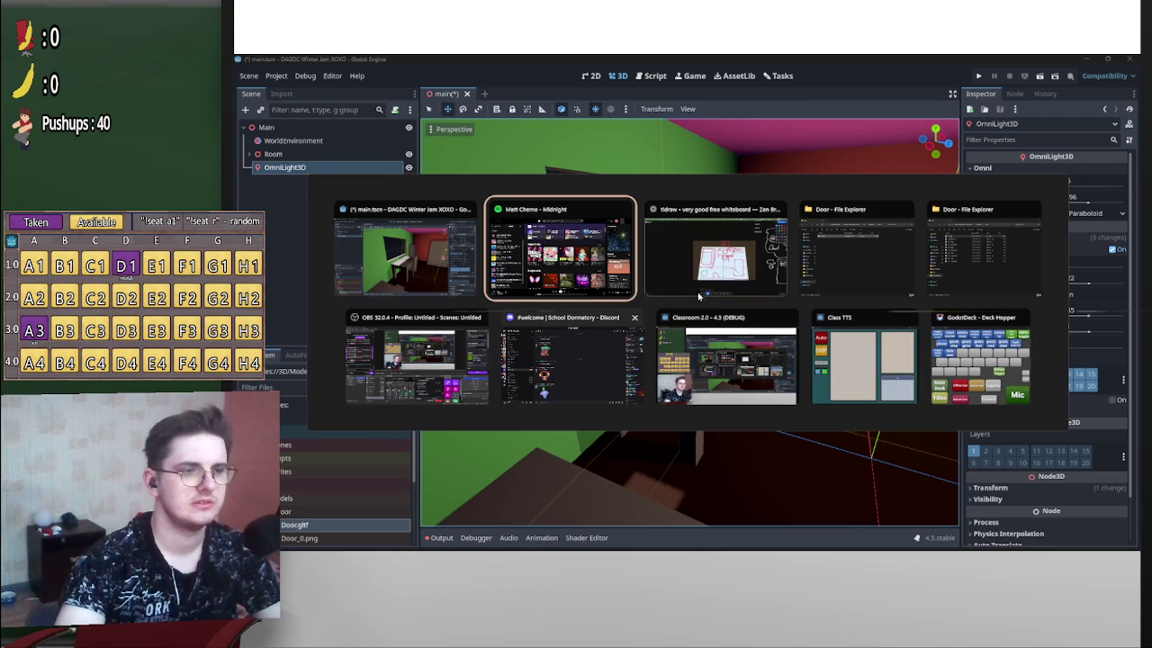
{"action": "key", "text": "Escape"}
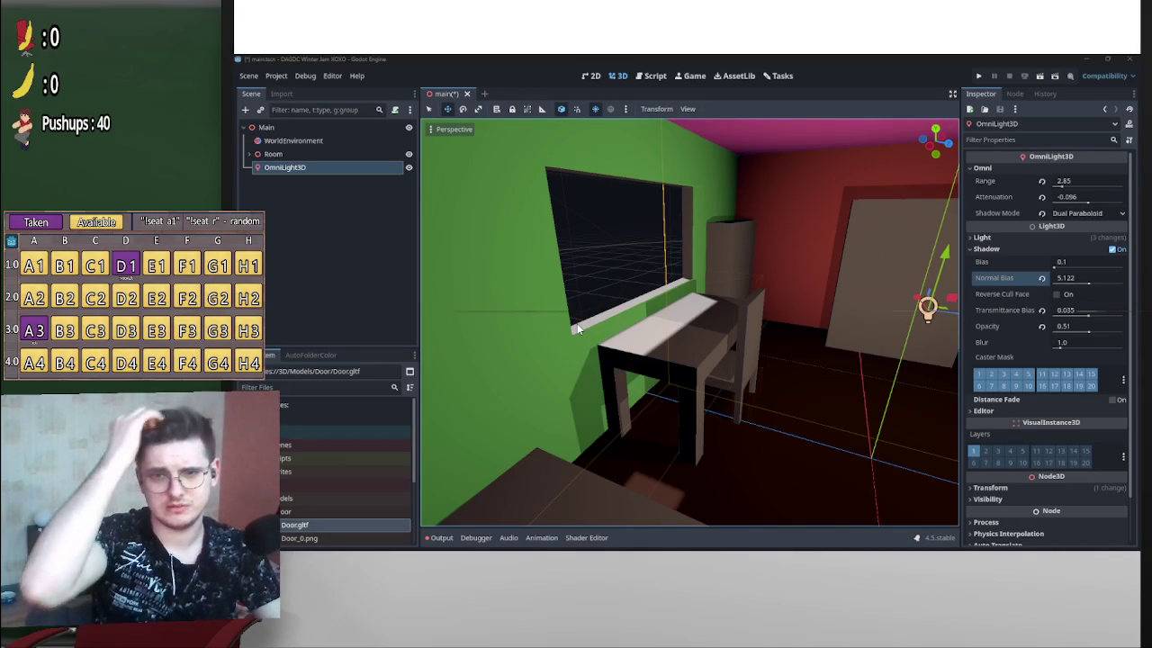
{"action": "key", "text": "alt+Tab"}
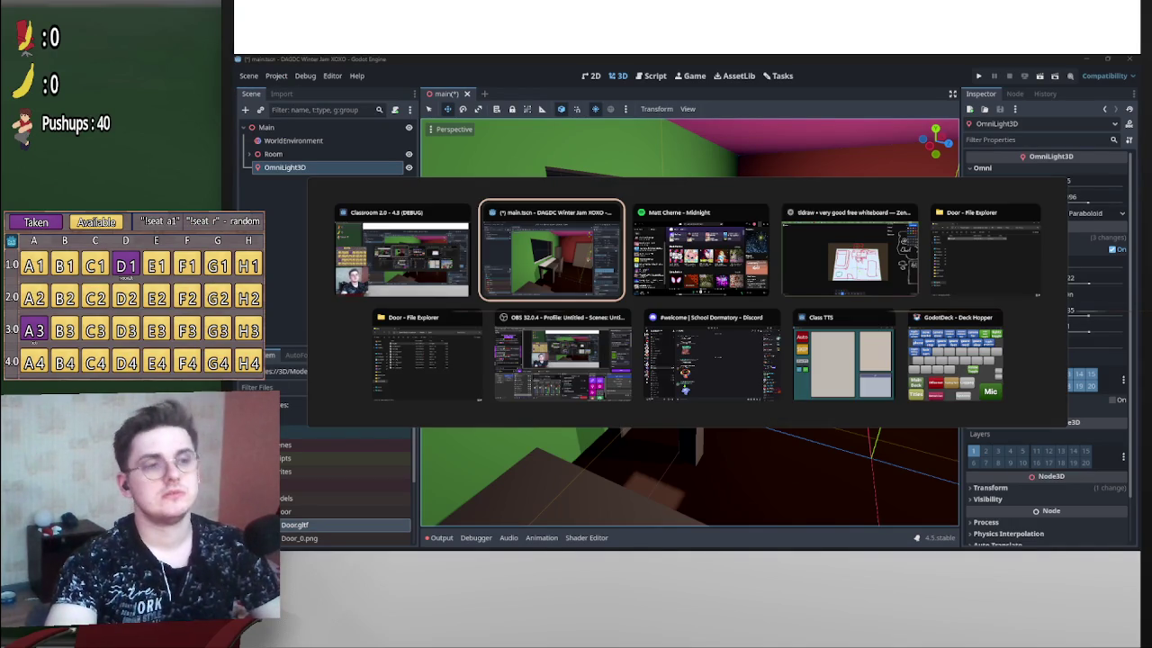
{"action": "mouse_move", "coordinate": [751, 353]}
{"action": "left_mouse_down"}
{"action": "mouse_move", "coordinate": [687, 305]}
{"action": "mouse_move", "coordinate": [731, 343]}
{"action": "left_mouse_up"}
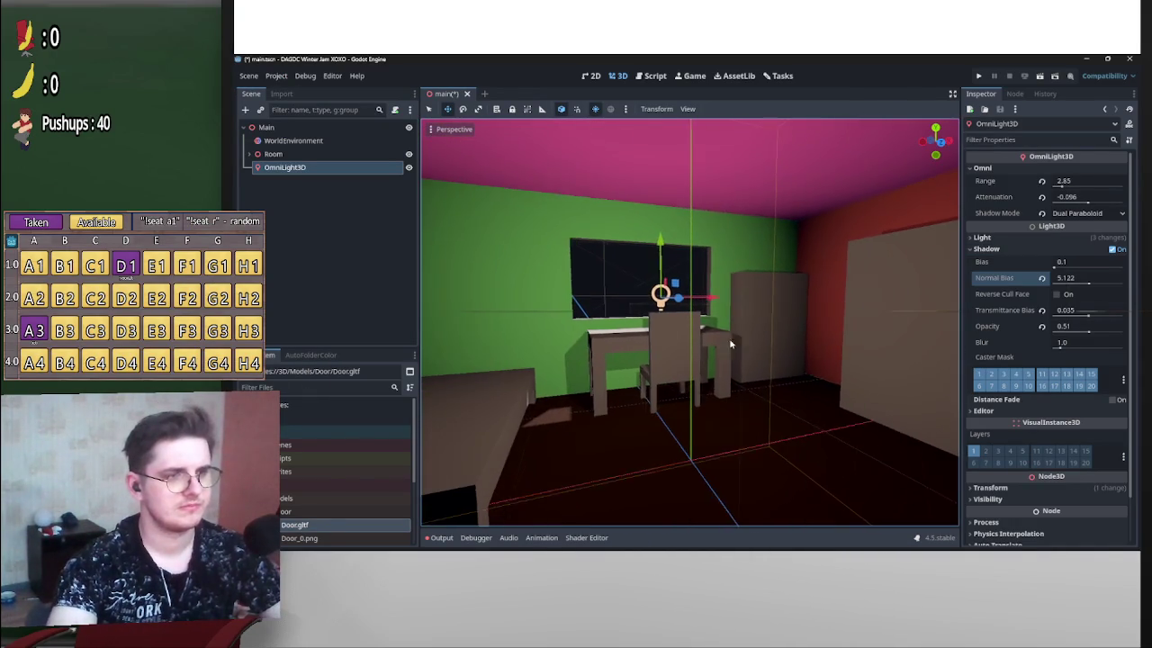
Toggle the OmniLight3D's visibility off and on, then set its attenuation to 0.85.
{"action": "left_click", "coordinate": [409, 168]}
{"action": "left_click", "coordinate": [409, 167]}
{"action": "mouse_move", "coordinate": [666, 306]}
{"action": "left_mouse_down"}
{"action": "mouse_move", "coordinate": [720, 315]}
{"action": "mouse_move", "coordinate": [827, 303]}
{"action": "left_mouse_up"}
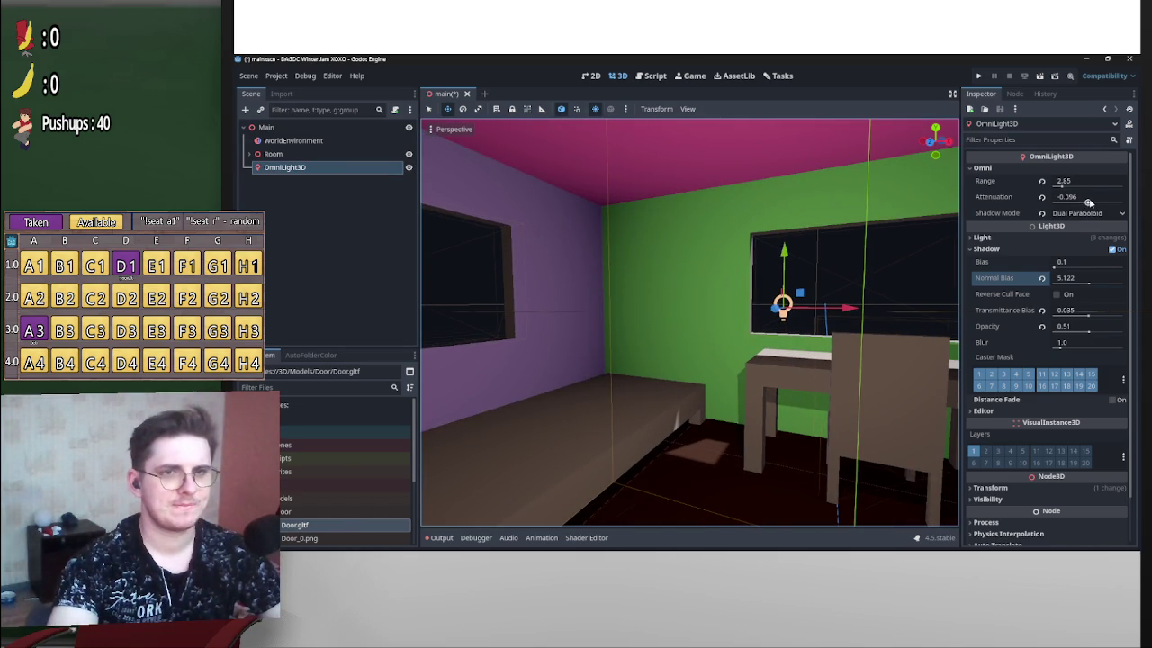
{"action": "left_click", "coordinate": [1089, 203]}
{"action": "type", "text": "0.985"}
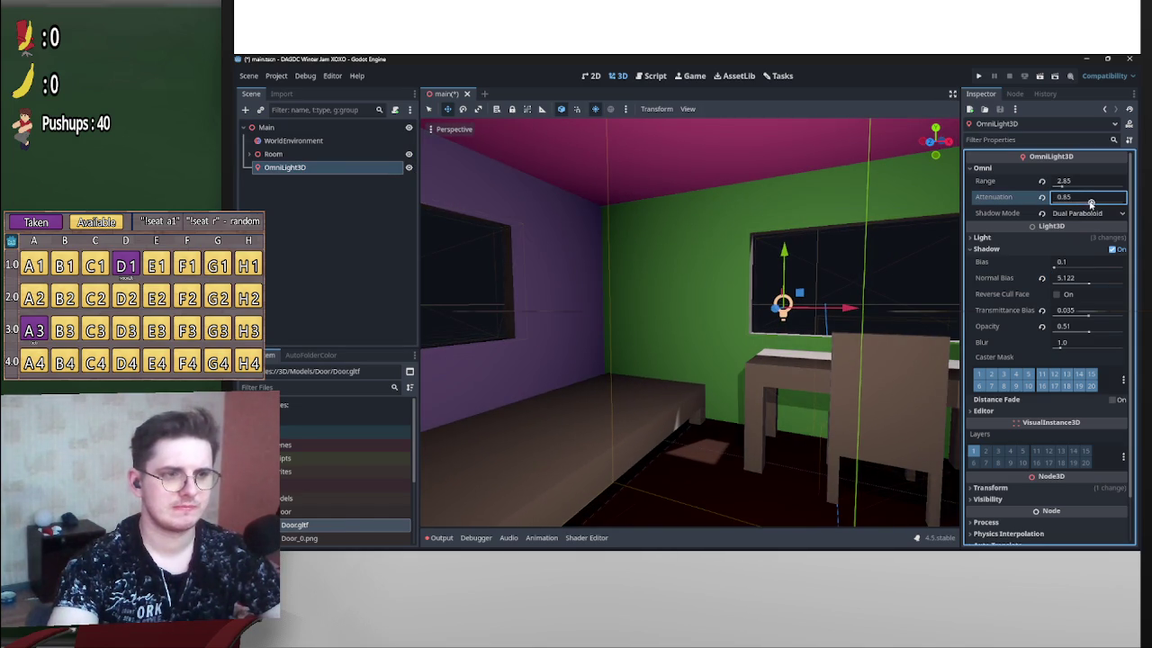
Keep the range at 2.85, then centre the view on the light and inspect the room.
{"action": "left_click_drag", "start_coordinate": [1062, 184], "coordinate": [1062, 184]}
{"action": "key", "text": "ctrl+z"}
{"action": "key", "text": "f"}
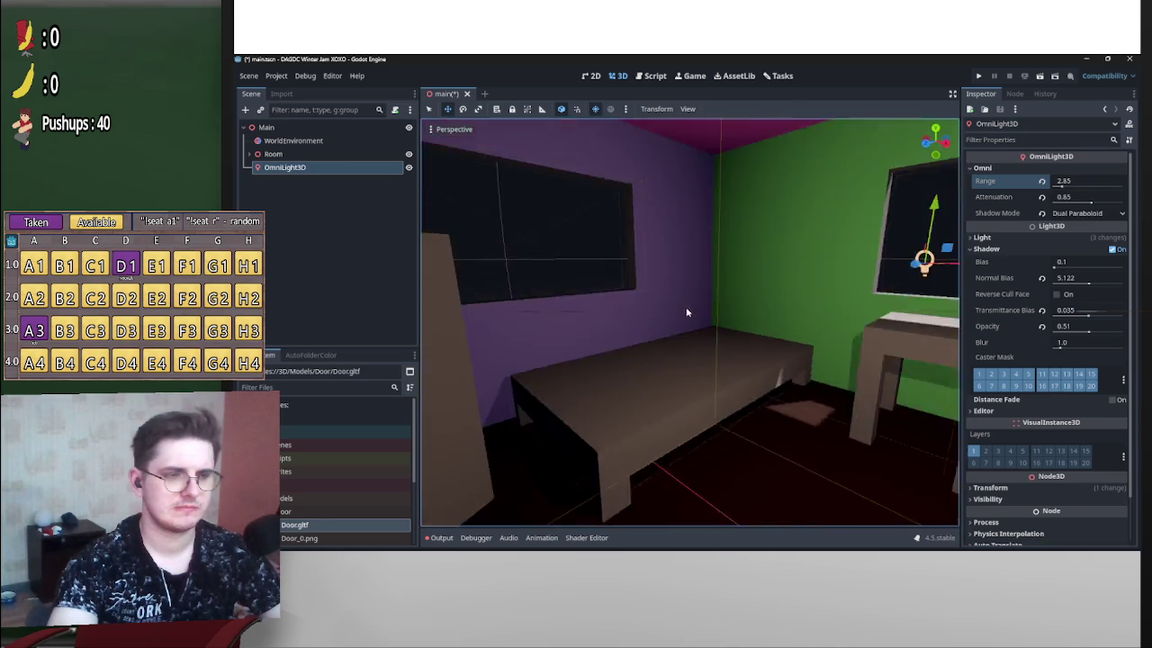
{"action": "scroll", "coordinate": [686, 311], "scroll_direction": "up", "scroll_amount": 5}
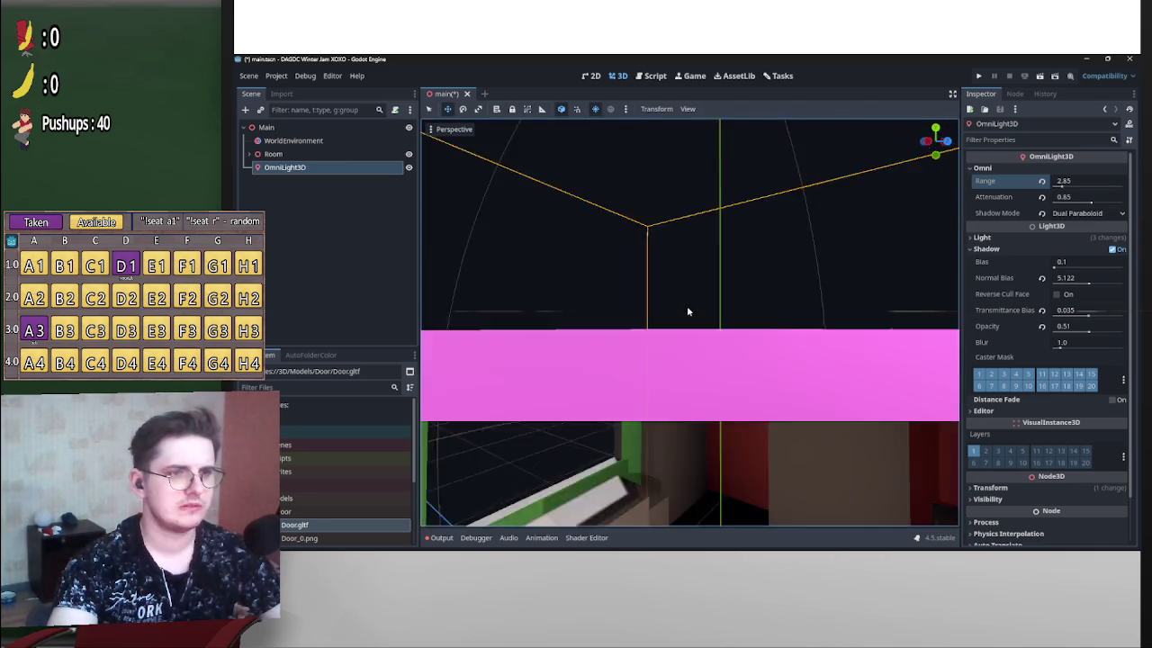
{"action": "left_click_drag", "start_coordinate": [687, 311], "coordinate": [686, 312]}
{"action": "scroll", "coordinate": [686, 312], "scroll_direction": "down", "scroll_amount": 4}
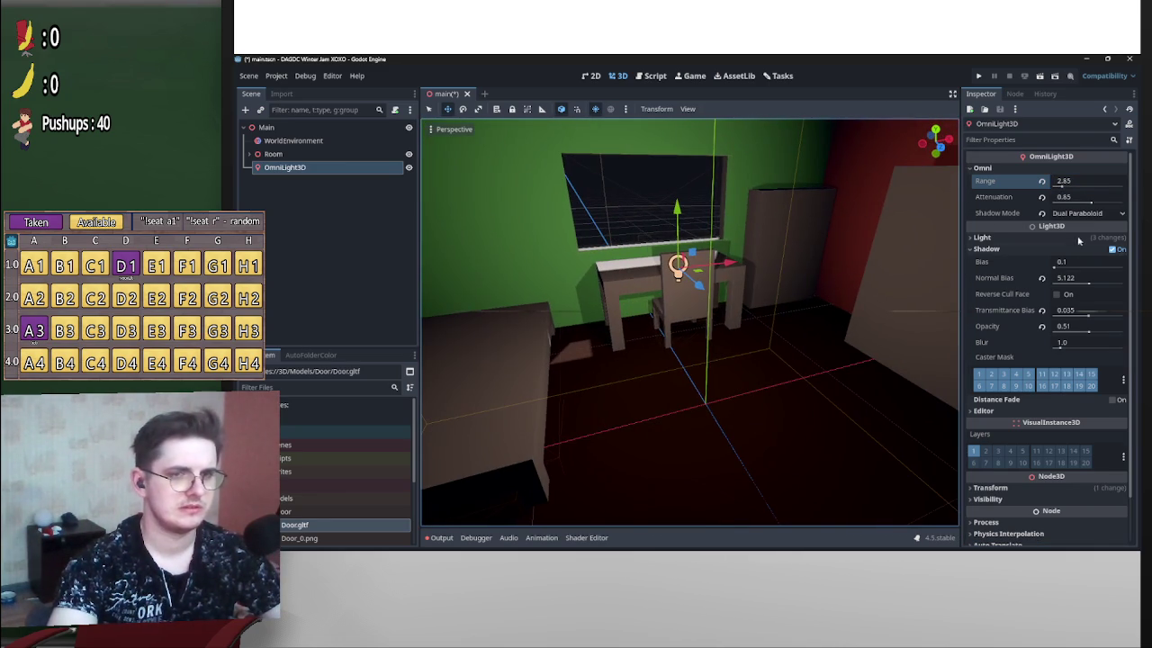
{"action": "left_click", "coordinate": [982, 237]}
Change the light colour to a lighter beige (d3b496) and frame the light above the desk.
{"action": "left_click", "coordinate": [1087, 250]}
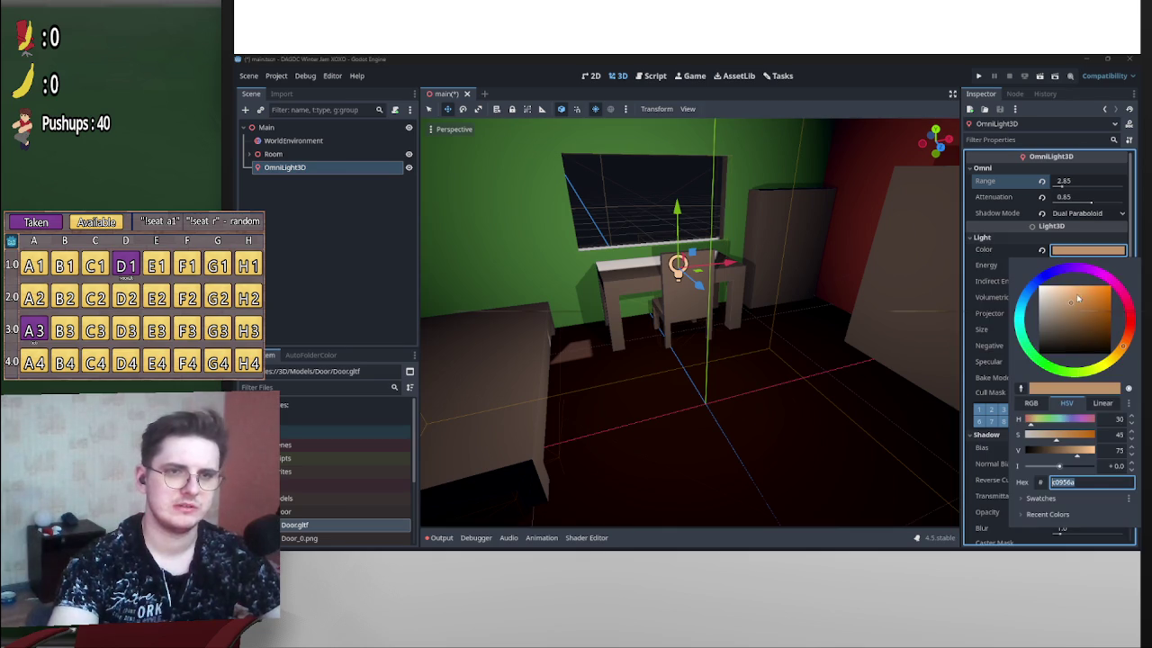
{"action": "mouse_move", "coordinate": [1069, 304]}
{"action": "left_mouse_down"}
{"action": "mouse_move", "coordinate": [1065, 291]}
{"action": "mouse_move", "coordinate": [1061, 302]}
{"action": "left_mouse_up"}
{"action": "mouse_move", "coordinate": [684, 306]}
{"action": "left_mouse_down"}
{"action": "mouse_move", "coordinate": [701, 288]}
{"action": "mouse_move", "coordinate": [715, 289]}
{"action": "mouse_move", "coordinate": [689, 311]}
{"action": "mouse_move", "coordinate": [733, 297]}
{"action": "left_mouse_up"}
{"action": "key", "text": "f"}
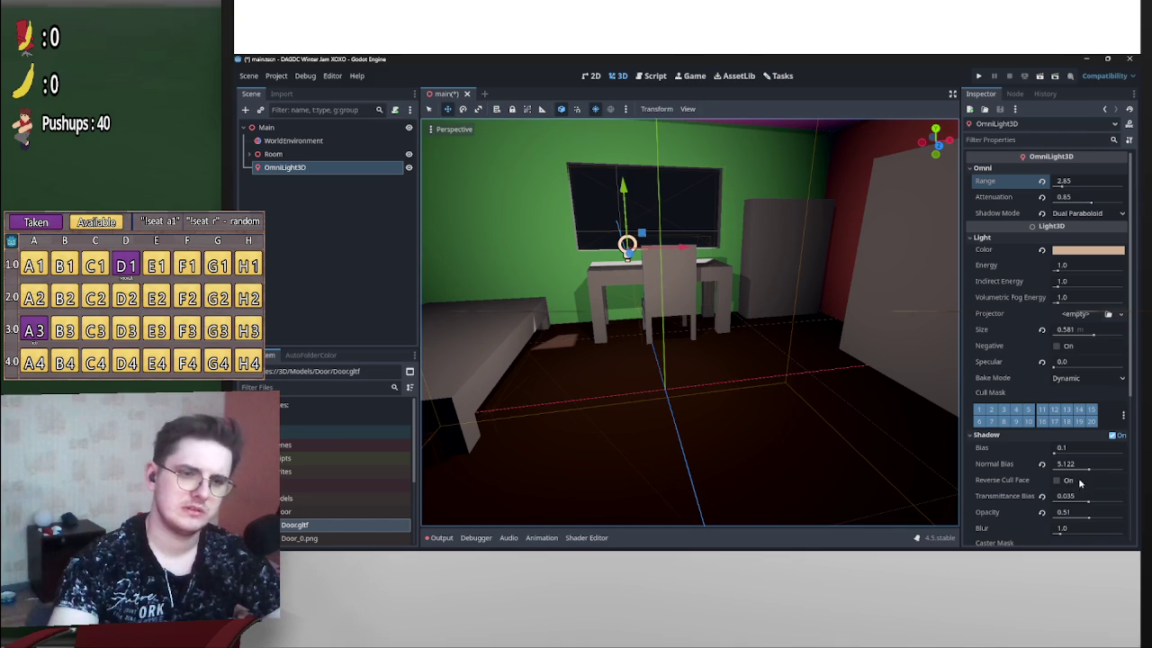
{"action": "scroll", "coordinate": [1058, 496], "scroll_direction": "down", "scroll_amount": 1}
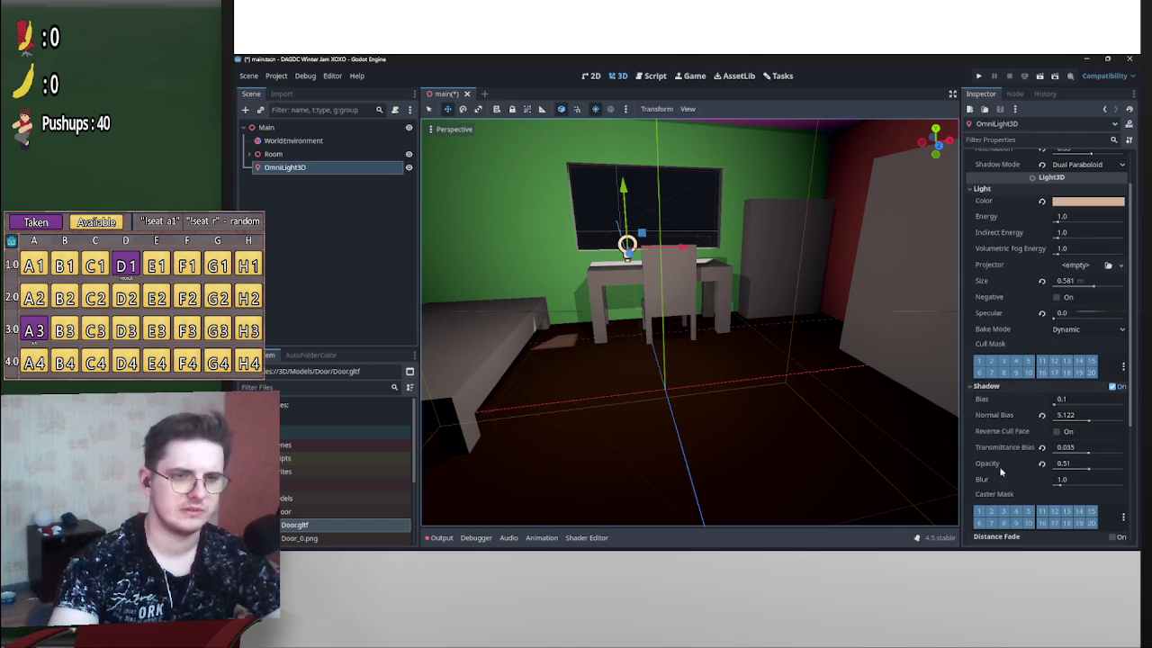
{"action": "scroll", "coordinate": [1000, 472], "scroll_direction": "down", "scroll_amount": 3}
{"action": "left_click", "coordinate": [1112, 390]}
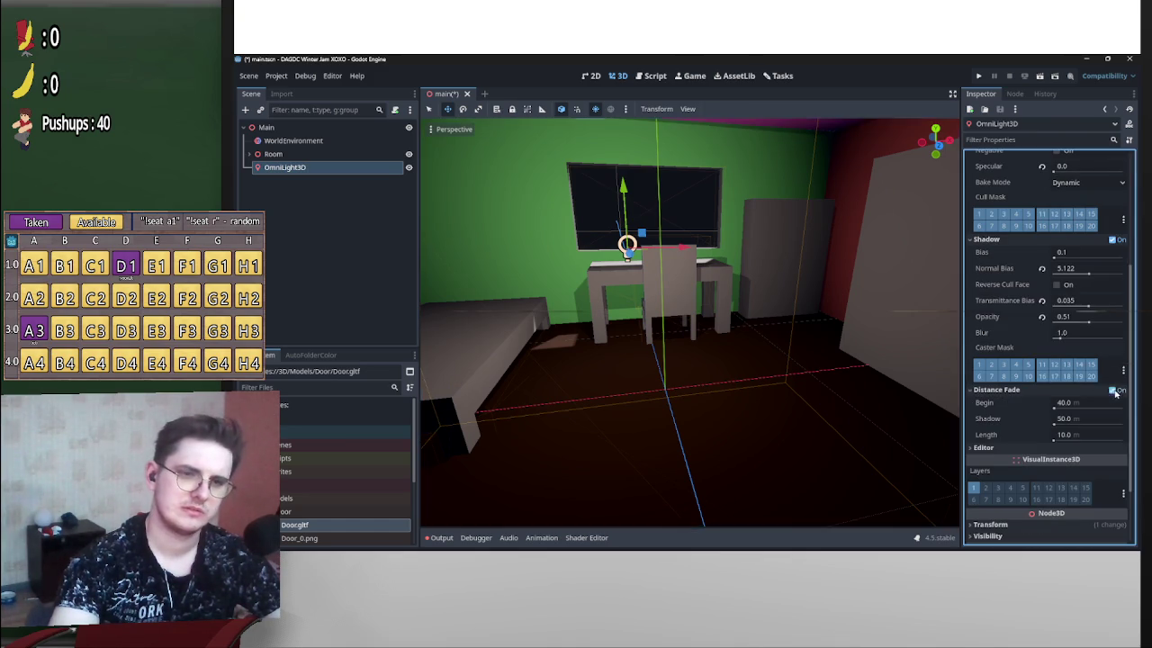
{"action": "key", "text": "f"}
{"action": "scroll", "coordinate": [687, 310], "scroll_direction": "down", "scroll_amount": 5}
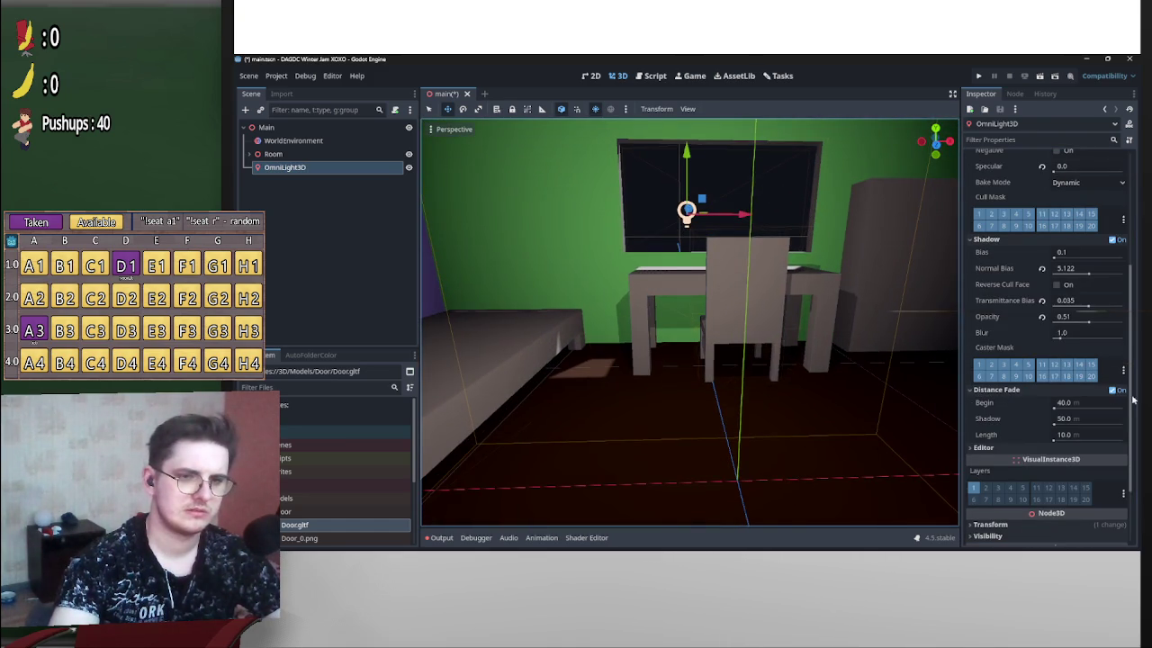
{"action": "left_click", "coordinate": [1112, 389]}
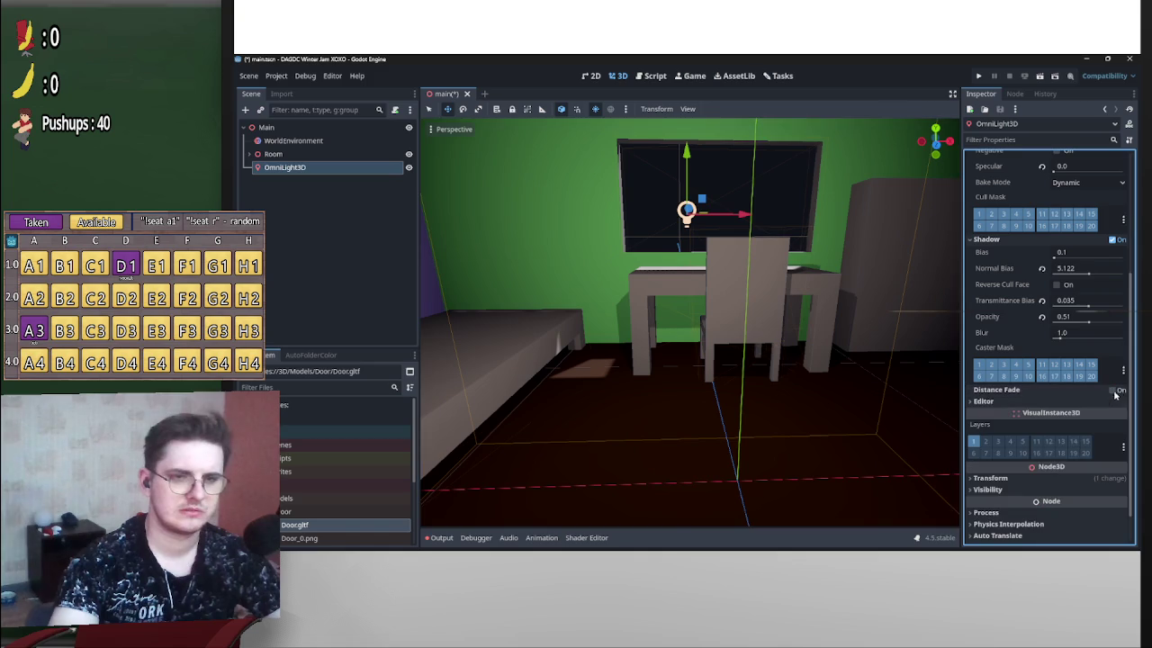
{"action": "scroll", "coordinate": [1024, 408], "scroll_direction": "up", "scroll_amount": 5}
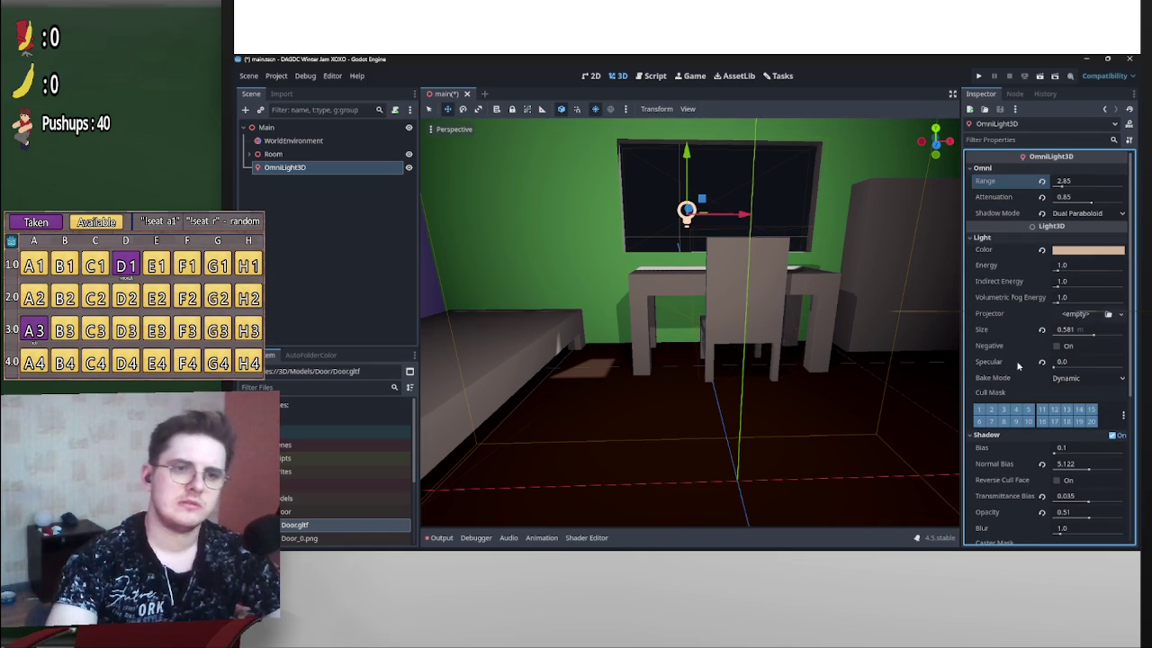
Shrink the OmniLight3D's size to 0.479.
{"action": "left_click_drag", "start_coordinate": [1091, 335], "coordinate": [1072, 333]}
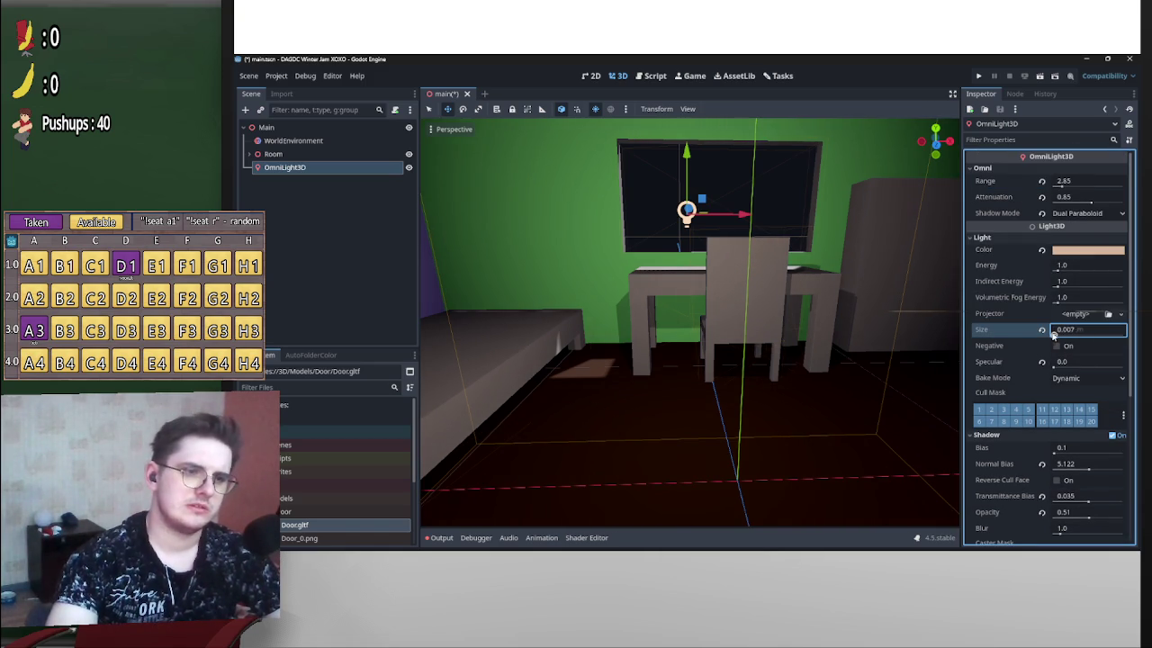
{"action": "left_click_drag", "start_coordinate": [687, 305], "coordinate": [959, 345]}
{"action": "mouse_move", "coordinate": [1070, 337]}
{"action": "left_mouse_down"}
{"action": "mouse_move", "coordinate": [1105, 334]}
{"action": "mouse_move", "coordinate": [1076, 335]}
{"action": "left_mouse_up"}
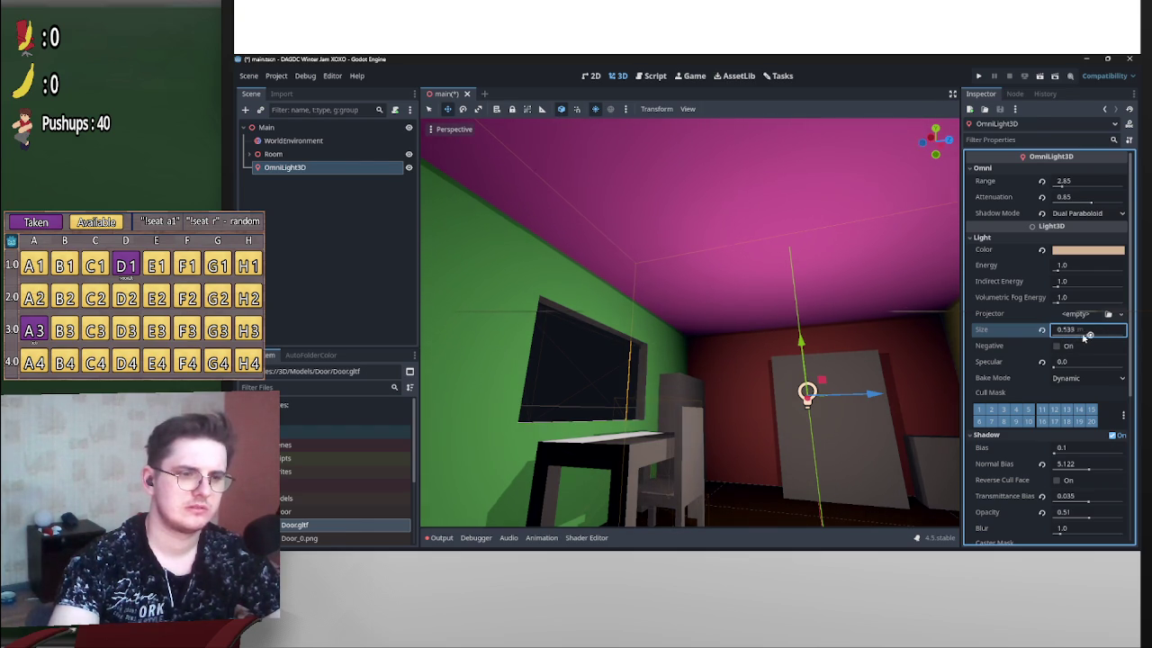
{"action": "left_click_drag", "start_coordinate": [686, 305], "coordinate": [686, 305]}
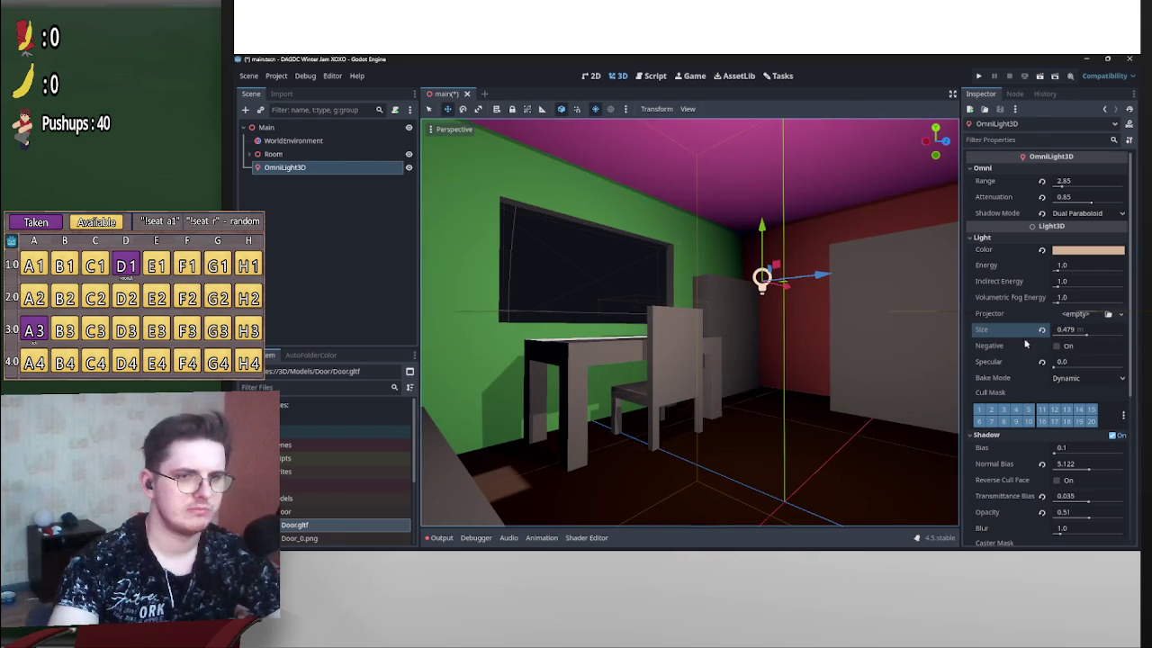
Lower the light's energy to 0.892, leaving indirect energy at its default.
{"action": "left_click_drag", "start_coordinate": [1057, 281], "coordinate": [1093, 287]}
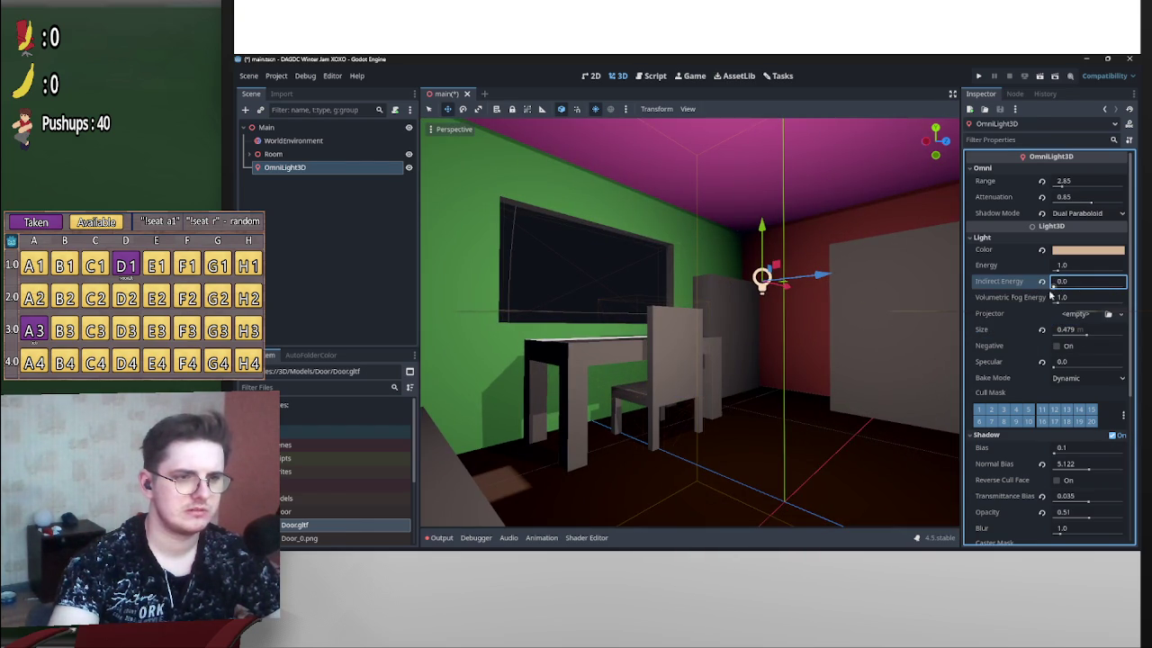
{"action": "left_click", "coordinate": [1043, 282]}
{"action": "left_click_drag", "start_coordinate": [1062, 266], "coordinate": [1056, 268]}
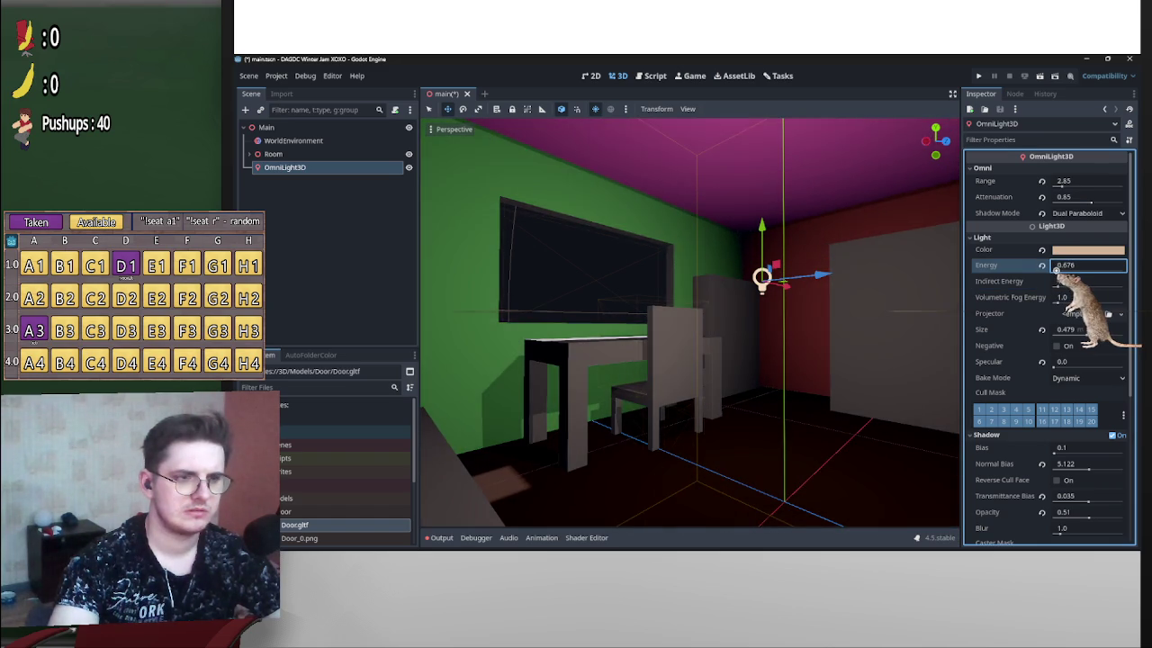
{"action": "key", "text": "ctrl+z"}
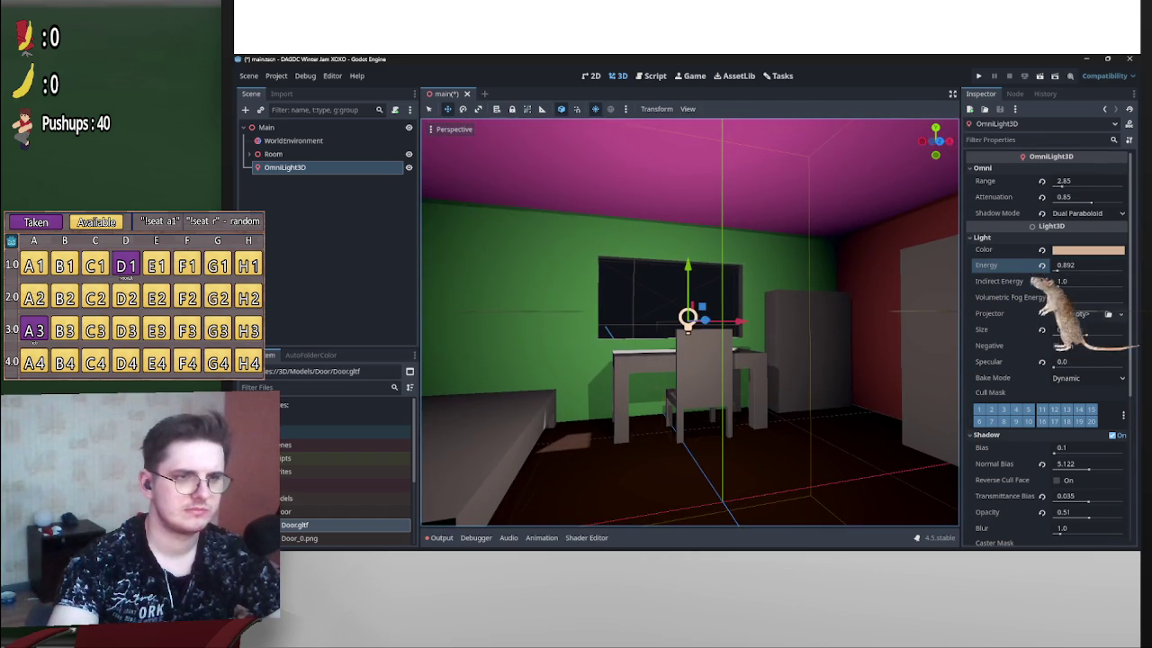
{"action": "left_click", "coordinate": [1084, 250]}
Adjust the light's tan colour, lightening it and then darkening it back.
{"action": "left_click", "coordinate": [1057, 310]}
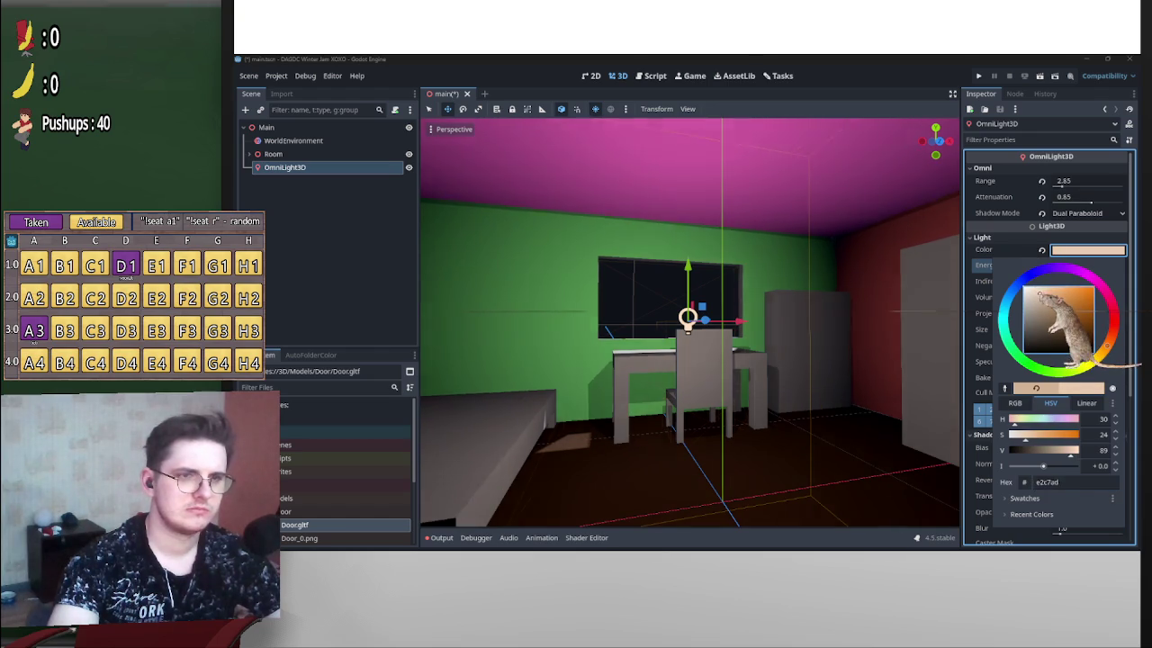
{"action": "left_click", "coordinate": [1048, 306]}
{"action": "left_click", "coordinate": [854, 317]}
Raise the light's energy to 1.108, keeping volumetric fog energy at its default.
{"action": "left_click_drag", "start_coordinate": [1075, 297], "coordinate": [1080, 297]}
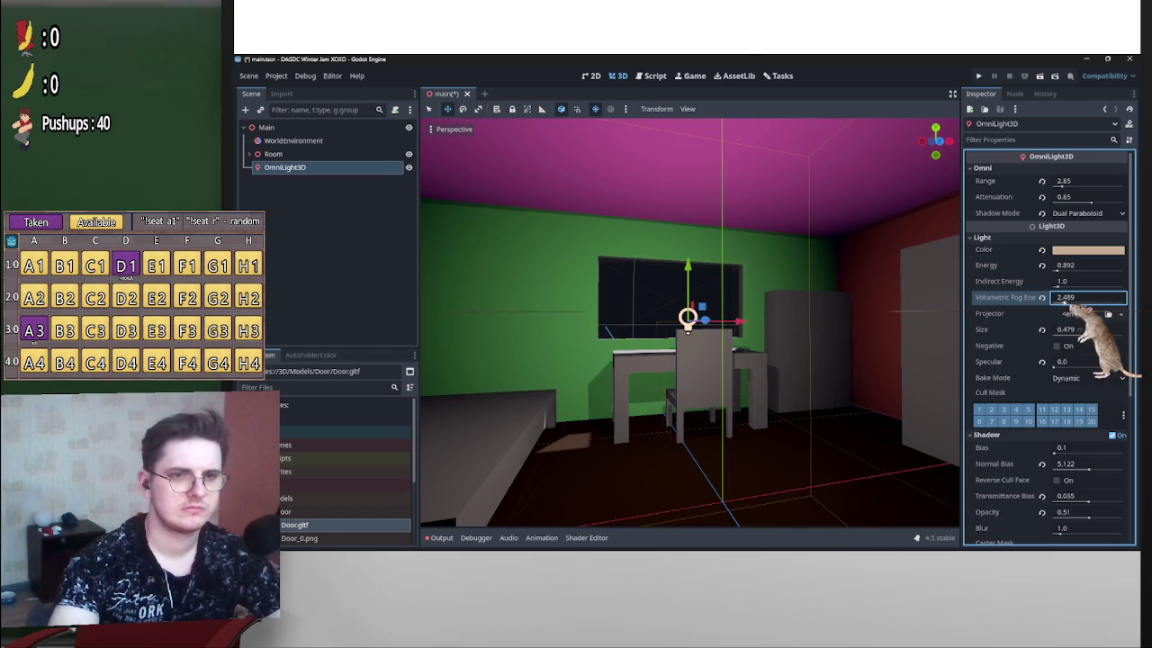
{"action": "left_click", "coordinate": [1042, 297]}
{"action": "left_click_drag", "start_coordinate": [1061, 281], "coordinate": [1061, 284]}
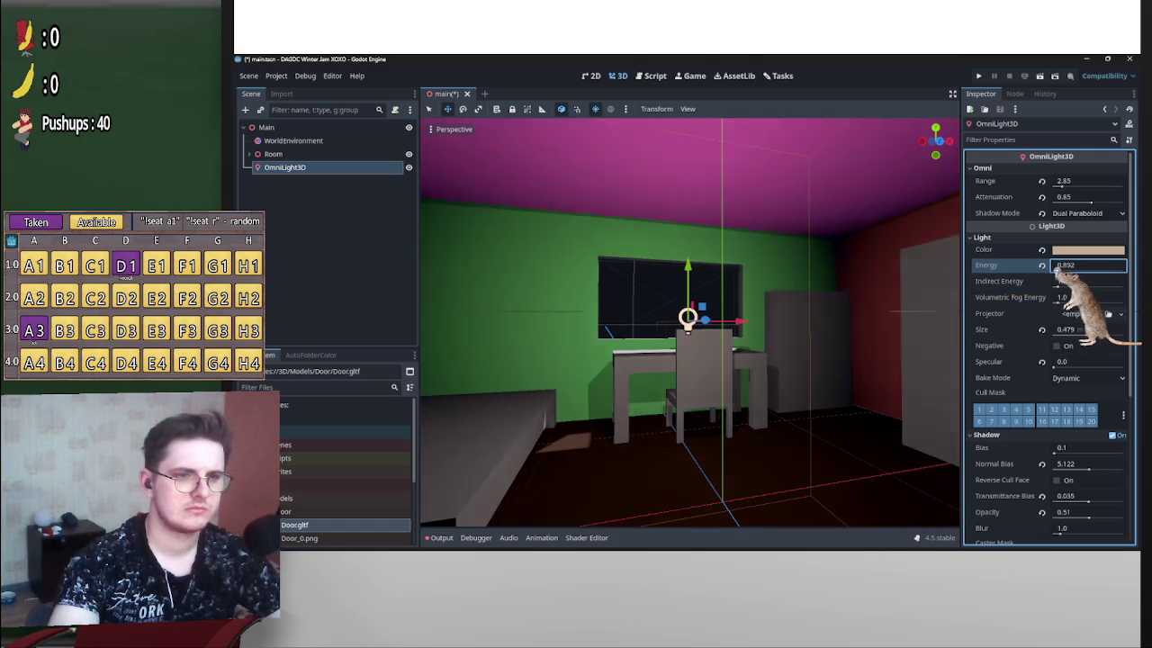
{"action": "left_click_drag", "start_coordinate": [1060, 266], "coordinate": [1063, 266]}
{"action": "mouse_move", "coordinate": [689, 322]}
{"action": "left_mouse_down"}
{"action": "mouse_move", "coordinate": [912, 333]}
{"action": "mouse_move", "coordinate": [1092, 225]}
{"action": "mouse_move", "coordinate": [1083, 205]}
{"action": "mouse_move", "coordinate": [1094, 206]}
{"action": "mouse_move", "coordinate": [656, 320]}
{"action": "mouse_move", "coordinate": [702, 335]}
{"action": "left_mouse_up"}
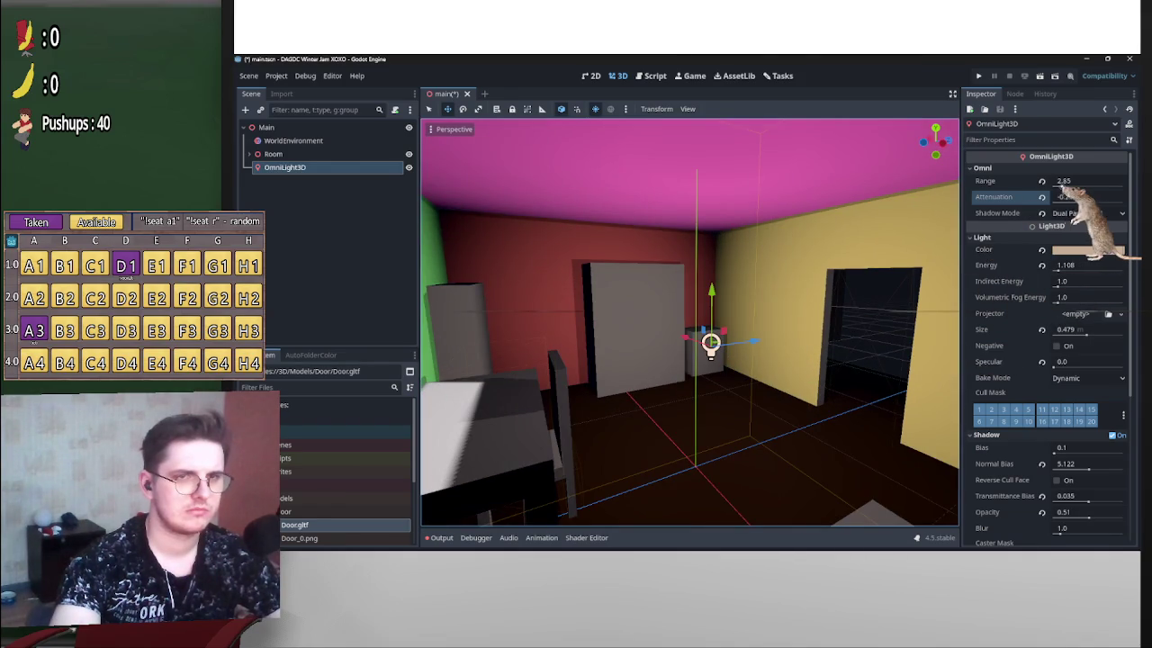
Raise the OmniLight3D's attenuation to 1.174 for a sharper falloff.
{"action": "left_click", "coordinate": [1063, 182]}
{"action": "left_click_drag", "start_coordinate": [1064, 182], "coordinate": [1063, 181]}
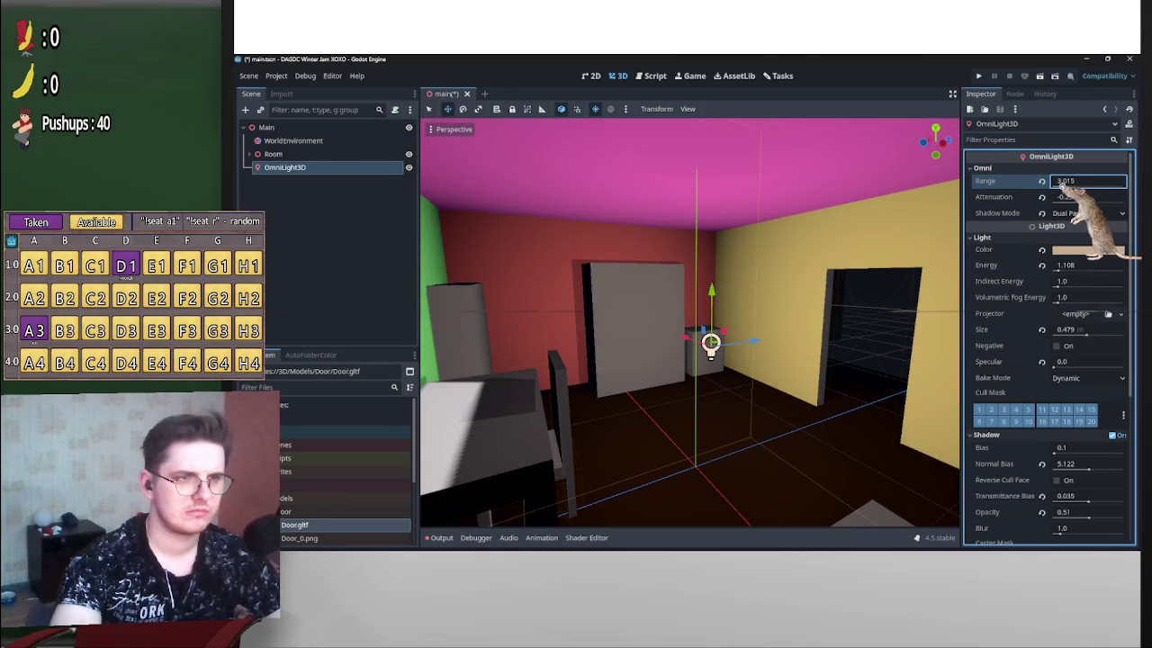
{"action": "key", "text": "ctrl+z"}
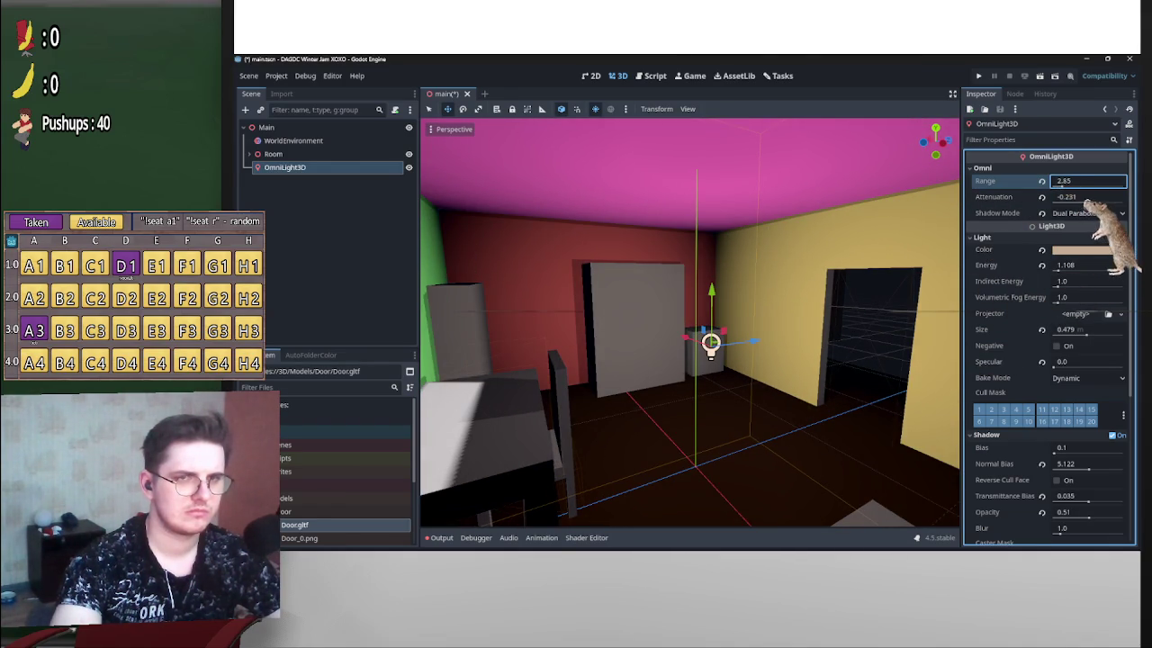
{"action": "left_click", "coordinate": [1066, 196]}
{"action": "left_click_drag", "start_coordinate": [1066, 196], "coordinate": [1066, 196]}
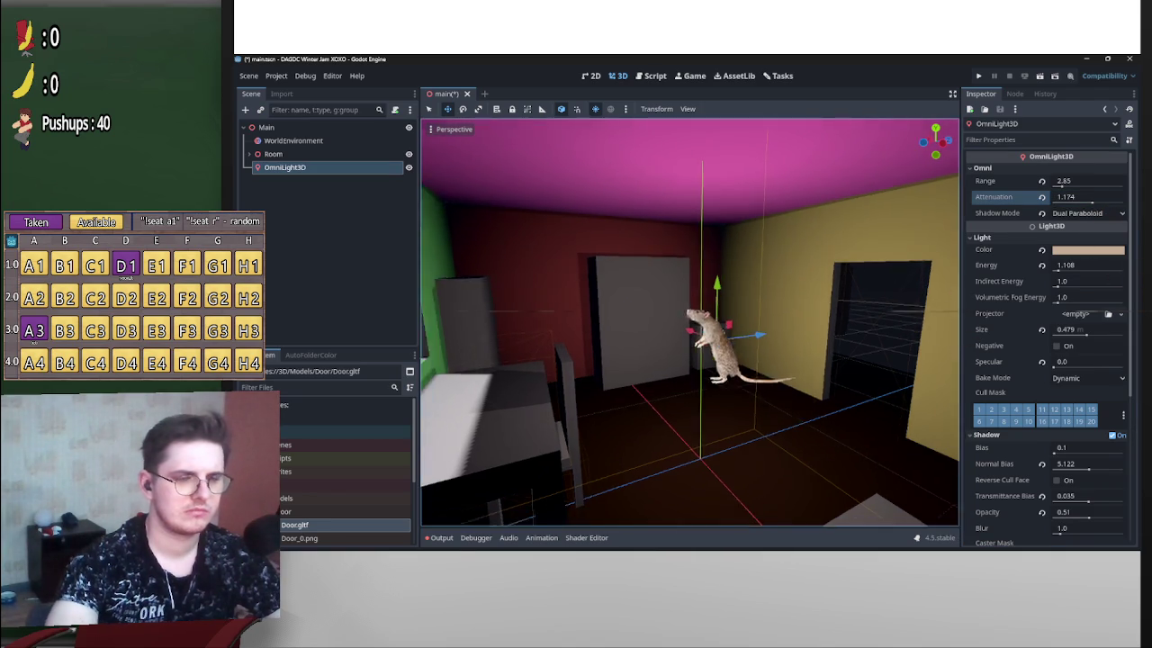
{"action": "mouse_move", "coordinate": [689, 322]}
{"action": "left_mouse_down"}
{"action": "mouse_move", "coordinate": [630, 306]}
{"action": "mouse_move", "coordinate": [665, 324]}
{"action": "mouse_move", "coordinate": [629, 329]}
{"action": "left_mouse_up"}
Widen the light's range to 2.968 and darken its warm colour slightly.
{"action": "left_click_drag", "start_coordinate": [1064, 181], "coordinate": [1063, 181]}
{"action": "left_click_drag", "start_coordinate": [702, 324], "coordinate": [621, 328]}
{"action": "left_click_drag", "start_coordinate": [1064, 181], "coordinate": [1062, 181]}
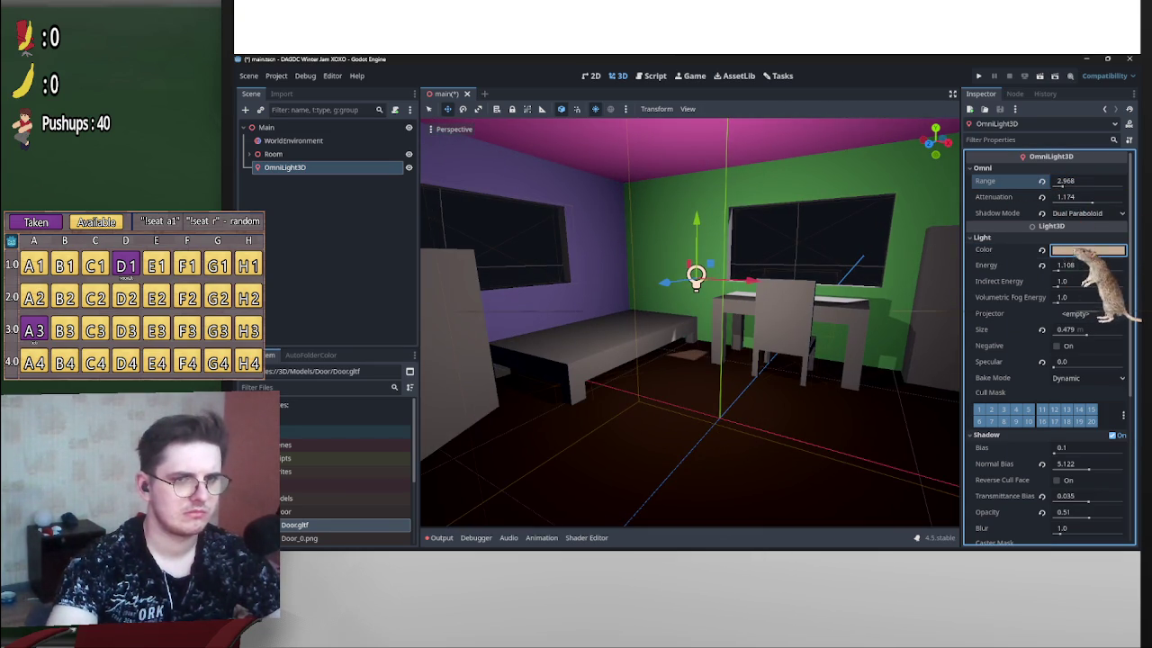
{"action": "left_click", "coordinate": [1087, 250]}
{"action": "left_click", "coordinate": [1057, 300]}
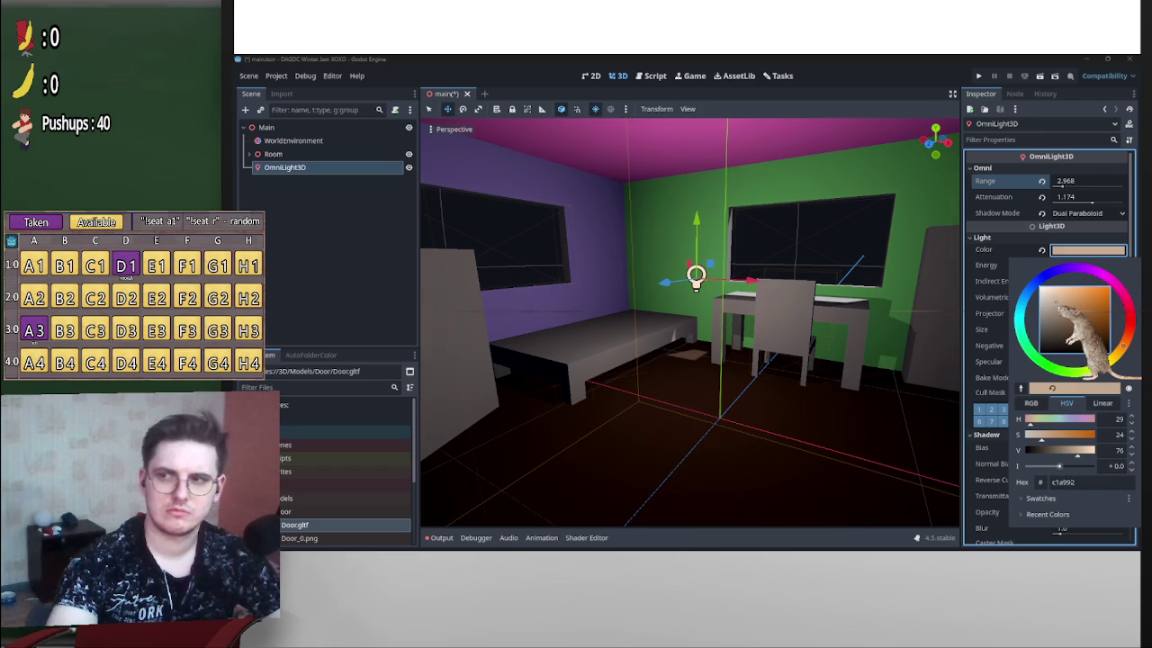
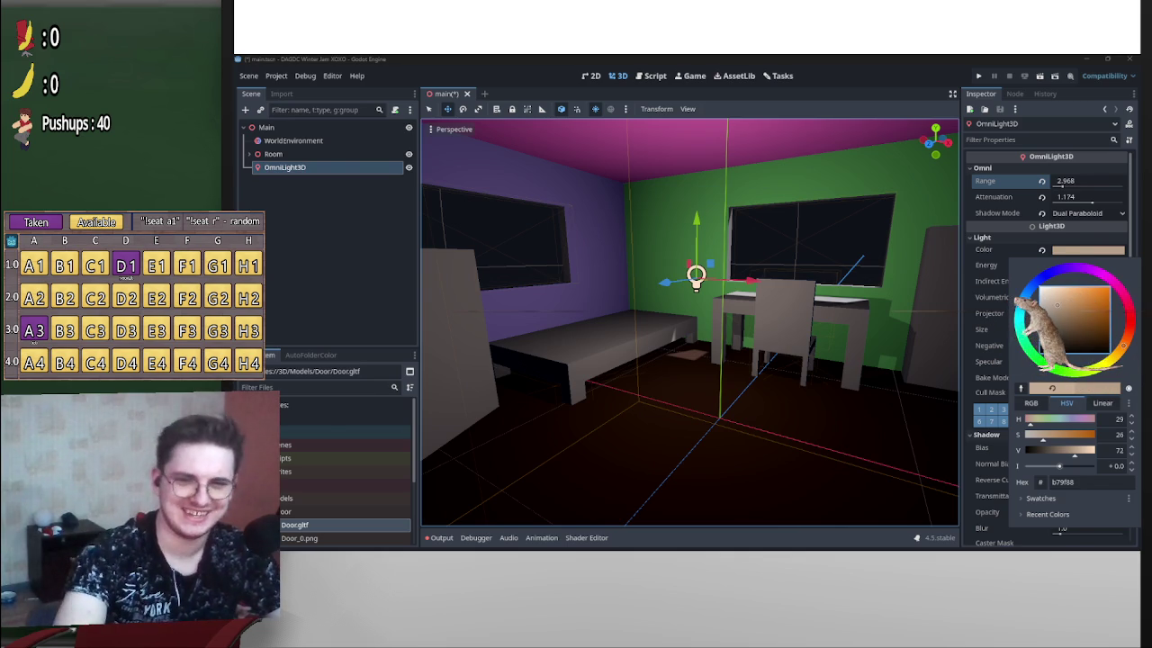
Cycle through the open windows and return to the Godot editor.
{"action": "key", "text": "alt+Tab"}
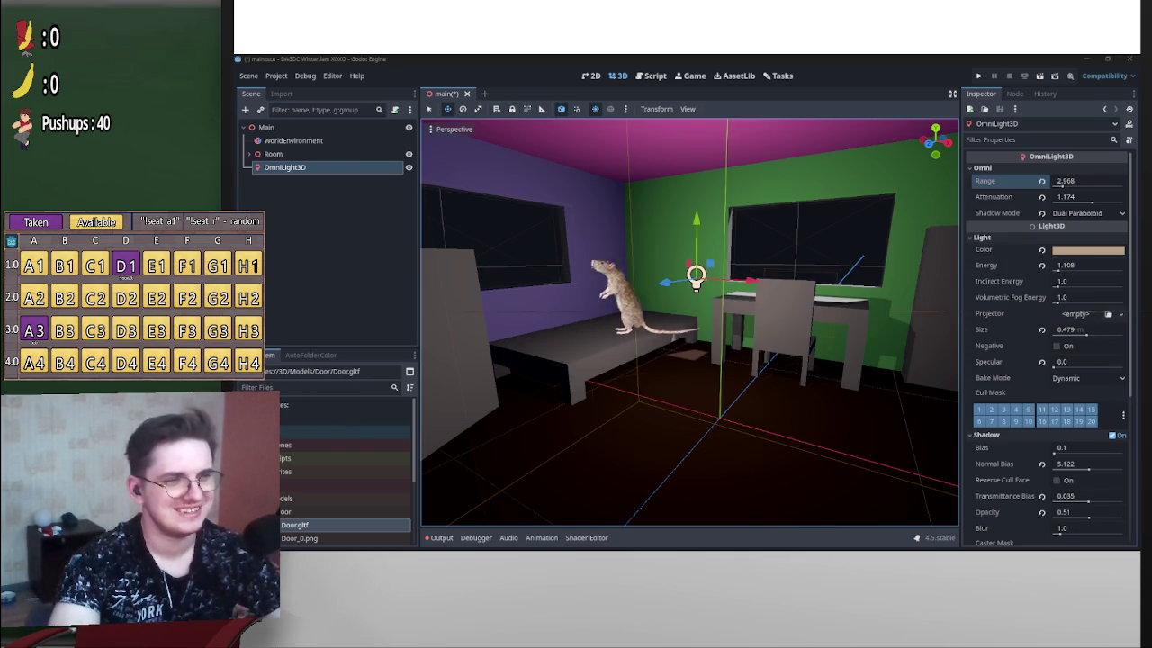
{"action": "key", "text": "alt+Tab"}
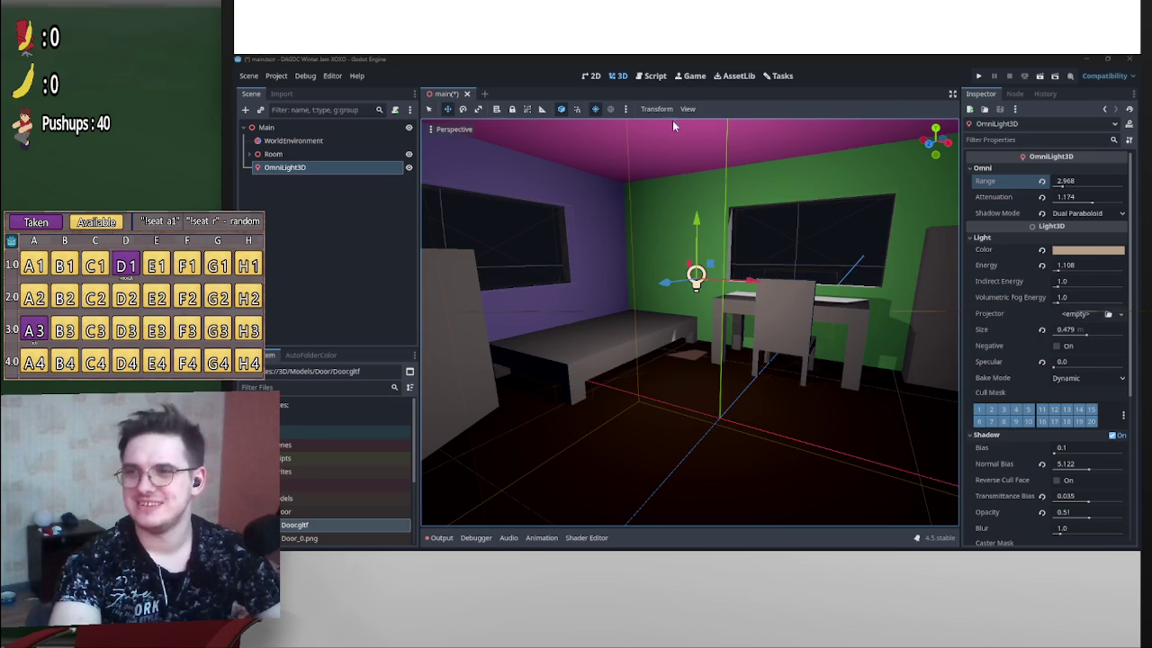
{"action": "key", "text": "alt+Tab"}
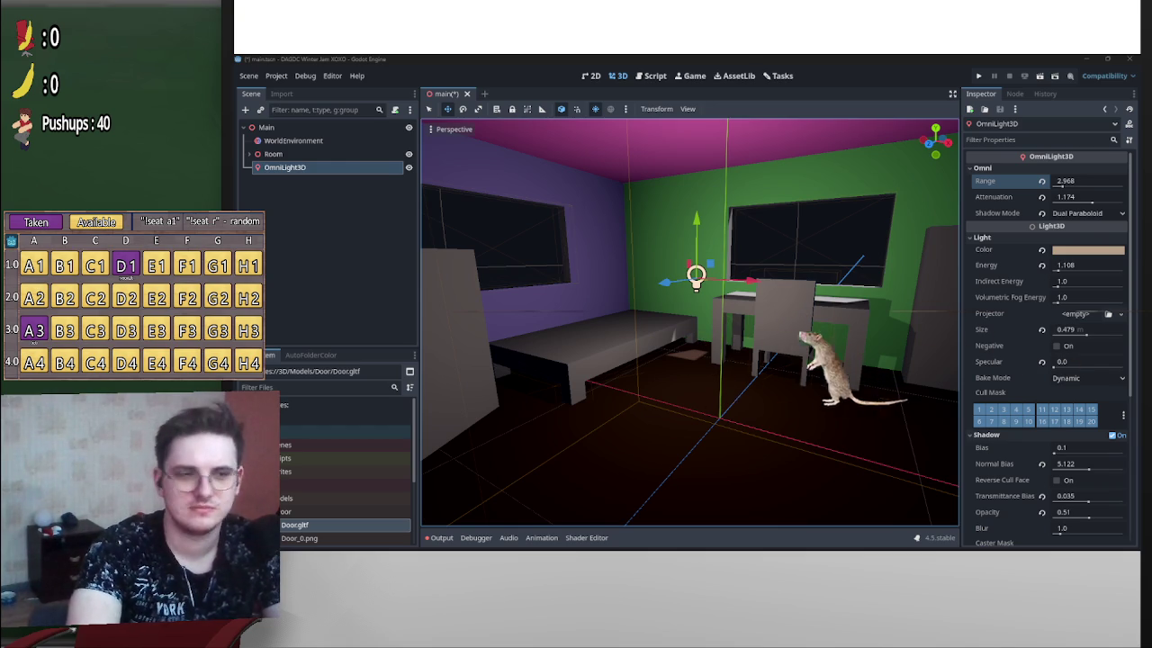
Slide the OmniLight3D along the X axis and drag its Energy down to 0.703.
{"action": "key", "text": "d"}
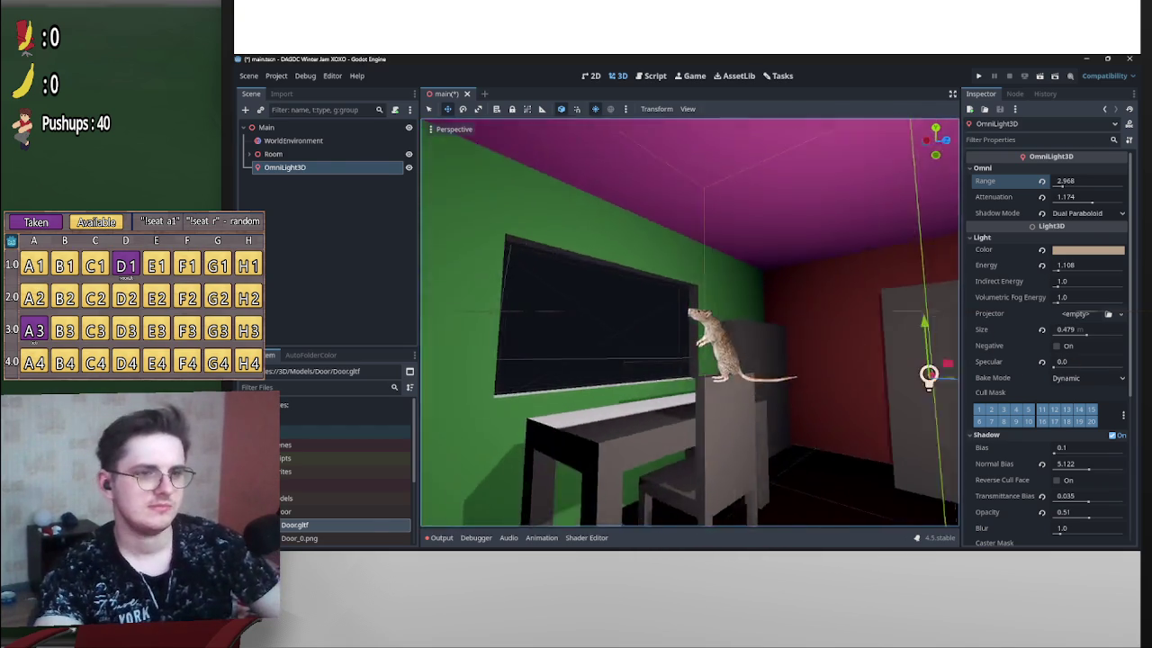
{"action": "key", "text": "s"}
{"action": "key", "text": "w"}
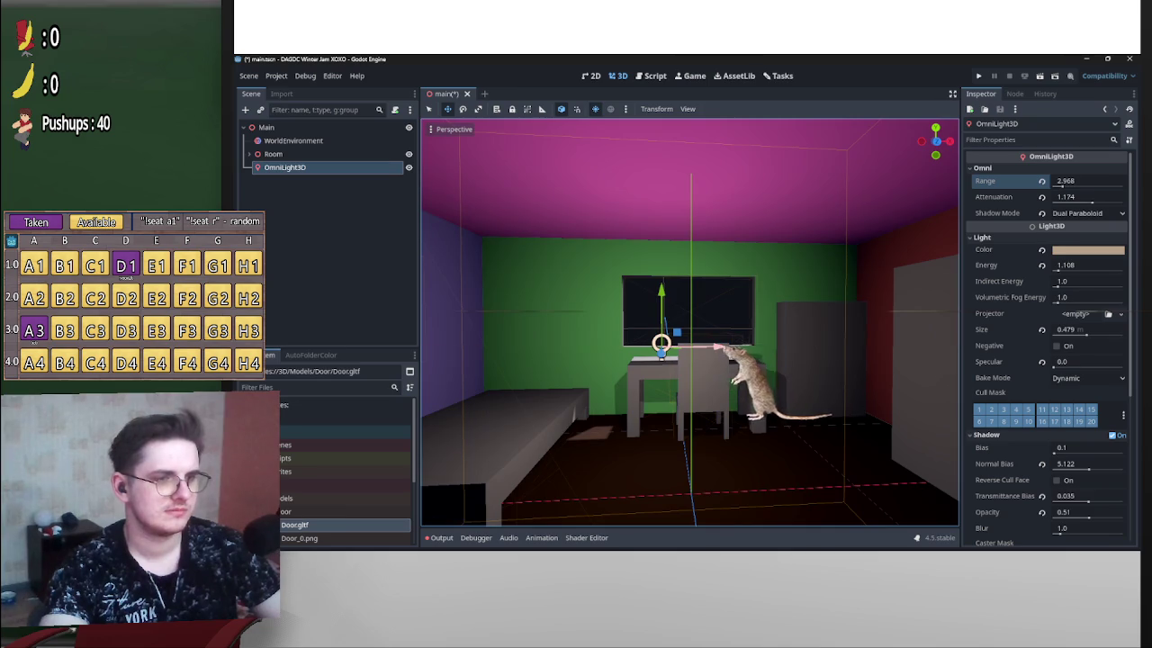
{"action": "key", "text": "g"}
{"action": "key", "text": "x"}
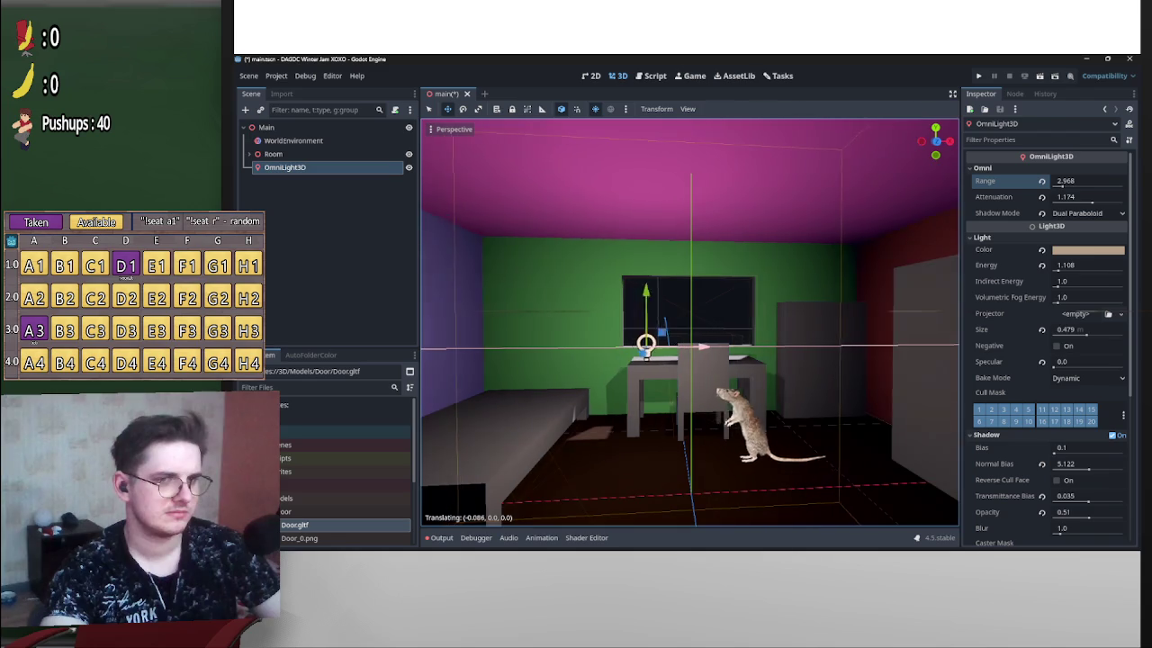
{"action": "key", "text": "Return"}
{"action": "left_click_drag", "start_coordinate": [683, 342], "coordinate": [612, 342]}
{"action": "left_click_drag", "start_coordinate": [1059, 268], "coordinate": [1026, 269]}
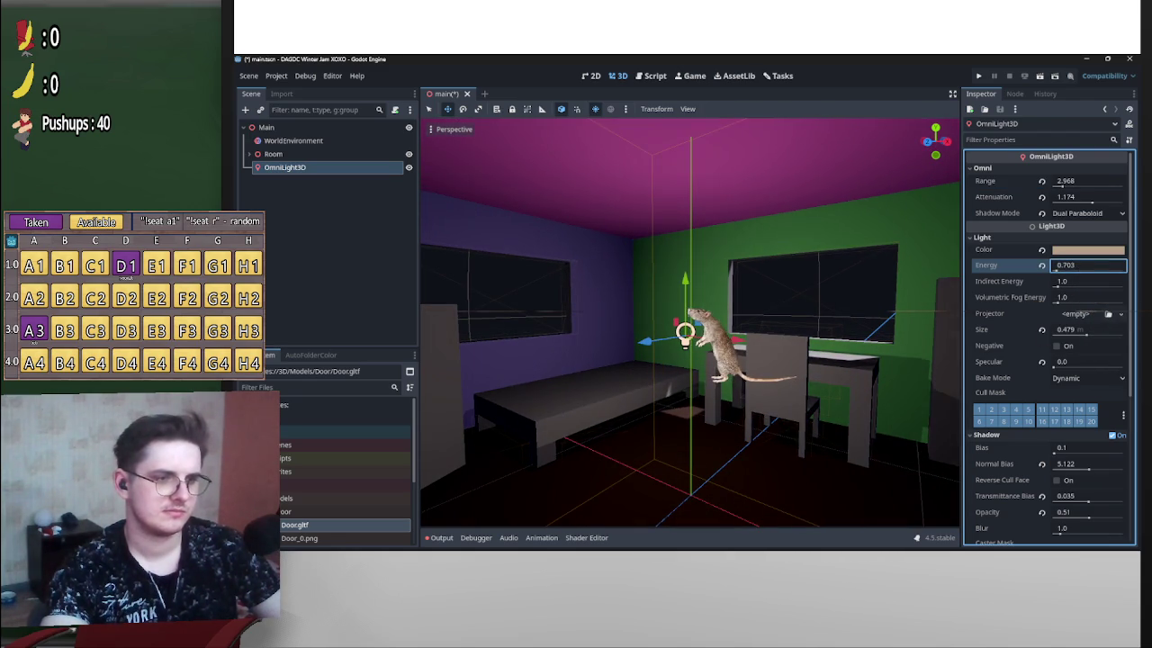
Confirm the energy value and lower the OmniLight3D along the vertical axis.
{"action": "key", "text": "Return"}
{"action": "key", "text": "g"}
{"action": "key", "text": "y"}
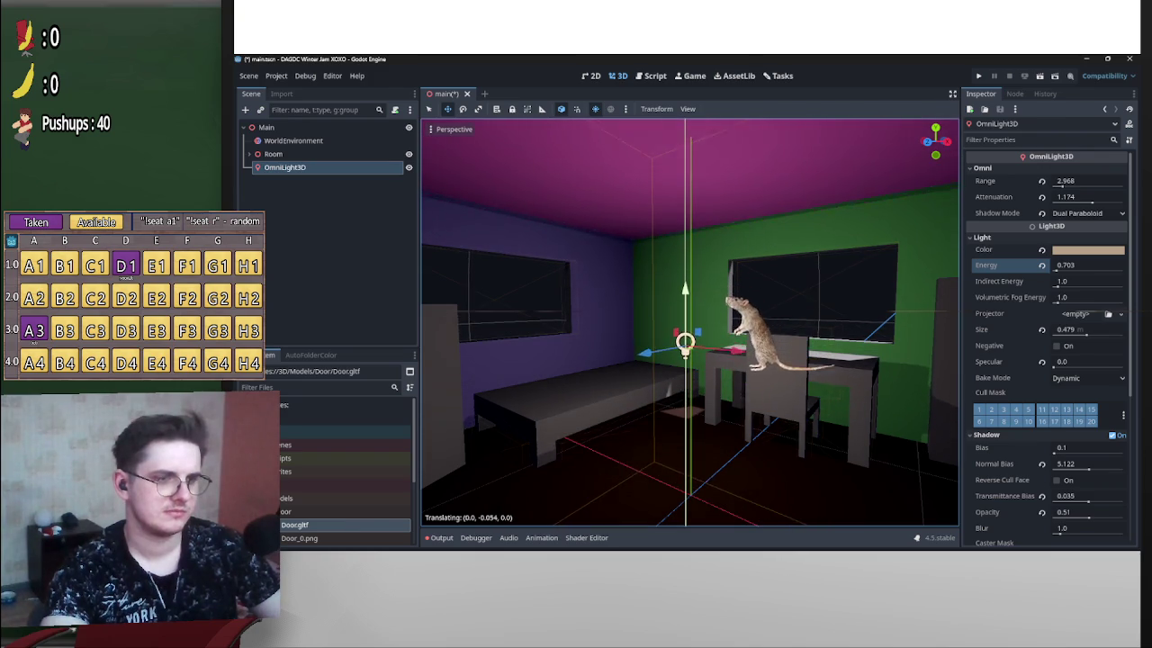
{"action": "key", "text": "Return"}
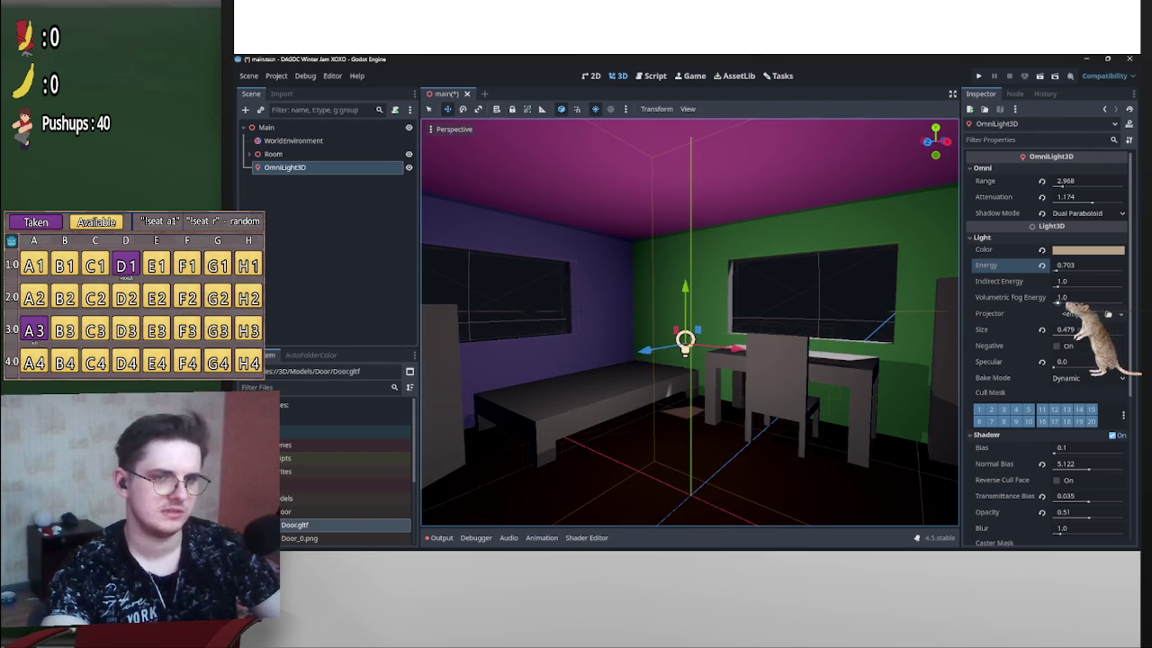
Set Volumetric Fog Energy to 0.105 and change the light's Size to 1.0.
{"action": "left_click_drag", "start_coordinate": [1080, 297], "coordinate": [1116, 297]}
{"action": "type", "text": "0.105"}
{"action": "key", "text": "Return"}
{"action": "left_click", "coordinate": [1044, 297]}
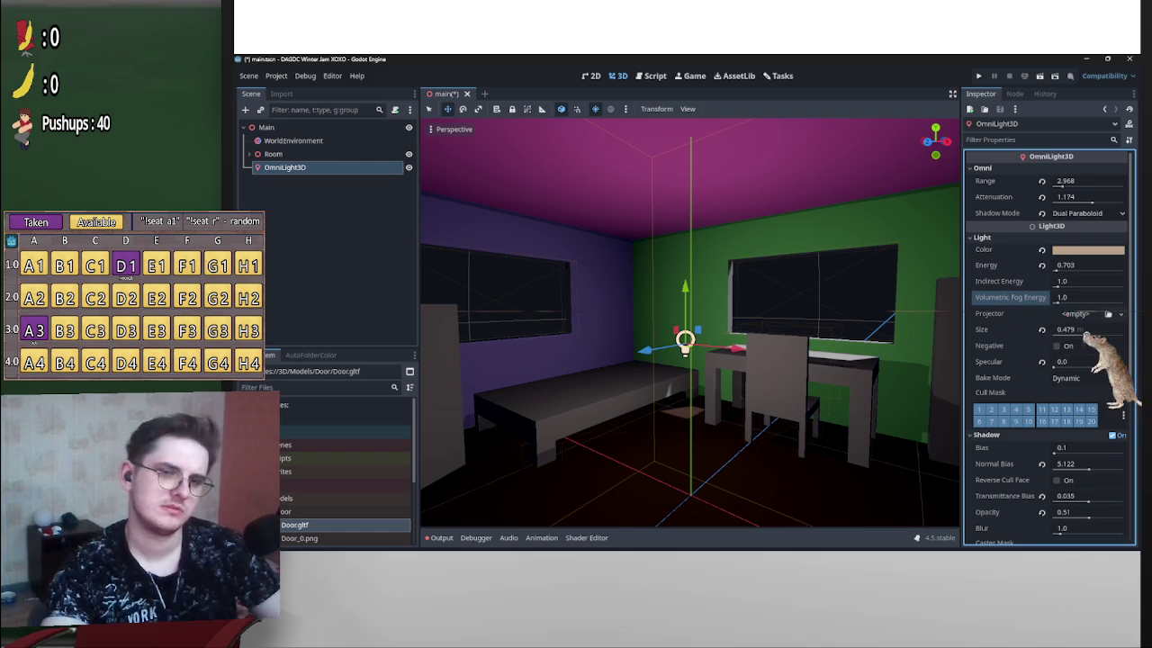
{"action": "left_click_drag", "start_coordinate": [1088, 331], "coordinate": [1081, 332]}
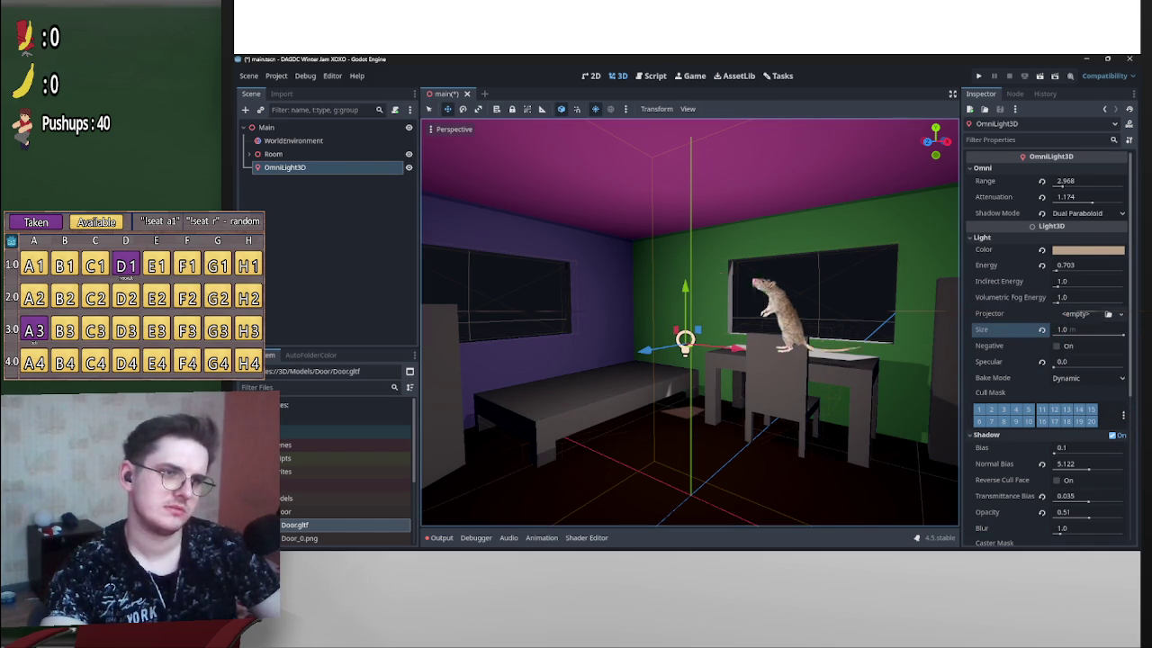
Try Cube shadow mode, then undo back to Dual Paraboloid shadows.
{"action": "left_click", "coordinate": [1086, 213]}
{"action": "left_click", "coordinate": [1070, 241]}
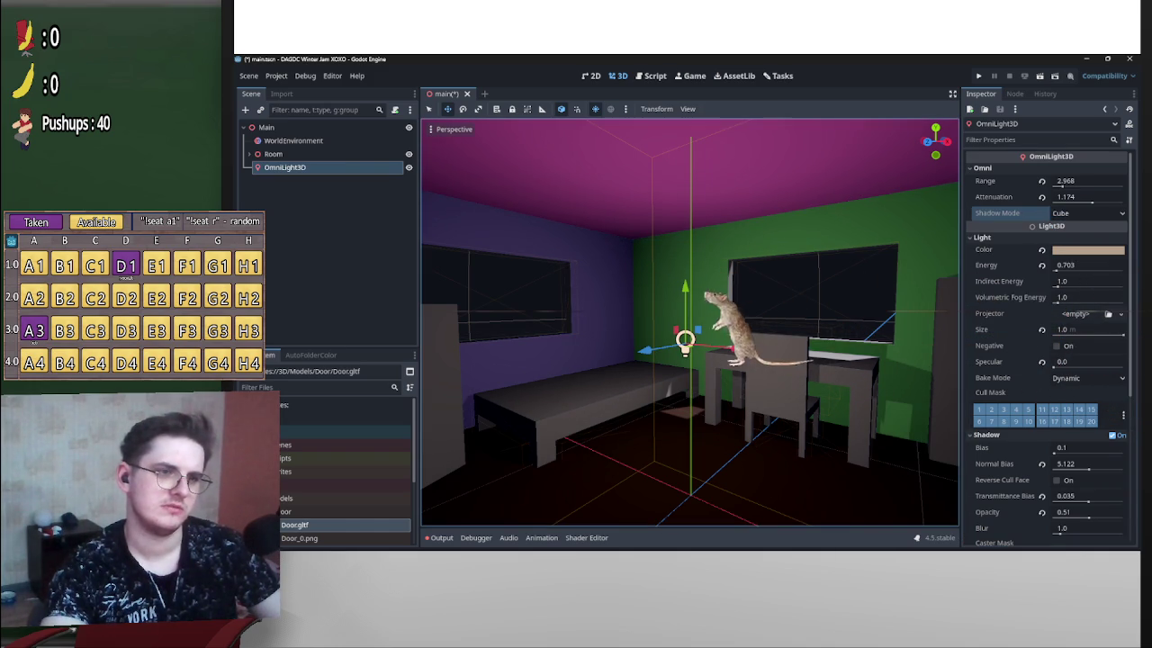
{"action": "mouse_move", "coordinate": [685, 348]}
{"action": "left_mouse_down"}
{"action": "mouse_move", "coordinate": [687, 471]}
{"action": "mouse_move", "coordinate": [686, 170]}
{"action": "mouse_move", "coordinate": [687, 391]}
{"action": "mouse_move", "coordinate": [685, 297]}
{"action": "mouse_move", "coordinate": [630, 351]}
{"action": "mouse_move", "coordinate": [576, 377]}
{"action": "mouse_move", "coordinate": [503, 360]}
{"action": "mouse_move", "coordinate": [558, 378]}
{"action": "mouse_move", "coordinate": [540, 360]}
{"action": "left_mouse_up"}
{"action": "key", "text": "ctrl+z"}
{"action": "left_click", "coordinate": [1089, 196]}
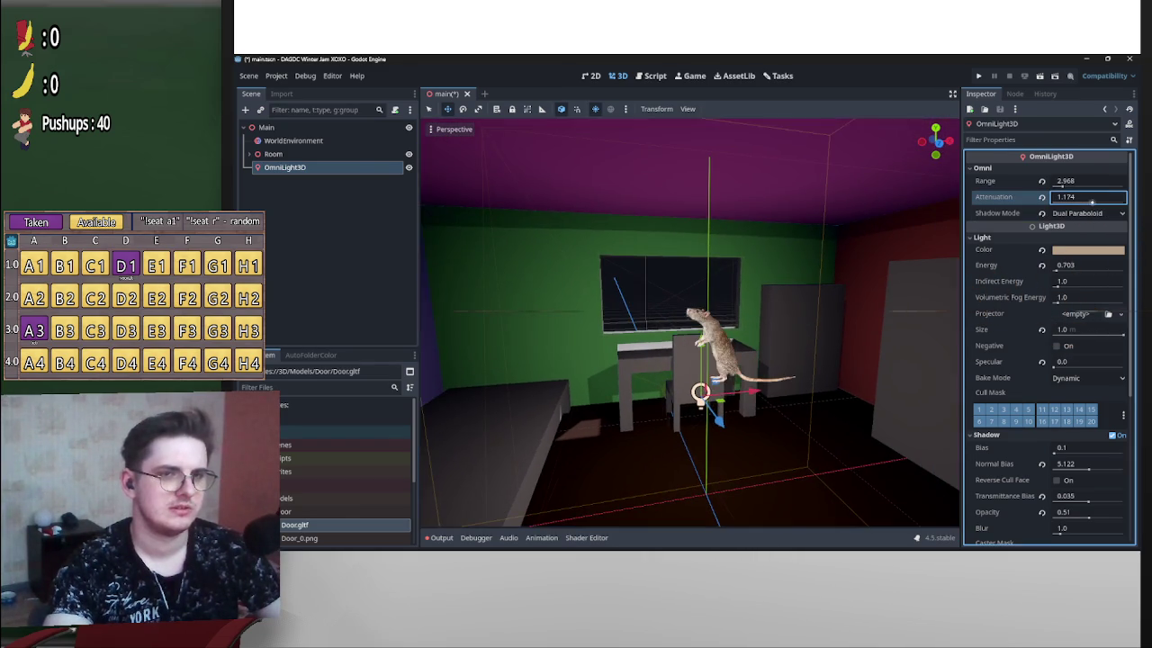
{"action": "type", "text": "0.539"}
Lower the OmniLight3D's attenuation to 0.649 and slide the light along Z.
{"action": "mouse_move", "coordinate": [1089, 196]}
{"action": "left_mouse_down"}
{"action": "mouse_move", "coordinate": [1116, 196]}
{"action": "mouse_move", "coordinate": [1044, 182]}
{"action": "mouse_move", "coordinate": [1063, 181]}
{"action": "left_mouse_up"}
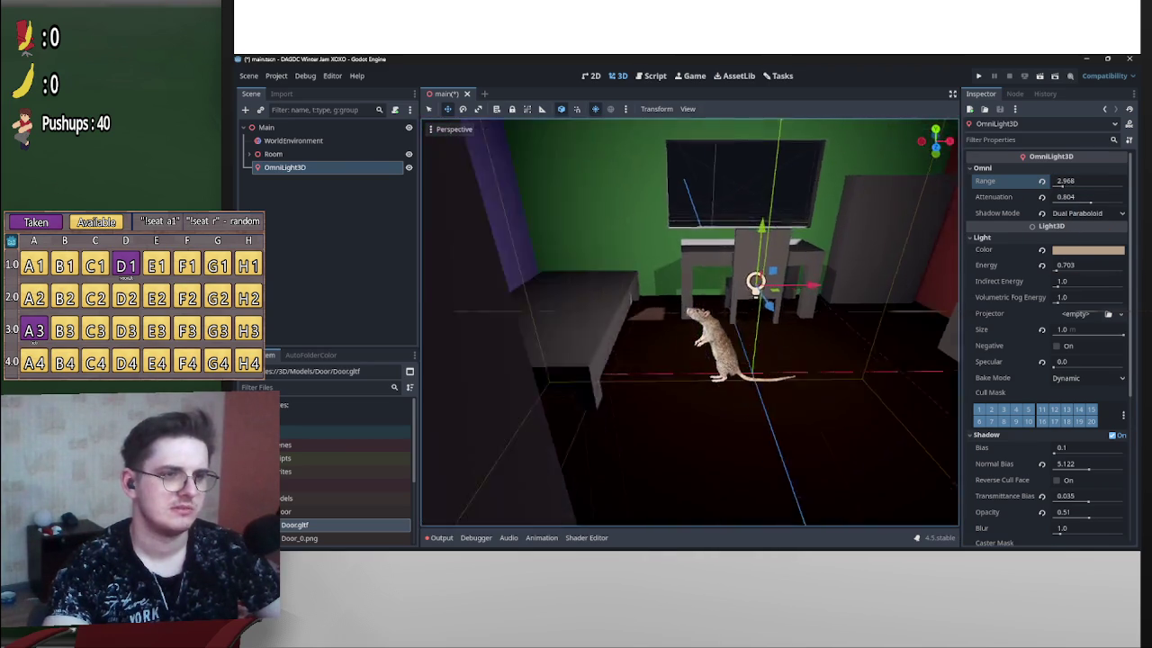
{"action": "left_click_drag", "start_coordinate": [1065, 196], "coordinate": [1076, 197]}
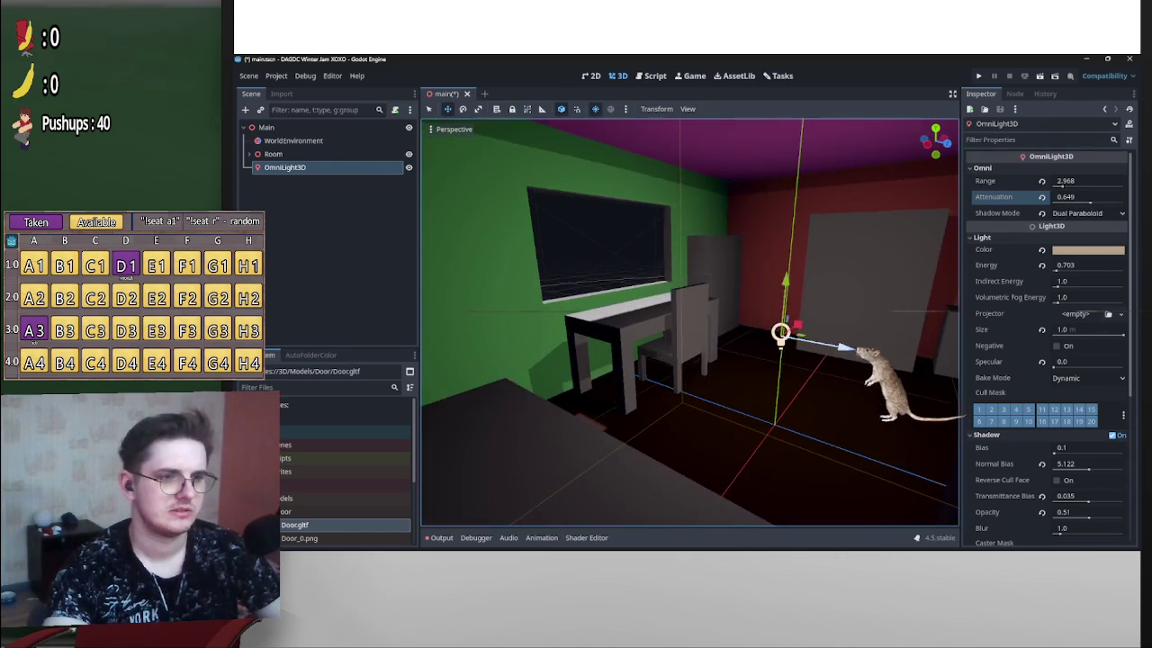
{"action": "key", "text": "g"}
{"action": "key", "text": "z"}
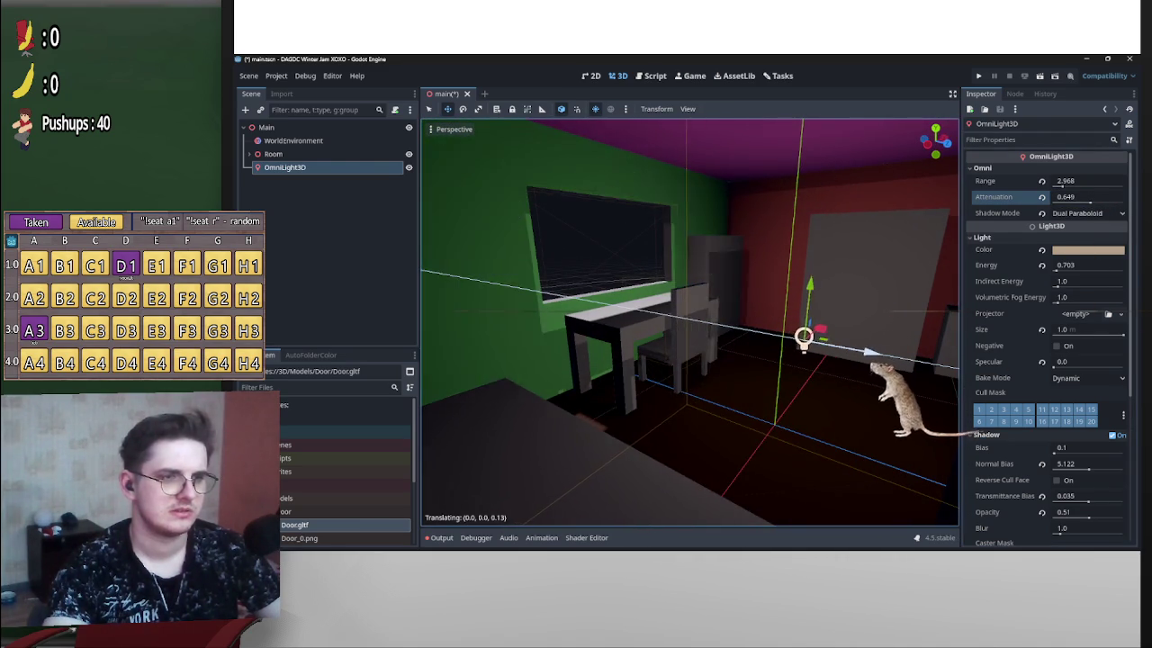
{"action": "key", "text": "Return"}
Move the light further along Z and Y, turning the view toward the red wall.
{"action": "key", "text": "g"}
{"action": "key", "text": "z"}
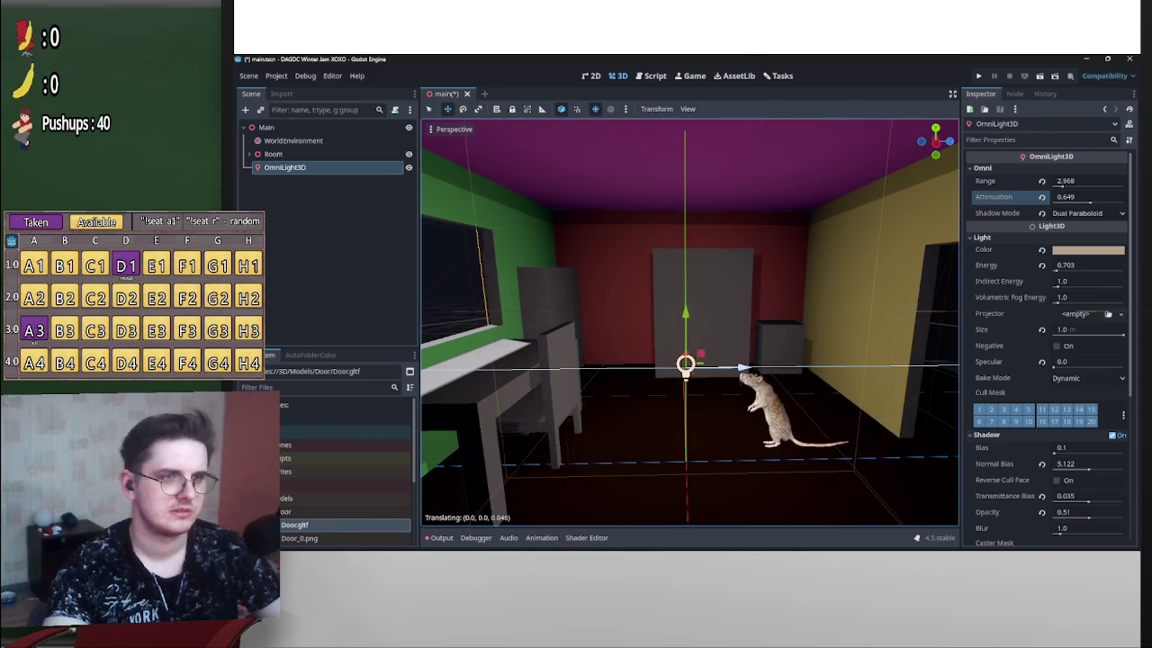
{"action": "key", "text": "g"}
{"action": "key", "text": "y"}
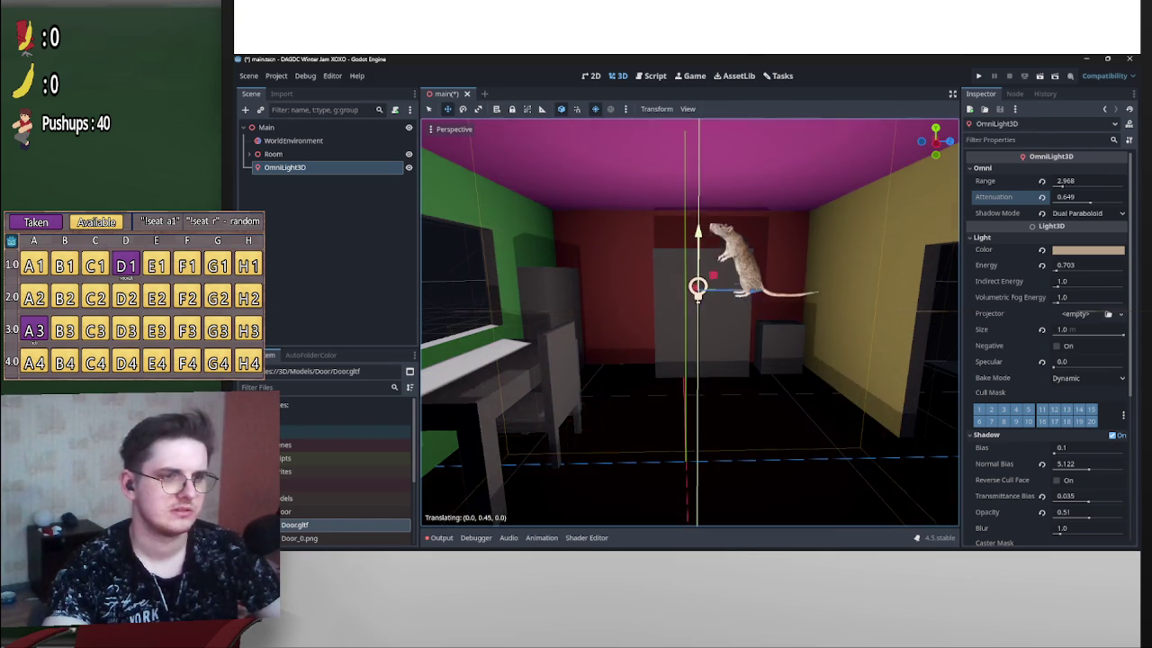
{"action": "key", "text": "Return"}
{"action": "mouse_move", "coordinate": [689, 322]}
{"action": "left_mouse_down"}
{"action": "mouse_move", "coordinate": [540, 323]}
{"action": "mouse_move", "coordinate": [612, 310]}
{"action": "mouse_move", "coordinate": [585, 319]}
{"action": "mouse_move", "coordinate": [594, 324]}
{"action": "left_mouse_up"}
{"action": "key", "text": "g"}
{"action": "key", "text": "y"}
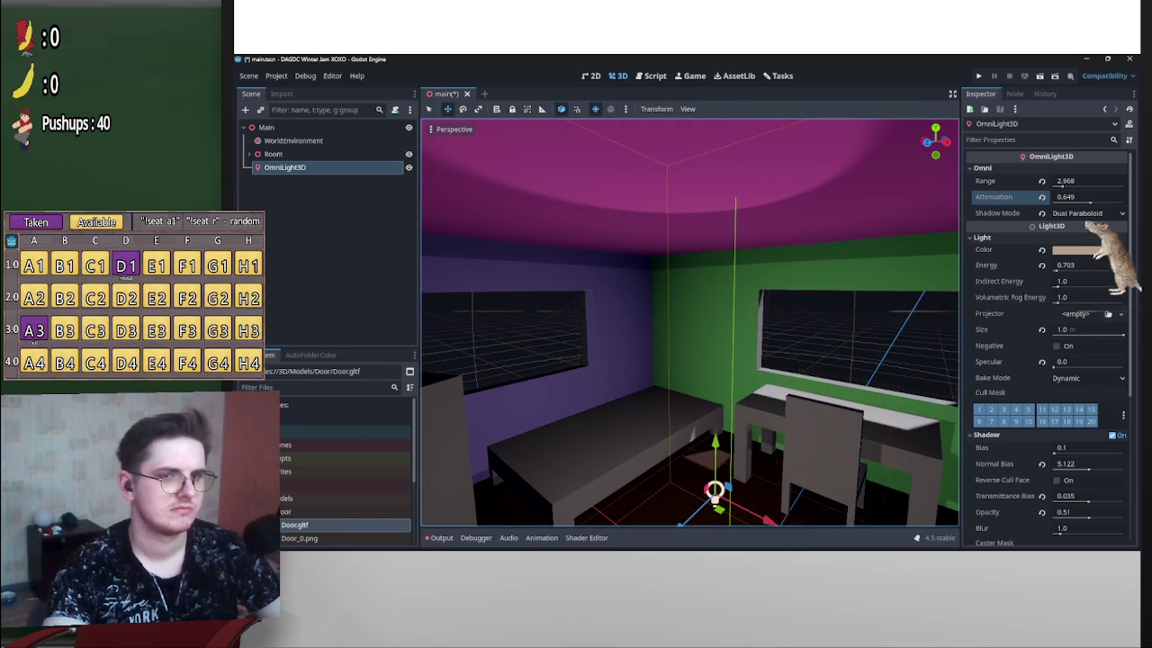
Trim the light's range slightly and reposition it along Y and Z near the red wall.
{"action": "left_click_drag", "start_coordinate": [1088, 181], "coordinate": [1080, 180]}
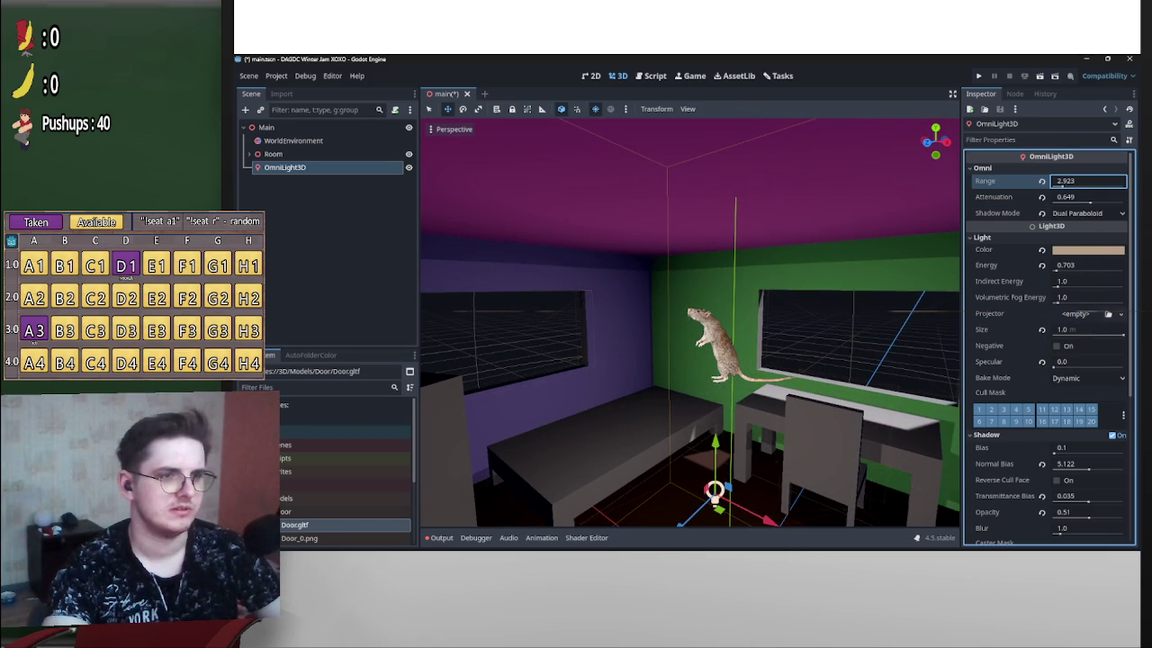
{"action": "key", "text": "g"}
{"action": "key", "text": "y"}
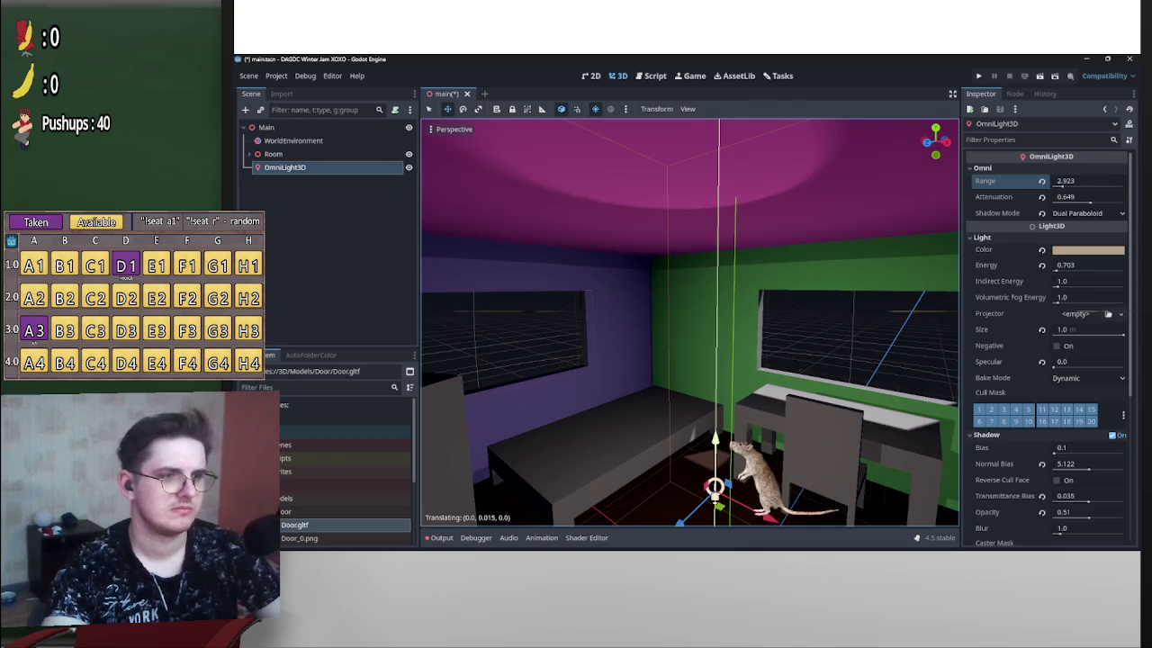
{"action": "mouse_move", "coordinate": [460, 467]}
{"action": "left_mouse_down"}
{"action": "mouse_move", "coordinate": [481, 476]}
{"action": "mouse_move", "coordinate": [693, 461]}
{"action": "left_mouse_up"}
{"action": "mouse_move", "coordinate": [601, 424]}
{"action": "left_mouse_down"}
{"action": "mouse_move", "coordinate": [600, 412]}
{"action": "mouse_move", "coordinate": [599, 442]}
{"action": "left_mouse_up"}
{"action": "left_click_drag", "start_coordinate": [630, 405], "coordinate": [684, 401]}
{"action": "mouse_move", "coordinate": [754, 435]}
{"action": "left_mouse_down"}
{"action": "mouse_move", "coordinate": [630, 451]}
{"action": "mouse_move", "coordinate": [724, 438]}
{"action": "left_mouse_up"}
{"action": "mouse_move", "coordinate": [672, 387]}
{"action": "left_mouse_down"}
{"action": "mouse_move", "coordinate": [673, 315]}
{"action": "mouse_move", "coordinate": [673, 405]}
{"action": "mouse_move", "coordinate": [672, 385]}
{"action": "mouse_move", "coordinate": [657, 404]}
{"action": "mouse_move", "coordinate": [630, 405]}
{"action": "left_mouse_up"}
{"action": "left_click_drag", "start_coordinate": [638, 357], "coordinate": [642, 369]}
Try Cube shadows, revert to Dual Paraboloid, and adjust the light's height.
{"action": "left_click", "coordinate": [1079, 213]}
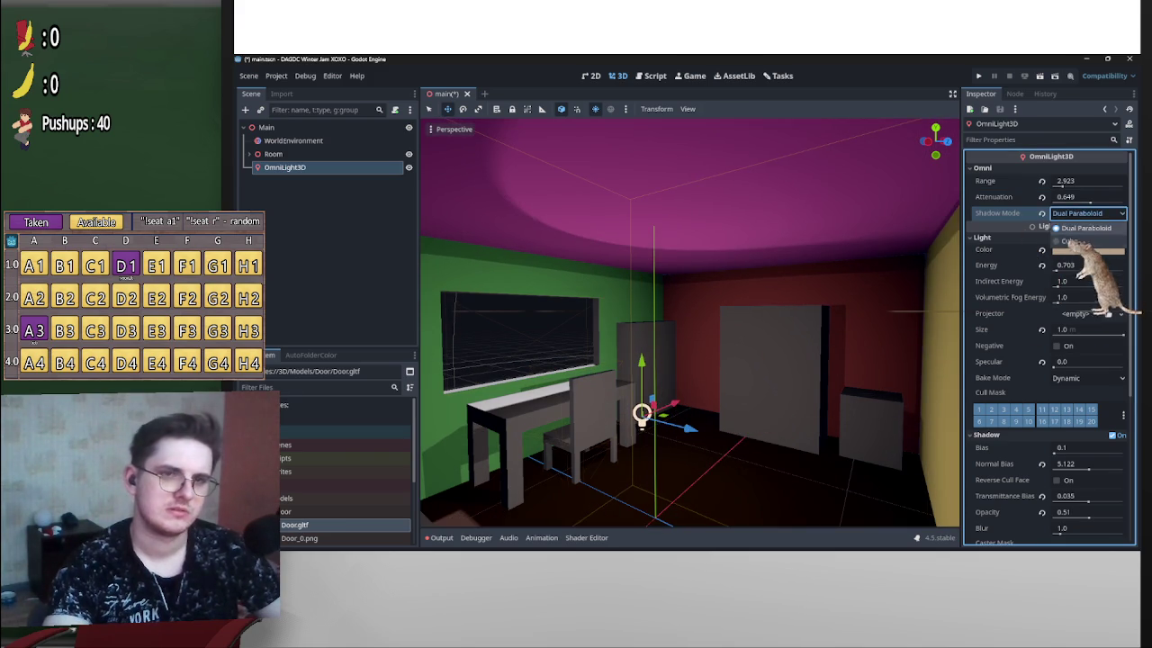
{"action": "left_click", "coordinate": [1075, 235]}
{"action": "mouse_move", "coordinate": [641, 414]}
{"action": "left_mouse_down"}
{"action": "mouse_move", "coordinate": [642, 311]}
{"action": "mouse_move", "coordinate": [643, 396]}
{"action": "mouse_move", "coordinate": [641, 369]}
{"action": "left_mouse_up"}
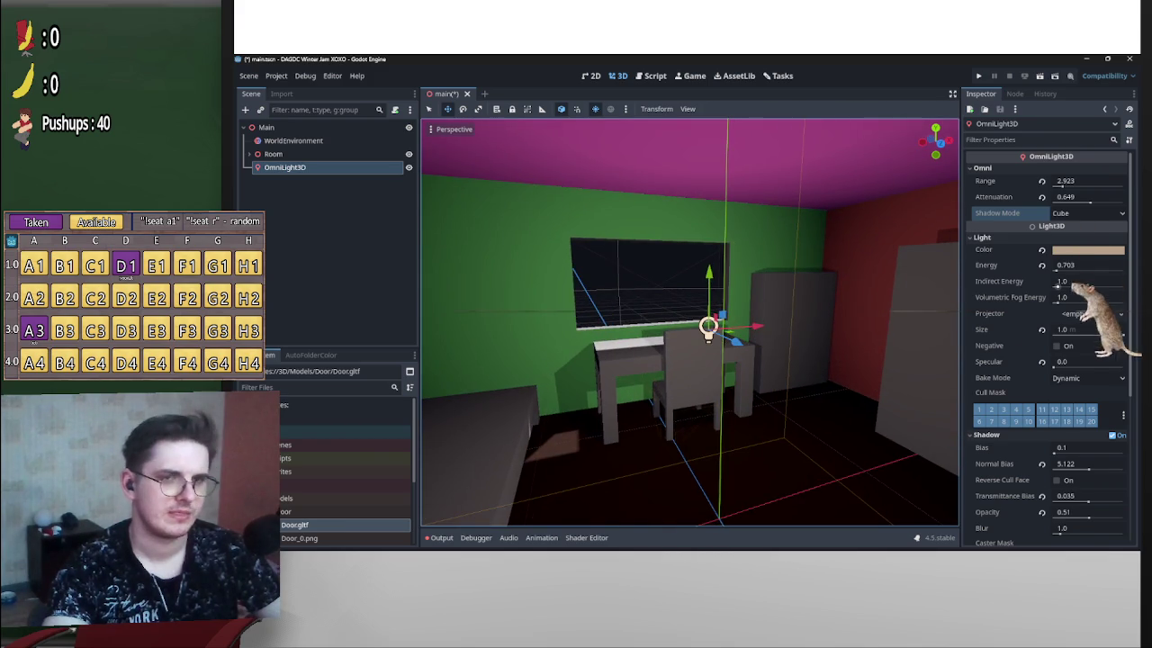
{"action": "left_click", "coordinate": [1087, 213]}
{"action": "left_click", "coordinate": [1086, 227]}
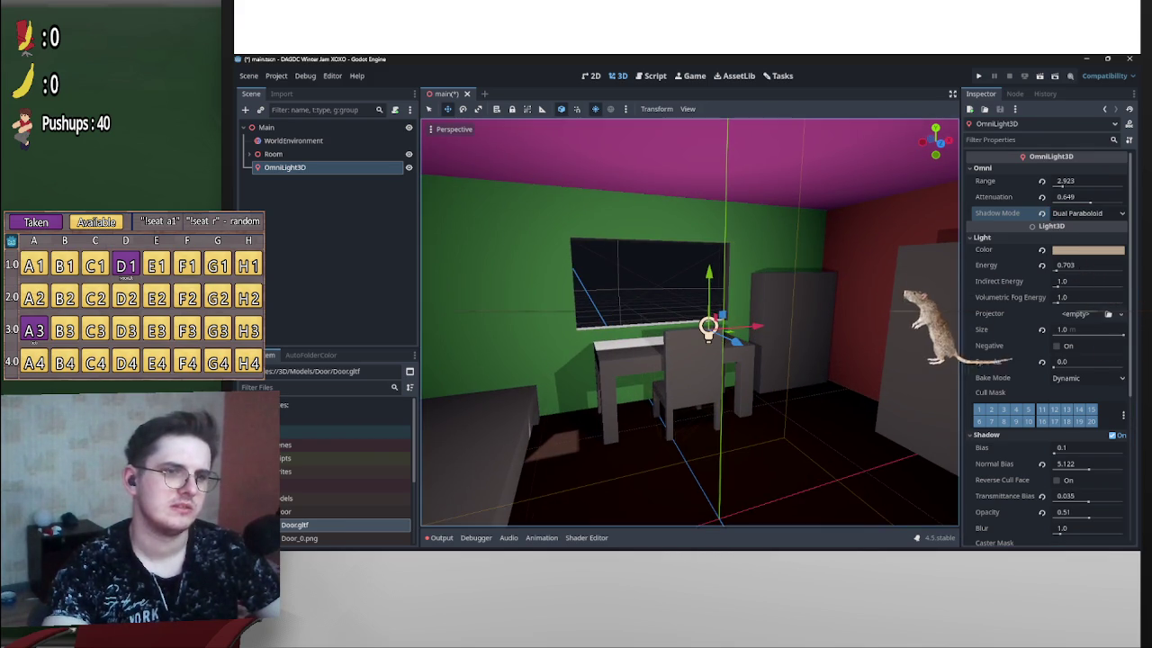
{"action": "left_click_drag", "start_coordinate": [710, 292], "coordinate": [711, 308]}
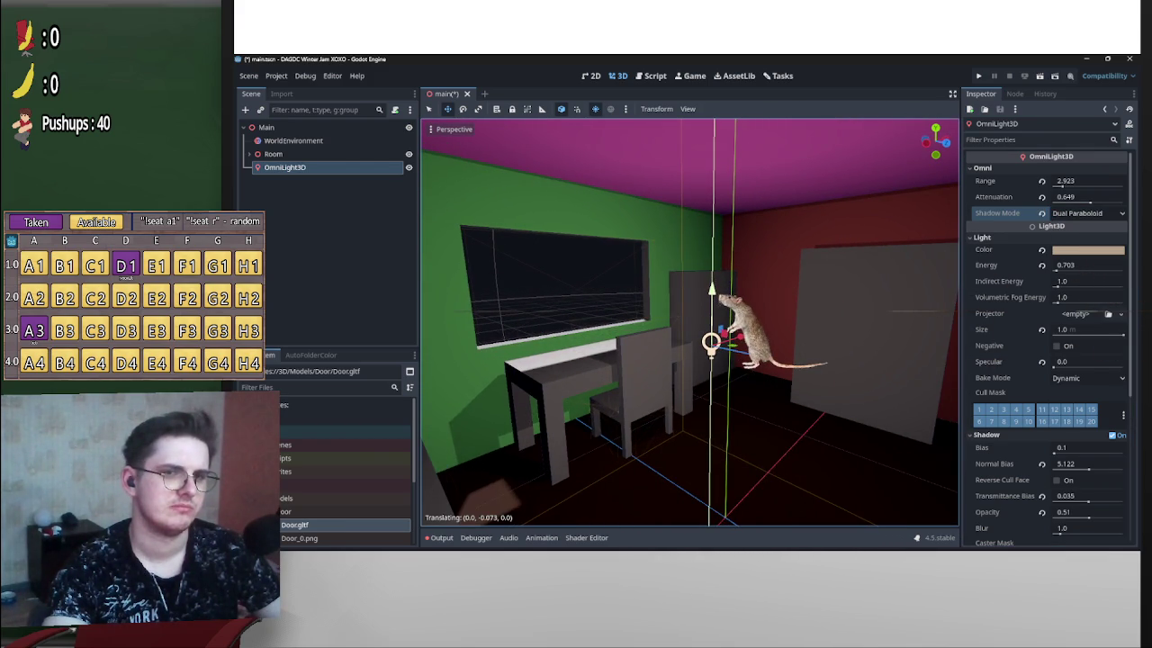
{"action": "mouse_move", "coordinate": [710, 308]}
{"action": "left_mouse_down"}
{"action": "mouse_move", "coordinate": [711, 327]}
{"action": "mouse_move", "coordinate": [711, 316]}
{"action": "left_mouse_up"}
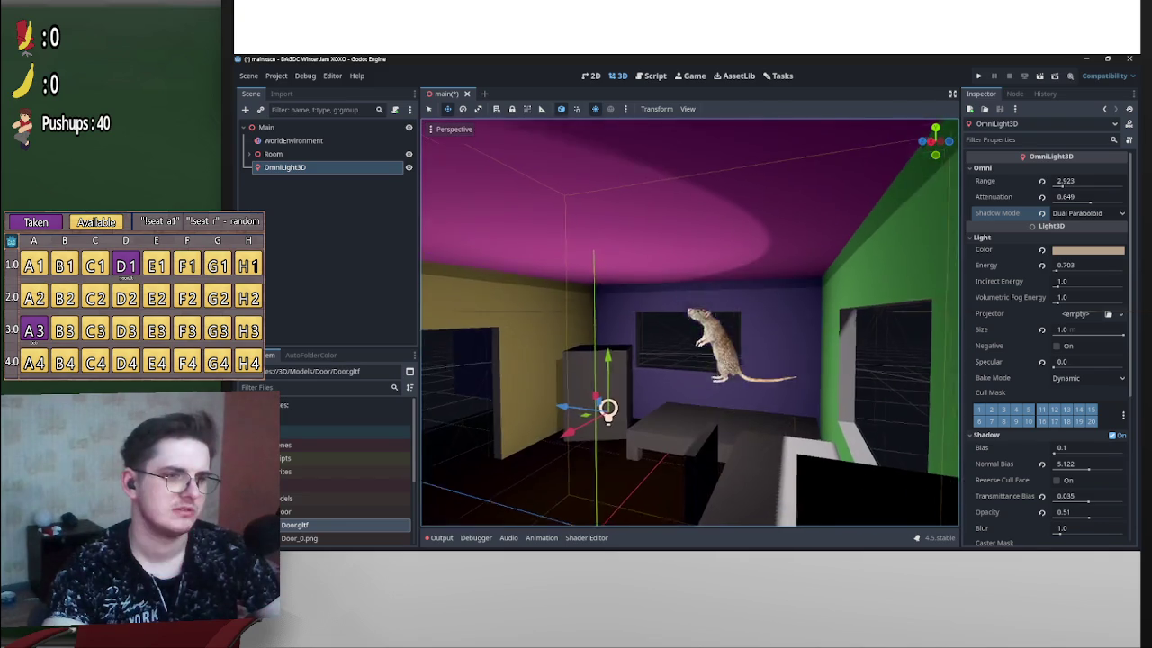
Set shadows to Cube, nudge the light along Z and up, and raise energy to about 1.013.
{"action": "key", "text": "g"}
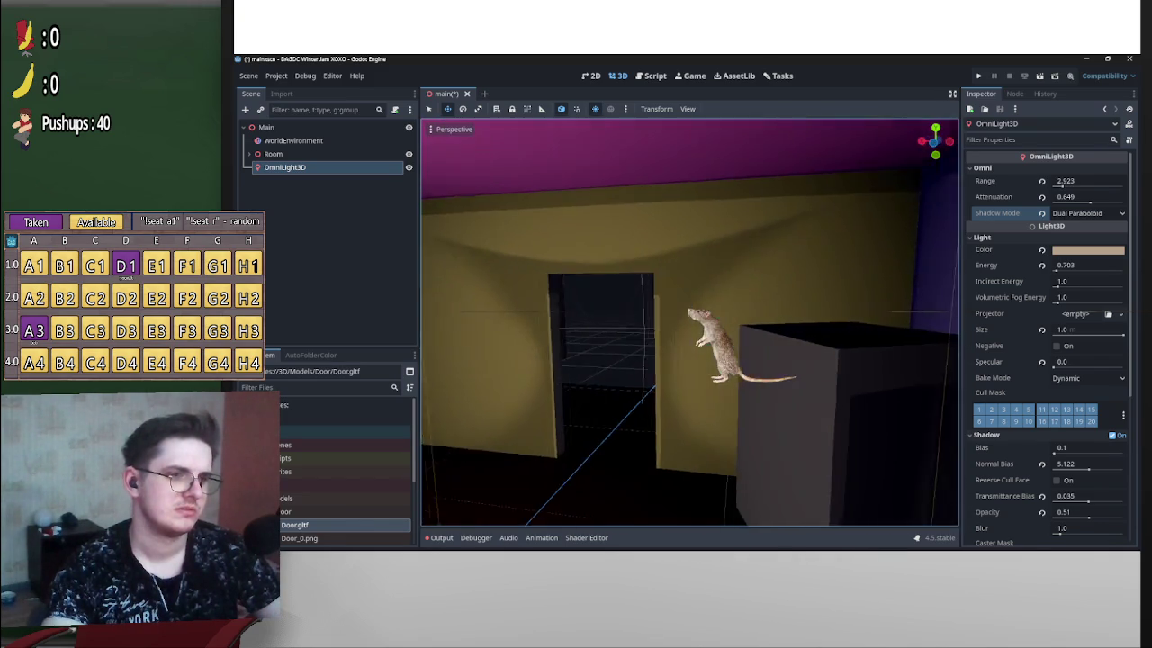
{"action": "left_click", "coordinate": [1086, 212]}
{"action": "left_click", "coordinate": [1080, 248]}
{"action": "mouse_move", "coordinate": [697, 370]}
{"action": "left_mouse_down"}
{"action": "mouse_move", "coordinate": [784, 384]}
{"action": "mouse_move", "coordinate": [684, 368]}
{"action": "left_mouse_up"}
{"action": "left_click_drag", "start_coordinate": [676, 317], "coordinate": [672, 310]}
{"action": "left_click_drag", "start_coordinate": [1080, 265], "coordinate": [1116, 265]}
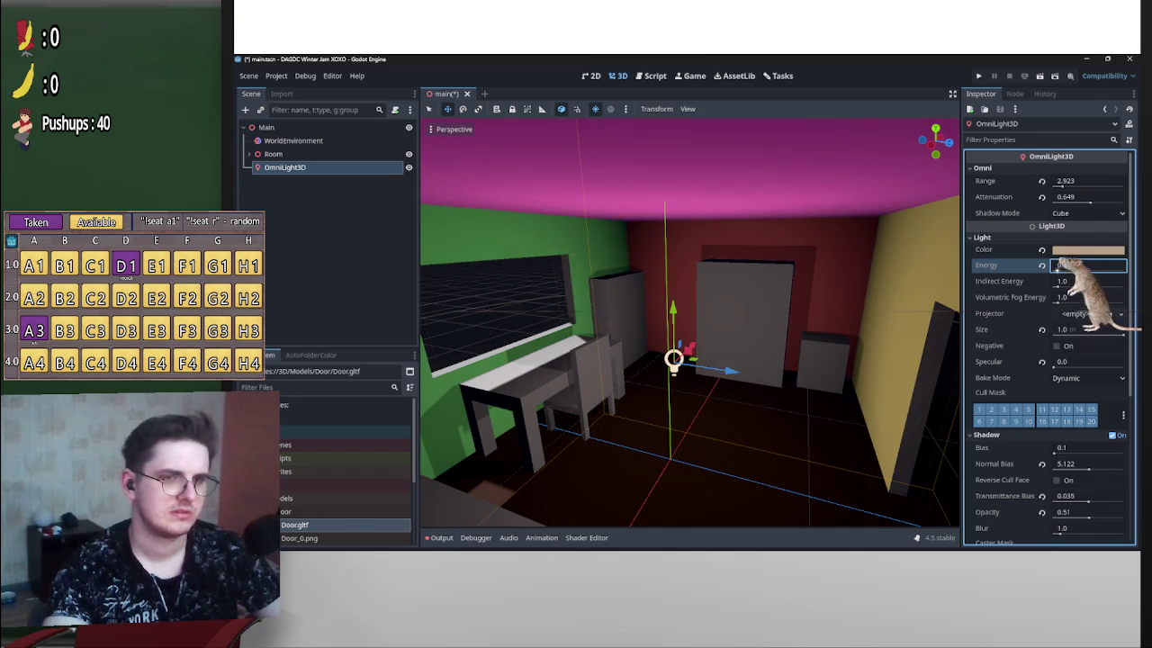
Lighten the omni light's warm colour and widen its range to 2.963.
{"action": "left_click", "coordinate": [1087, 250]}
{"action": "mouse_move", "coordinate": [1058, 305]}
{"action": "left_mouse_down"}
{"action": "mouse_move", "coordinate": [1054, 320]}
{"action": "mouse_move", "coordinate": [1053, 297]}
{"action": "mouse_move", "coordinate": [1043, 310]}
{"action": "left_mouse_up"}
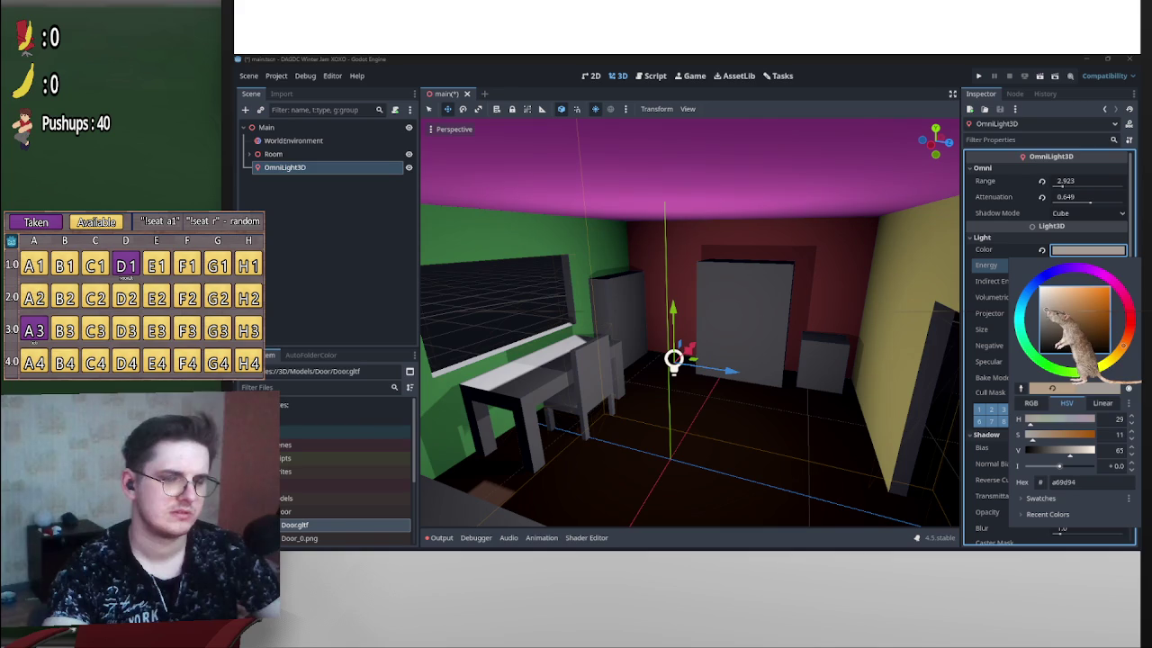
{"action": "left_click", "coordinate": [1072, 238]}
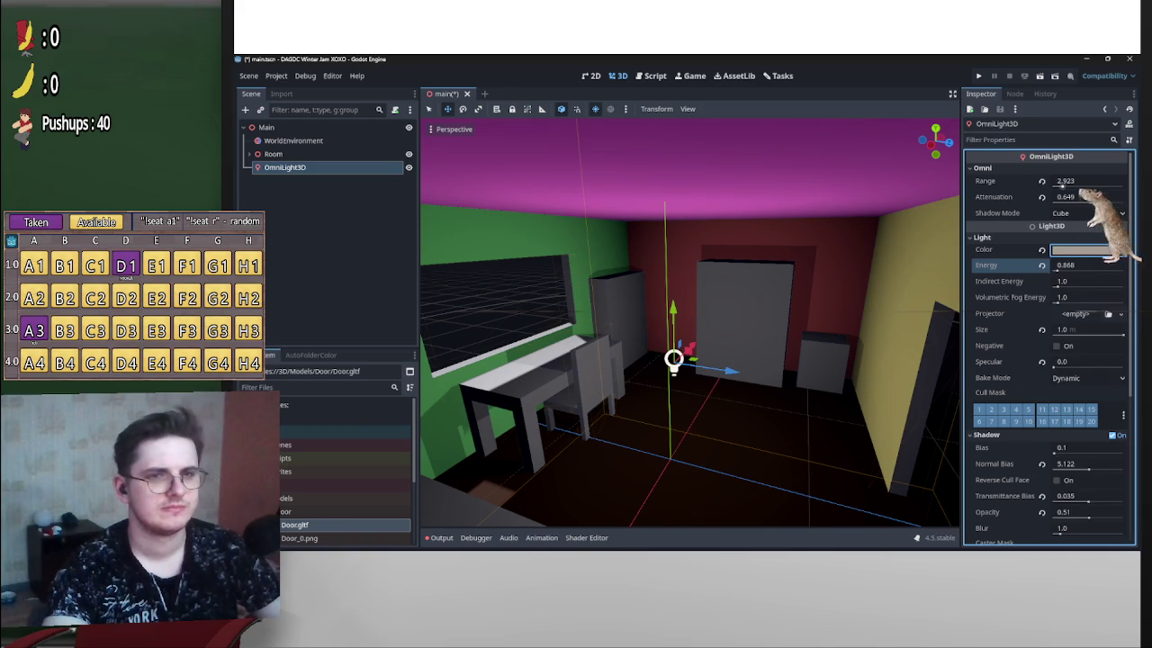
{"action": "mouse_move", "coordinate": [1080, 181]}
{"action": "left_mouse_down"}
{"action": "mouse_move", "coordinate": [1094, 181]}
{"action": "mouse_move", "coordinate": [1078, 196]}
{"action": "left_mouse_up"}
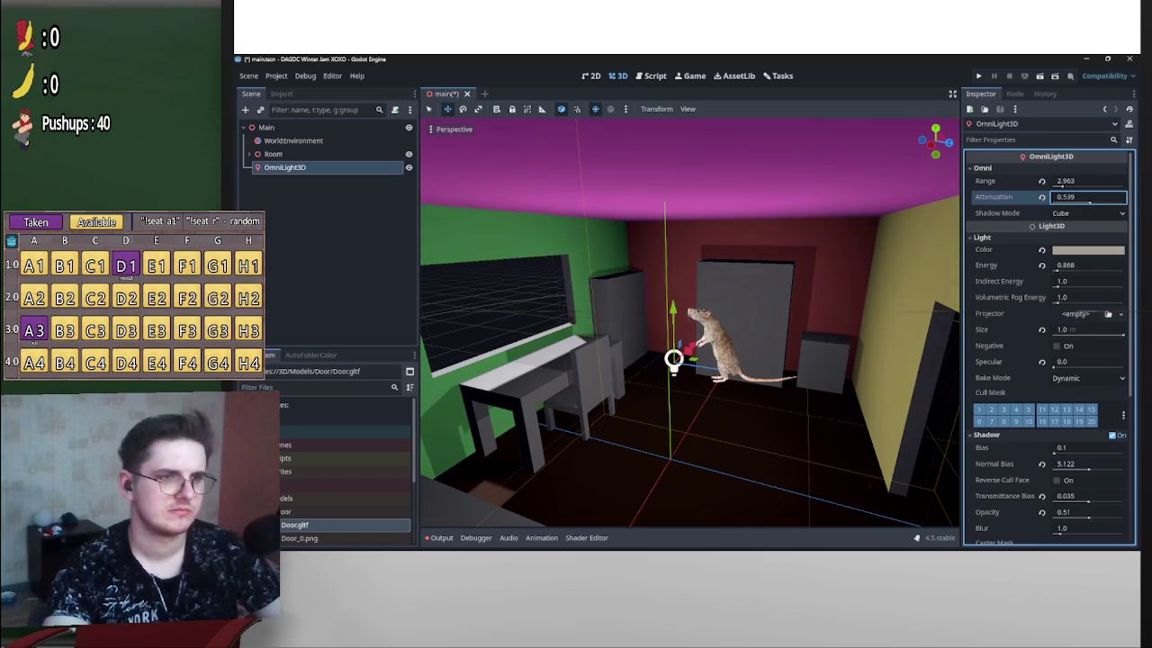
Toggle the omni light off and on to compare the room's lighting.
{"action": "key", "text": "w"}
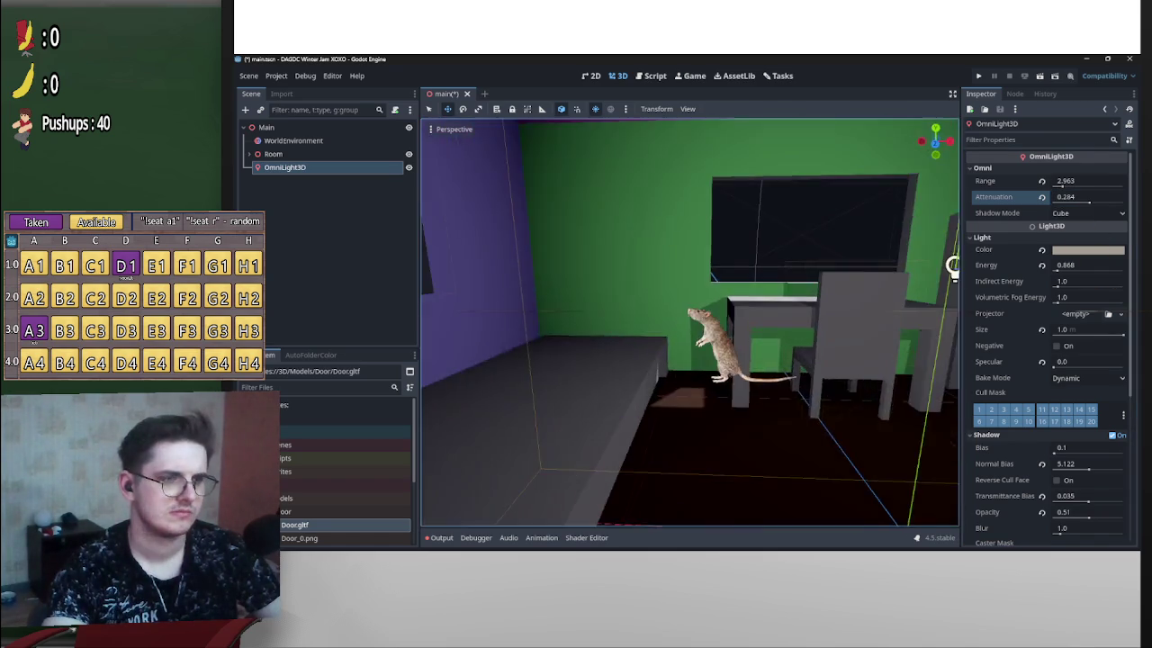
{"action": "left_click", "coordinate": [409, 167]}
{"action": "left_click", "coordinate": [409, 167]}
{"action": "key", "text": "w"}
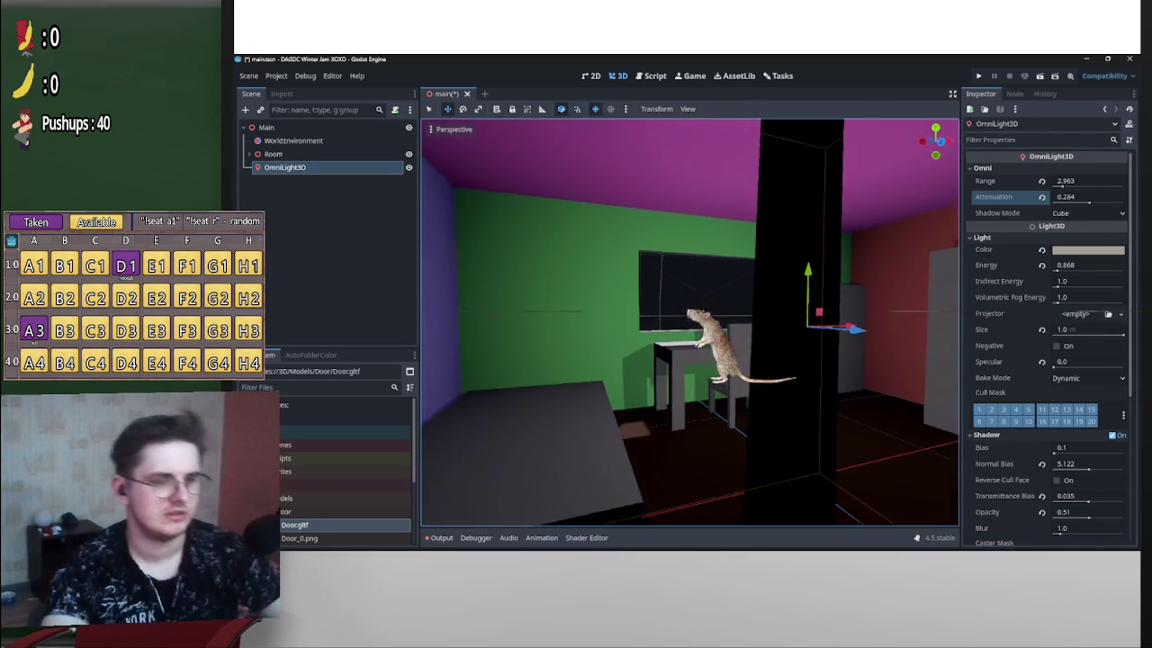
{"action": "key", "text": "w"}
Lower the energy to 0.513, shift the light slightly along Z, and hide it.
{"action": "left_click_drag", "start_coordinate": [1080, 264], "coordinate": [1044, 264]}
{"action": "key", "text": "Down"}
{"action": "key", "text": "Down"}
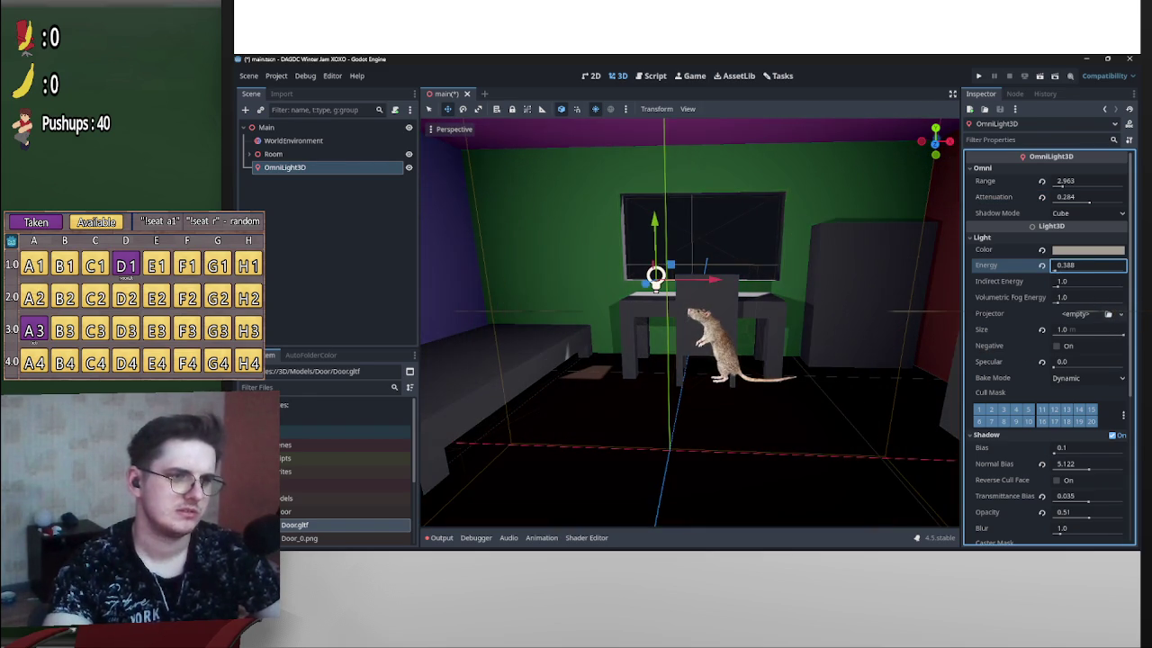
{"action": "type", "text": "0.513"}
{"action": "mouse_move", "coordinate": [689, 360]}
{"action": "left_mouse_down"}
{"action": "mouse_move", "coordinate": [612, 360]}
{"action": "mouse_move", "coordinate": [701, 360]}
{"action": "left_mouse_up"}
{"action": "left_click_drag", "start_coordinate": [899, 289], "coordinate": [901, 289]}
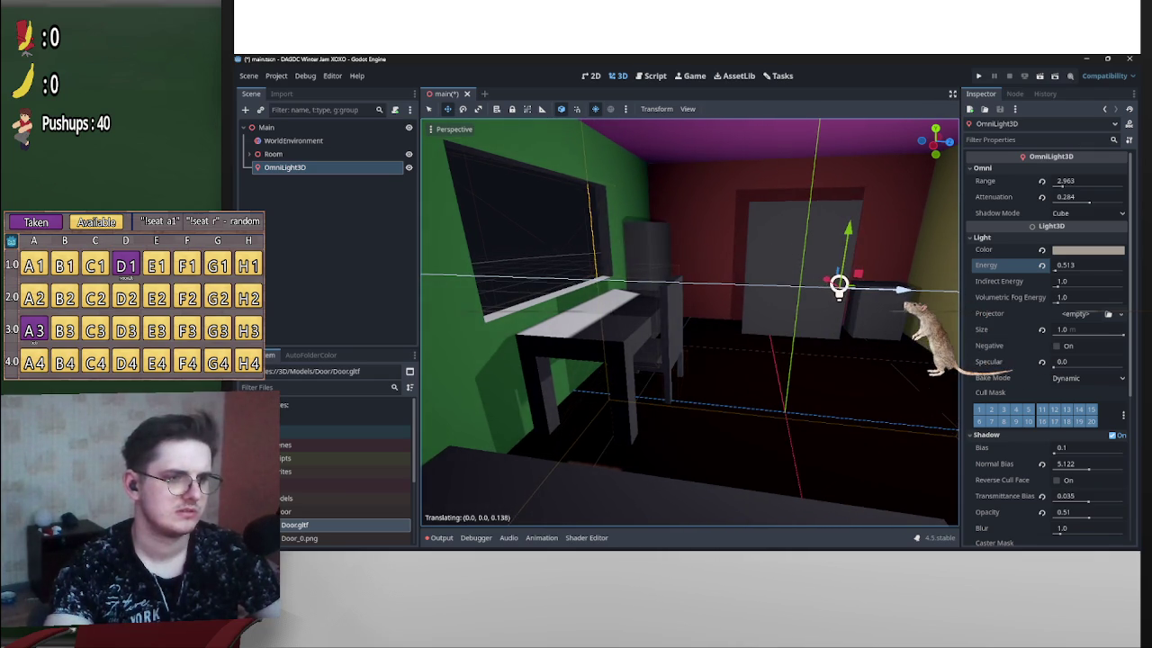
{"action": "left_click", "coordinate": [408, 167]}
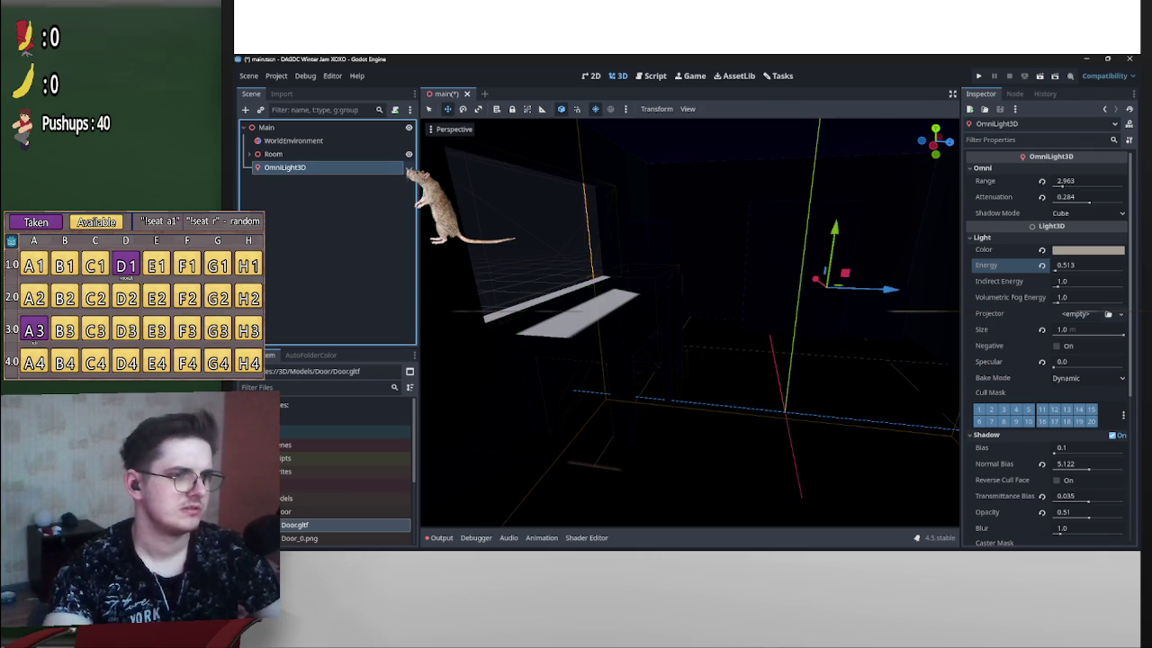
Leave the OmniLight3D hidden via its eye icon and centre the view on it.
{"action": "left_click", "coordinate": [409, 168]}
{"action": "left_click", "coordinate": [408, 167]}
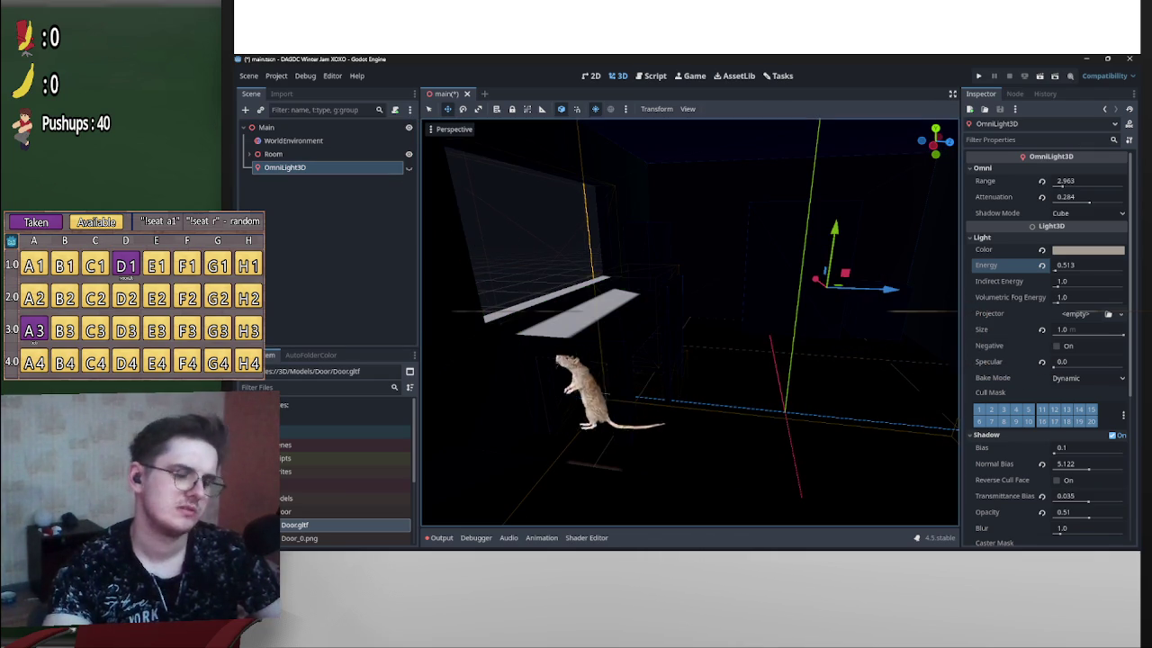
{"action": "key", "text": "f"}
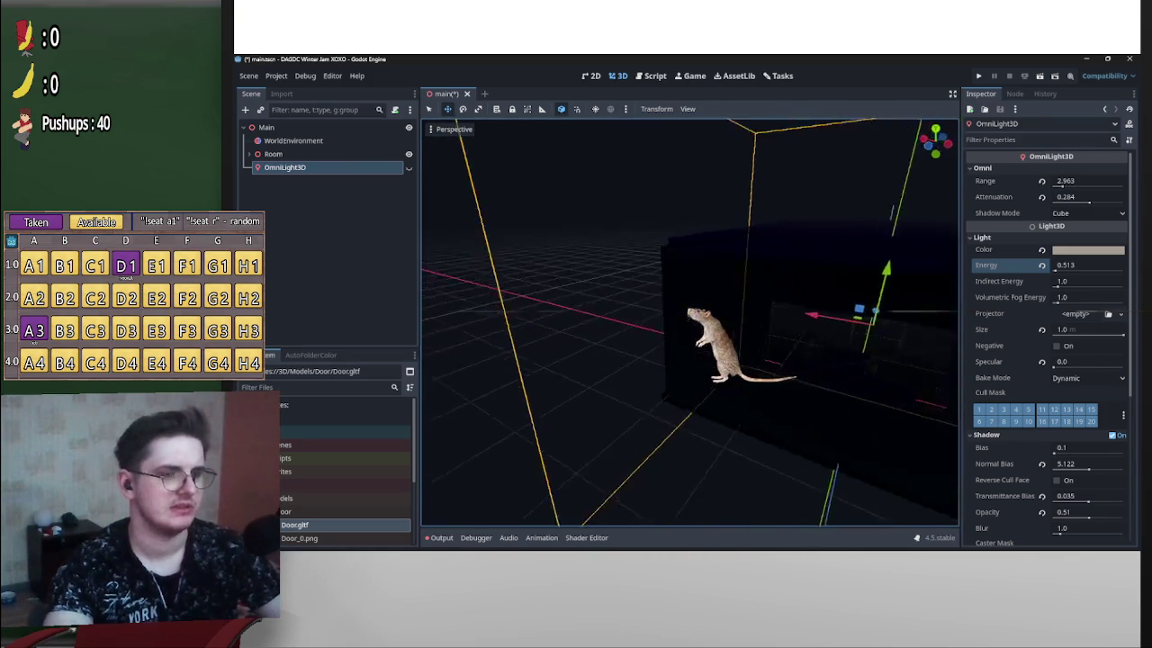
{"action": "key", "text": "ctrl+a"}
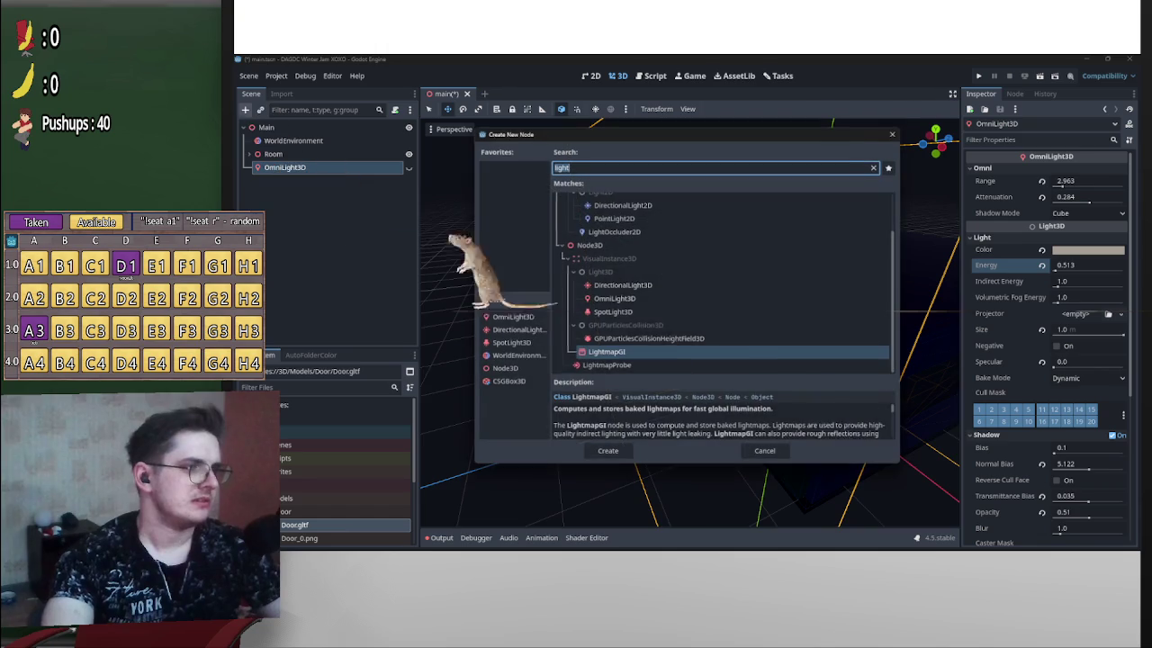
Add a DirectionalLight3D from the 'light' search results and drag it in the scene tree.
{"action": "double_click", "coordinate": [623, 285]}
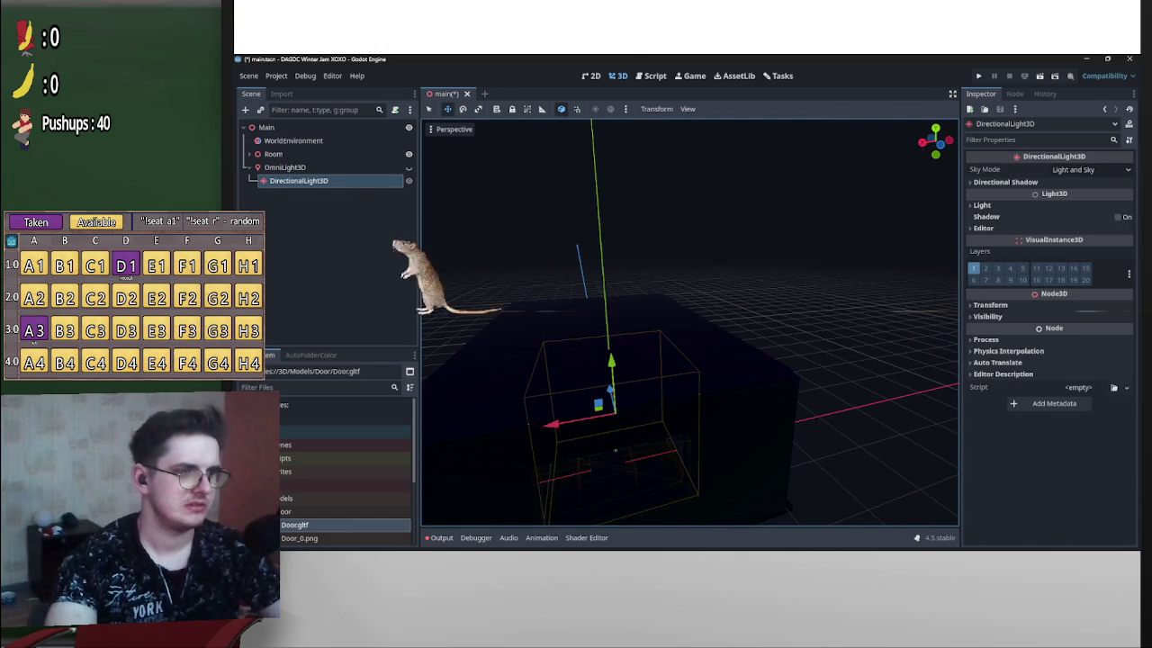
{"action": "mouse_move", "coordinate": [297, 179]}
{"action": "left_mouse_down"}
{"action": "mouse_move", "coordinate": [329, 155]}
{"action": "mouse_move", "coordinate": [720, 334]}
{"action": "mouse_move", "coordinate": [746, 334]}
{"action": "mouse_move", "coordinate": [640, 360]}
{"action": "mouse_move", "coordinate": [859, 259]}
{"action": "mouse_move", "coordinate": [891, 297]}
{"action": "mouse_move", "coordinate": [859, 308]}
{"action": "mouse_move", "coordinate": [828, 293]}
{"action": "mouse_move", "coordinate": [814, 265]}
{"action": "mouse_move", "coordinate": [765, 297]}
{"action": "mouse_move", "coordinate": [665, 311]}
{"action": "mouse_move", "coordinate": [683, 315]}
{"action": "mouse_move", "coordinate": [558, 315]}
{"action": "left_mouse_up"}
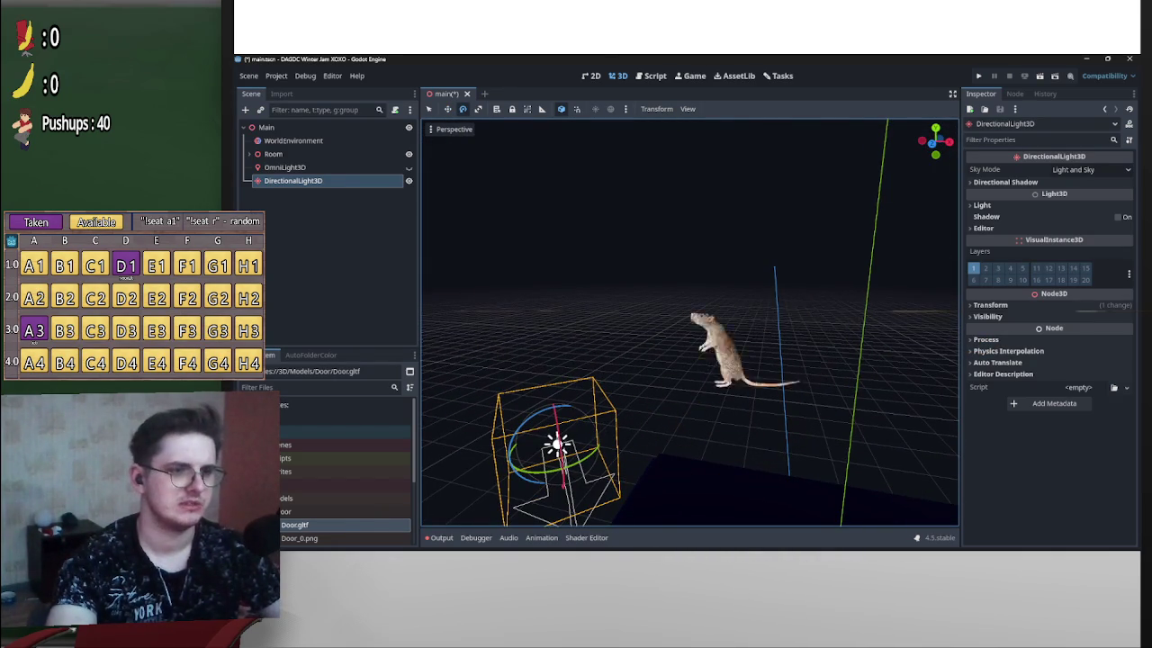
{"action": "key", "text": "KP_1"}
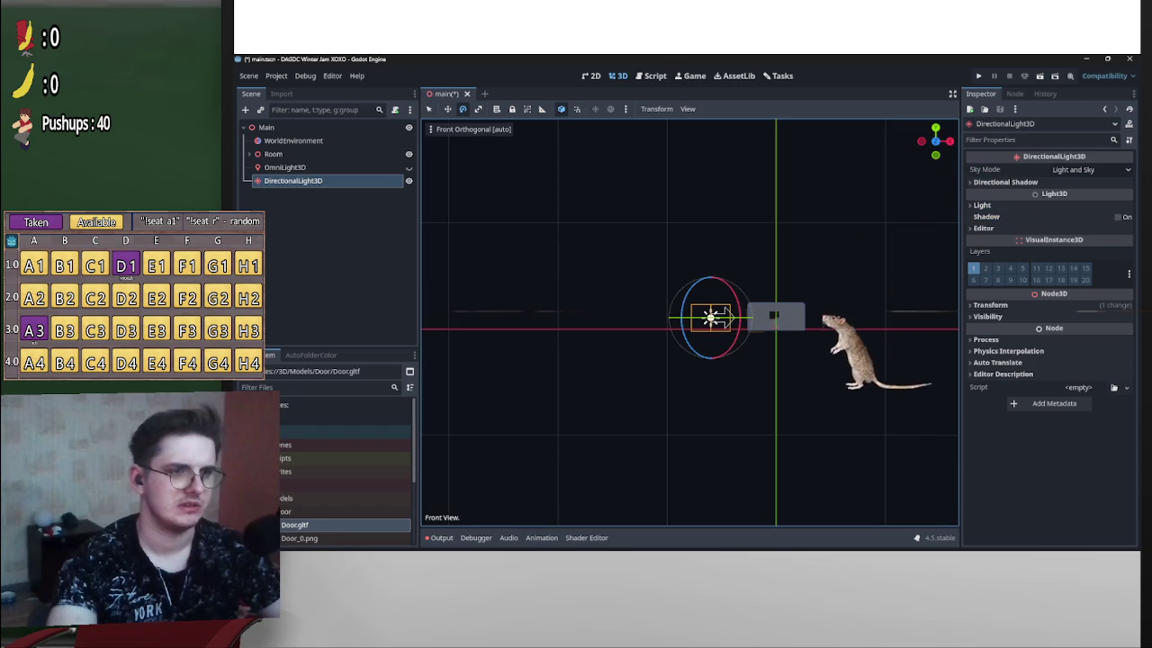
{"action": "key", "text": "KP_7"}
{"action": "scroll", "coordinate": [707, 461], "scroll_direction": "down", "scroll_amount": 2}
{"action": "scroll", "coordinate": [705, 458], "scroll_direction": "up", "scroll_amount": 10}
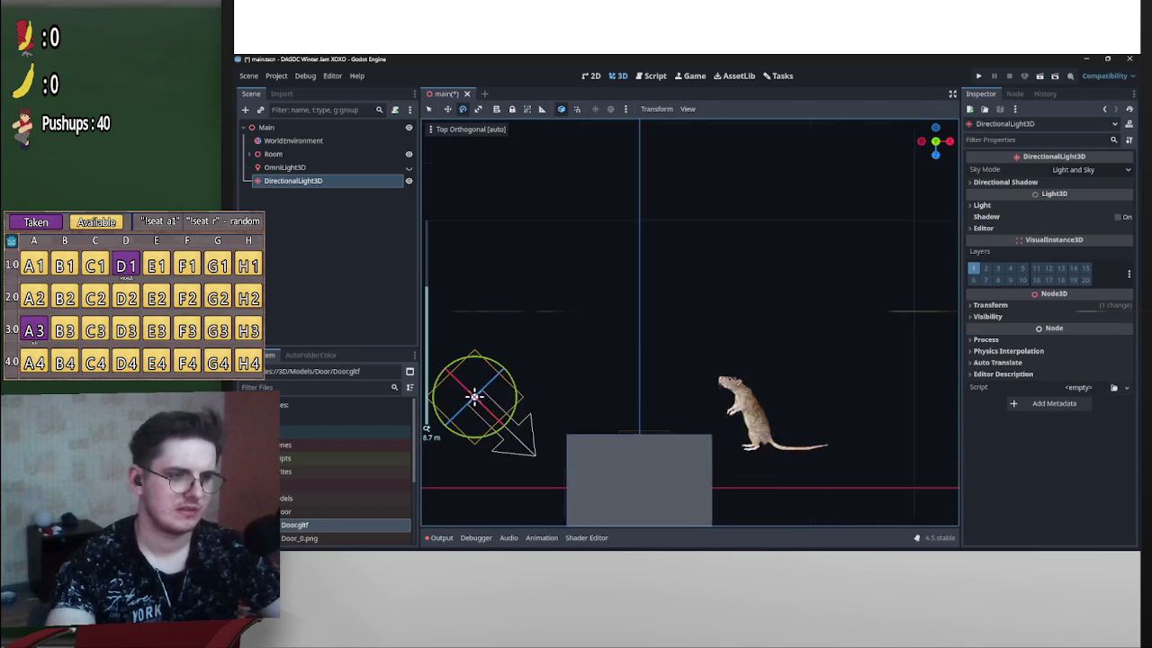
{"action": "scroll", "coordinate": [427, 428], "scroll_direction": "up", "scroll_amount": 4}
{"action": "mouse_move", "coordinate": [427, 429]}
{"action": "left_mouse_down"}
{"action": "mouse_move", "coordinate": [499, 146]}
{"action": "mouse_move", "coordinate": [630, 279]}
{"action": "mouse_move", "coordinate": [711, 329]}
{"action": "left_mouse_up"}
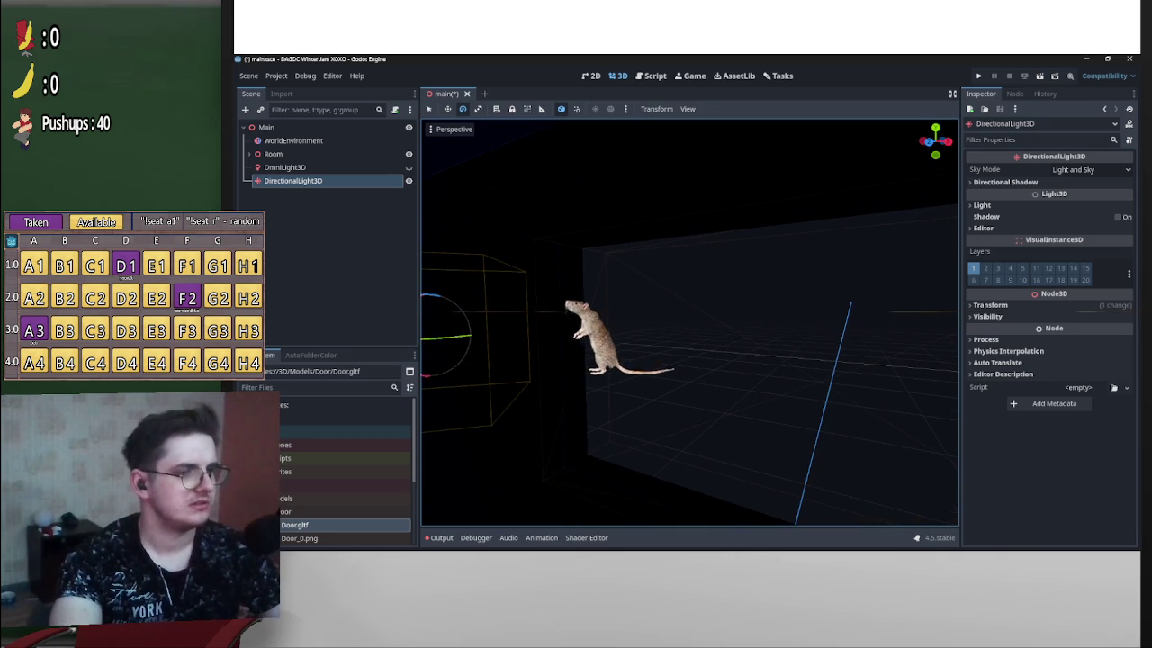
Move the DirectionalLight3D about 2.53 units along X, up beside the rat outside the room.
{"action": "key", "text": "g"}
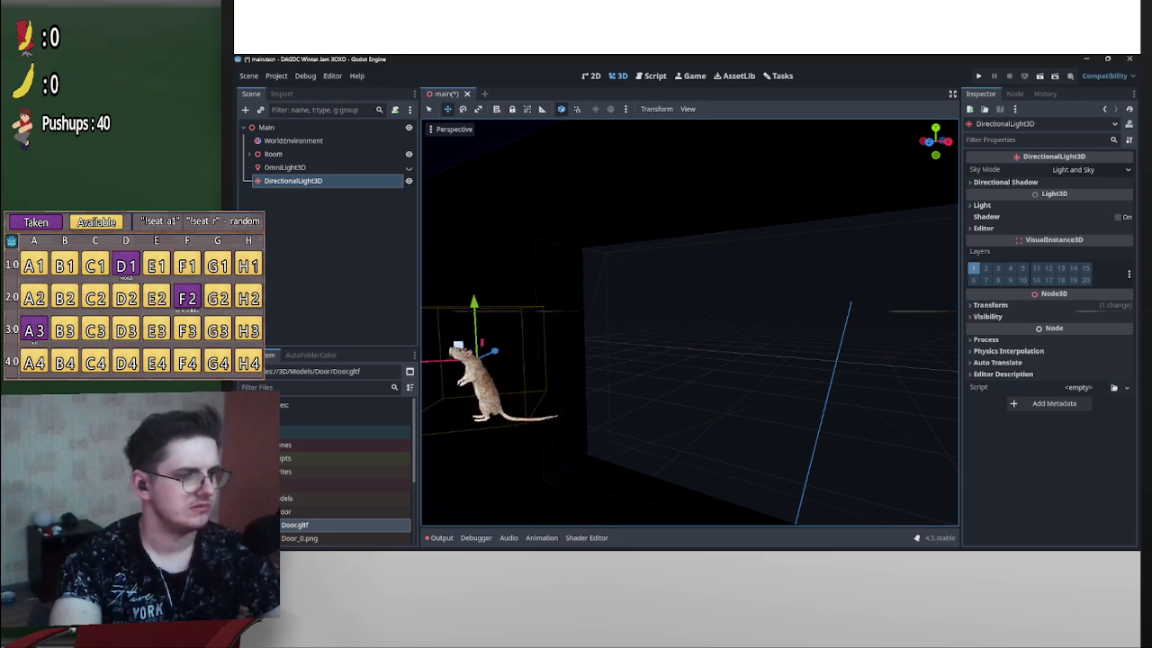
{"action": "key", "text": "Return"}
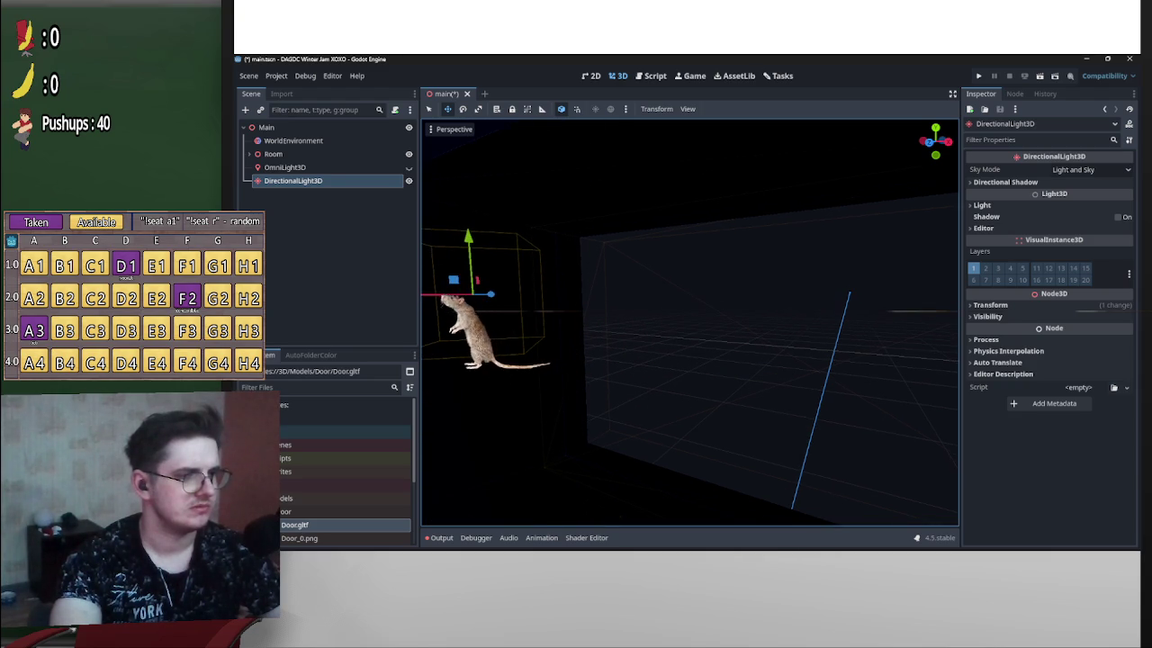
{"action": "left_click", "coordinate": [494, 310]}
{"action": "left_click", "coordinate": [292, 180]}
{"action": "key", "text": "g"}
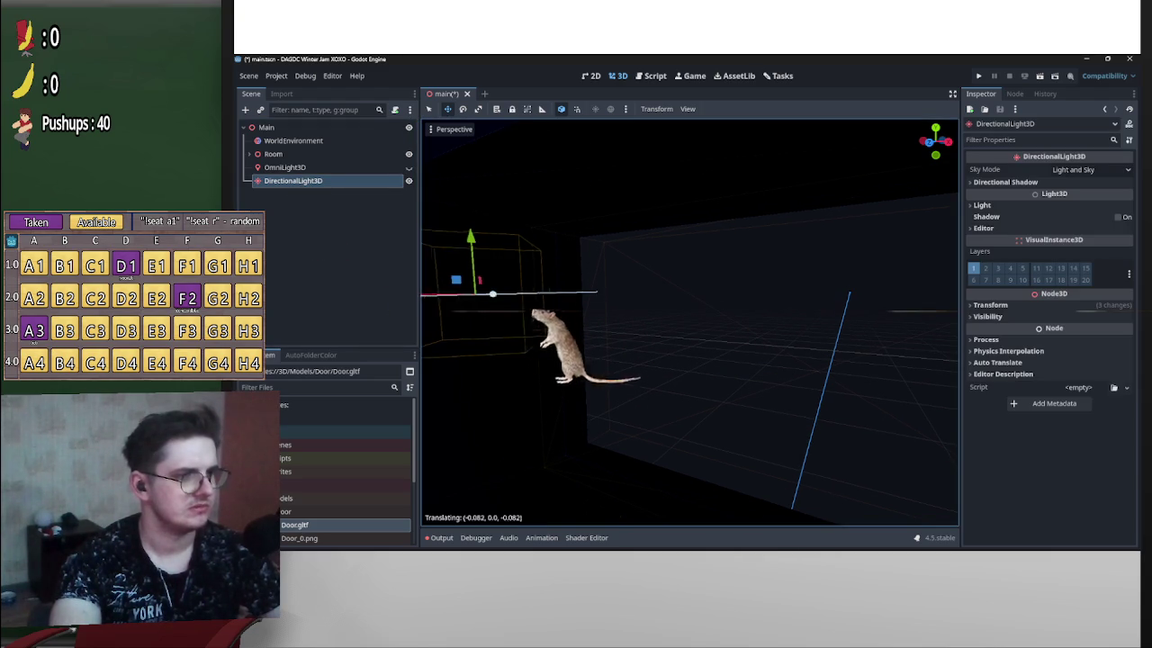
{"action": "key", "text": "Return"}
{"action": "left_click_drag", "start_coordinate": [690, 321], "coordinate": [504, 328]}
{"action": "mouse_move", "coordinate": [544, 252]}
{"action": "left_mouse_down"}
{"action": "mouse_move", "coordinate": [630, 257]}
{"action": "mouse_move", "coordinate": [719, 237]}
{"action": "mouse_move", "coordinate": [630, 288]}
{"action": "mouse_move", "coordinate": [507, 329]}
{"action": "mouse_move", "coordinate": [535, 339]}
{"action": "mouse_move", "coordinate": [527, 309]}
{"action": "mouse_move", "coordinate": [540, 301]}
{"action": "mouse_move", "coordinate": [571, 319]}
{"action": "mouse_move", "coordinate": [573, 247]}
{"action": "mouse_move", "coordinate": [591, 246]}
{"action": "mouse_move", "coordinate": [487, 149]}
{"action": "mouse_move", "coordinate": [527, 200]}
{"action": "left_mouse_up"}
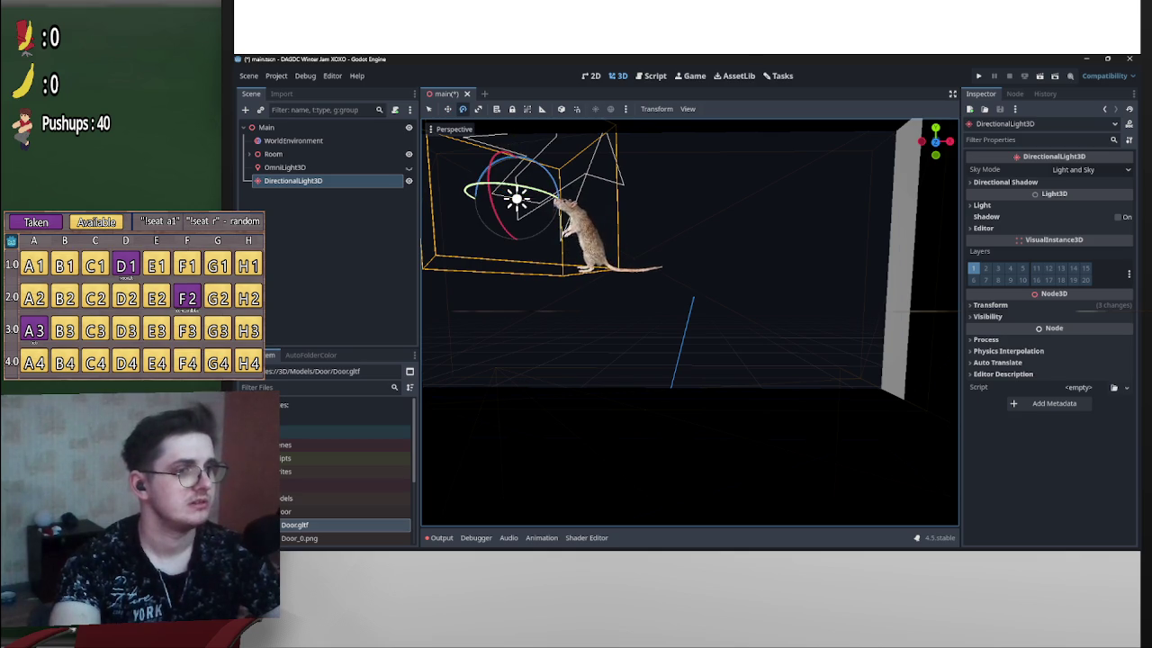
Turn the DirectionalLight3D to about −10° on its vertical axis so light reaches the floor.
{"action": "mouse_move", "coordinate": [504, 203]}
{"action": "left_mouse_down"}
{"action": "mouse_move", "coordinate": [531, 205]}
{"action": "mouse_move", "coordinate": [535, 247]}
{"action": "left_mouse_up"}
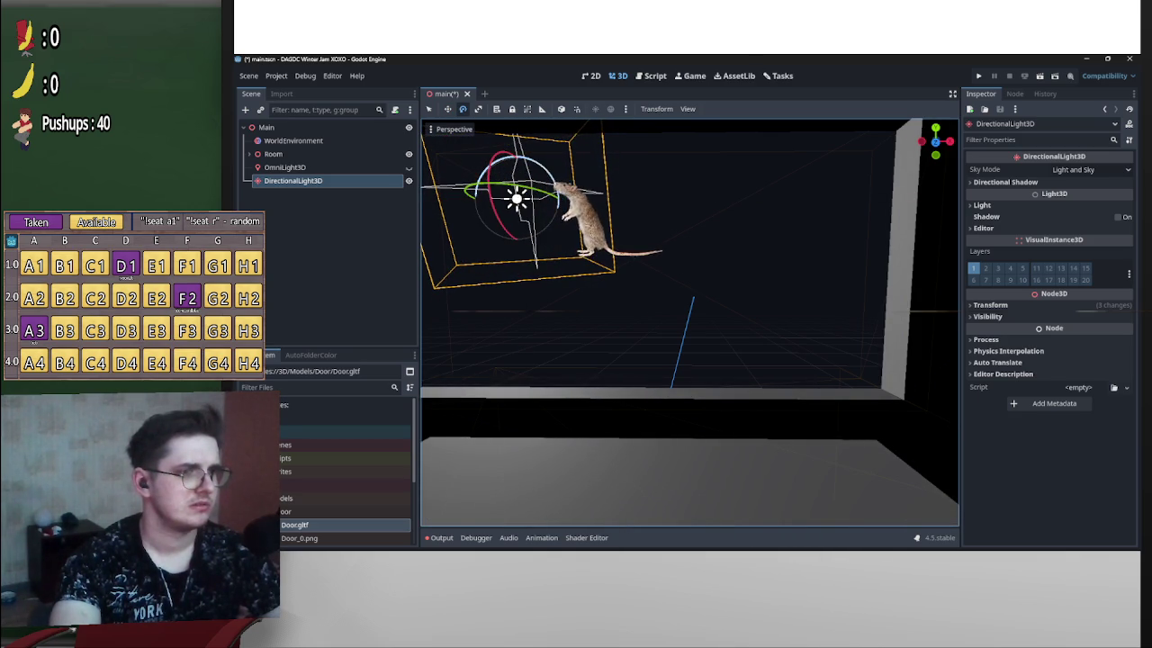
{"action": "mouse_move", "coordinate": [520, 201]}
{"action": "left_mouse_down"}
{"action": "mouse_move", "coordinate": [539, 192]}
{"action": "mouse_move", "coordinate": [504, 193]}
{"action": "left_mouse_up"}
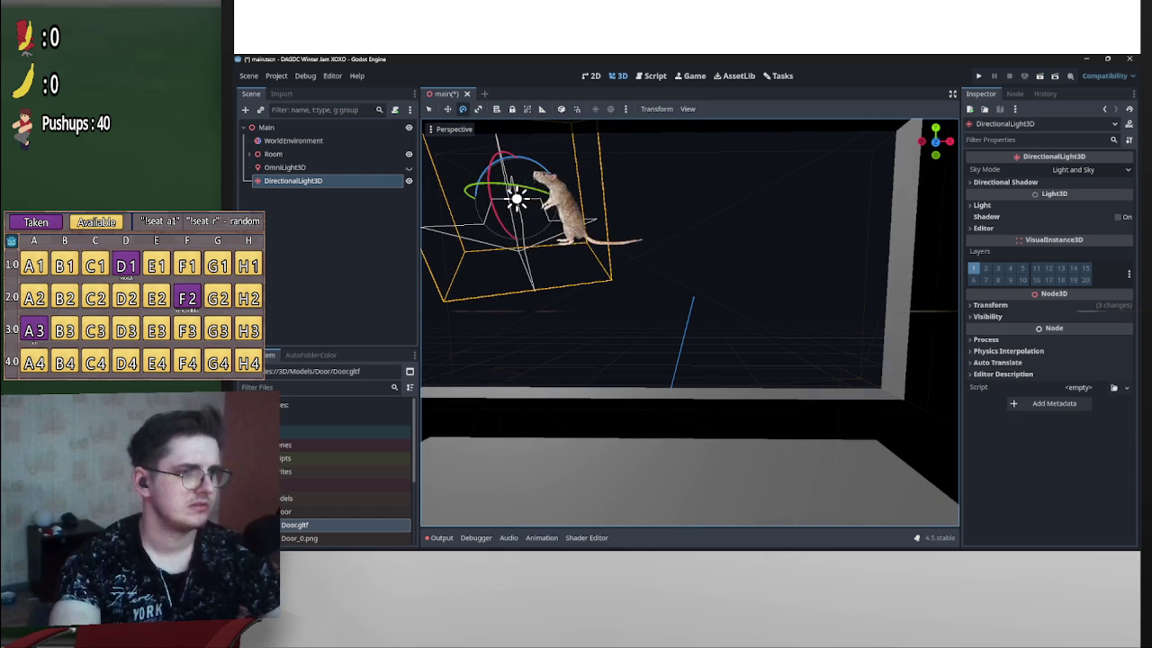
{"action": "left_click_drag", "start_coordinate": [515, 199], "coordinate": [509, 201]}
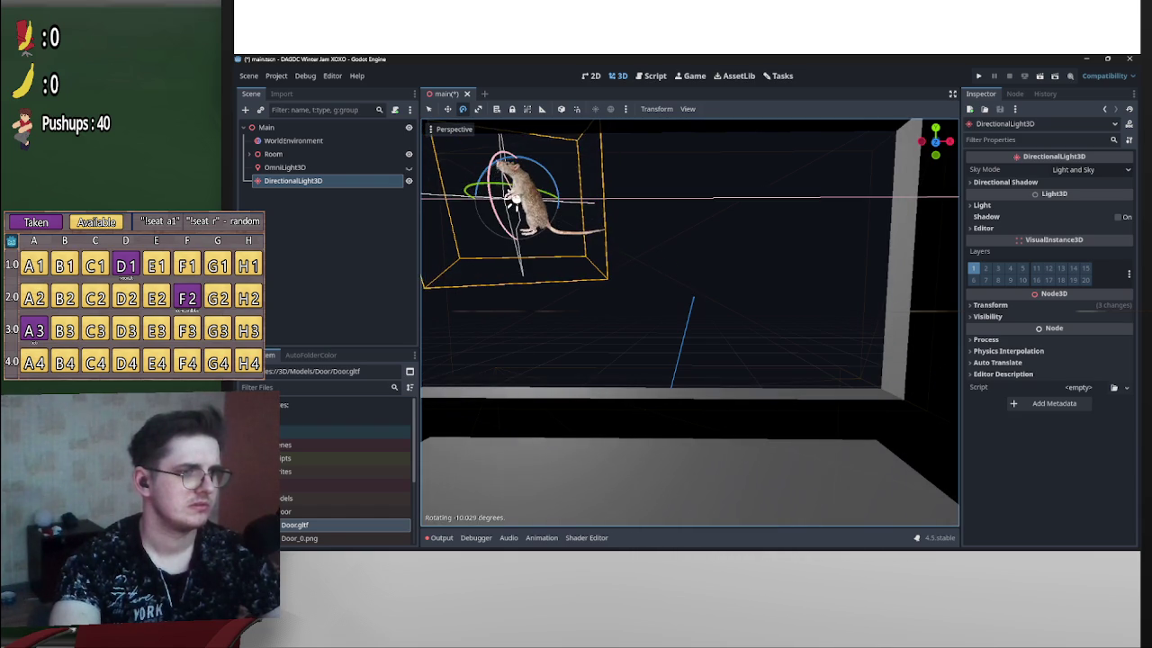